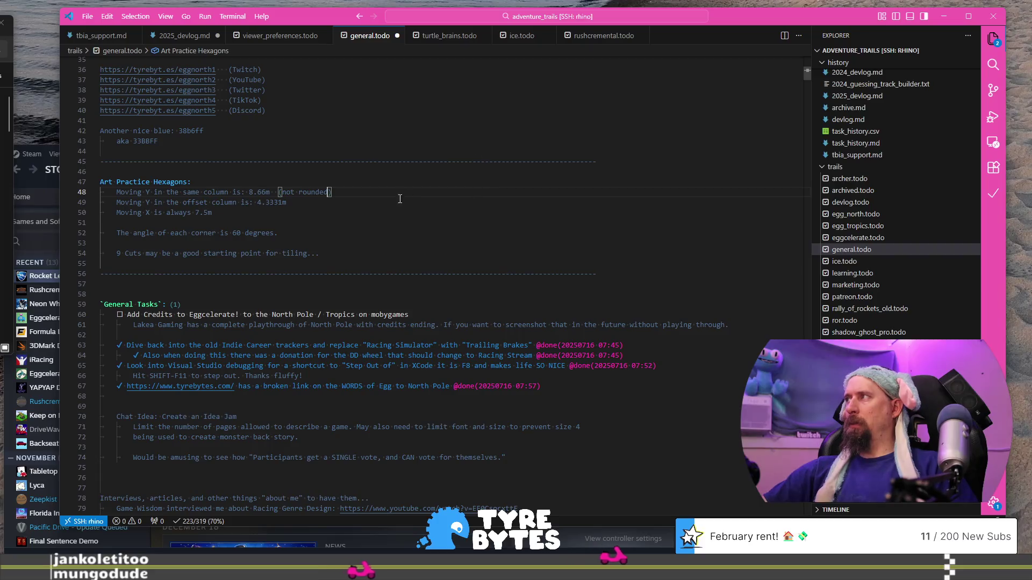
- Shorten the offset-column Y spacing in the notes to 4.33 and select the 7.5m X value
left_click_drag(309, 201, 257, 203)
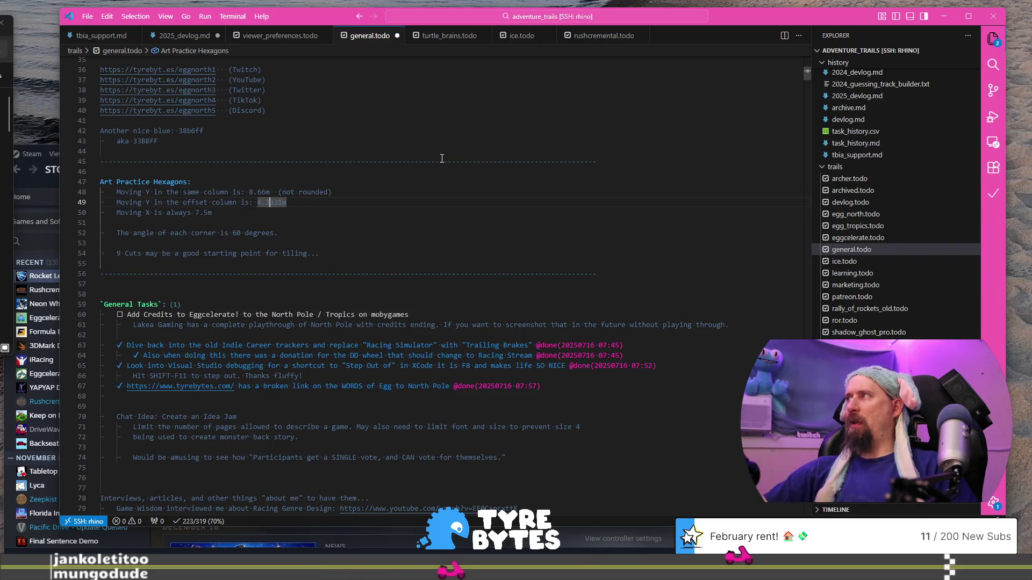
type("4.33 *")
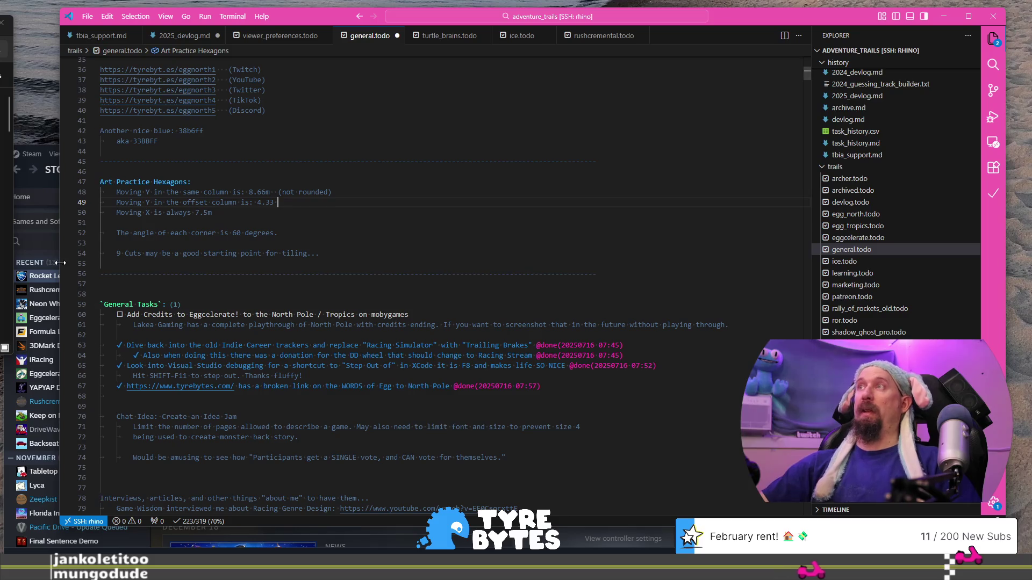
key("Down")
key("ctrl+shift+Left")
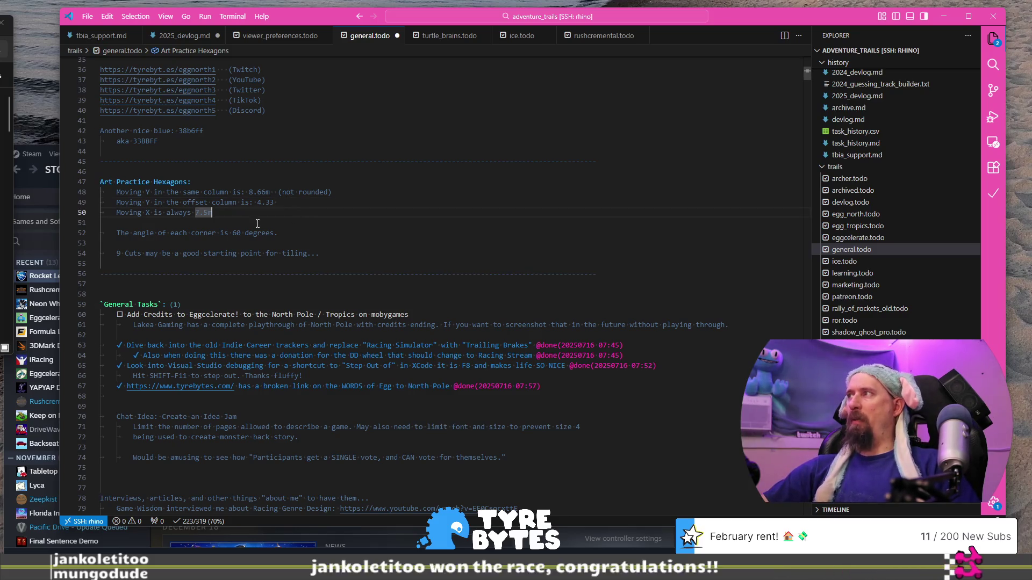
key("alt+Tab")
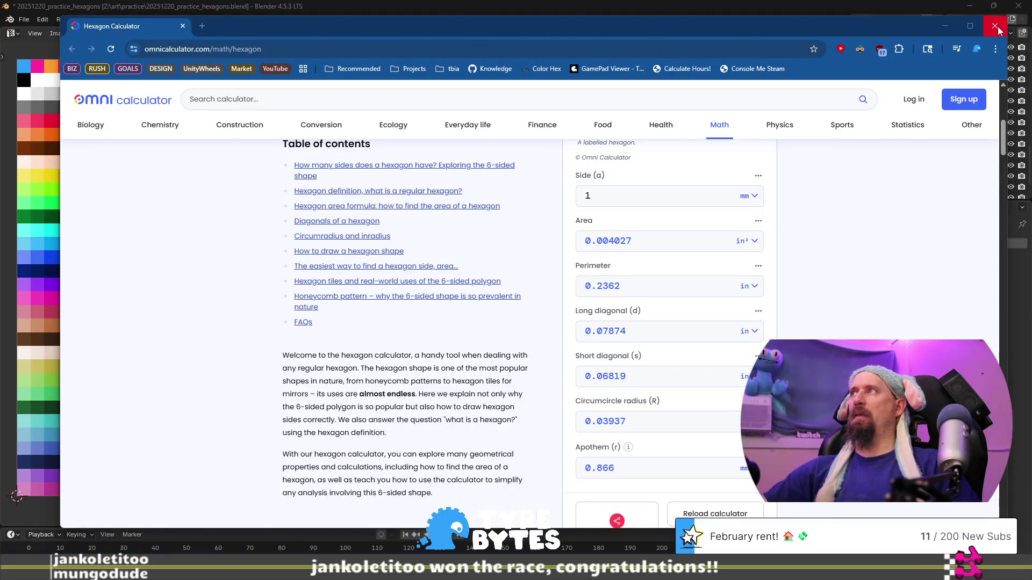
- Close the calculator, confirm the -41.34 m Y location and select the road_turn_wide tile
left_click(997, 29)
key("Return")
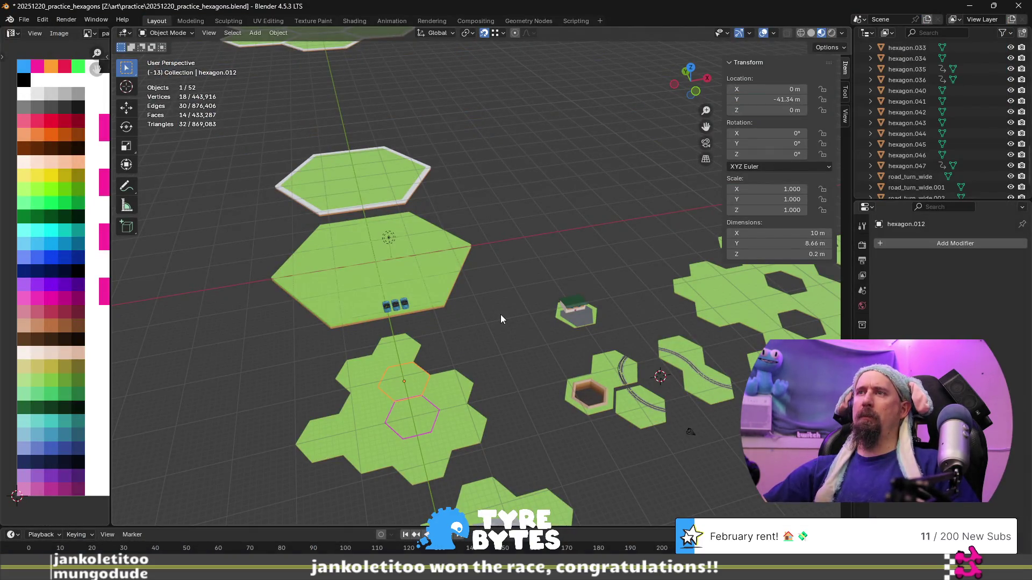
mouse_move(621, 346)
middle_mouse_down("shift")
mouse_move(383, 304)
mouse_move(555, 248)
mouse_move(441, 293)
middle_mouse_up("shift")
scroll(360, 320, "up", 2)
scroll(360, 320, "up", 2)
scroll(554, 253, "up", 2)
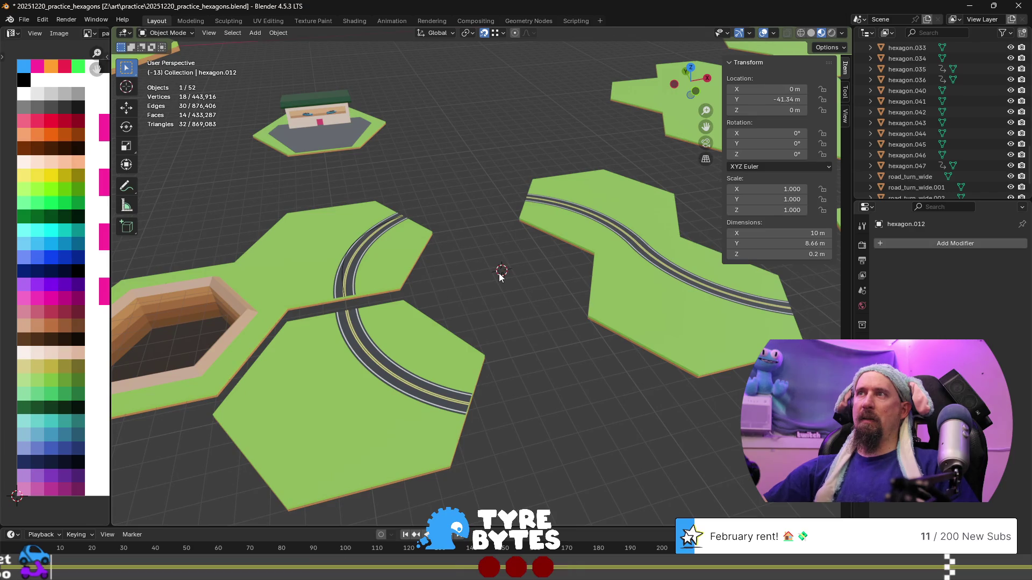
left_click(374, 256)
mouse_move(374, 257)
middle_mouse_down()
mouse_move(358, 277)
mouse_move(390, 277)
middle_mouse_up()
scroll(435, 278, "down", 2)
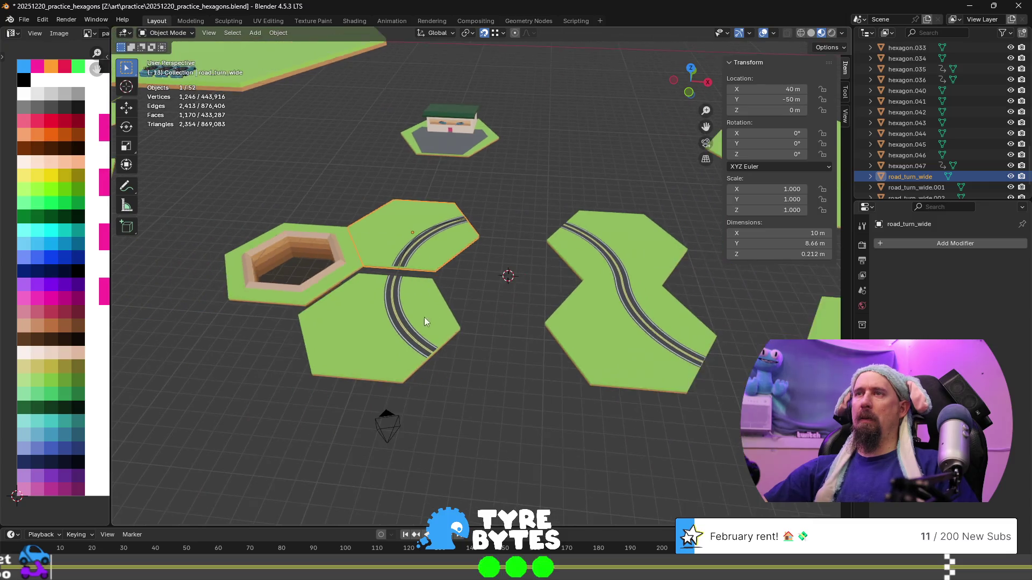
- Delete the lower curved road tile and both S-curve tiles
left_click(425, 317)
key("Delete")
left_click(624, 341)
key("Delete")
left_click(631, 250)
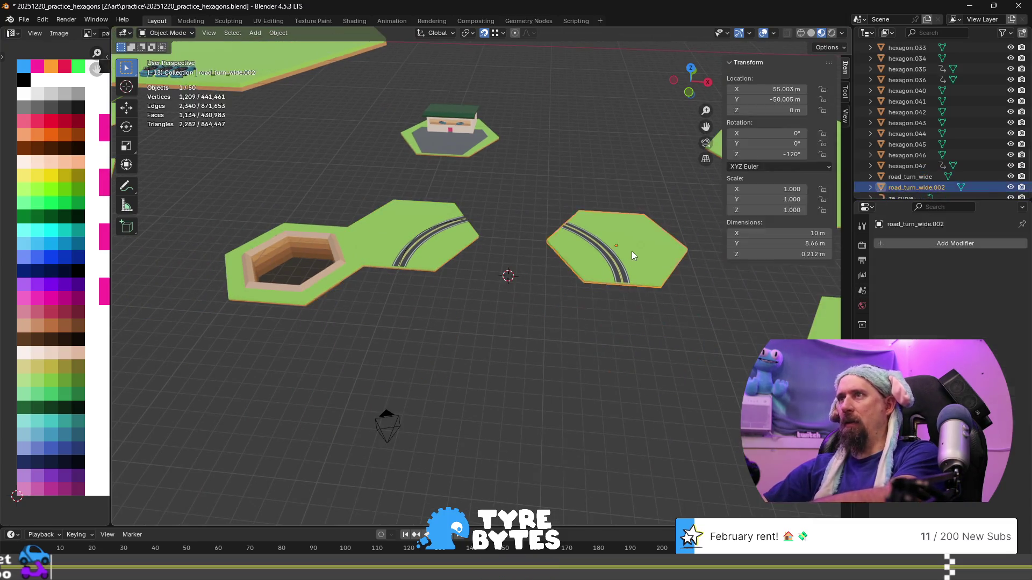
key("Delete")
- Duplicate road_turn_wide and offset the copy 7.5 m along X
left_click(453, 249)
middle_click_drag(426, 302, 445, 310)
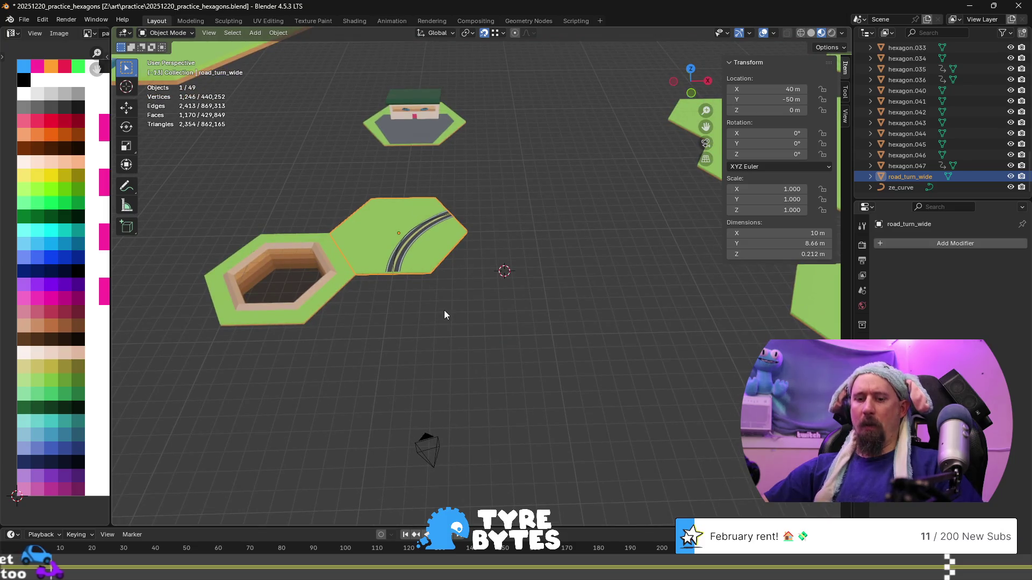
key("shift+d")
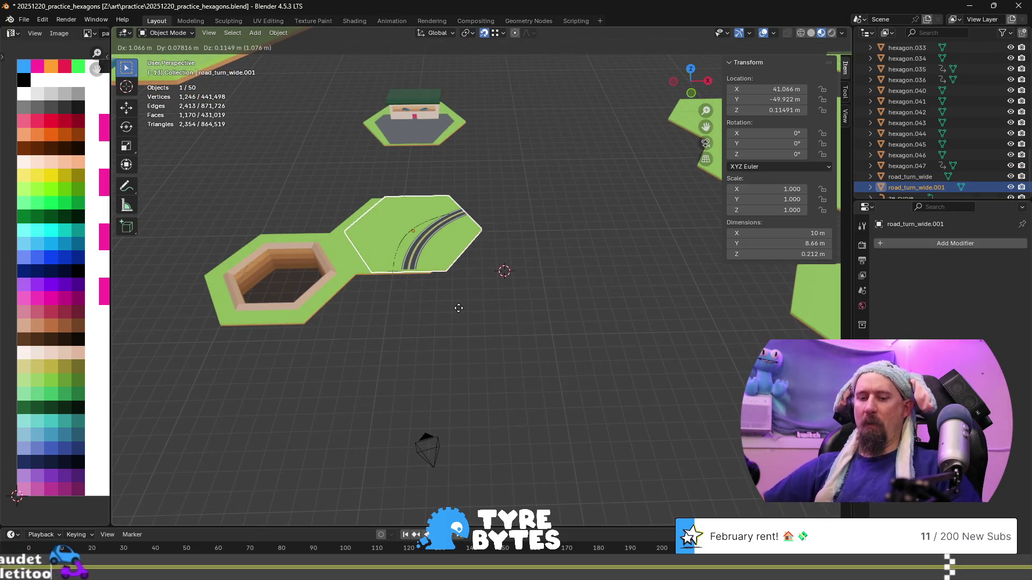
type("x7.5")
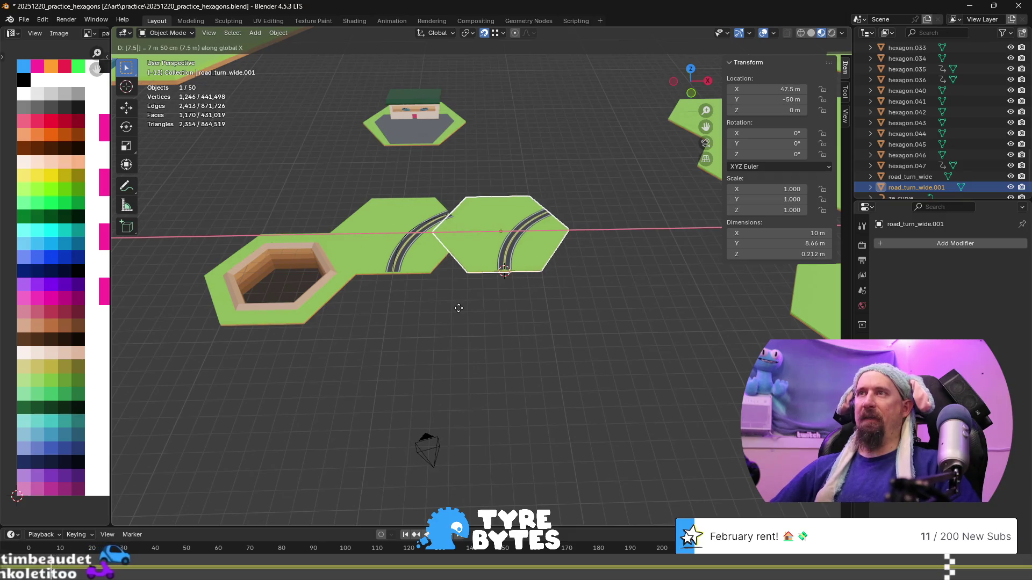
key("Return")
- Move the copy -4.33 m along Y and inspect the seam between the tiles
key("g")
key("y")
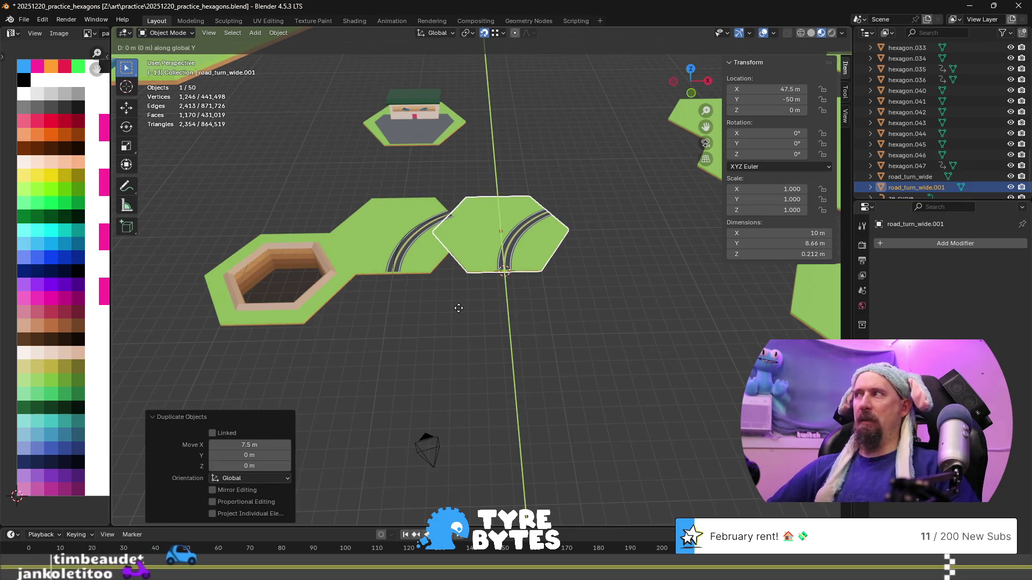
type("-5")
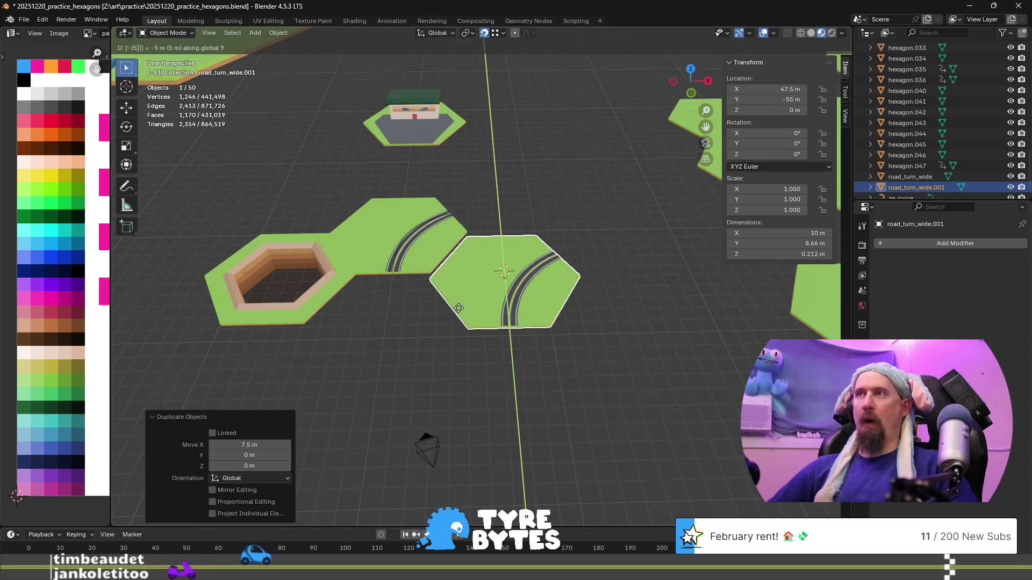
key("BackSpace")
type("4.33")
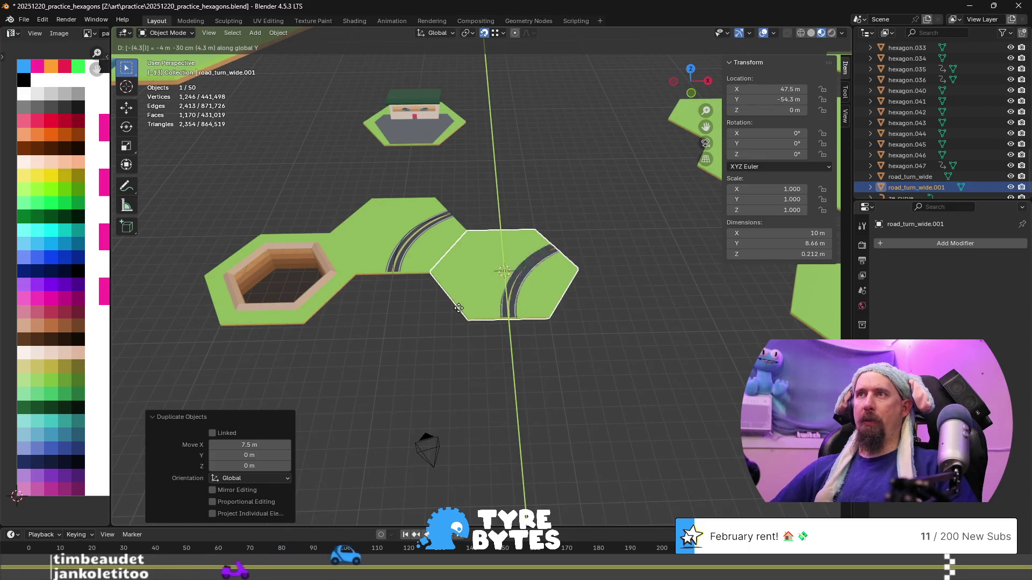
key("Return")
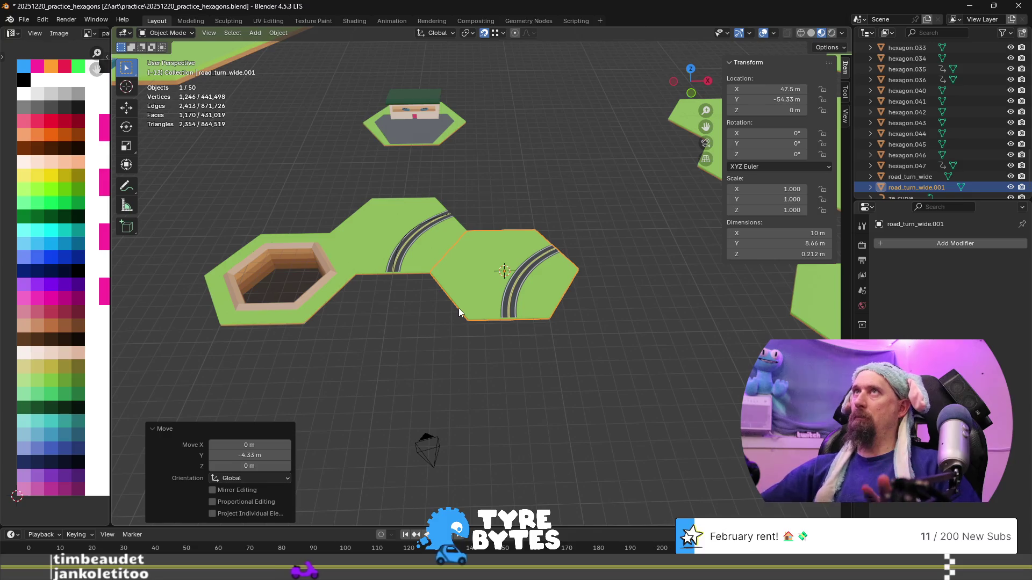
scroll(367, 223, "up", 5)
mouse_move(436, 218)
middle_mouse_down()
mouse_move(352, 221)
mouse_move(457, 251)
middle_mouse_up()
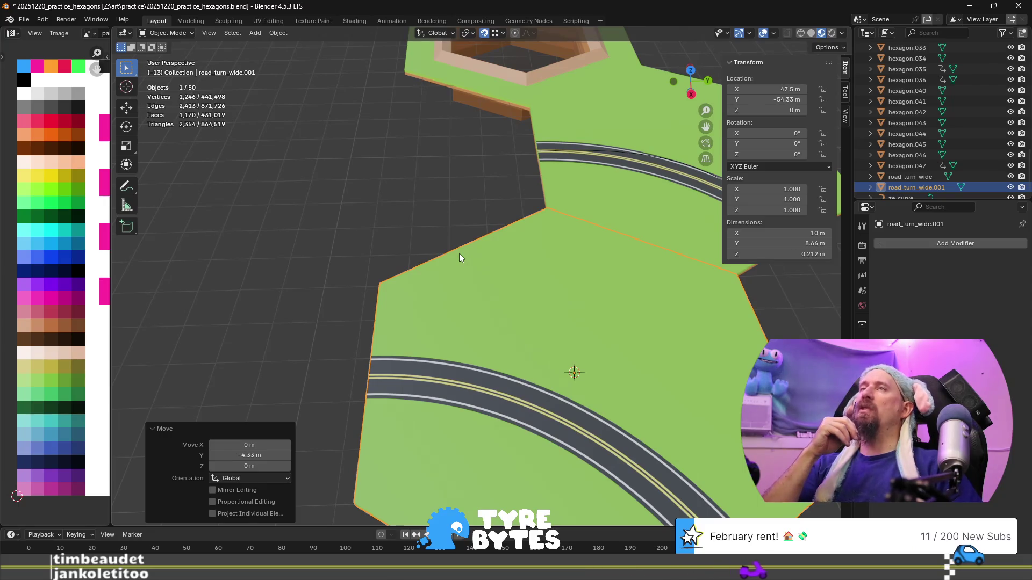
key("alt+Tab")
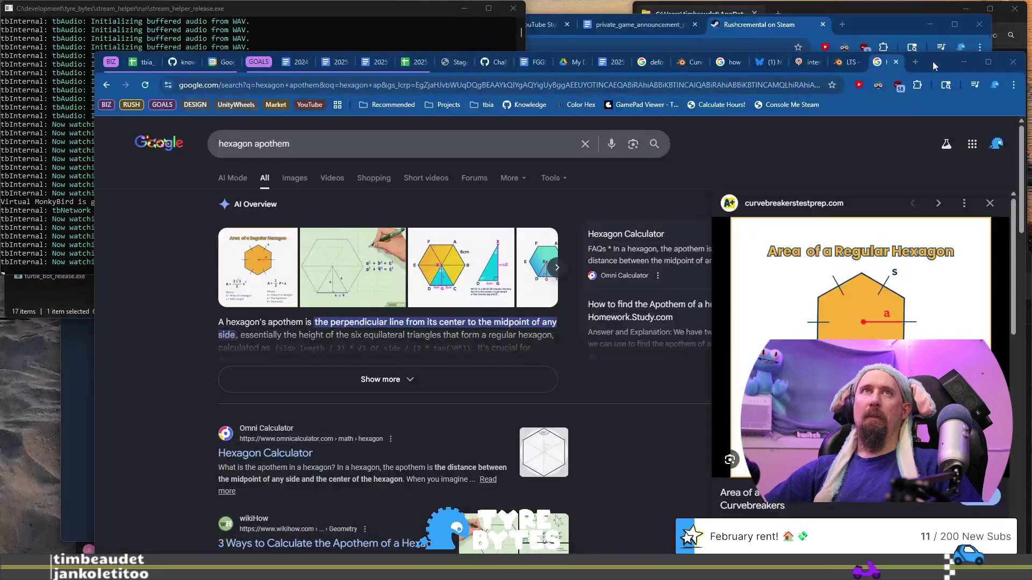
- Calculate 5*sqrt(3) in a new Chrome tab and copy the 8.66025403784 result
left_click(915, 61)
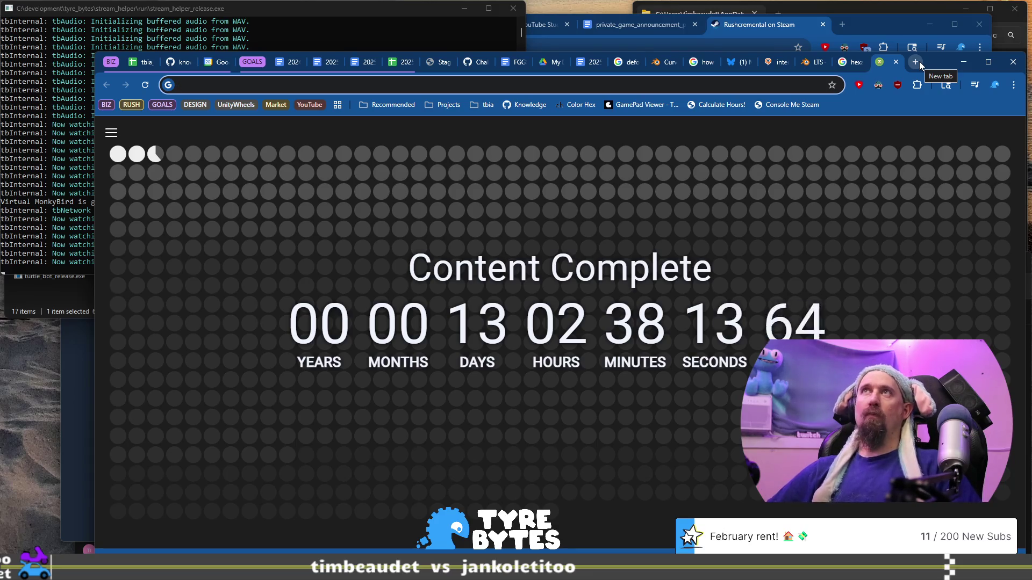
type("5*sqrt(")
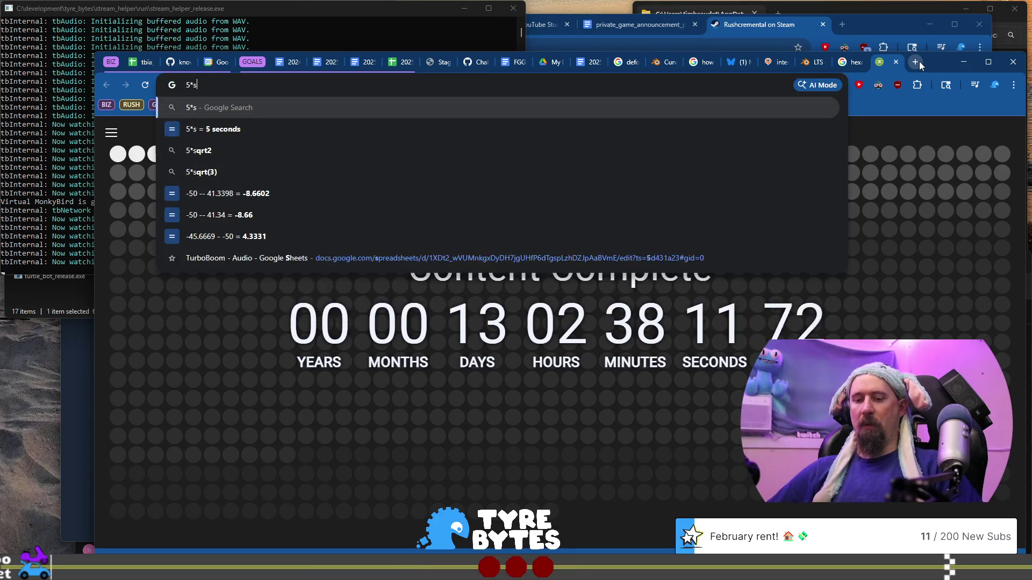
type("3)")
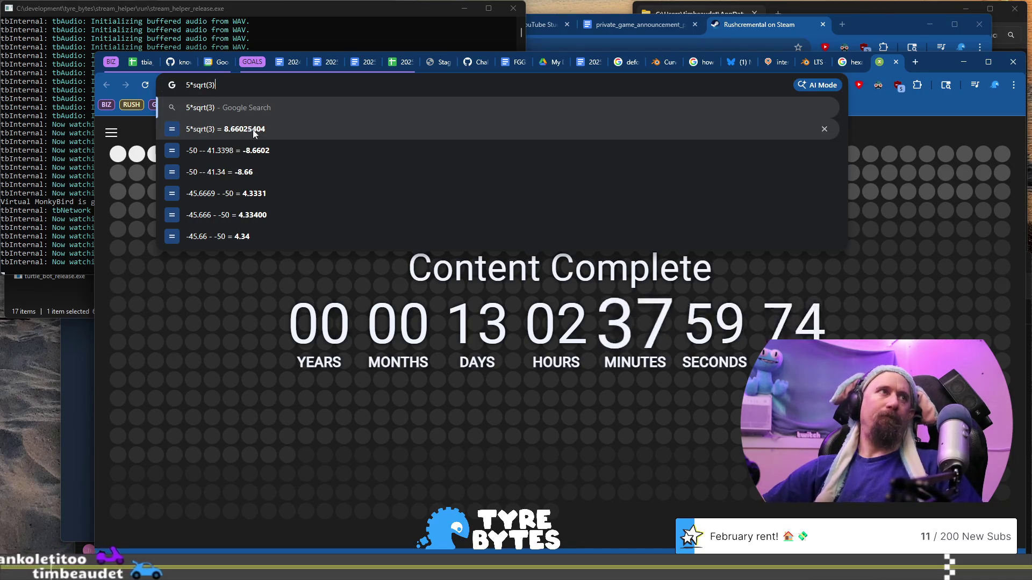
left_click(231, 129)
left_click_drag(444, 233, 563, 233)
key("alt+Tab")
- Place the caret at the end of the same-column spacing line in the notes
left_click(448, 184)
key("Down")
key("End")
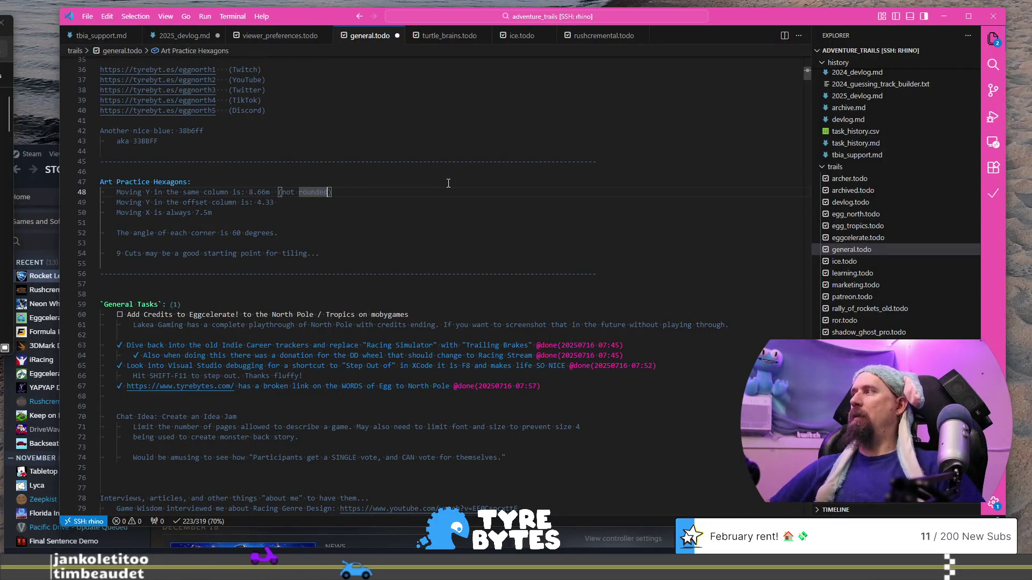
- Add the exact value 8.66025403784 after a colon and replace 'not' with 'of' in the note
type(":")
key("ctrl+v")
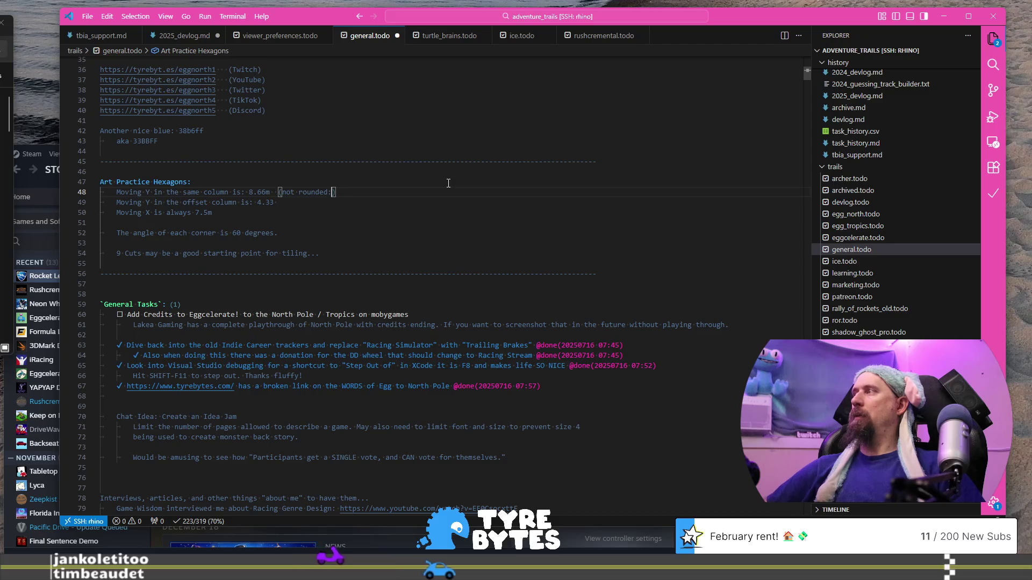
key("ctrl+shift+Left")
key("ctrl+shift+Left")
key("ctrl+shift+Left")
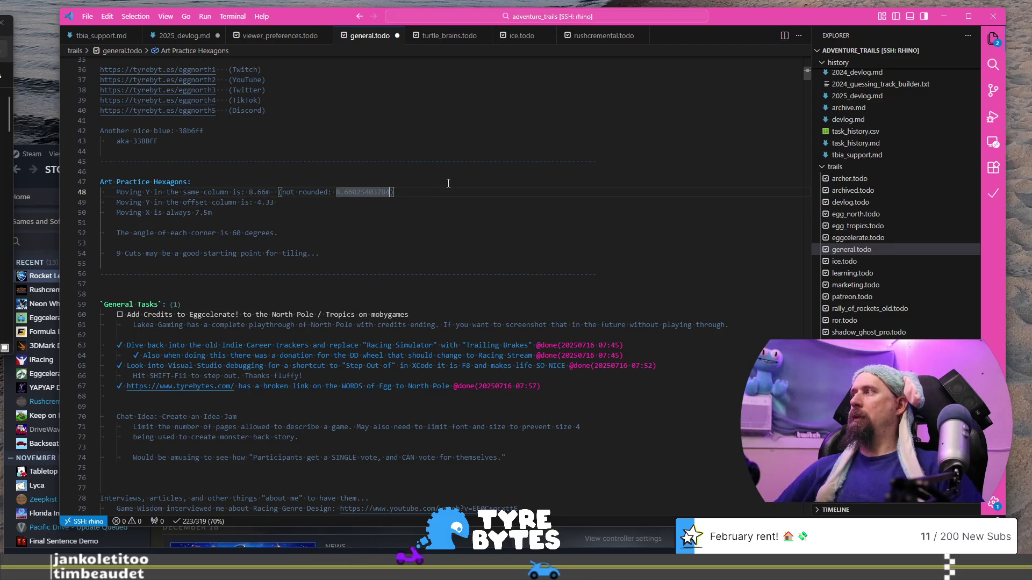
key("ctrl+Left")
key("ctrl+Left")
key("ctrl+BackSpace")
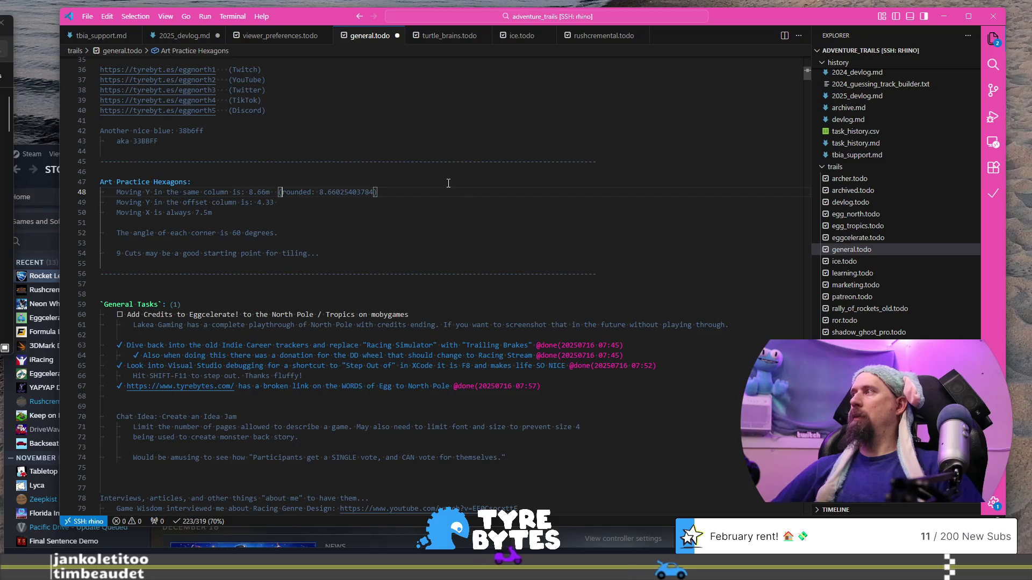
type("of")
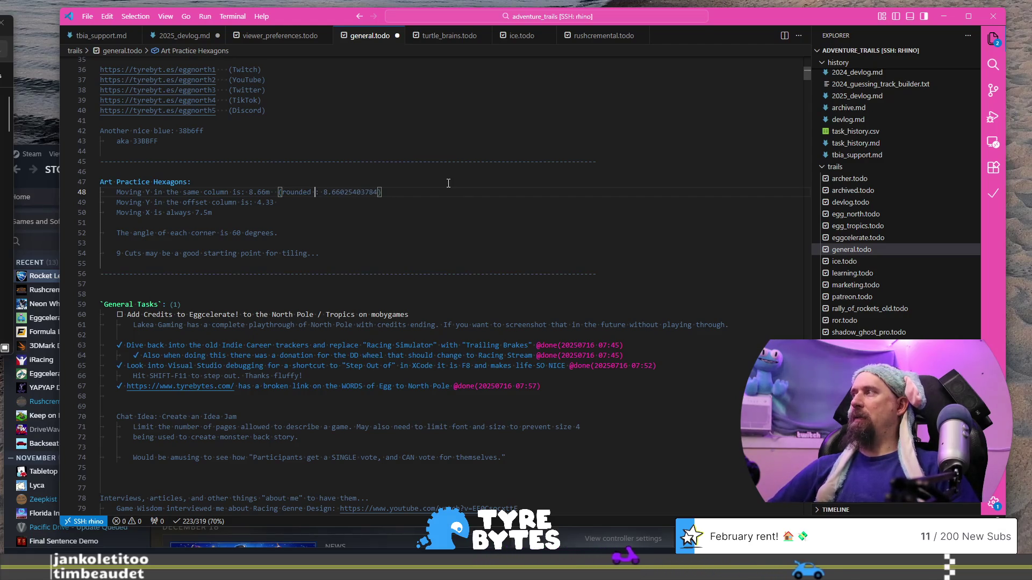
key("alt+Tab")
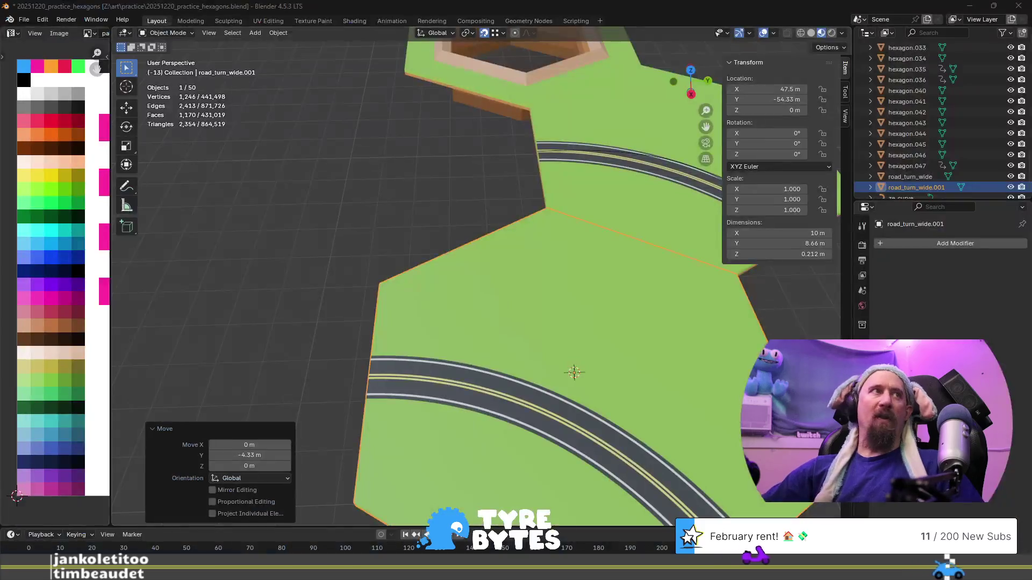
- Extend the query to 5*sqrt(3)/ 2 and copy the 4.33012701892 result
key("alt+Tab")
left_click(462, 140)
type("/ 2")
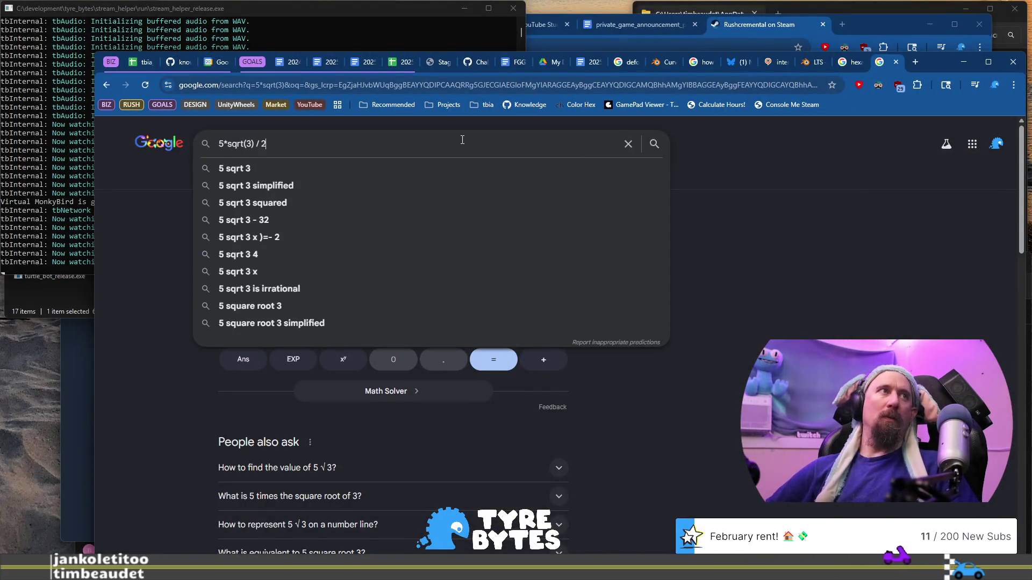
key("Return")
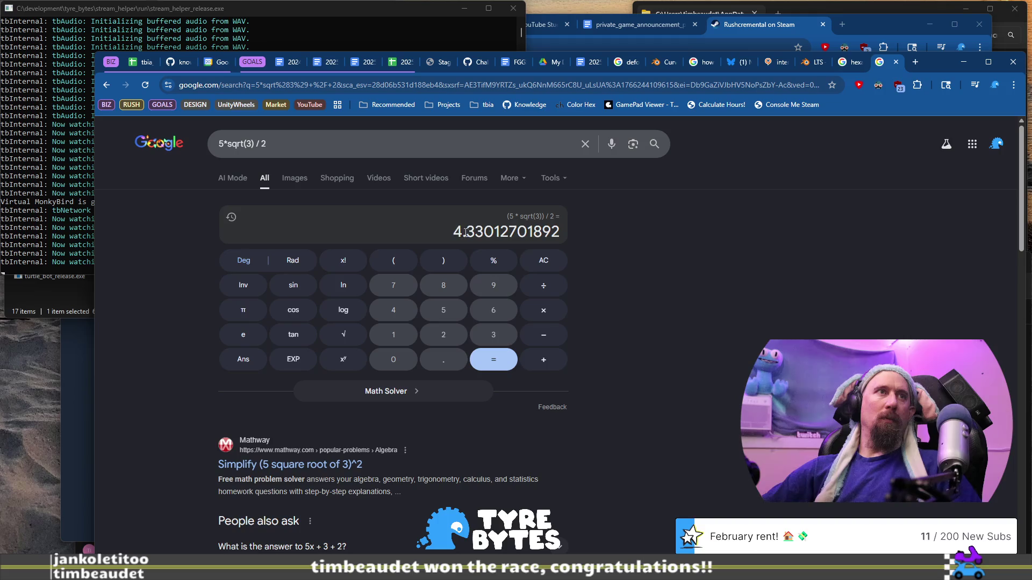
left_click_drag(455, 231, 562, 237)
key("ctrl+c")
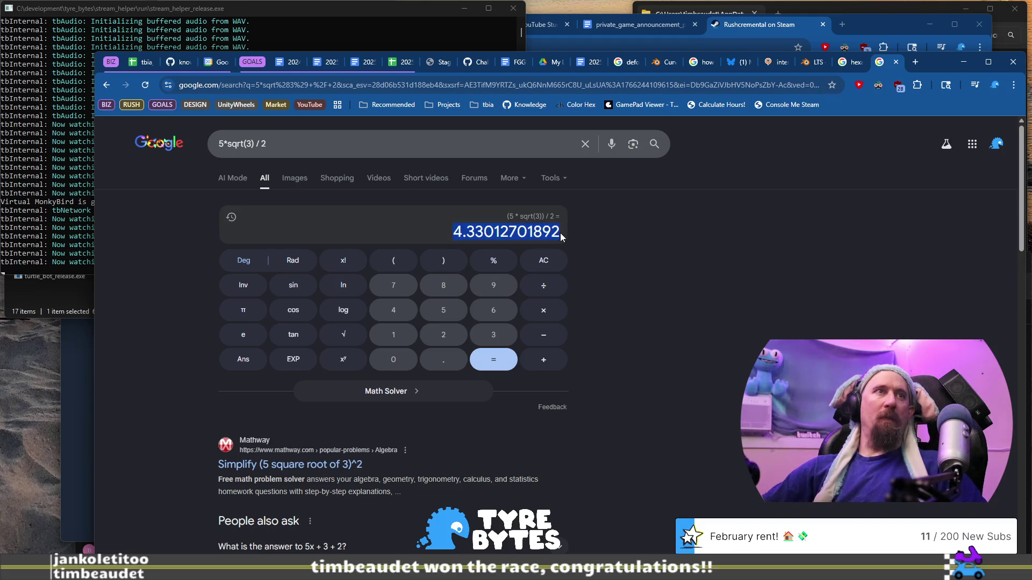
key("alt+Tab")
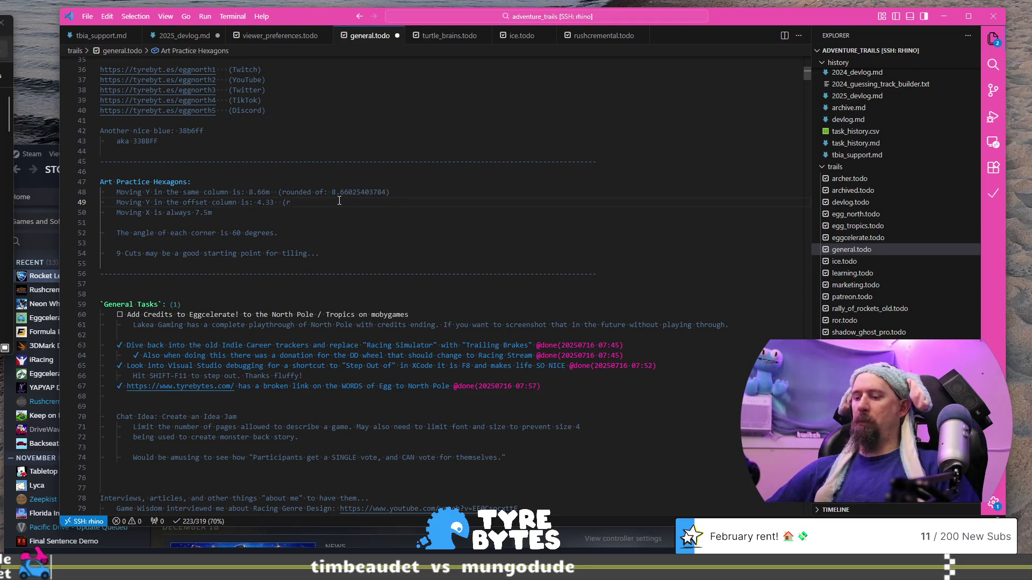
- Complete the offset-column note as 'rounded of: 4.33012701892' and check the Blender tiles
type("ounded of:")
key("ctrl+v")
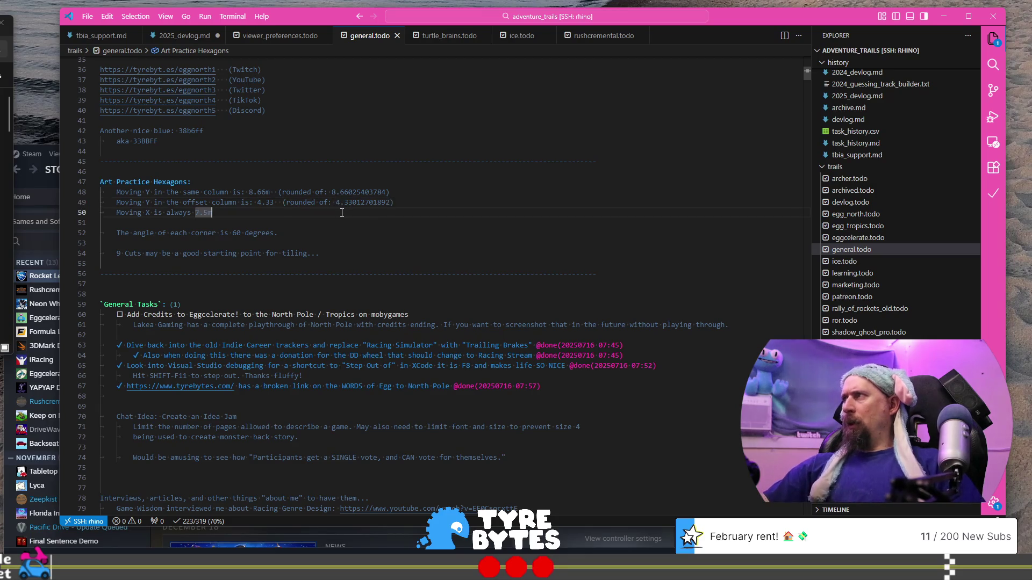
key("alt+Tab")
scroll(334, 304, "down", 3)
scroll(391, 277, "up", 2)
middle_click_drag(329, 272, 456, 280)
scroll(446, 274, "up", 3)
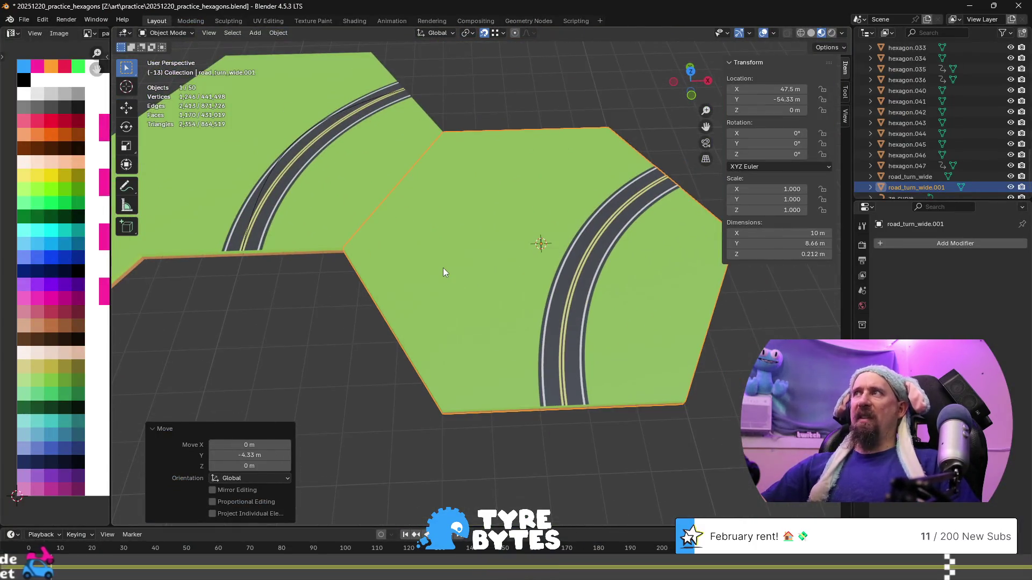
- Copy the full-precision value 8.66025403784 from the notes and return to Blender
key("alt+Tab")
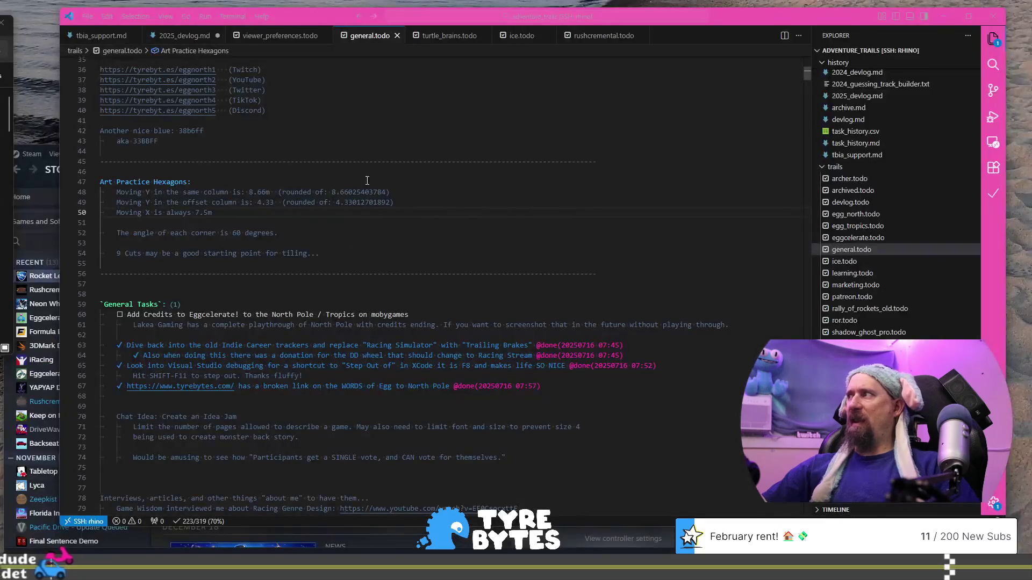
double_click(351, 192)
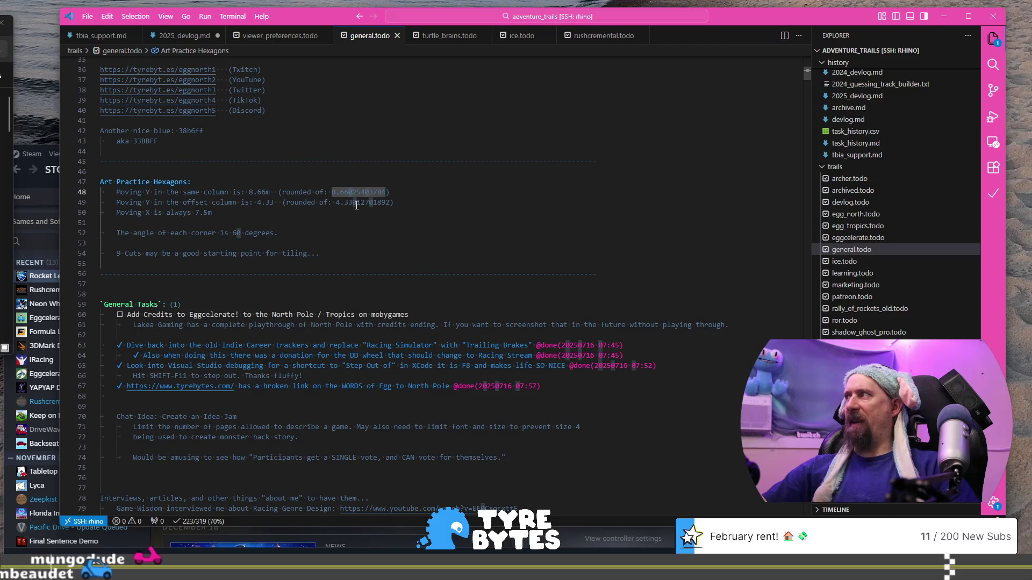
key("alt+Tab")
key("ctrl+z")
key("ctrl+shift+z")
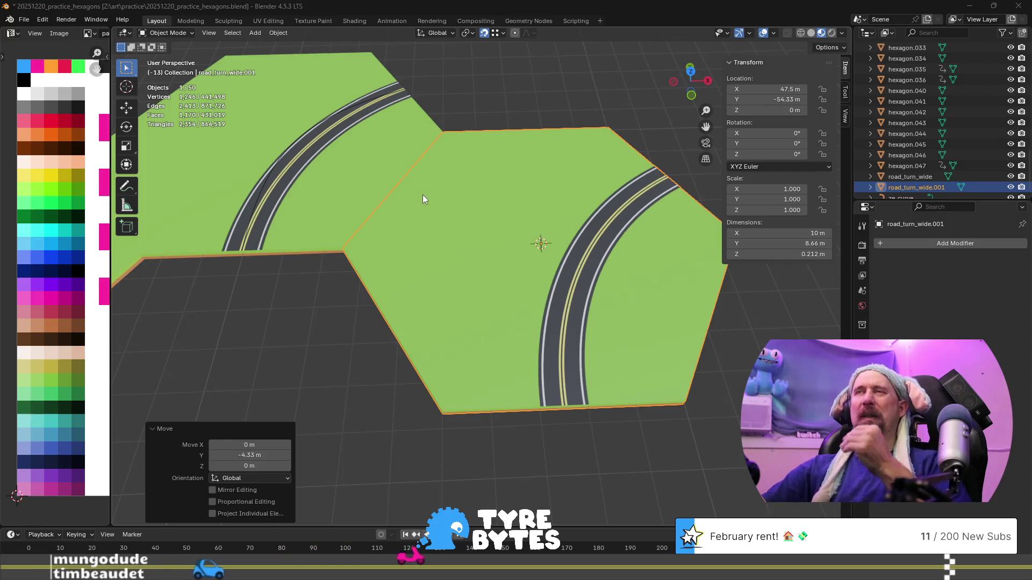
- Inspect the road hexagon's mesh in Edit Mode, then return to Object Mode
scroll(423, 195, "down", 2)
middle_click_drag(496, 227, 476, 227)
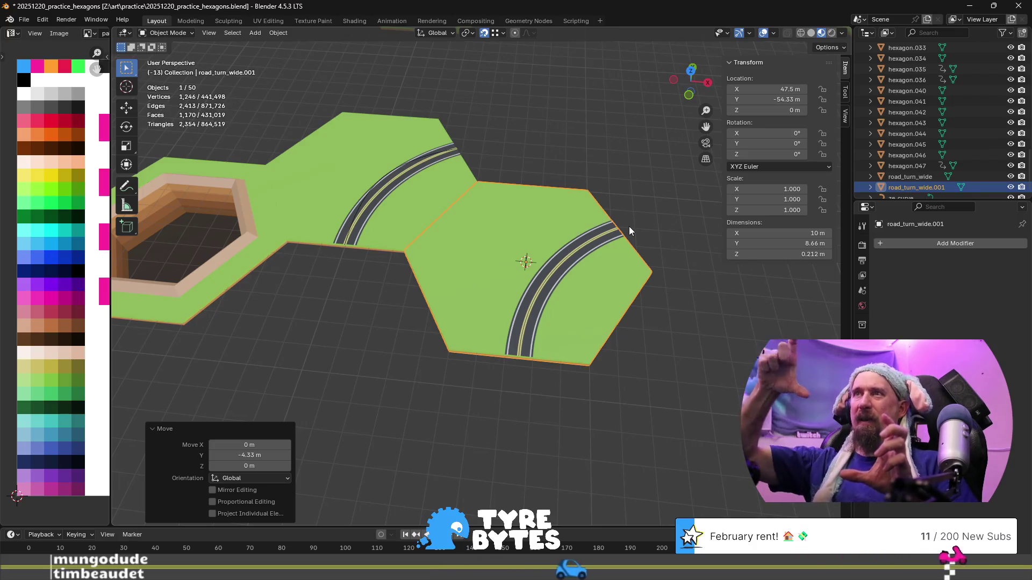
scroll(629, 227, "up", 3)
middle_click_drag(550, 304, 479, 270, "shift")
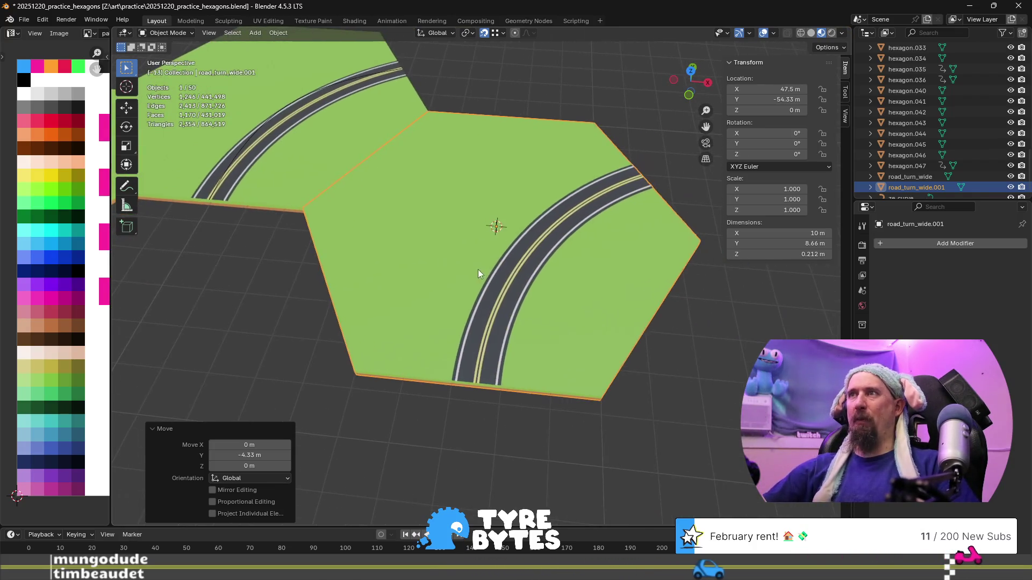
key("Tab")
scroll(517, 329, "up", 2)
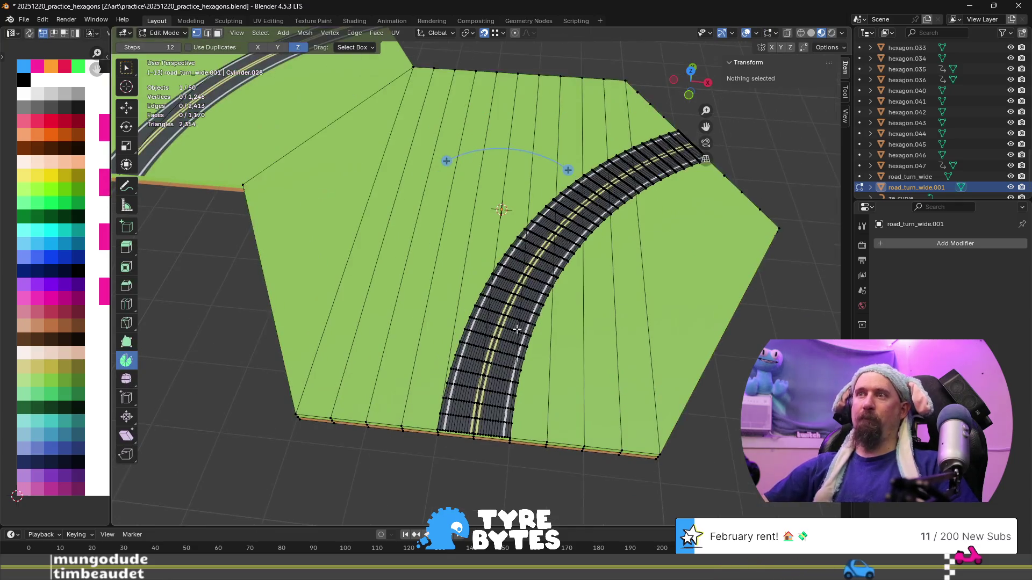
scroll(447, 339, "up", 3)
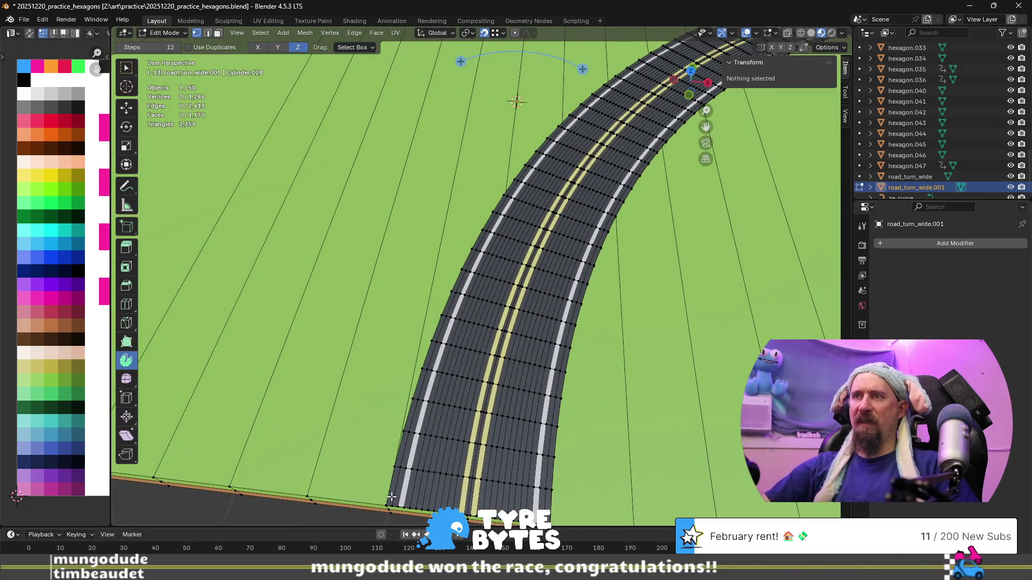
scroll(400, 463, "down", 6)
scroll(407, 287, "up", 3)
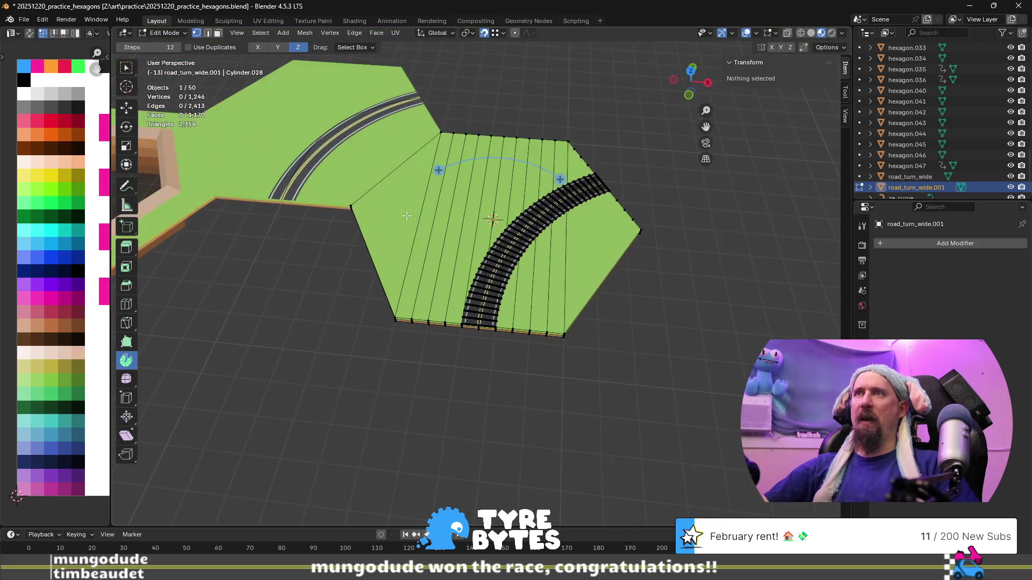
middle_click_drag(407, 287, 487, 311)
key("Tab")
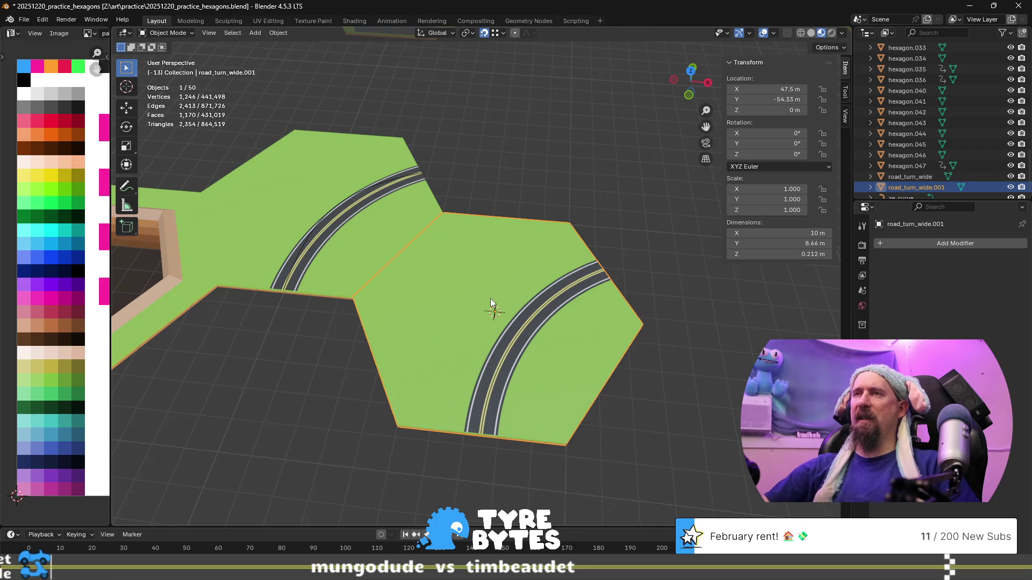
- Pick the road_turn_wide tile for editing instead of the neighbouring pit hexagon
mouse_move(336, 218)
middle_mouse_down()
mouse_move(448, 257)
mouse_move(377, 224)
mouse_move(446, 245)
middle_mouse_up()
key("Tab")
key("Tab")
left_click(479, 237)
key("Tab")
- Delete the connected road vertices except the front edge row, then select that row
left_click(485, 229)
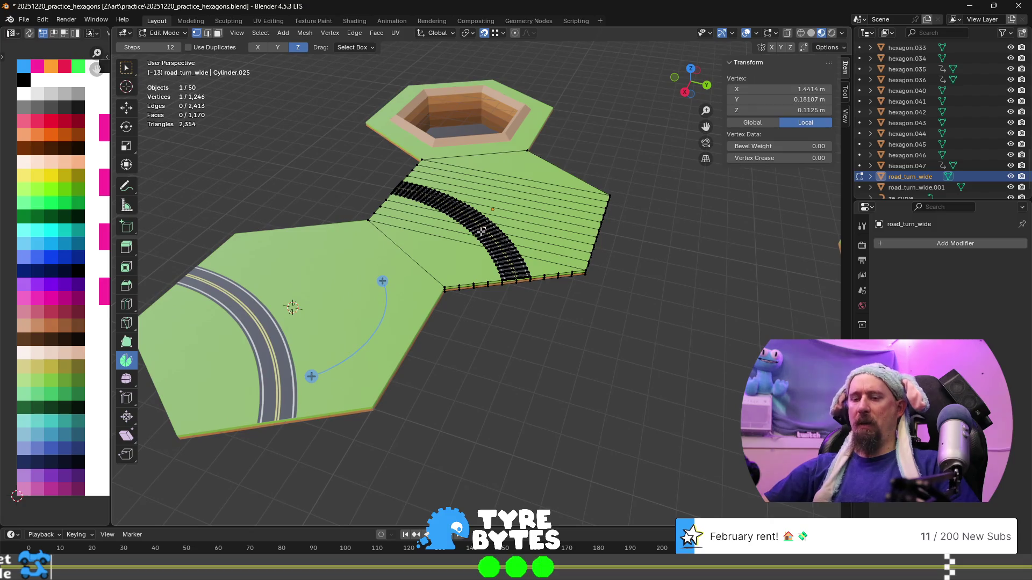
key("ctrl+l")
scroll(365, 204, "up", 4)
mouse_move(365, 204)
middle_mouse_down()
mouse_move(394, 276)
mouse_move(574, 297)
middle_mouse_up()
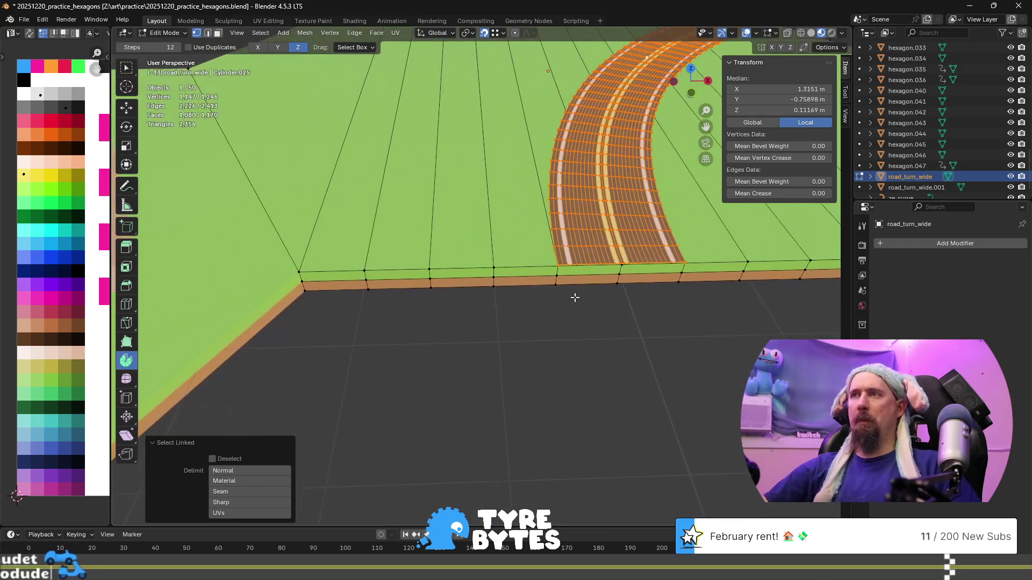
scroll(627, 288, "up", 5)
scroll(631, 285, "down", 6)
left_click(461, 273, "alt+shift")
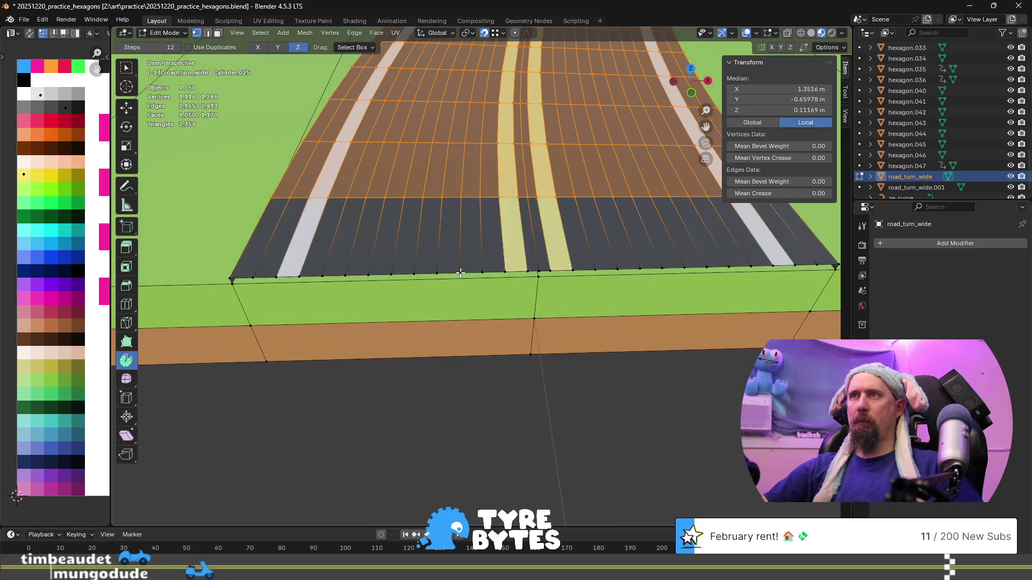
scroll(462, 273, "down", 3)
key("x")
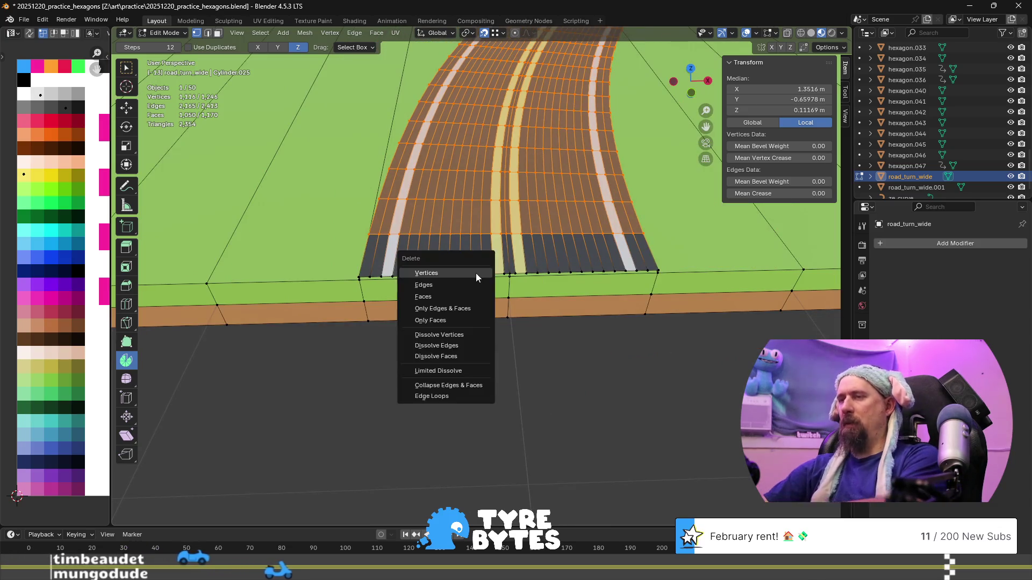
left_click(476, 273)
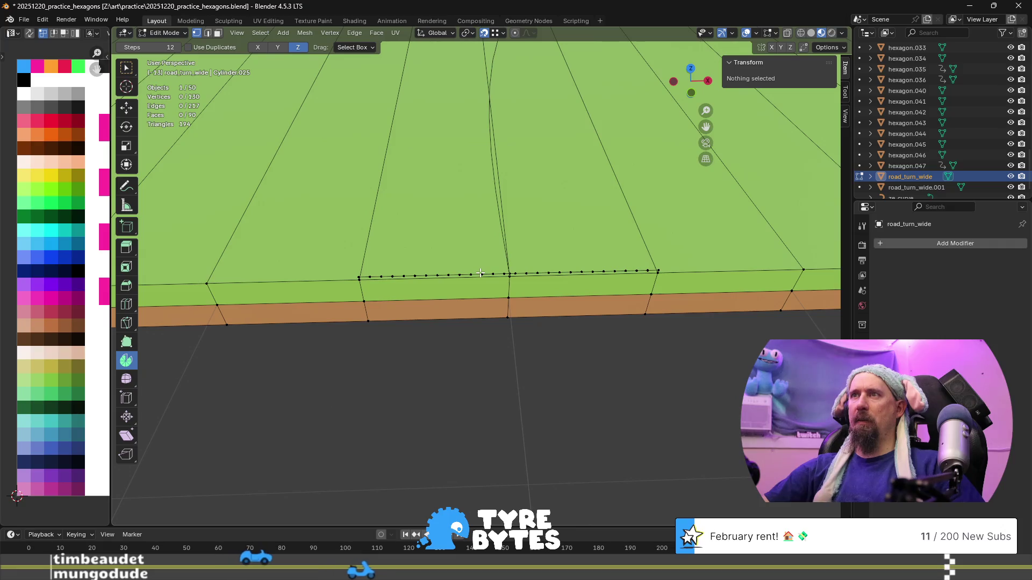
left_click(480, 273, "alt")
scroll(479, 290, "down", 5)
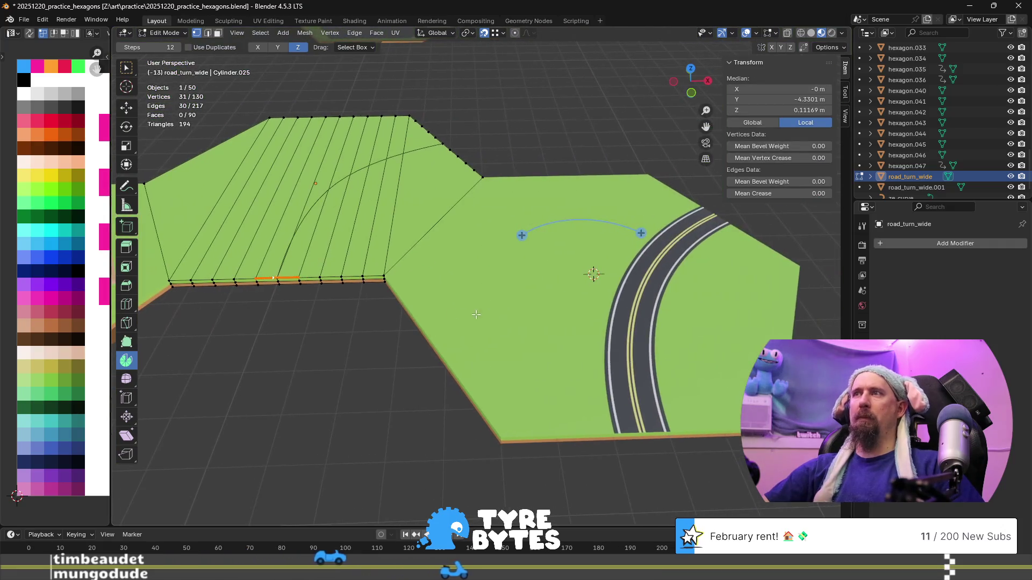
- Spin the front edge row into a curved road strip with 60° angle and 36 steps
mouse_move(653, 238)
left_mouse_down()
mouse_move(645, 269)
mouse_move(663, 284)
left_mouse_up()
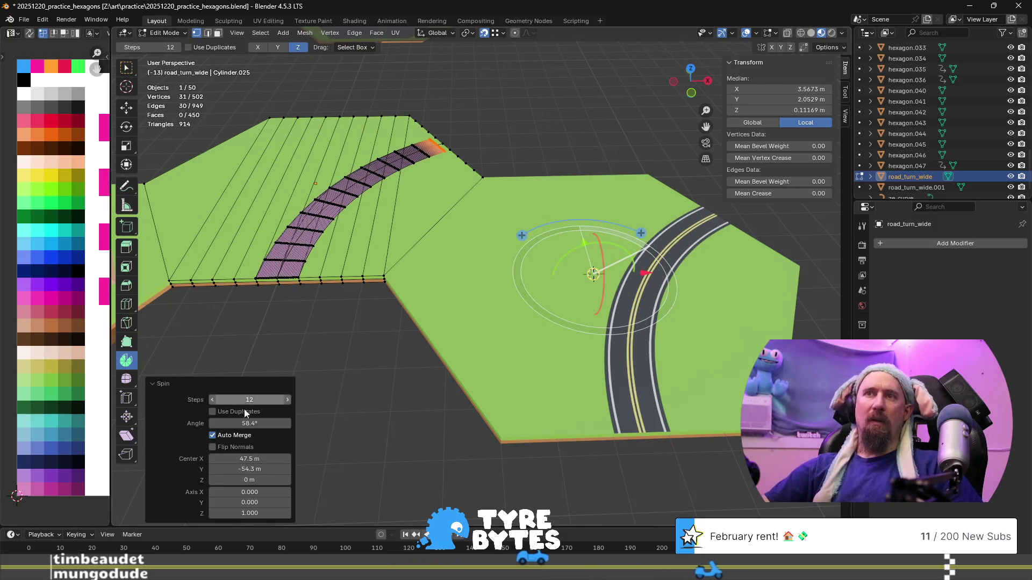
left_click(258, 423)
type("60")
key("Return")
left_click(260, 401)
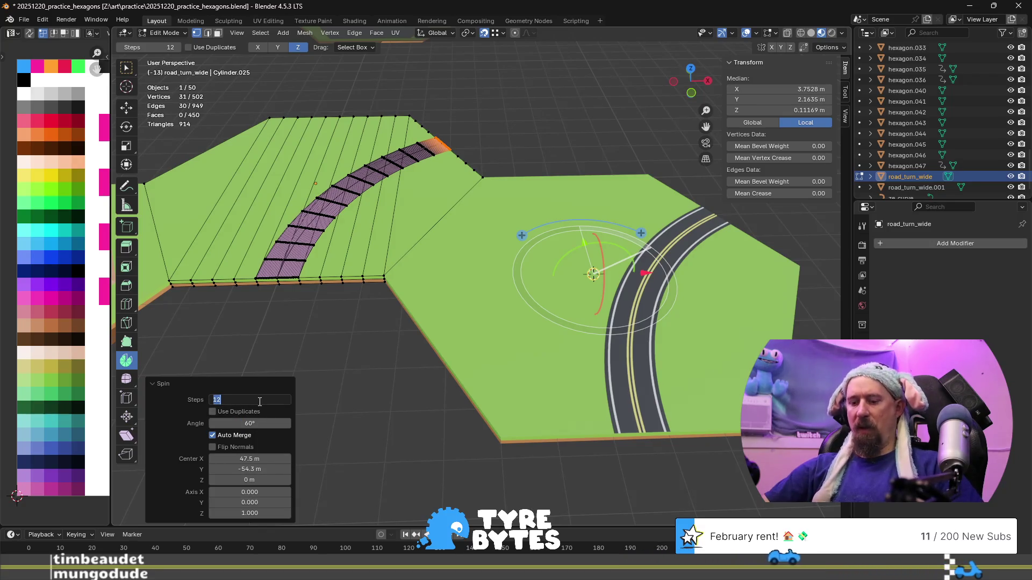
type("36")
key("Return")
- Select the new road strip and move its UVs onto a new palette swatch
scroll(250, 236, "up", 5)
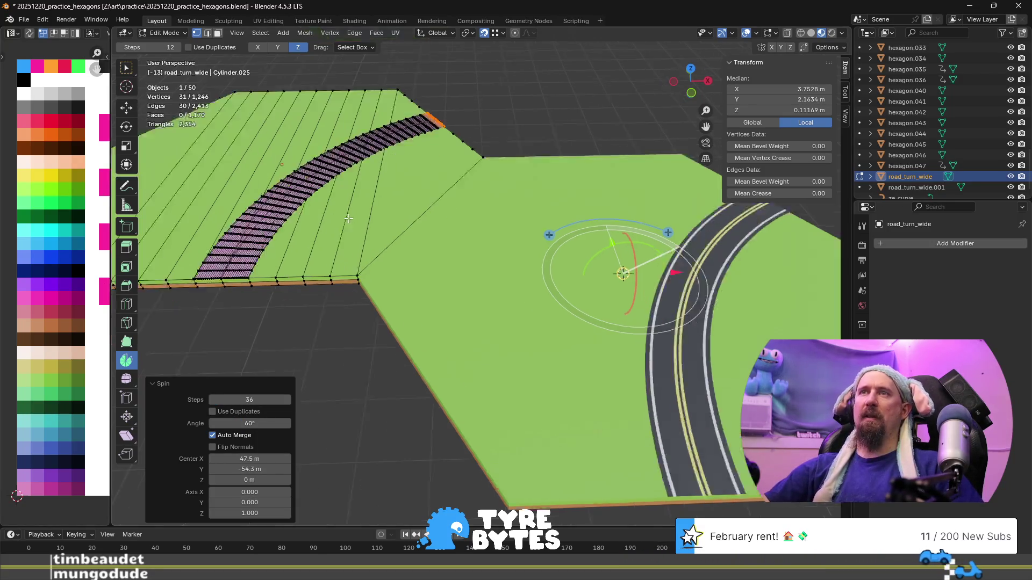
scroll(251, 236, "down", 5)
key("a")
scroll(526, 255, "up", 2)
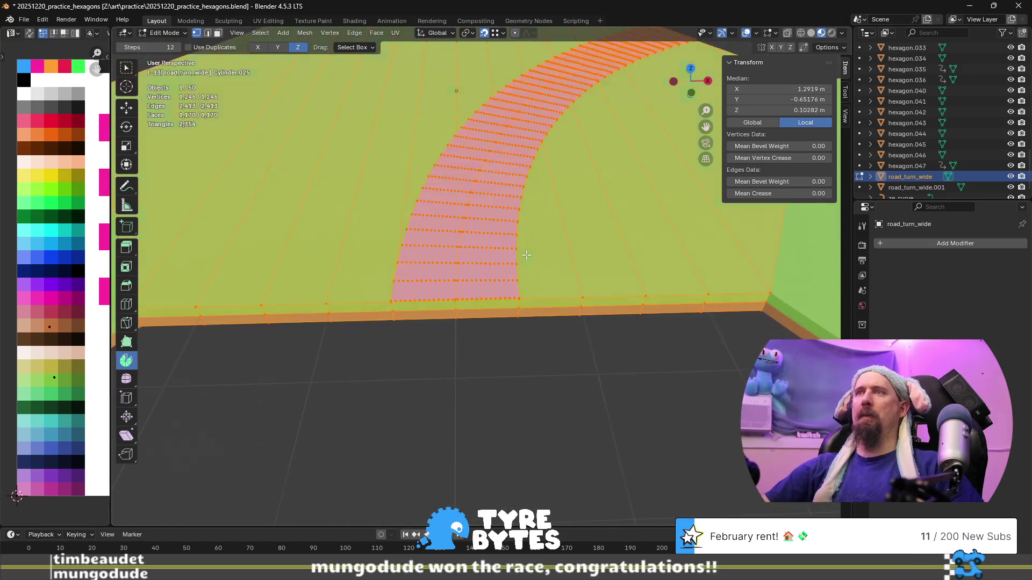
left_click(507, 263)
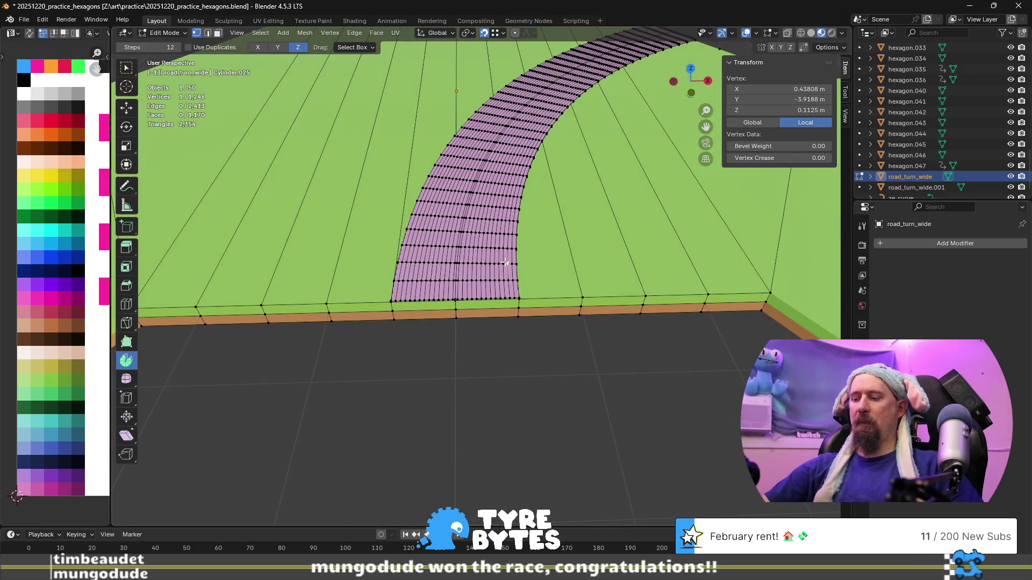
key("ctrl+l")
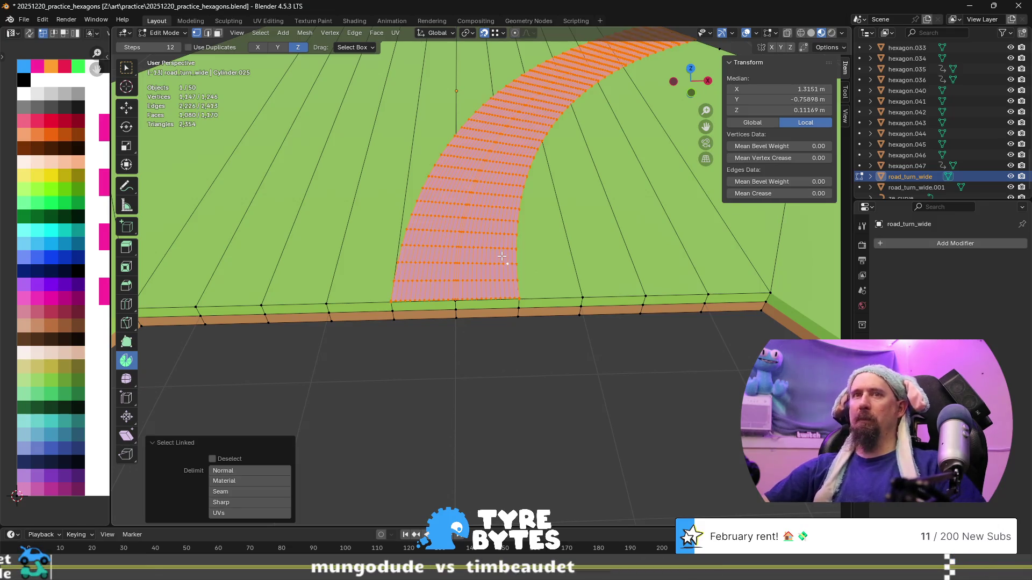
left_click(46, 477)
key("g")
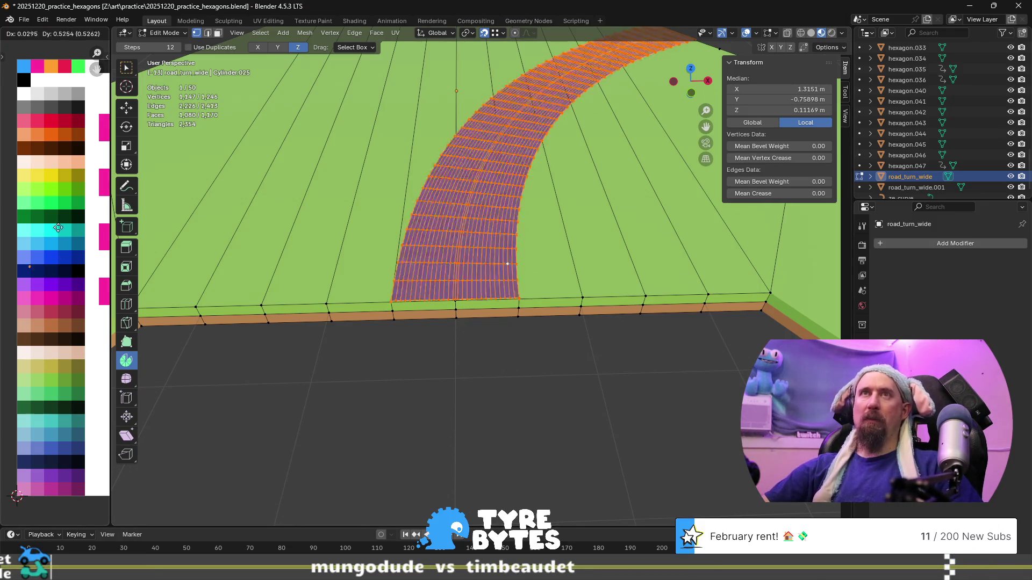
left_click(91, 84)
scroll(440, 320, "up", 5)
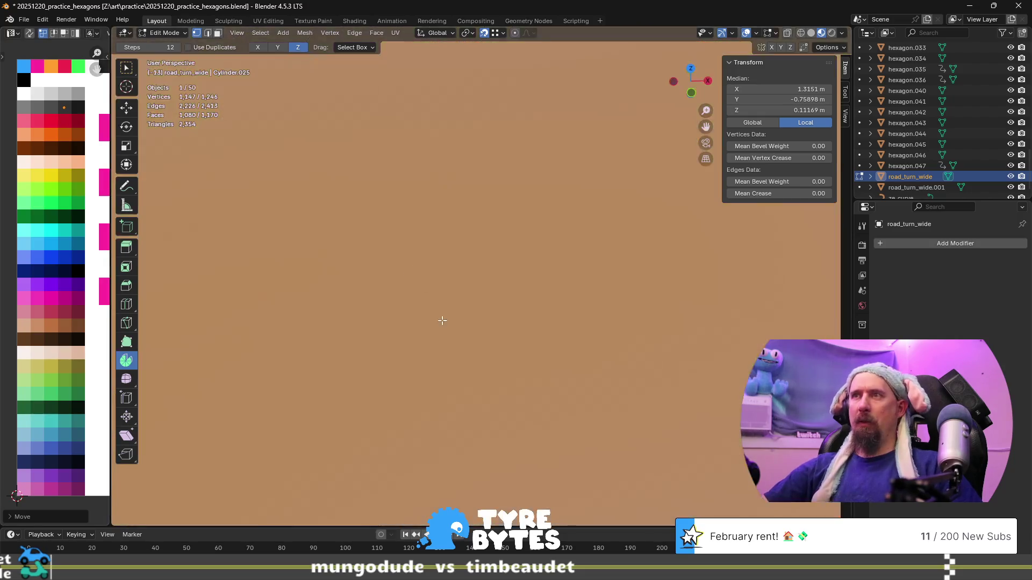
- Colour two lengthwise face strips yellow as the road's double centre lines
scroll(422, 344, "down", 3)
left_click(407, 355, "alt")
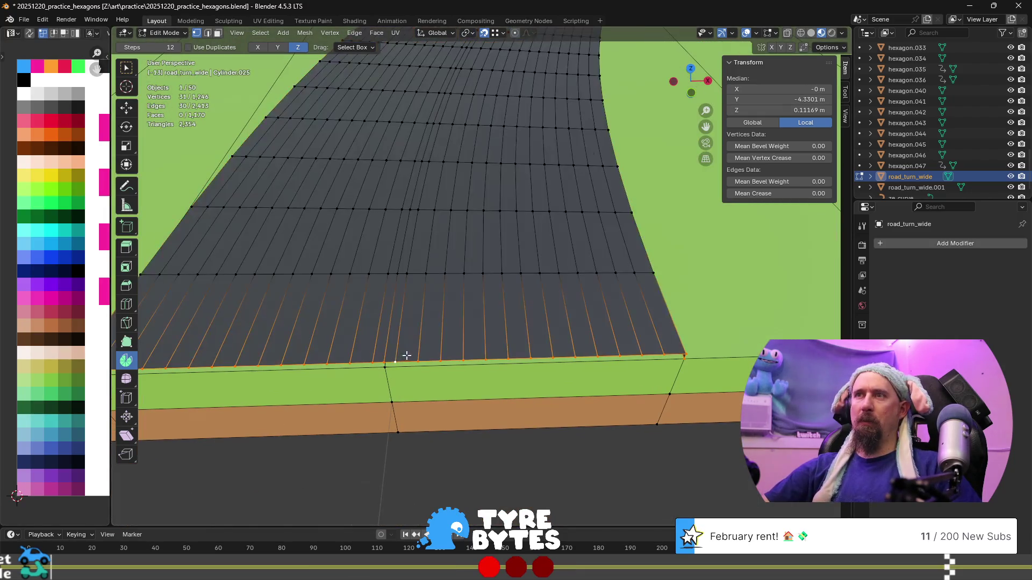
key("3")
left_click(417, 274, "alt")
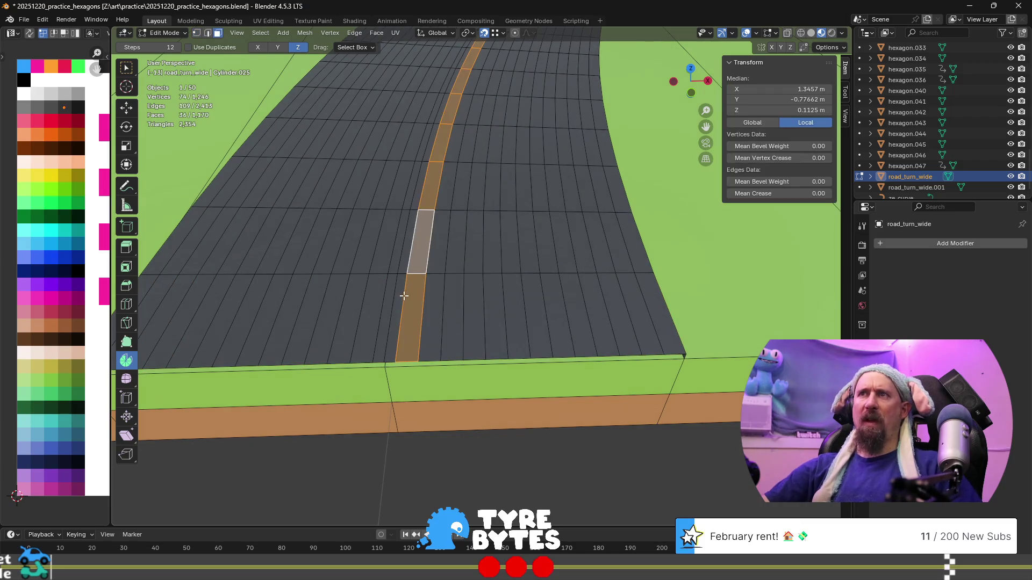
left_click(382, 280, "alt+shift")
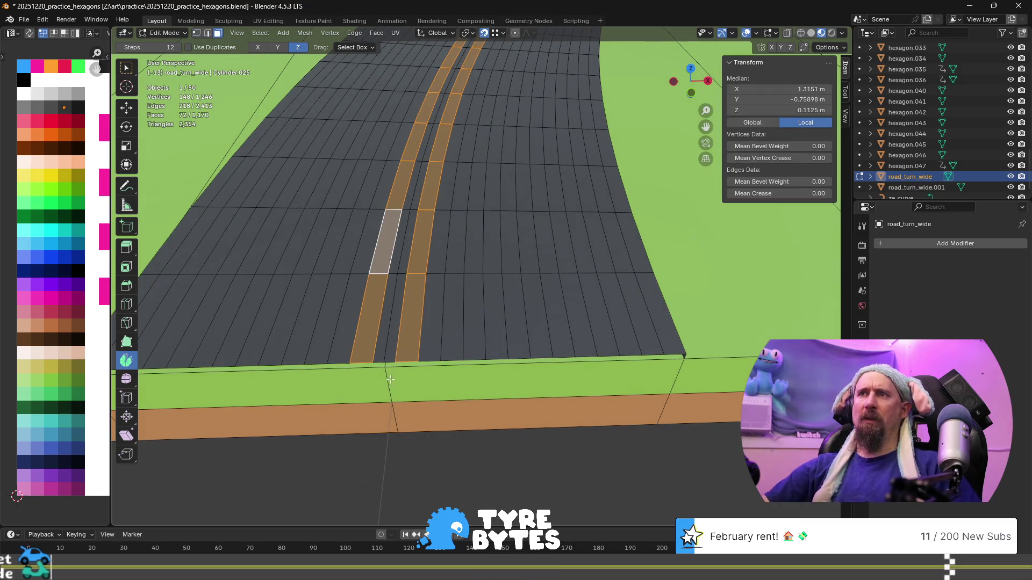
left_click(23, 176)
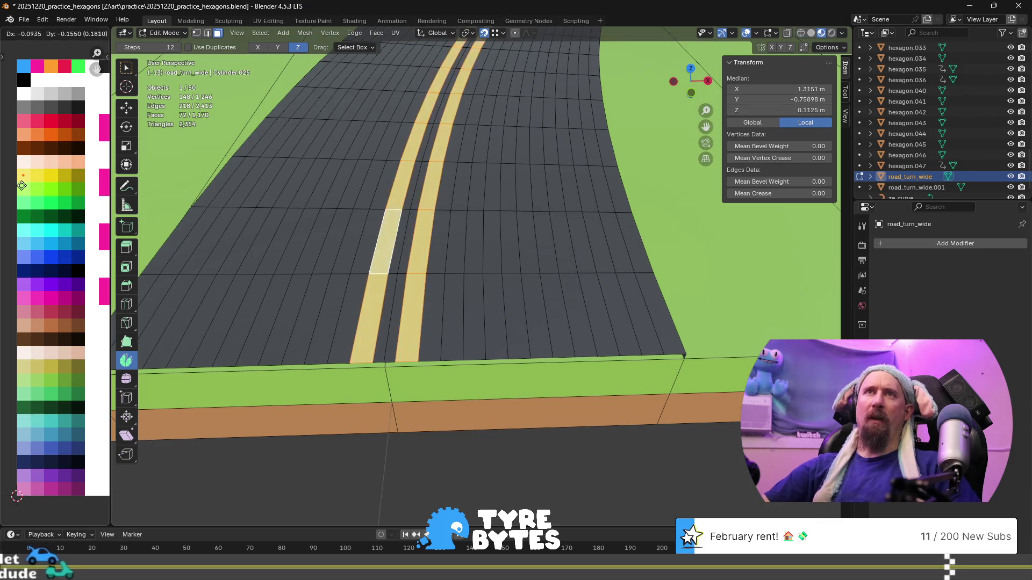
- Paint the left and right edge strips white and zoom out to the whole tile
left_click(622, 269, "alt")
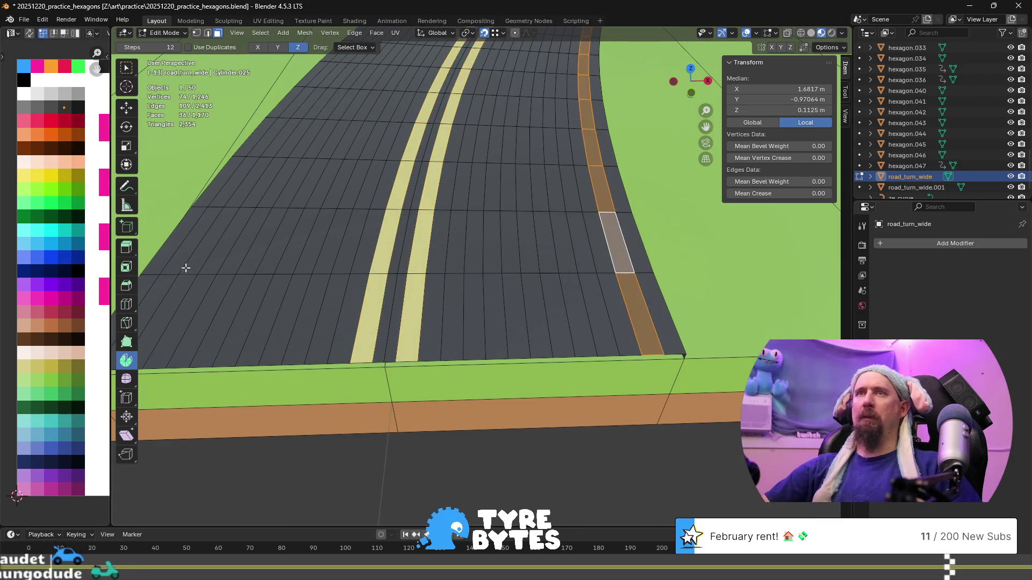
left_click(166, 275, "alt+shift")
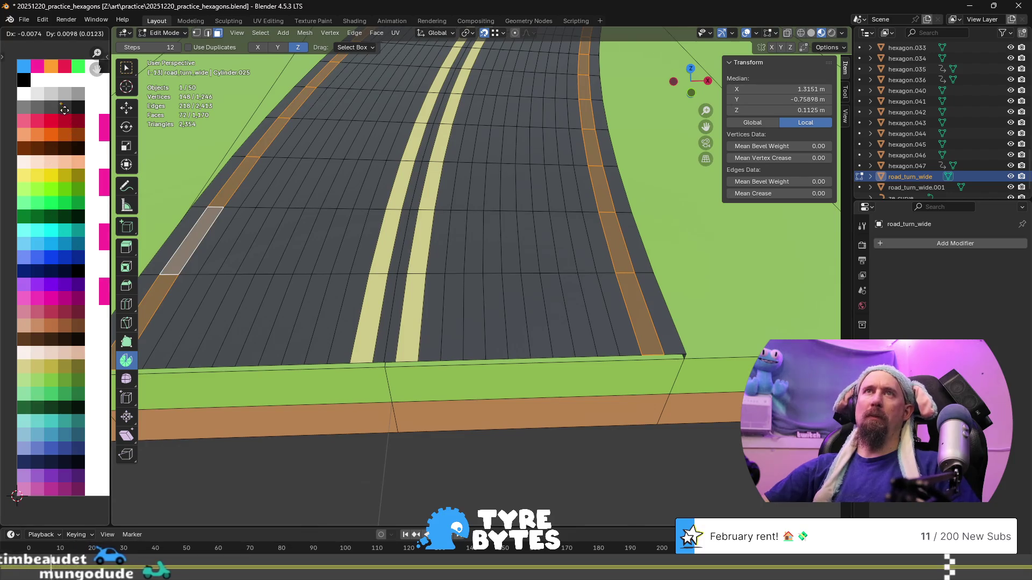
left_click(37, 94)
scroll(488, 250, "down", 3)
mouse_move(557, 277)
middle_mouse_down("shift")
mouse_move(305, 331)
mouse_move(321, 359)
mouse_move(406, 392)
middle_mouse_up("shift")
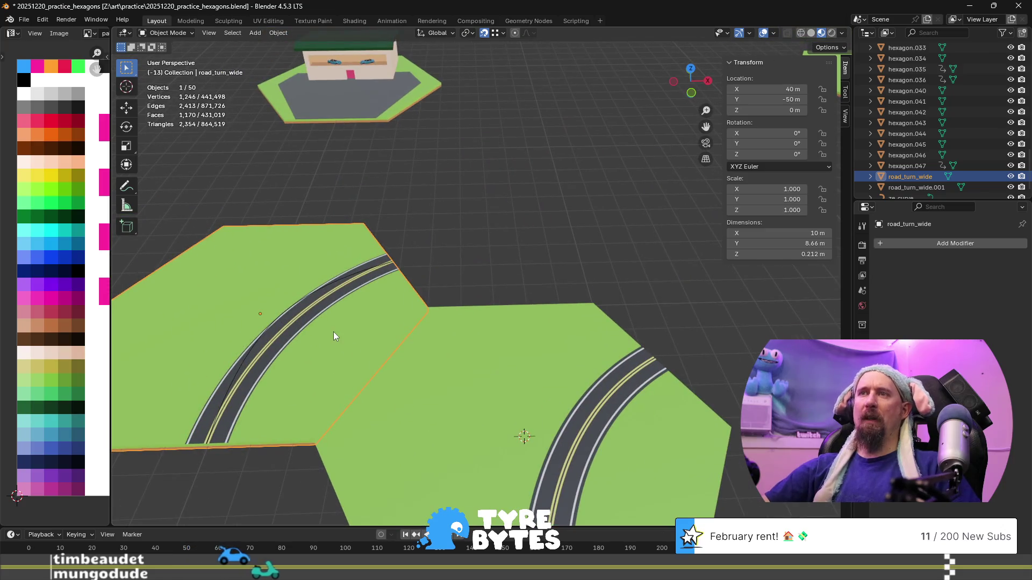
- Duplicate the curved tile and rotate the copy 60° about Z around the 3D cursor
scroll(441, 347, "down", 2)
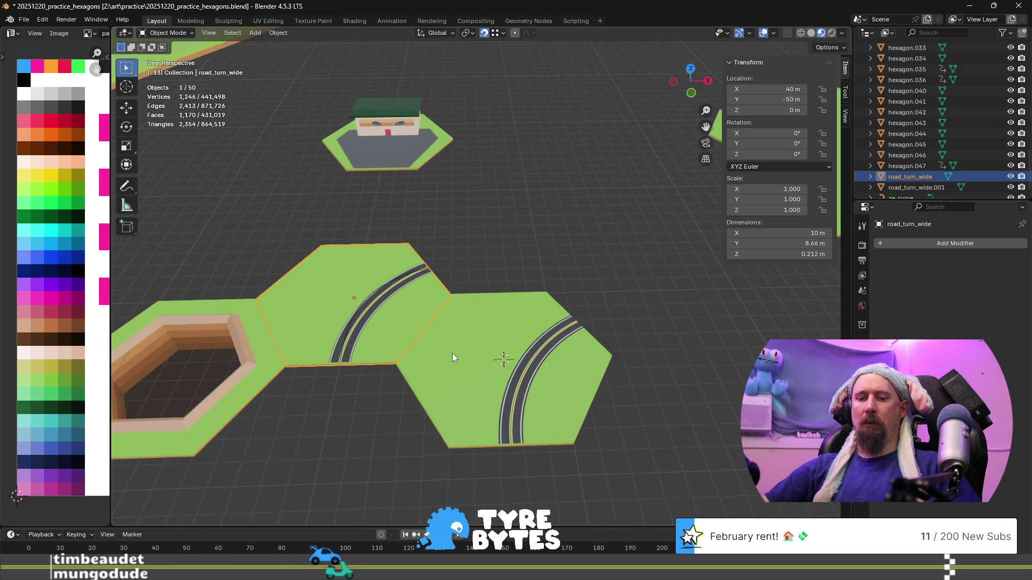
key("shift+d")
right_click(457, 346)
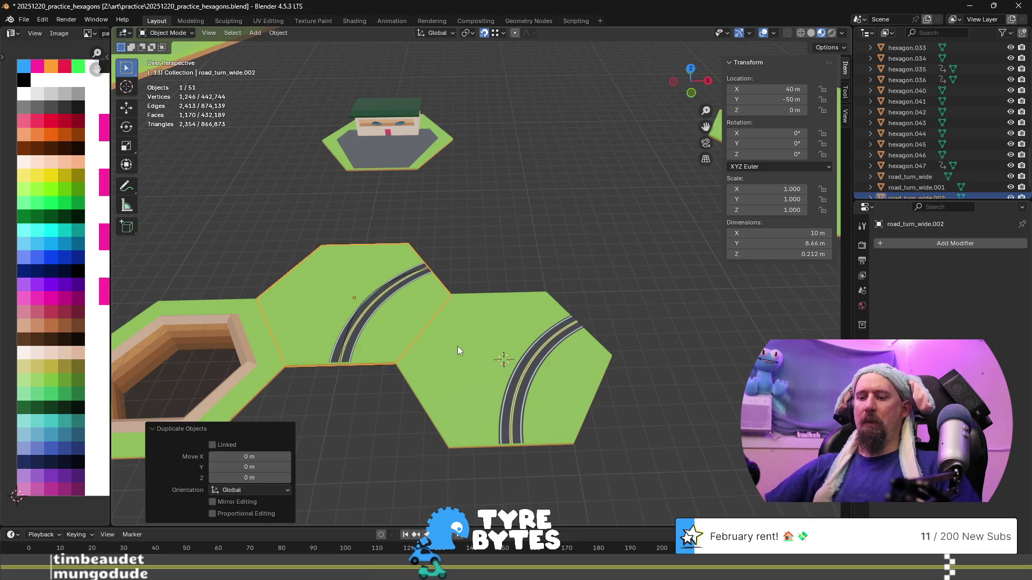
key("r")
key("z")
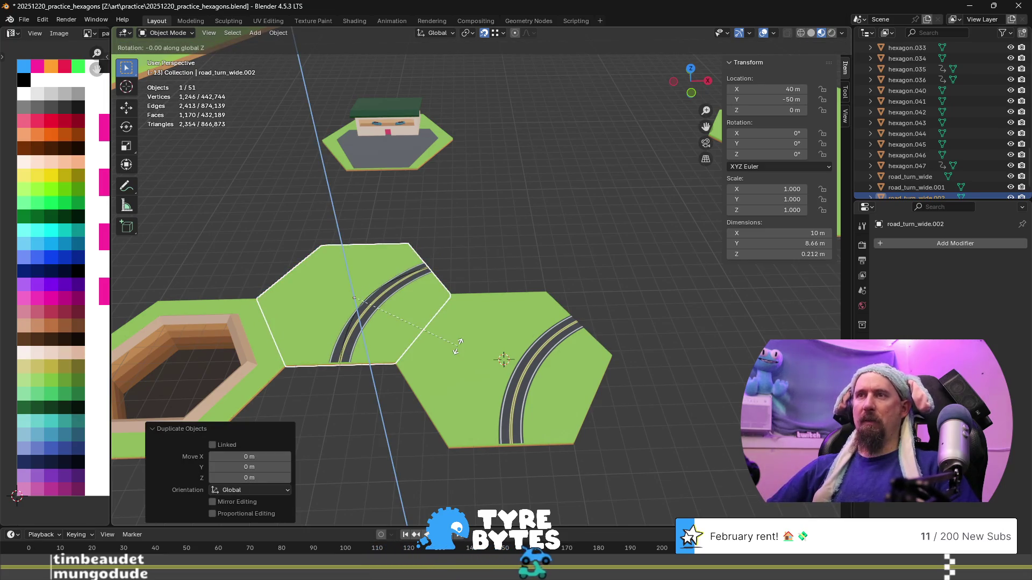
right_click(457, 347)
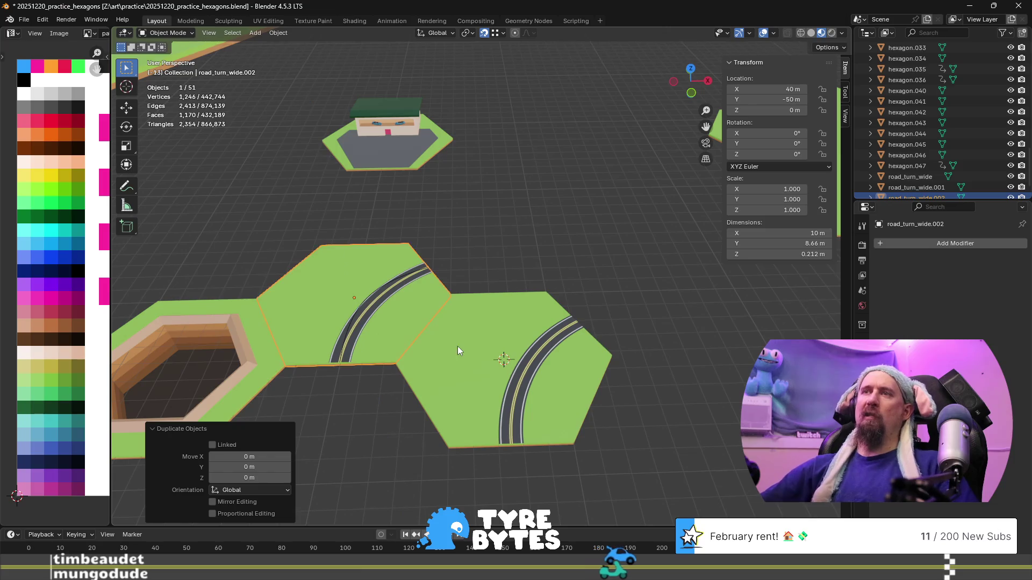
left_click(468, 34)
left_click(503, 72)
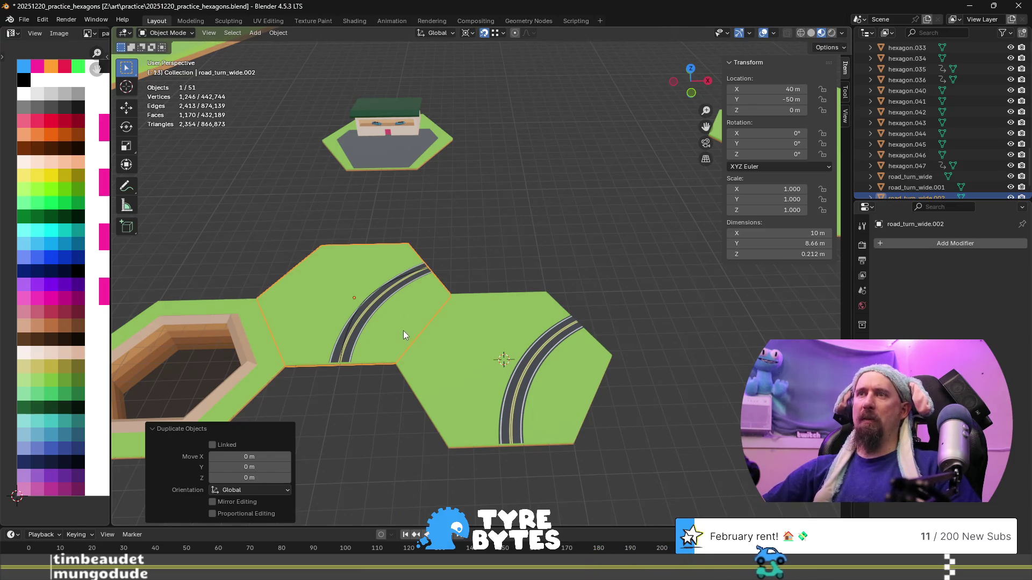
type("rz")
type("60")
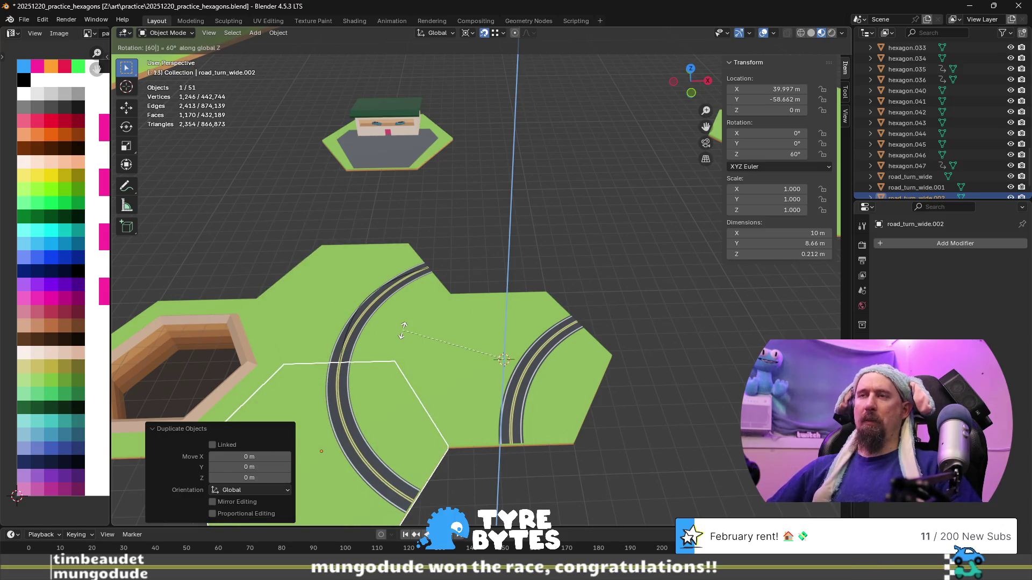
key("Return")
- Duplicate the rotated tile and rotate this copy -120° about Z
key("shift+d")
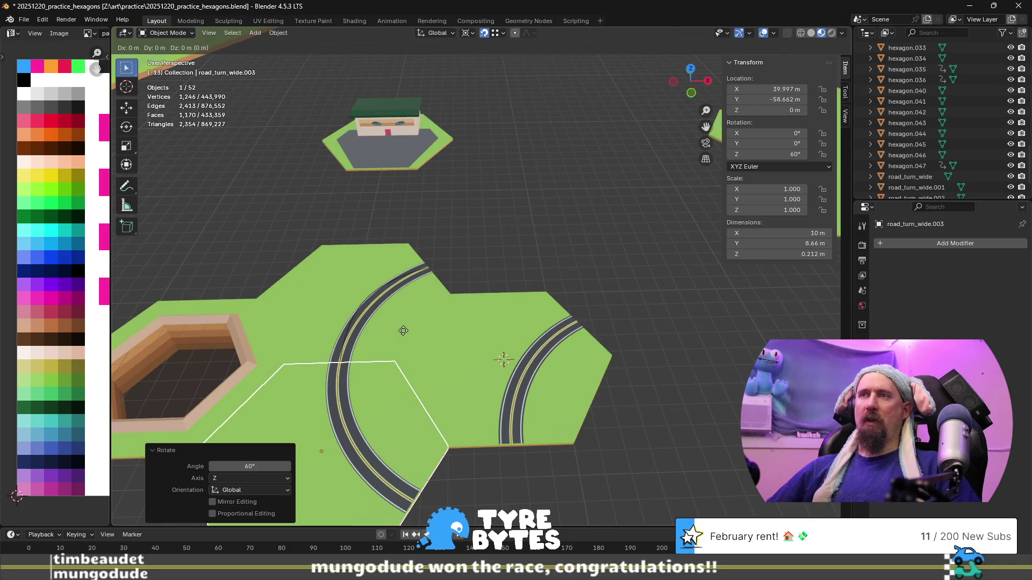
key("Escape")
type("rz")
type("-120")
key("Return")
scroll(403, 331, "up", 6)
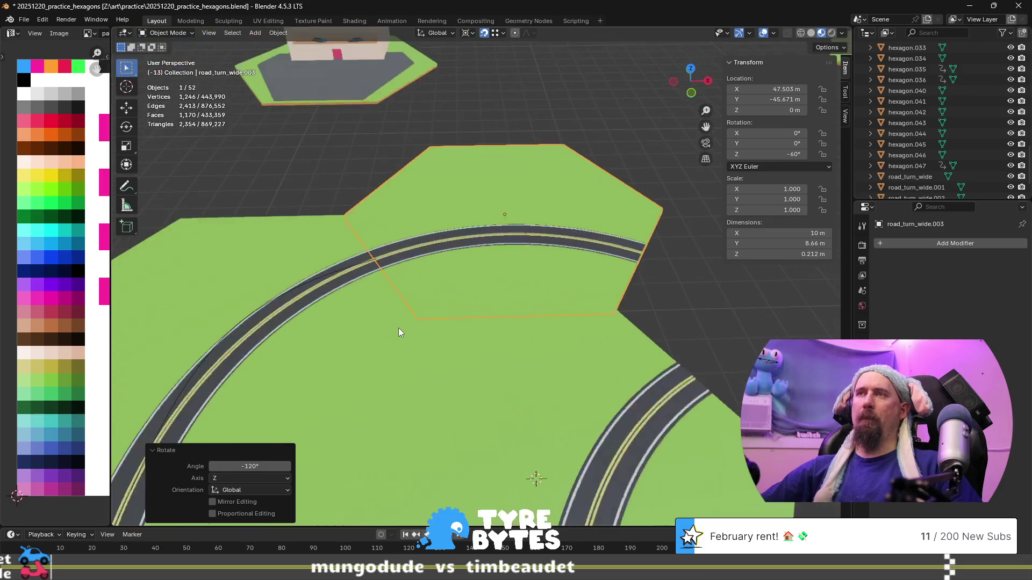
mouse_move(357, 268)
middle_mouse_down("shift")
mouse_move(362, 276)
mouse_move(263, 394)
mouse_move(292, 167)
middle_mouse_up("shift")
scroll(292, 169, "down", 2)
left_click(241, 85)
mouse_move(241, 85)
middle_mouse_down("shift")
mouse_move(331, 282)
mouse_move(447, 311)
middle_mouse_up("shift")
scroll(425, 318, "up", 4)
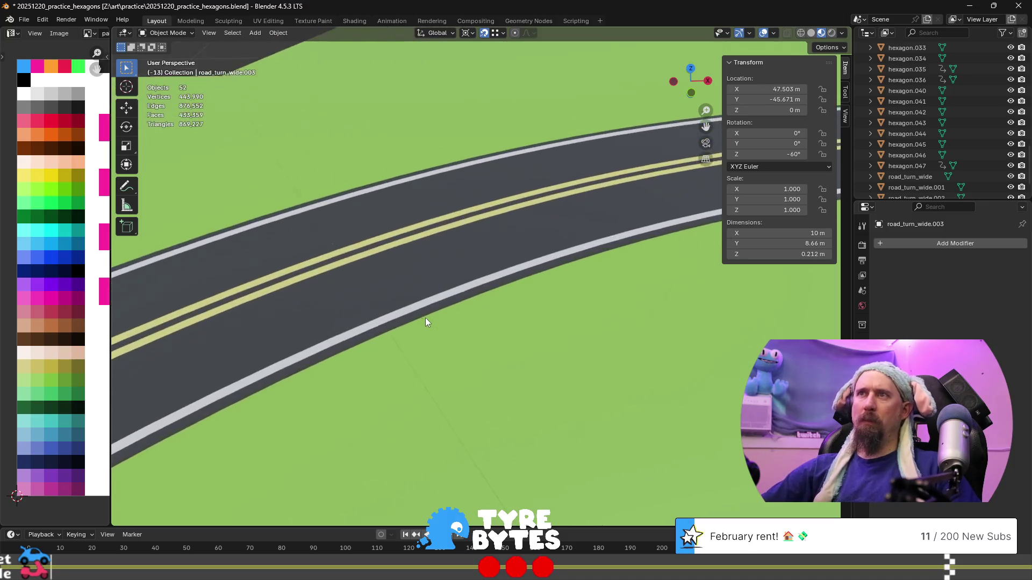
mouse_move(413, 357)
middle_mouse_down()
mouse_move(316, 385)
mouse_move(558, 315)
mouse_move(564, 378)
mouse_move(353, 316)
middle_mouse_up()
scroll(443, 326, "up", 8, "ctrl")
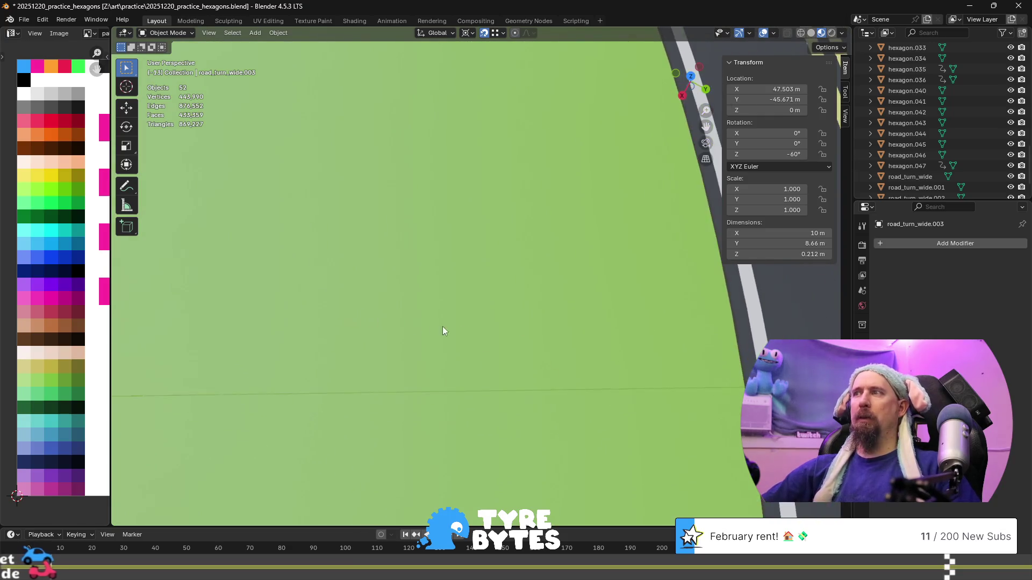
mouse_move(408, 317)
middle_mouse_down("shift")
mouse_move(626, 324)
mouse_move(417, 322)
middle_mouse_up("shift")
scroll(457, 325, "down", 4)
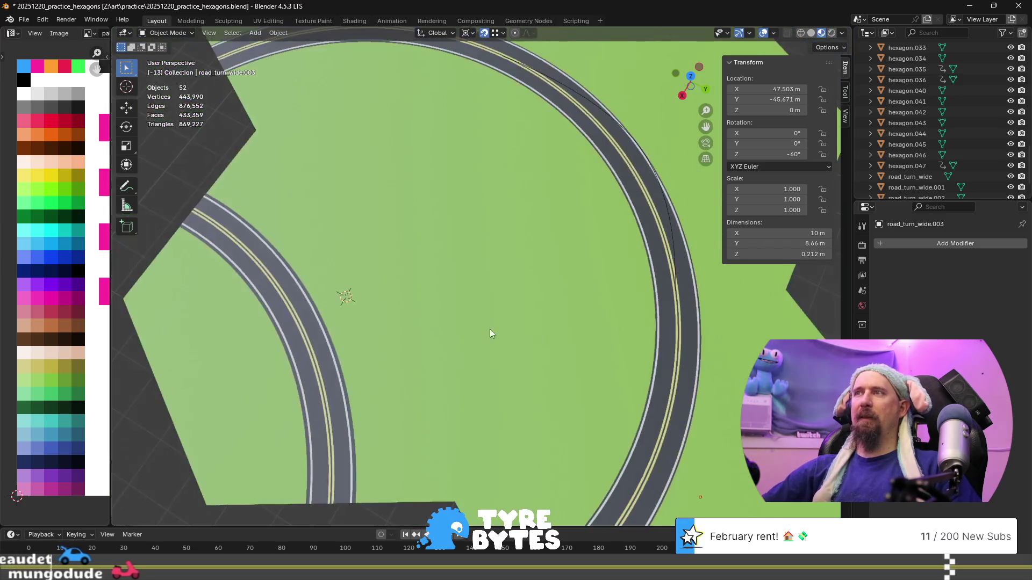
scroll(376, 344, "up", 4)
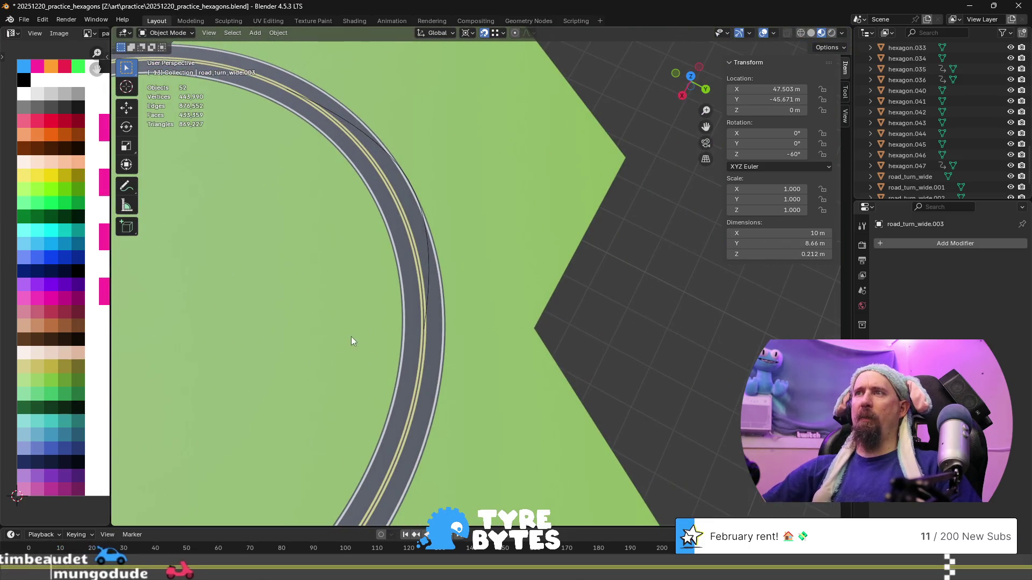
scroll(305, 235, "down", 3)
mouse_move(308, 288)
middle_mouse_down()
mouse_move(414, 299)
mouse_move(450, 292)
middle_mouse_up()
scroll(450, 290, "up", 3)
scroll(480, 424, "down", 4)
scroll(471, 357, "up", 1)
scroll(353, 323, "up", 2)
mouse_move(353, 323)
middle_mouse_down()
mouse_move(475, 276)
mouse_move(489, 338)
mouse_move(582, 263)
mouse_move(428, 254)
middle_mouse_up()
scroll(482, 308, "up", 4)
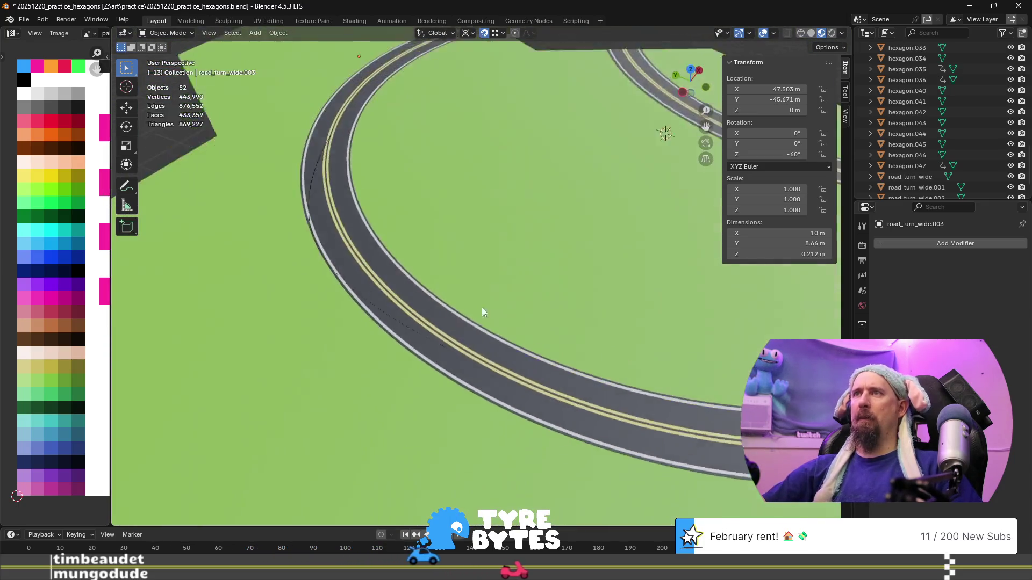
scroll(466, 340, "down", 5)
scroll(464, 346, "up", 3)
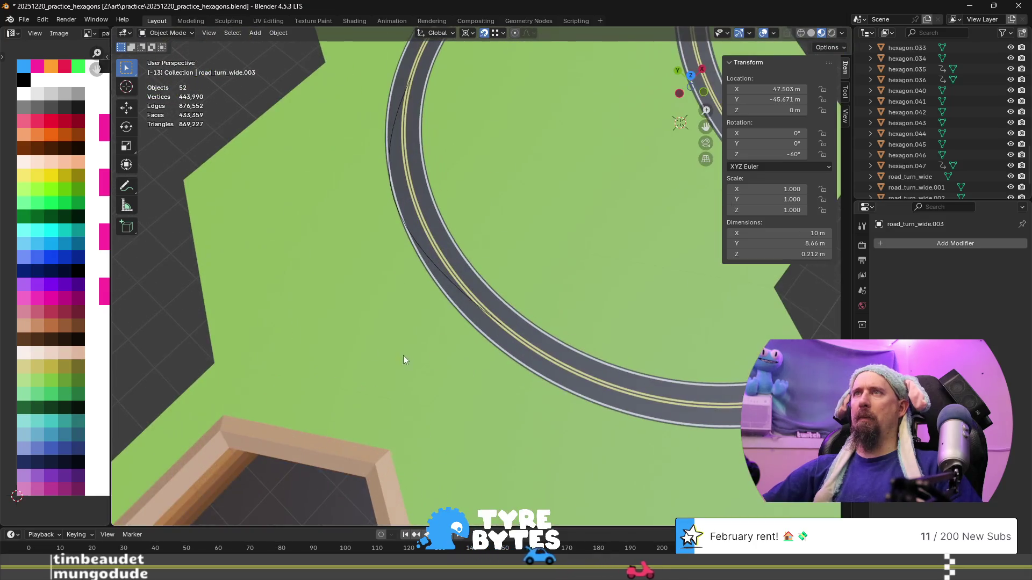
scroll(514, 395, "up", 1)
scroll(514, 395, "down", 2)
mouse_move(500, 325)
middle_mouse_down()
mouse_move(653, 275)
mouse_move(415, 337)
middle_mouse_up()
scroll(511, 359, "up", 4)
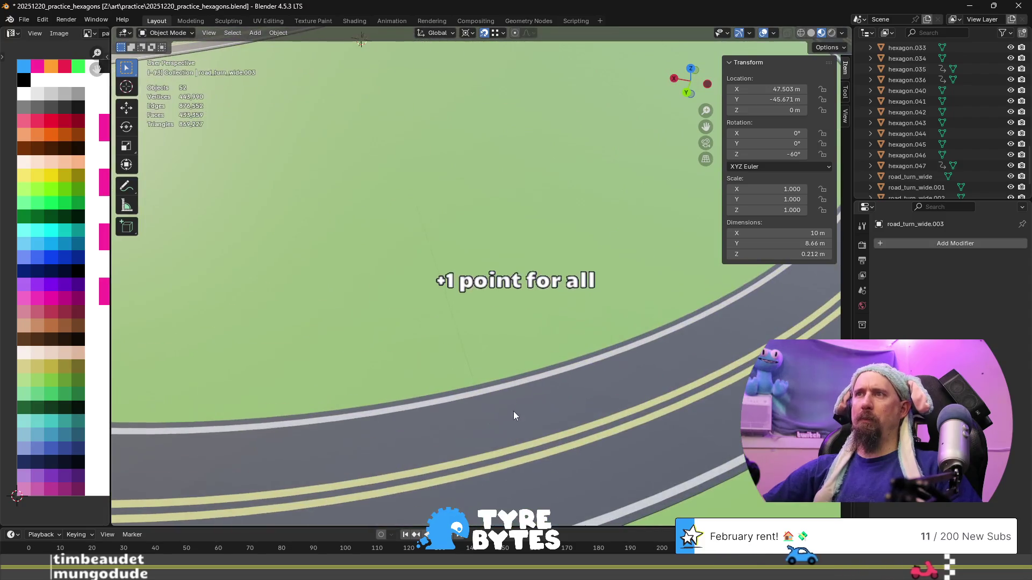
scroll(504, 413, "up", 3)
mouse_move(502, 341)
middle_mouse_down()
mouse_move(372, 386)
mouse_move(398, 370)
middle_mouse_up()
mouse_move(569, 436)
middle_mouse_down("shift")
mouse_move(308, 253)
mouse_move(362, 303)
mouse_move(529, 341)
middle_mouse_up("shift")
scroll(528, 336, "down", 4)
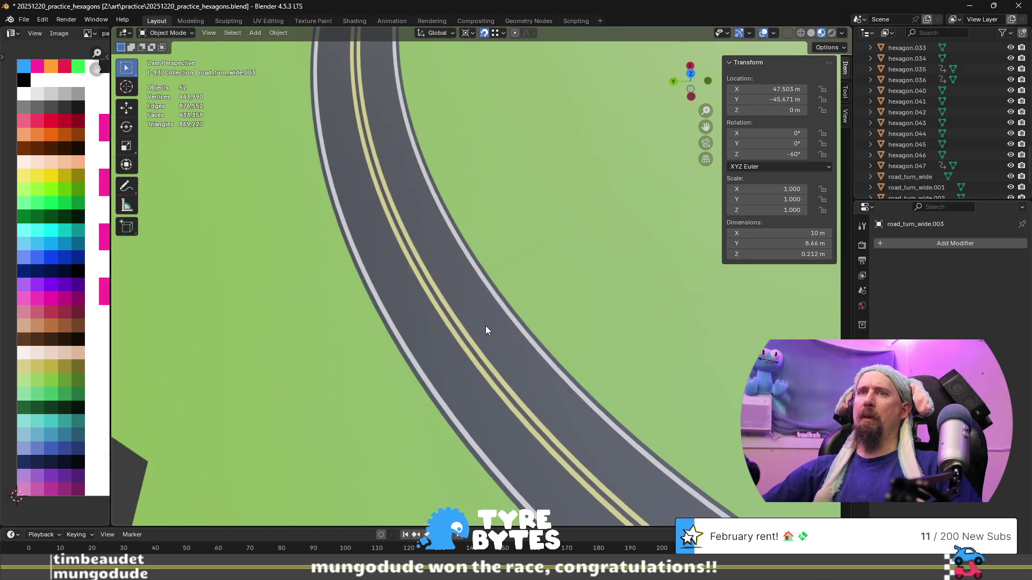
scroll(492, 332, "down", 3)
scroll(498, 342, "down", 3)
mouse_move(562, 344)
middle_mouse_down("shift")
mouse_move(463, 306)
mouse_move(269, 306)
mouse_move(278, 327)
mouse_move(425, 340)
middle_mouse_up("shift")
scroll(412, 328, "down", 4)
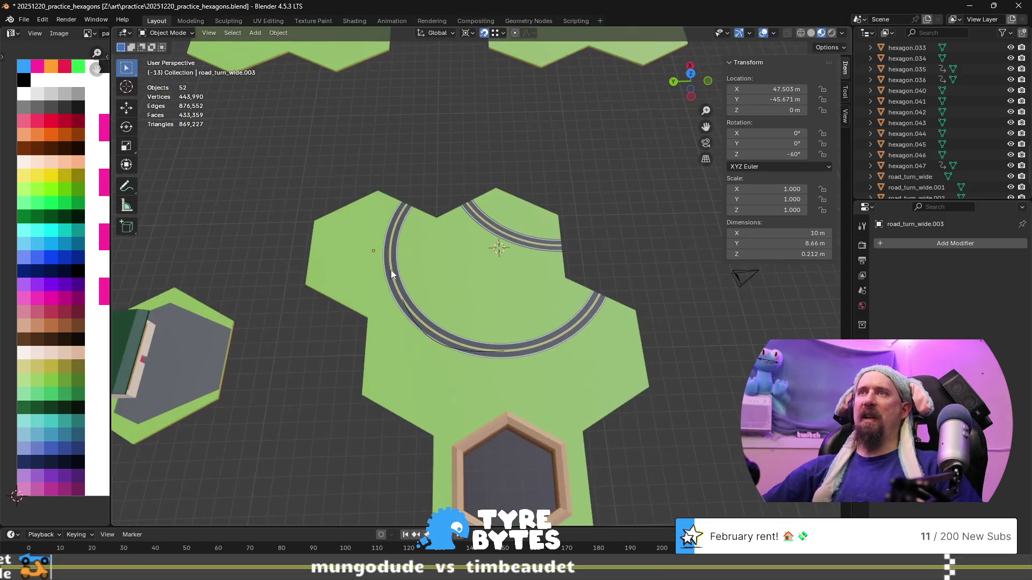
middle_click_drag(420, 257, 547, 321)
scroll(547, 321, "up", 5)
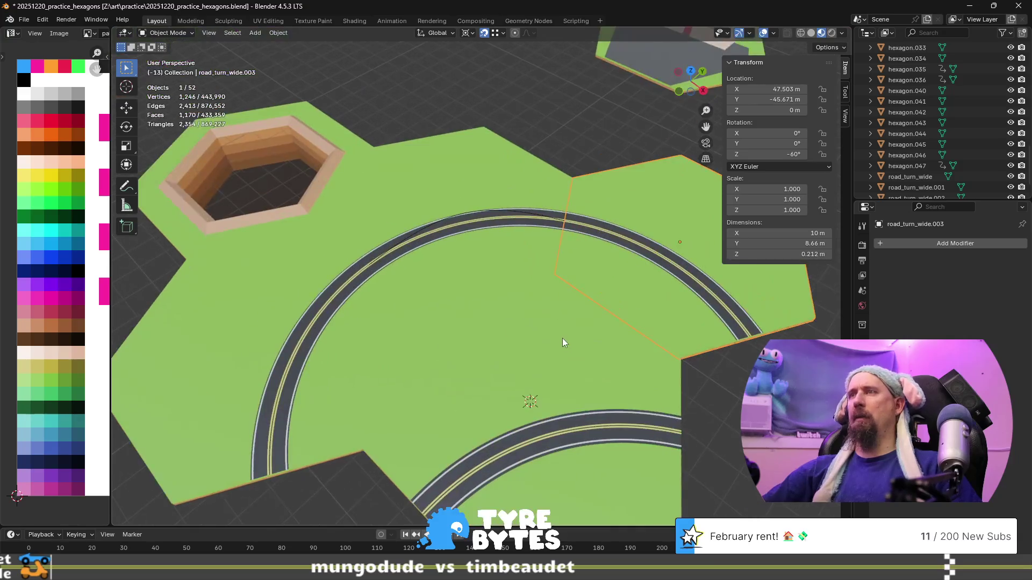
mouse_move(450, 283)
middle_mouse_down()
mouse_move(426, 309)
mouse_move(511, 305)
middle_mouse_up()
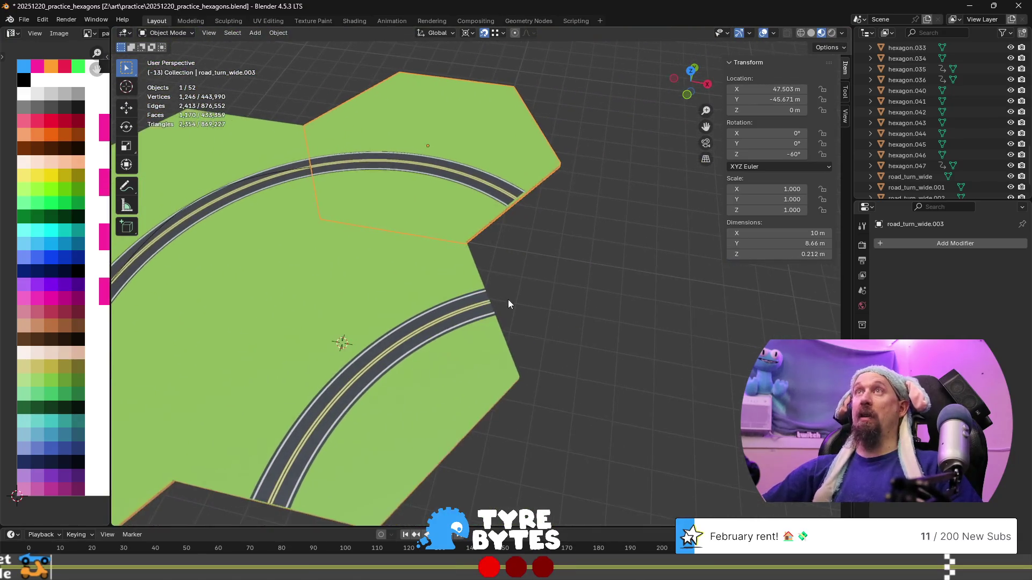
- Duplicate the curved road tile in place, rotate it -60° on Z, and reset pivot to Median Point
key("shift+d")
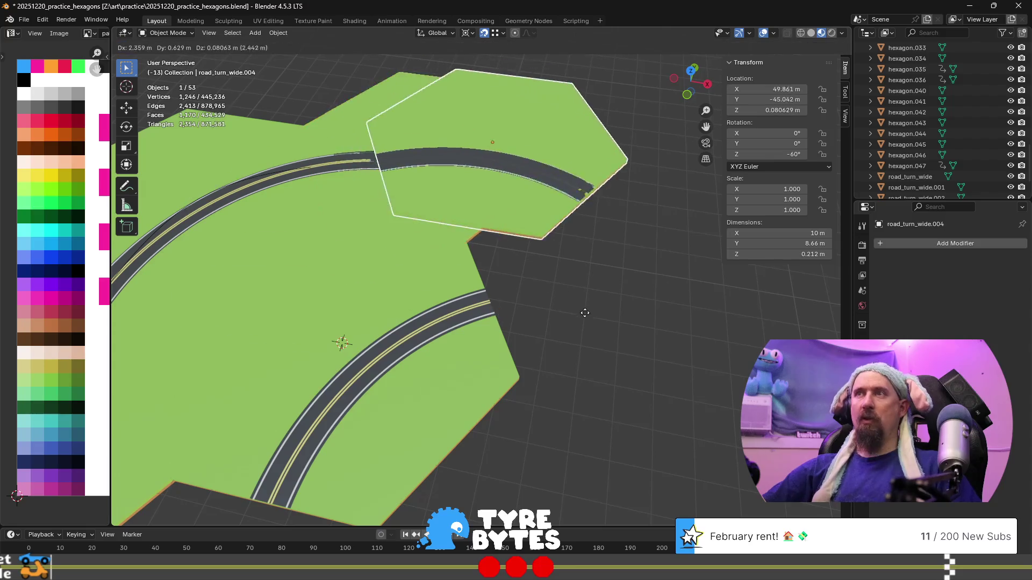
right_click(570, 319)
scroll(531, 365, "down", 3)
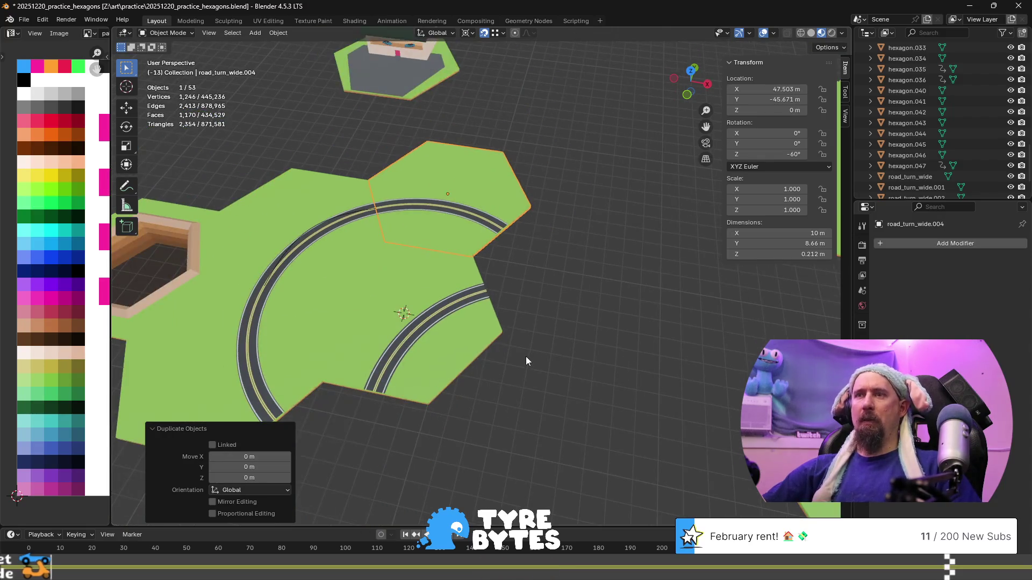
type("rz")
type("60")
key("minus")
key("Return")
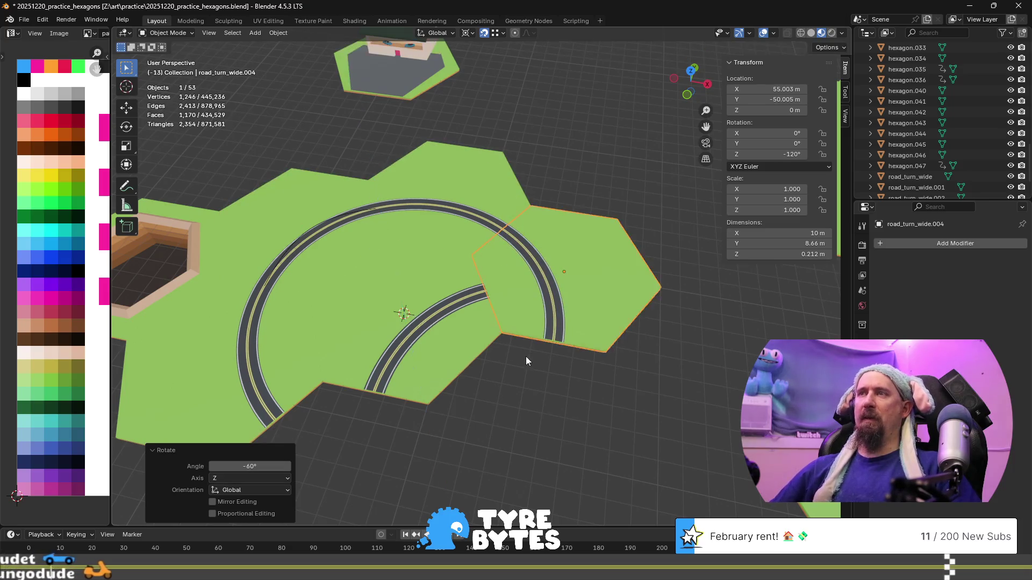
left_click(467, 33)
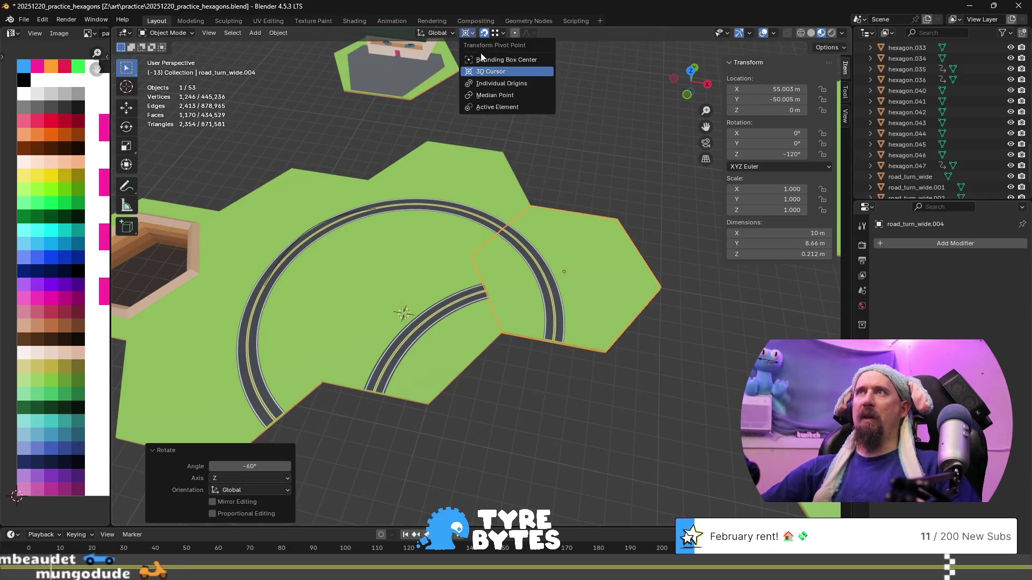
left_click(505, 95)
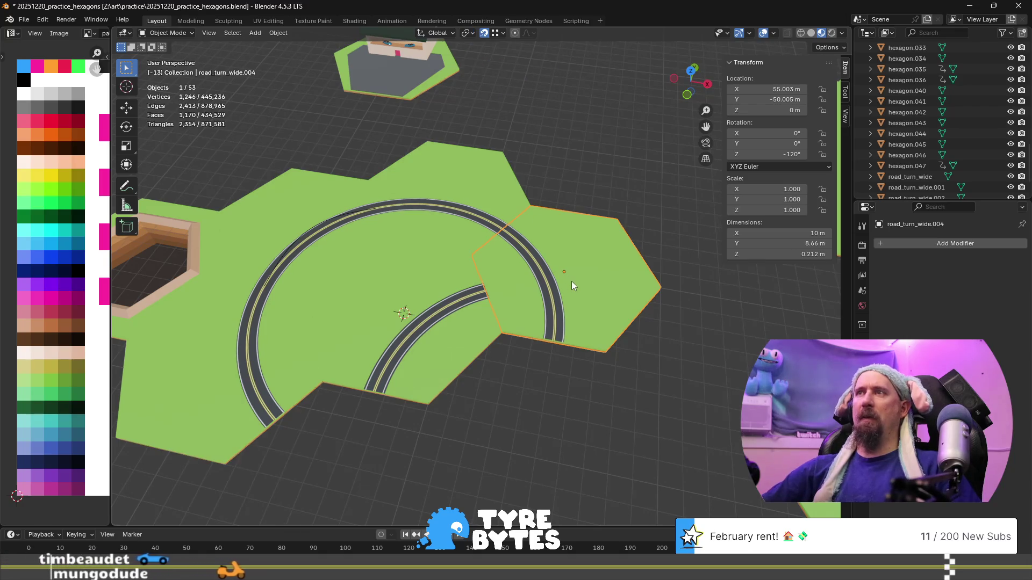
type("rz")
type("-120")
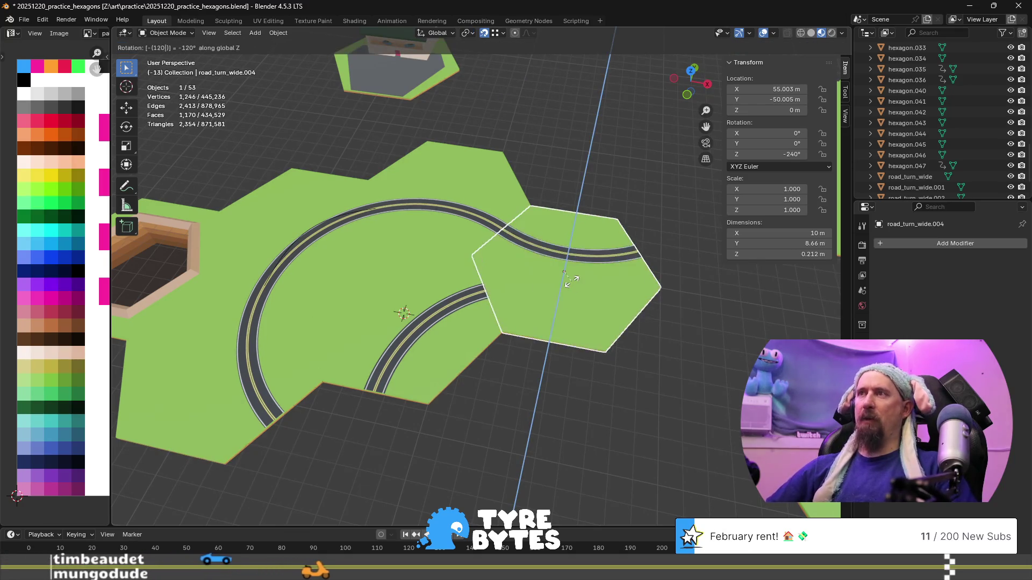
key("Return")
scroll(570, 280, "up", 4)
left_click(611, 456)
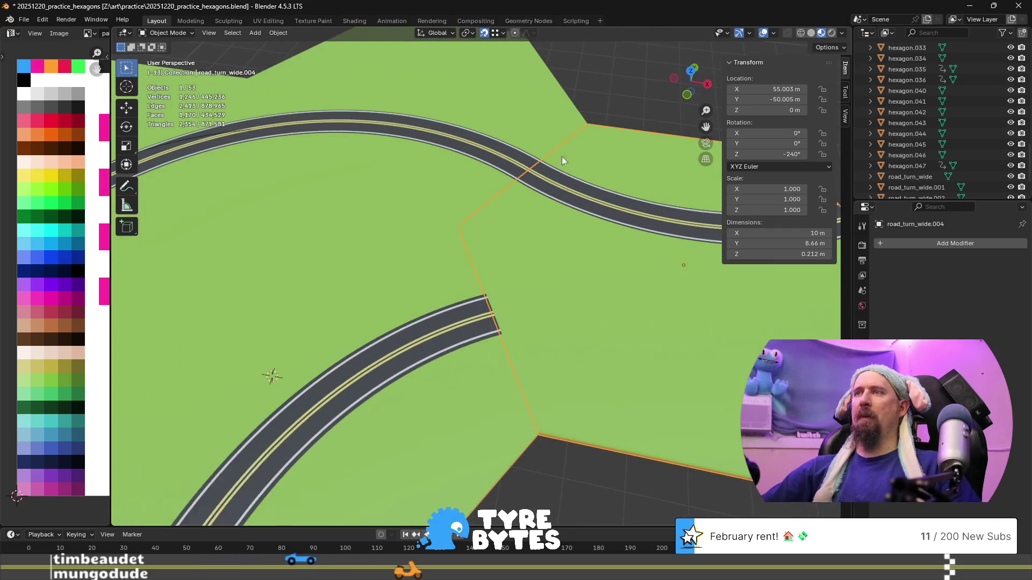
scroll(562, 157, "up", 3)
middle_click_drag(538, 115, 599, 157, "shift")
scroll(534, 163, "up", 3)
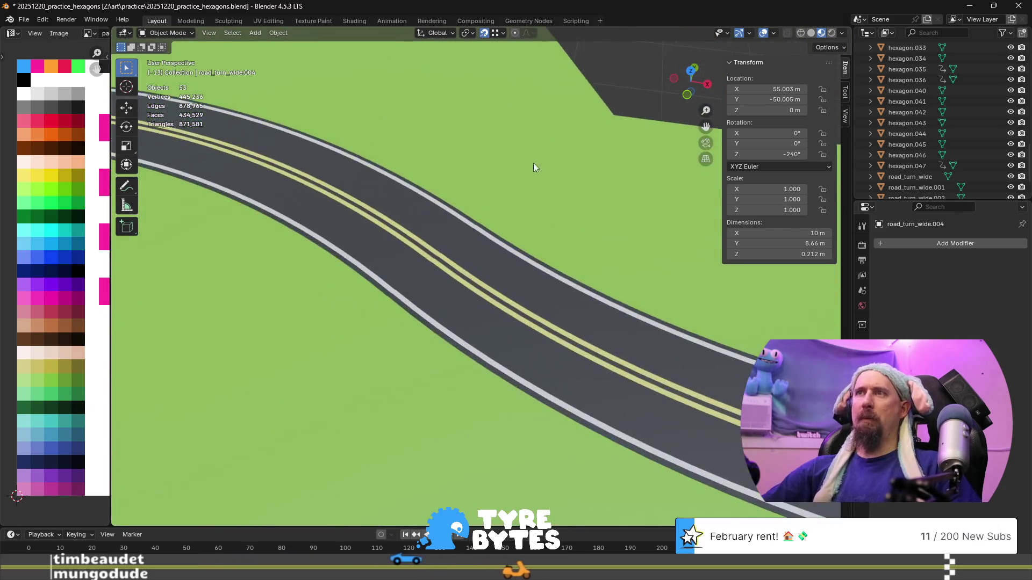
mouse_move(520, 179)
middle_mouse_down()
mouse_move(408, 206)
mouse_move(509, 213)
middle_mouse_up()
scroll(487, 241, "down", 4)
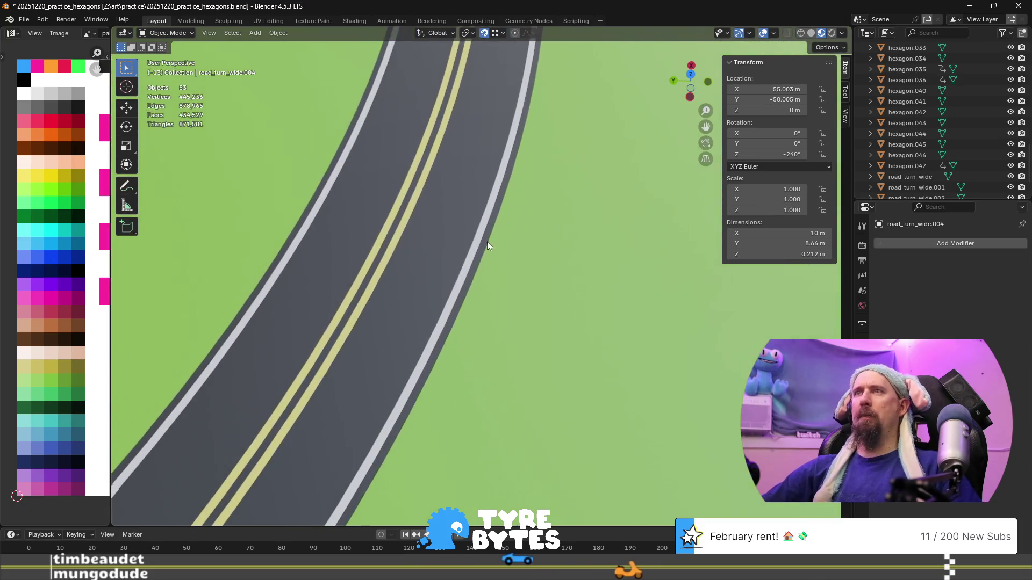
mouse_move(178, 173)
middle_mouse_down()
mouse_move(242, 156)
mouse_move(283, 227)
mouse_move(285, 302)
middle_mouse_up()
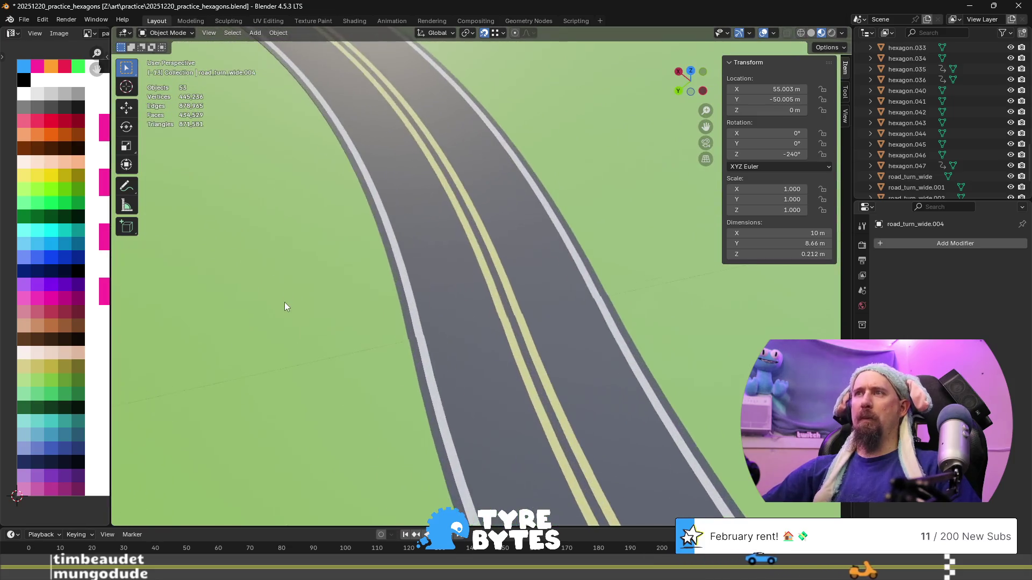
middle_click_drag(356, 385, 300, 327, "shift")
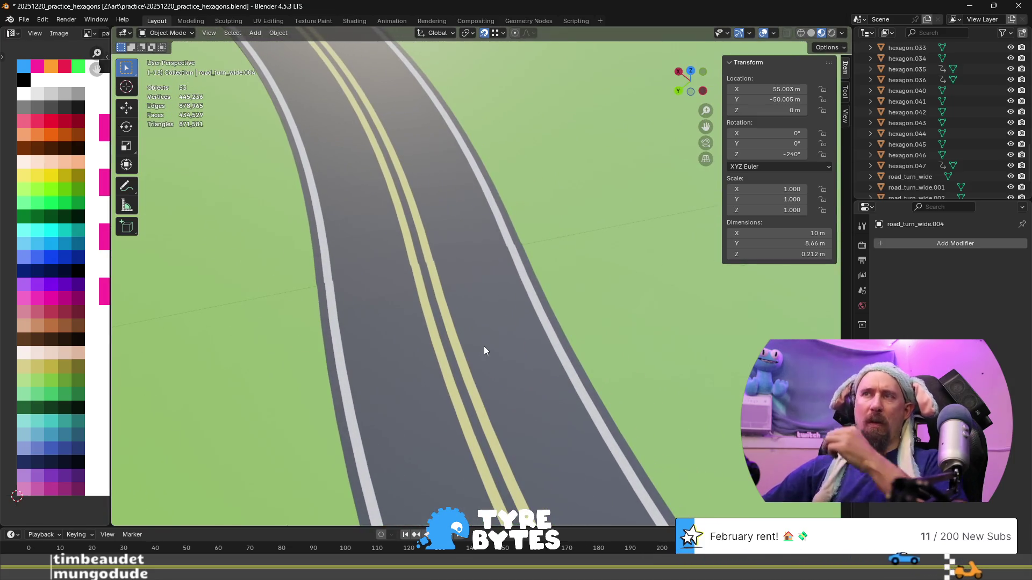
middle_click_drag(506, 329, 487, 304)
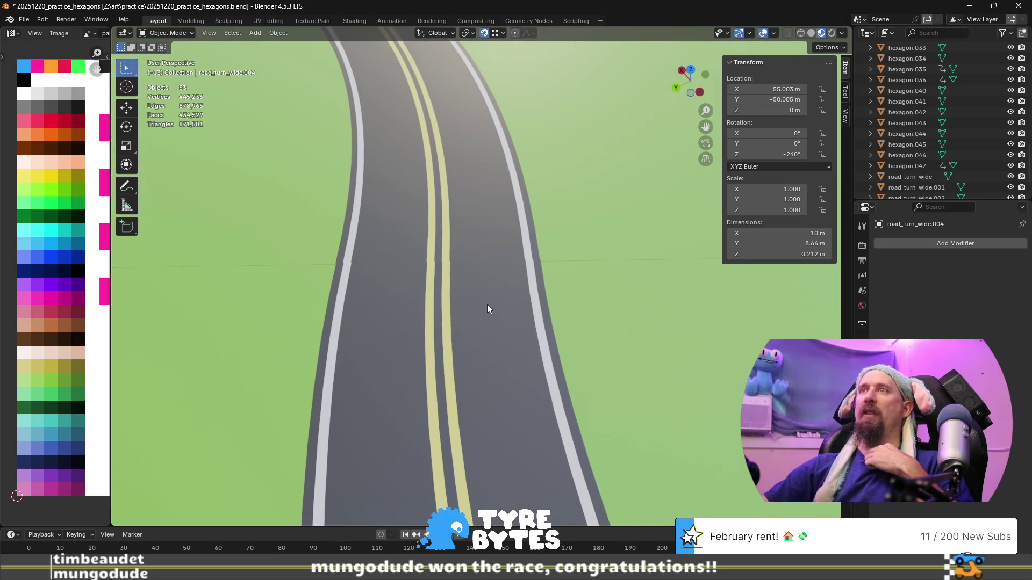
scroll(487, 304, "down", 10)
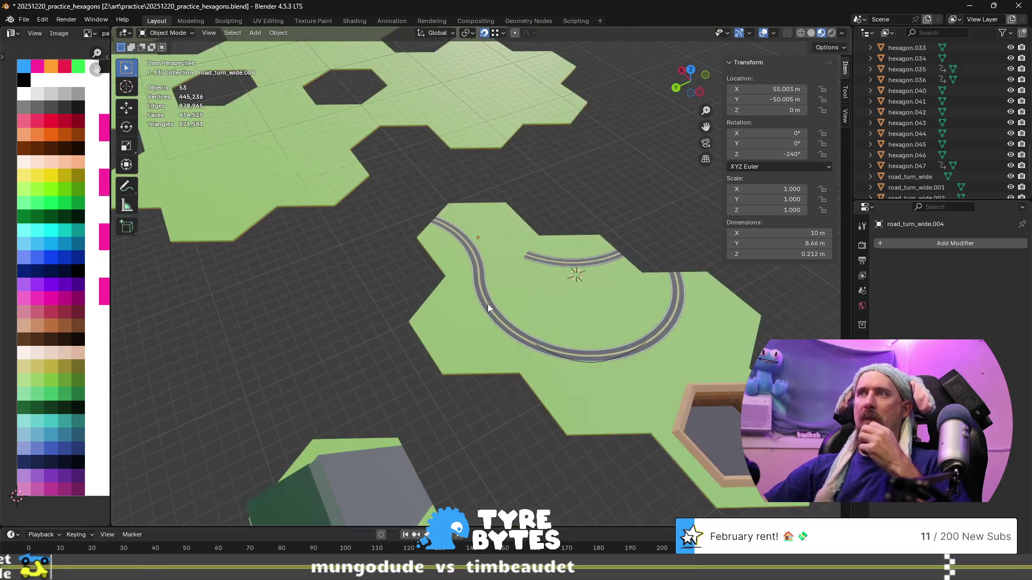
- Delete the three duplicated curved road tiles
left_click(496, 353)
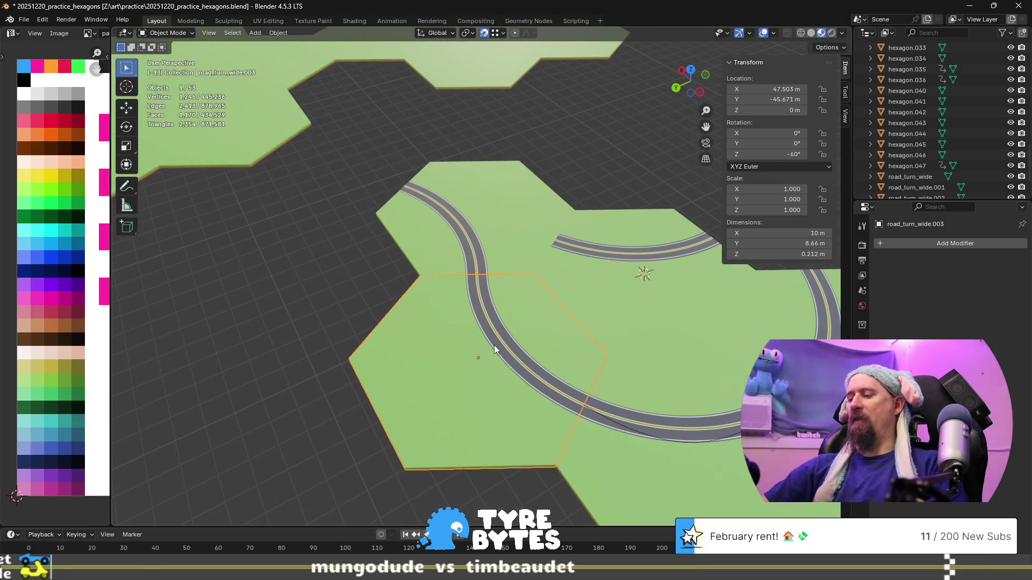
key("Delete")
left_click(478, 278)
key("Delete")
scroll(660, 273, "down", 3)
left_click(783, 296)
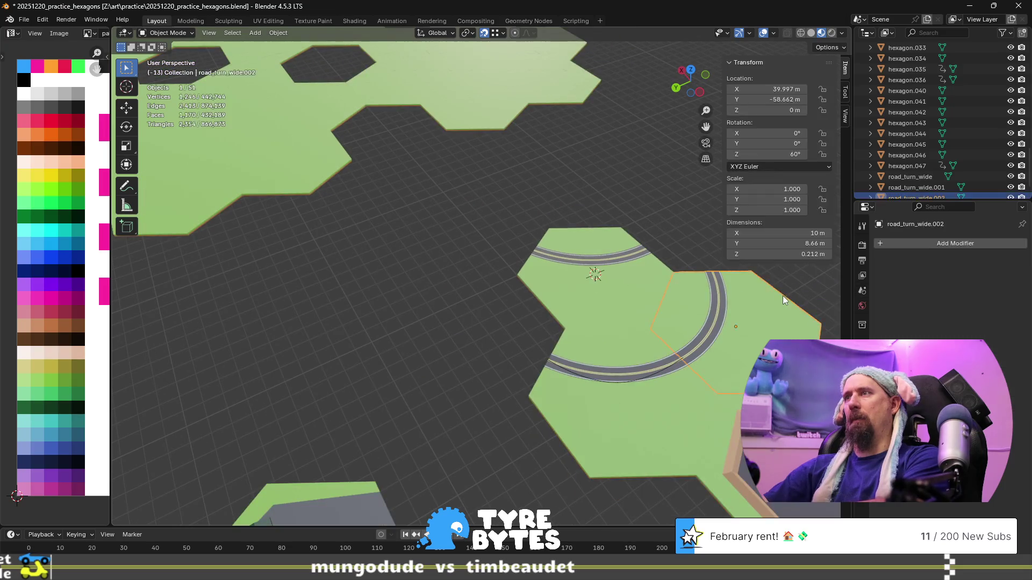
key("Delete")
- Select road_turn_wide, view its edge low, and enter Edit Mode with nothing selected
left_click(548, 367)
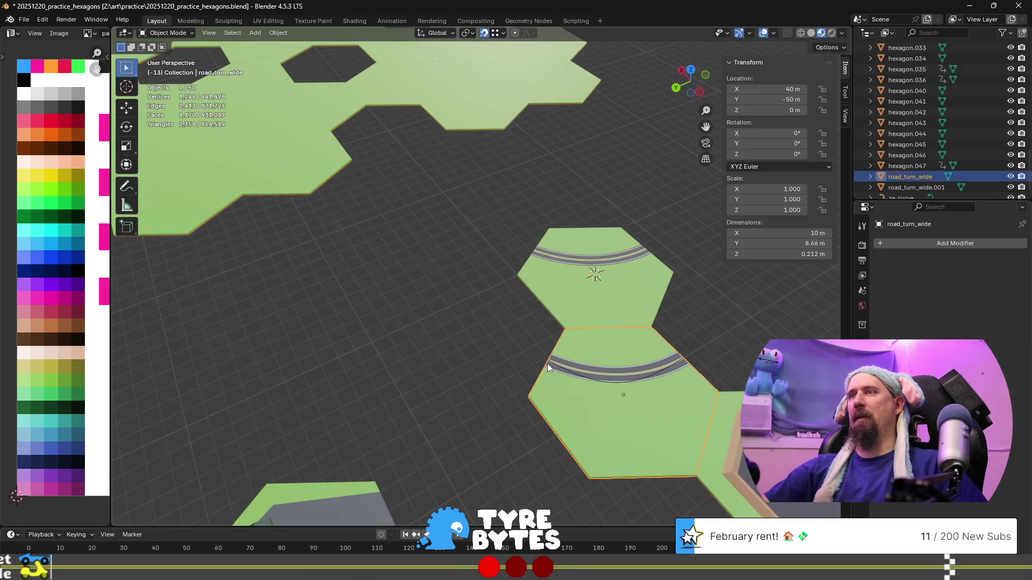
scroll(547, 363, "up", 3)
mouse_move(534, 363)
middle_mouse_down()
mouse_move(265, 283)
mouse_move(436, 233)
mouse_move(559, 354)
mouse_move(426, 338)
mouse_move(382, 399)
middle_mouse_up()
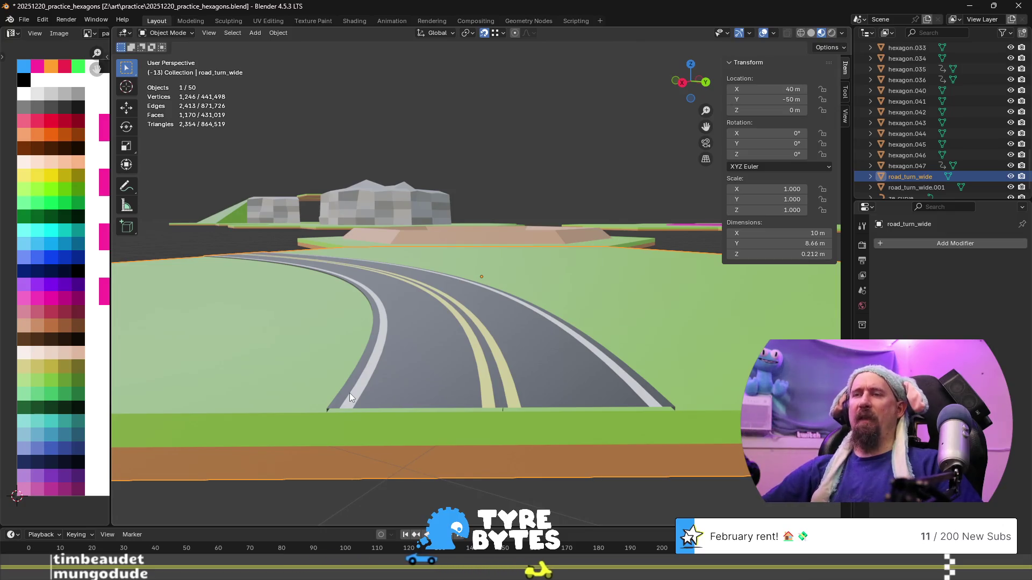
scroll(349, 392, "down", 4)
middle_click_drag(406, 290, 459, 410)
scroll(459, 410, "up", 3)
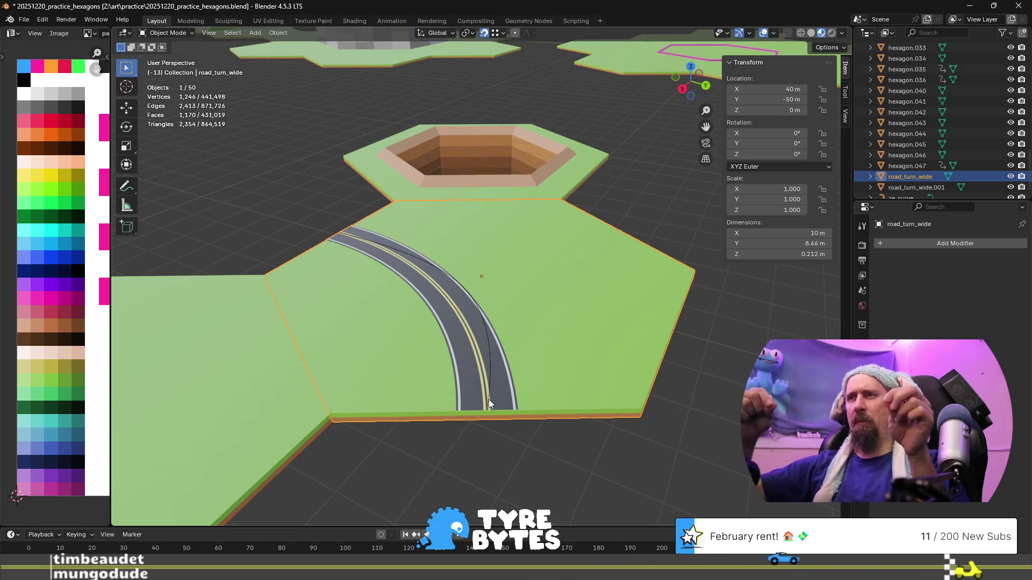
scroll(488, 399, "up", 3)
mouse_move(489, 404)
middle_mouse_down()
mouse_move(492, 360)
mouse_move(456, 297)
middle_mouse_up()
key("Tab")
scroll(491, 361, "up", 2)
key("alt+a")
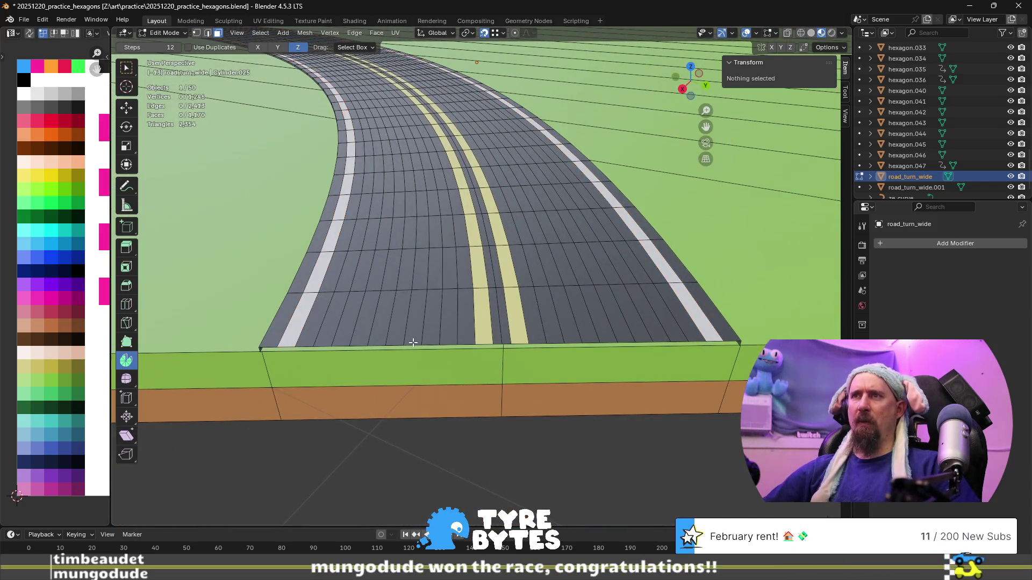
- Select the road's end edge loop and try moving it, then undo that move
left_click(274, 348, "alt")
scroll(402, 348, "down", 2)
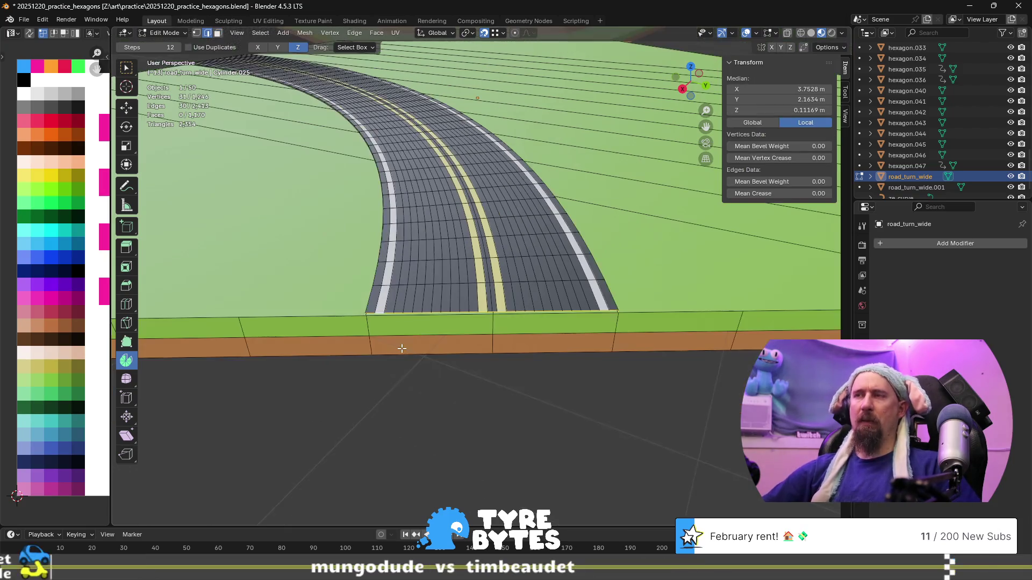
middle_click_drag(373, 304, 430, 327)
key("g")
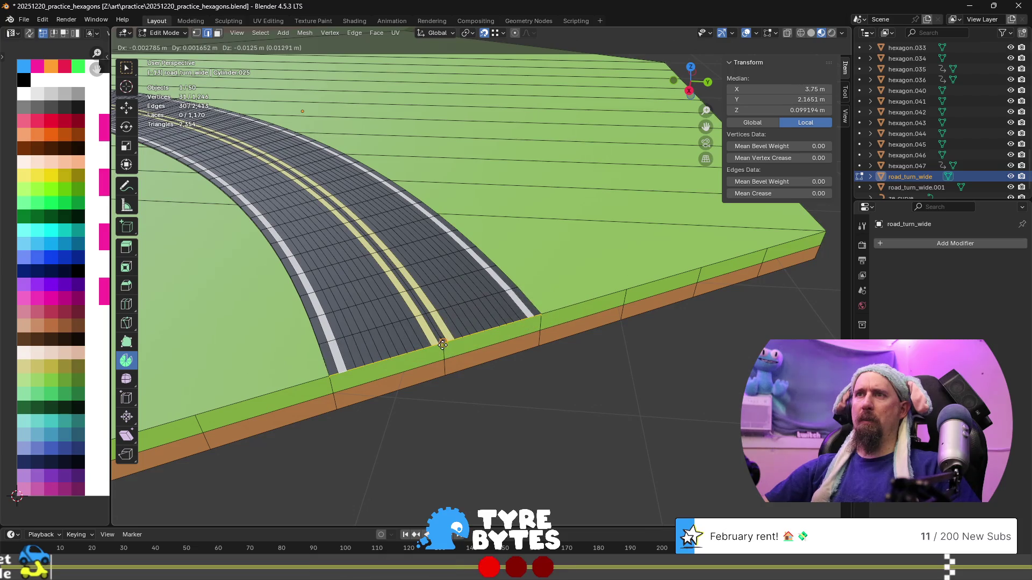
left_click(442, 344)
mouse_move(455, 372)
middle_mouse_down()
mouse_move(473, 340)
mouse_move(466, 351)
middle_mouse_up()
mouse_move(497, 284)
middle_mouse_down()
mouse_move(497, 293)
mouse_move(496, 284)
middle_mouse_up()
key("ctrl+z")
- Slide the end edge loop horizontally a few thousandths to the tile border, then return to Object Mode
key("g")
key("shift+z")
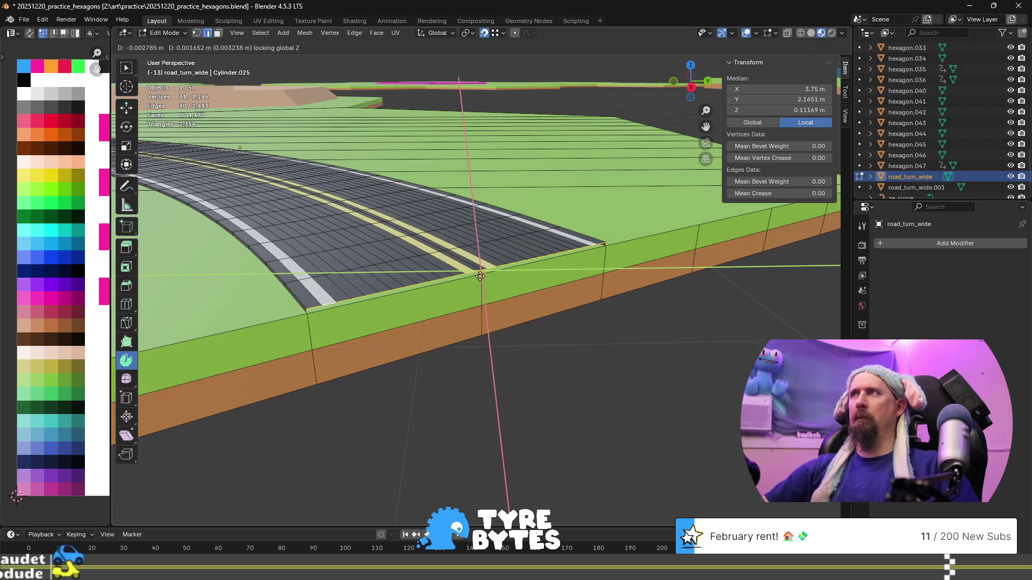
left_click(480, 277)
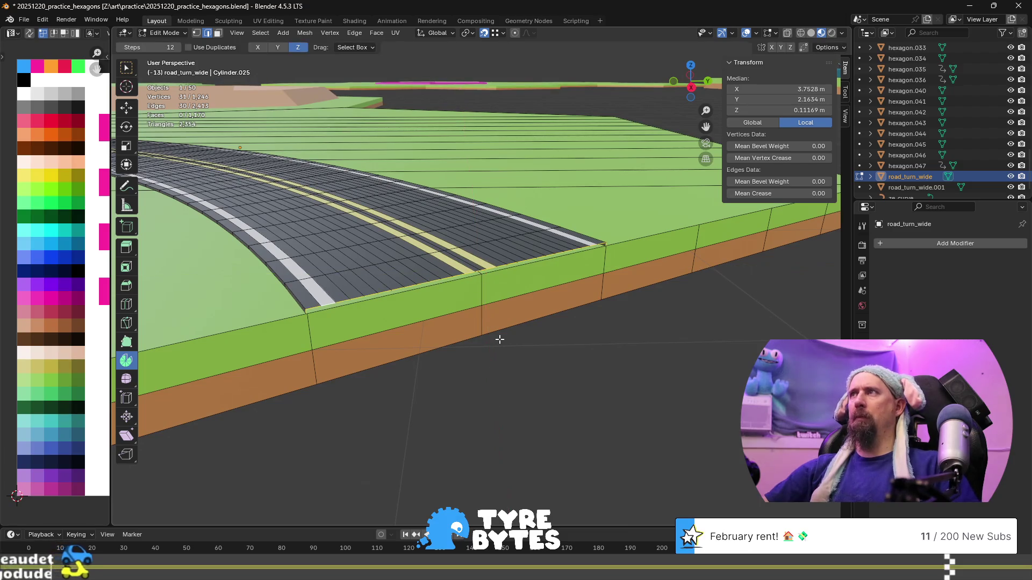
key("g")
key("shift+z")
left_click(487, 296)
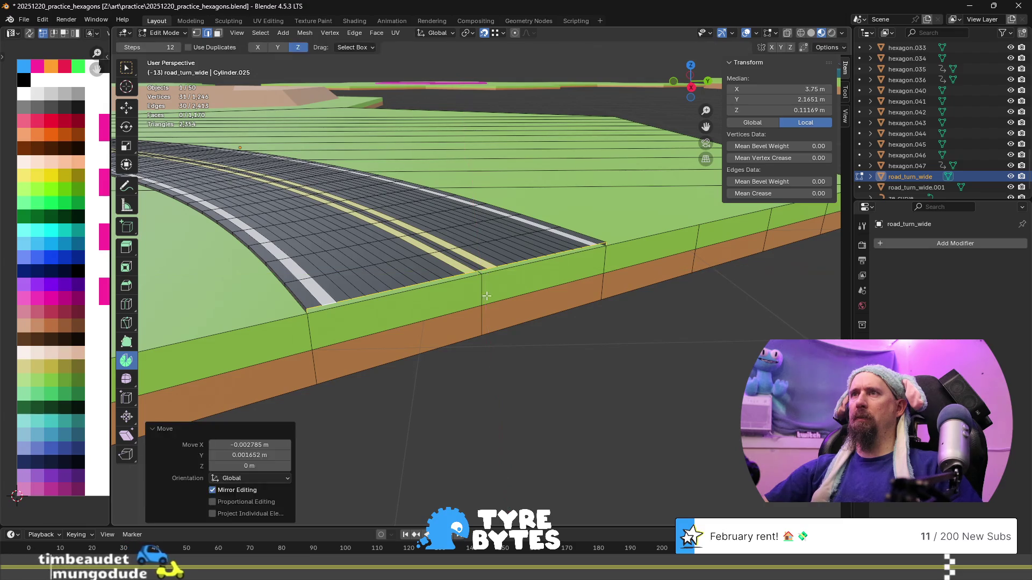
scroll(502, 347, "down", 6)
key("Tab")
mouse_move(502, 347)
middle_mouse_down()
mouse_move(454, 340)
mouse_move(541, 366)
middle_mouse_up()
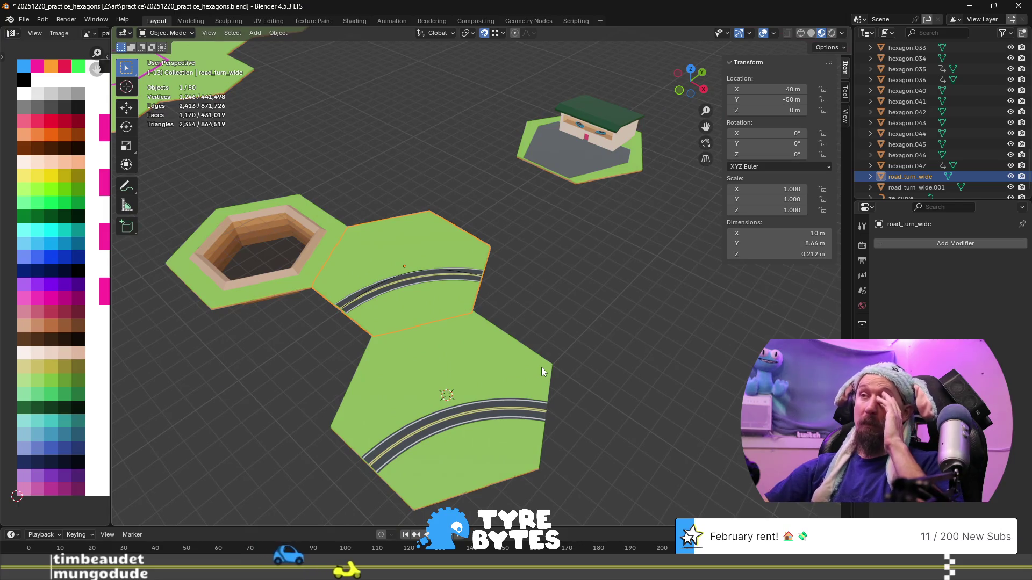
- Duplicate the curved tile in place and rotate it 60° on Z about the 3D cursor
key("shift+d")
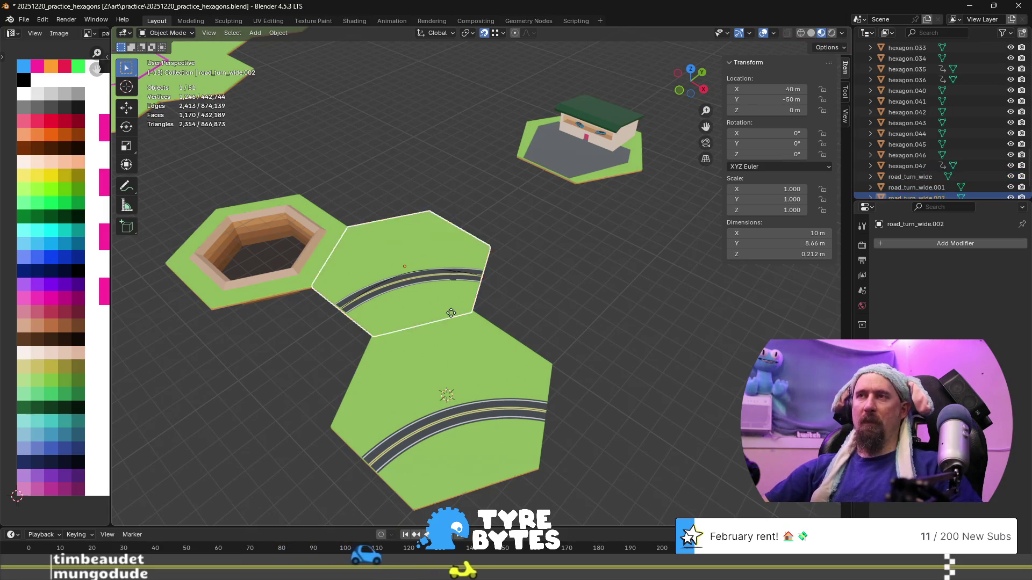
right_click(478, 308)
scroll(546, 305, "down", 1)
scroll(551, 308, "down", 1)
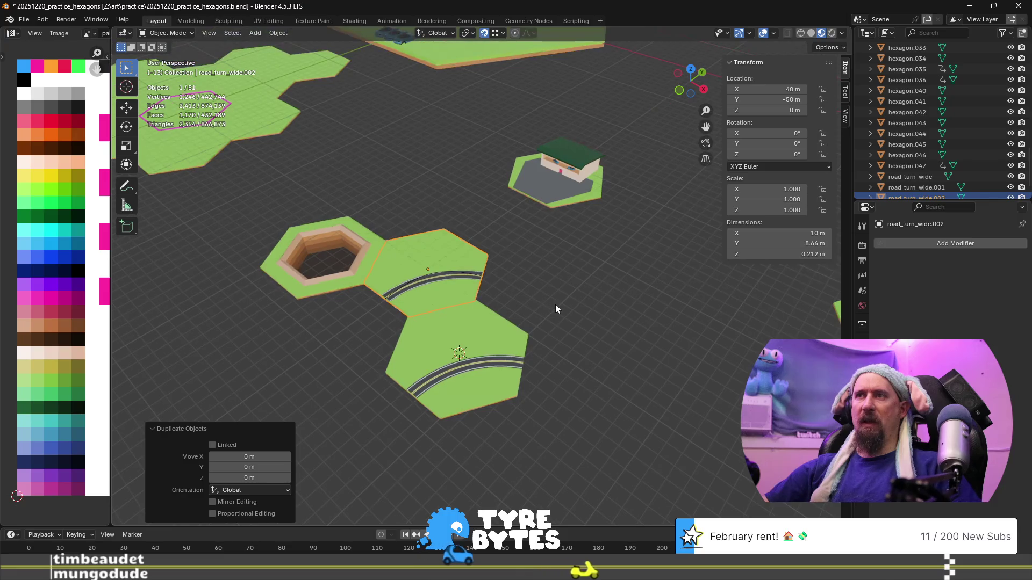
left_click(473, 32)
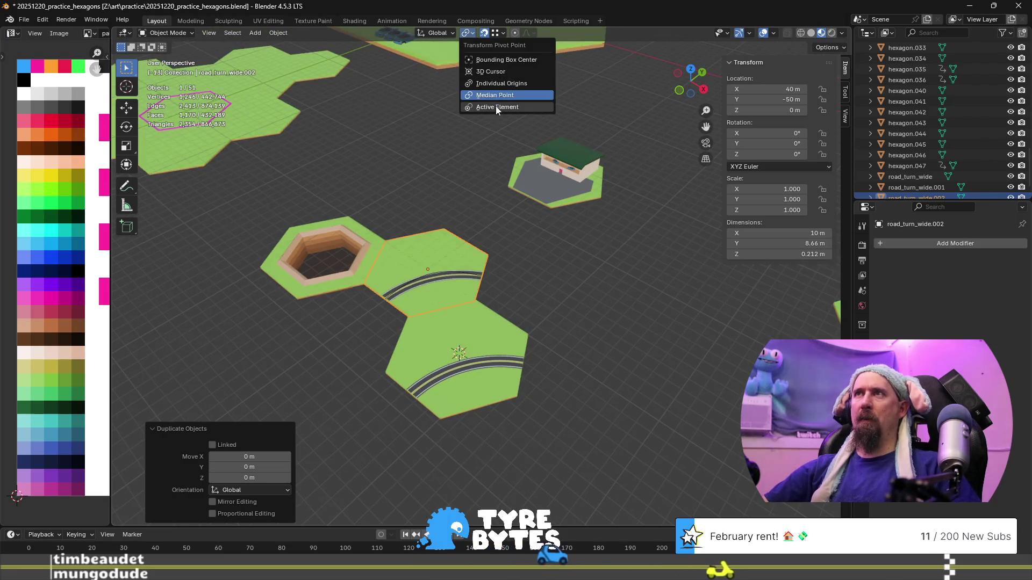
left_click(502, 72)
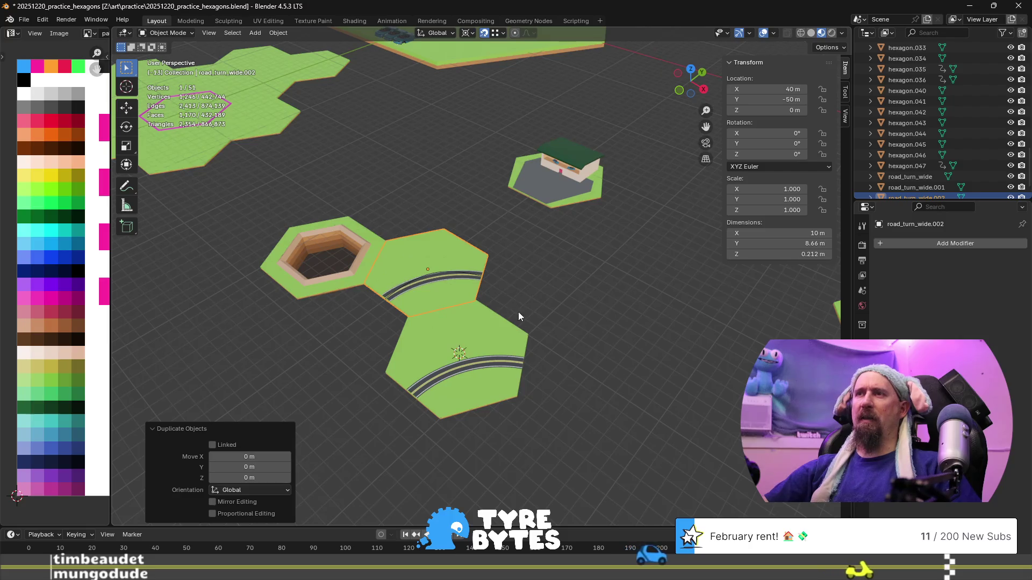
type("z")
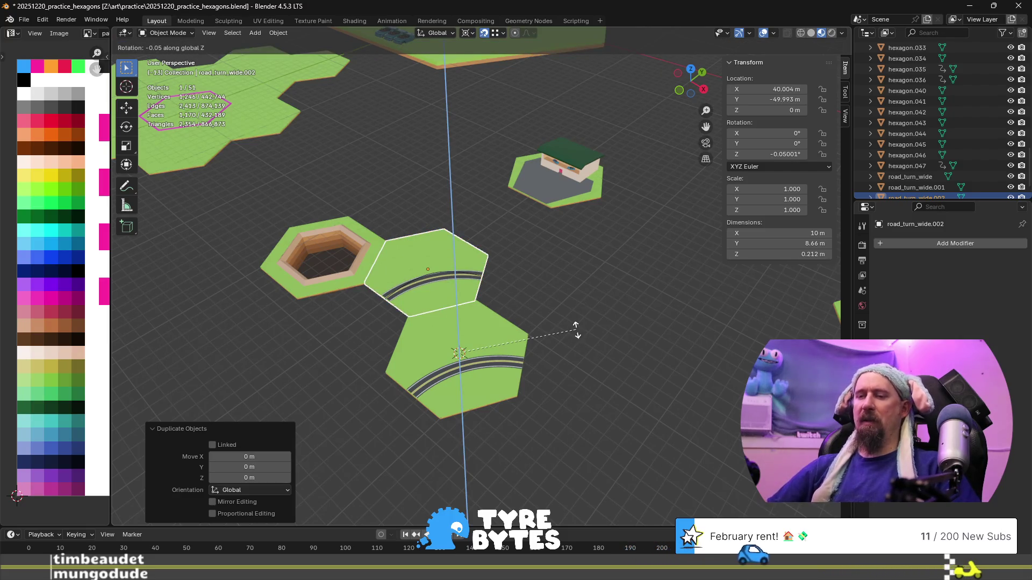
type("60")
key("Return")
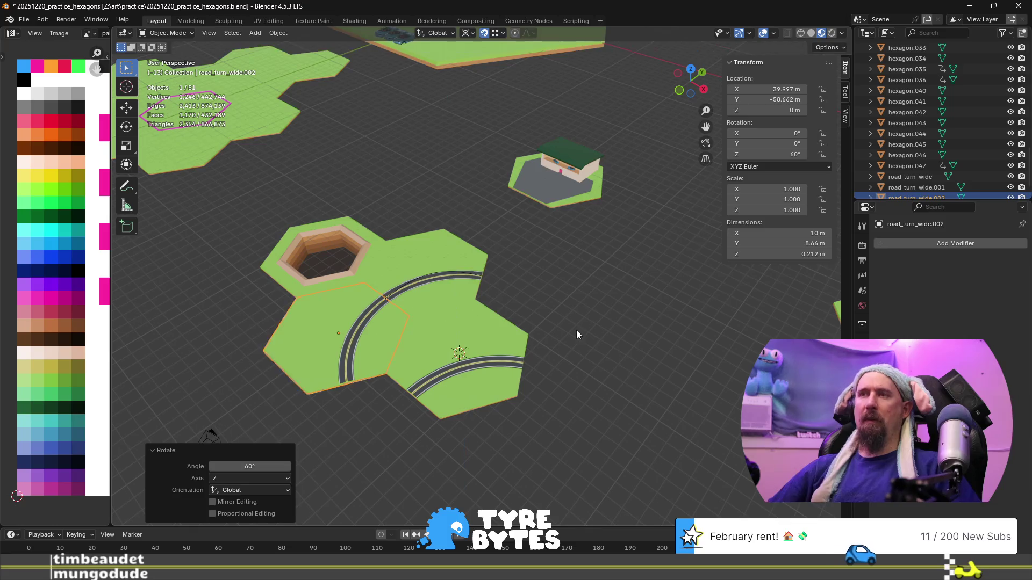
- Add two more in-place copies rotated -120° and -60° on Z about the cursor
key("shift+d")
key("Escape")
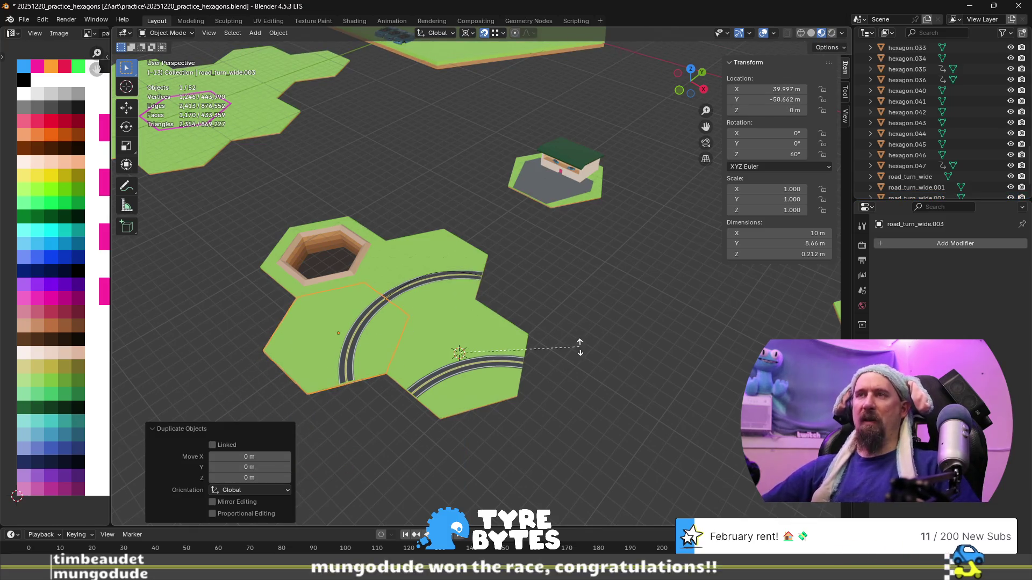
type("rz")
type("-120")
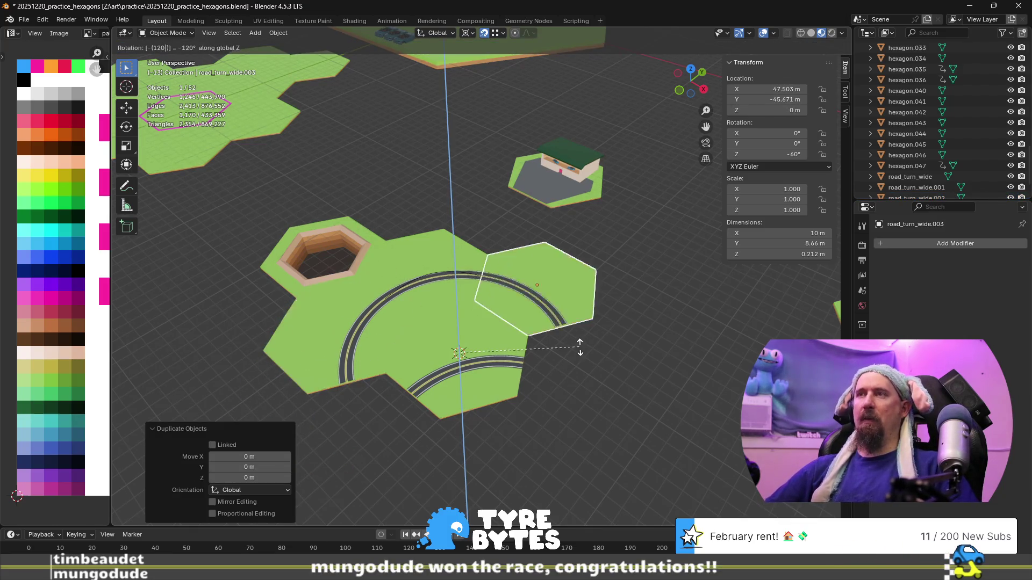
key("Return")
key("shift+d")
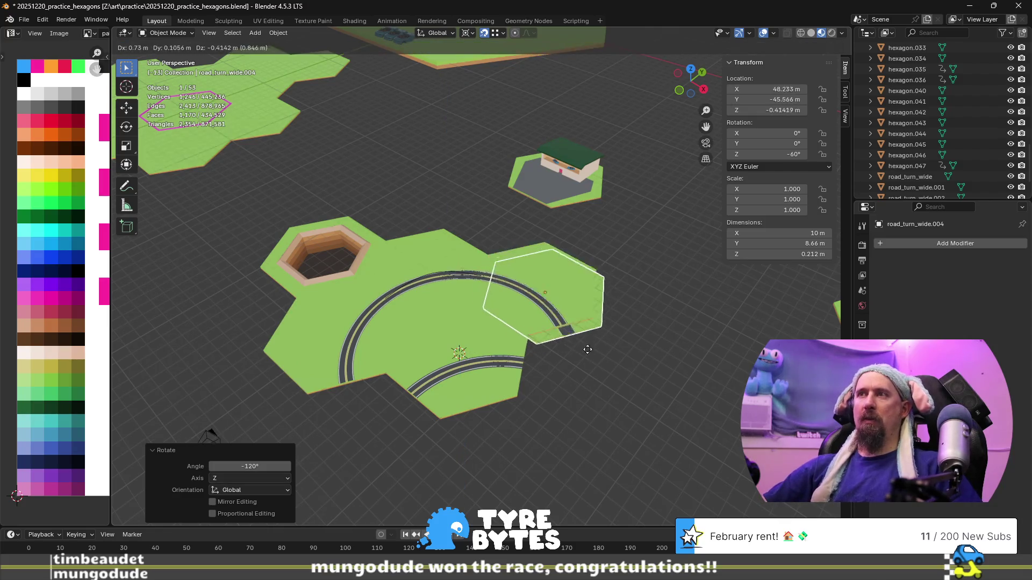
key("Escape")
key("z")
key("Escape")
type("rz")
type("-60")
key("Return")
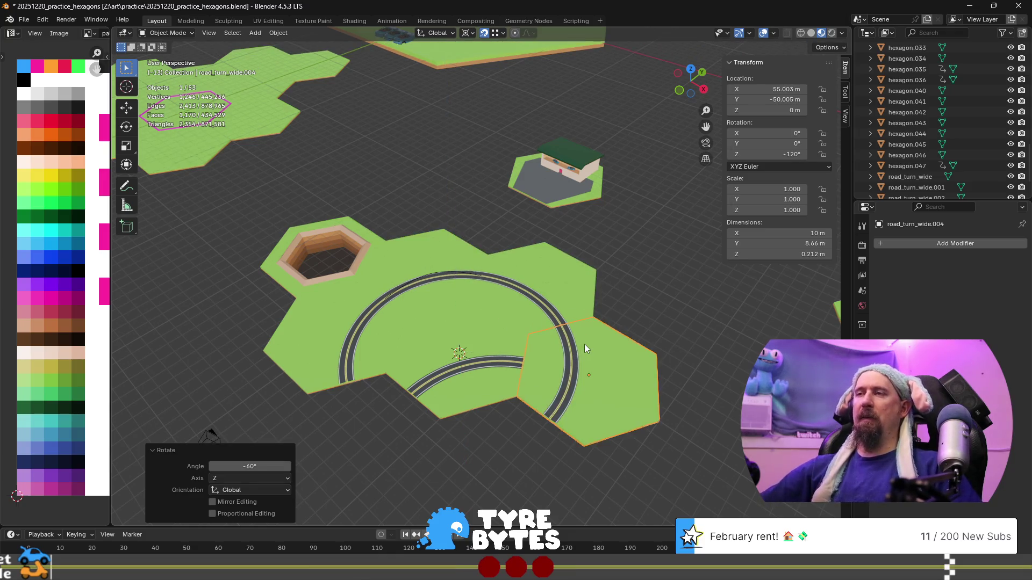
- With pivot at Median Point, turn the last copy on Z so its road bends outward
left_click(468, 33)
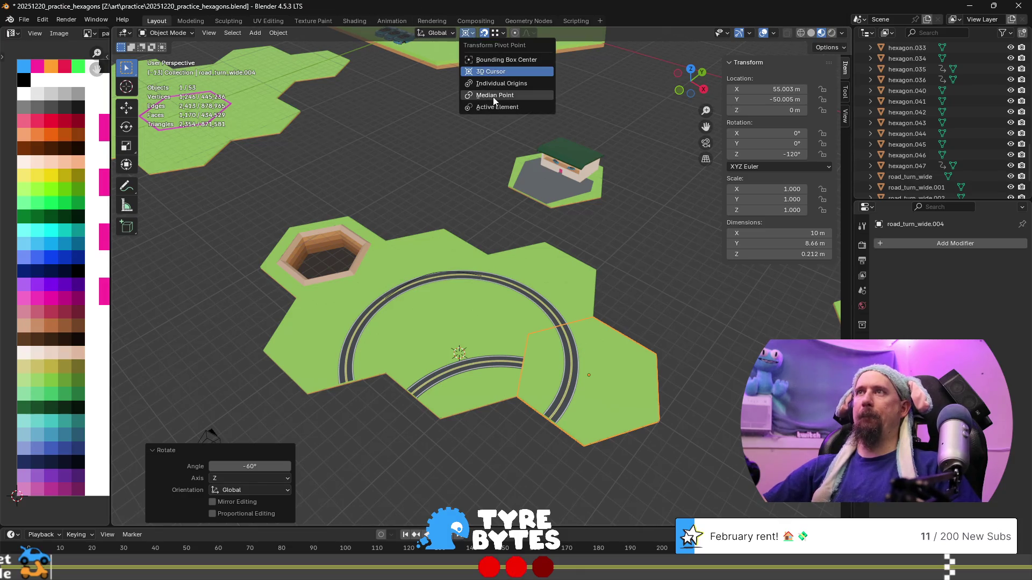
left_click(495, 96)
key("r")
key("z")
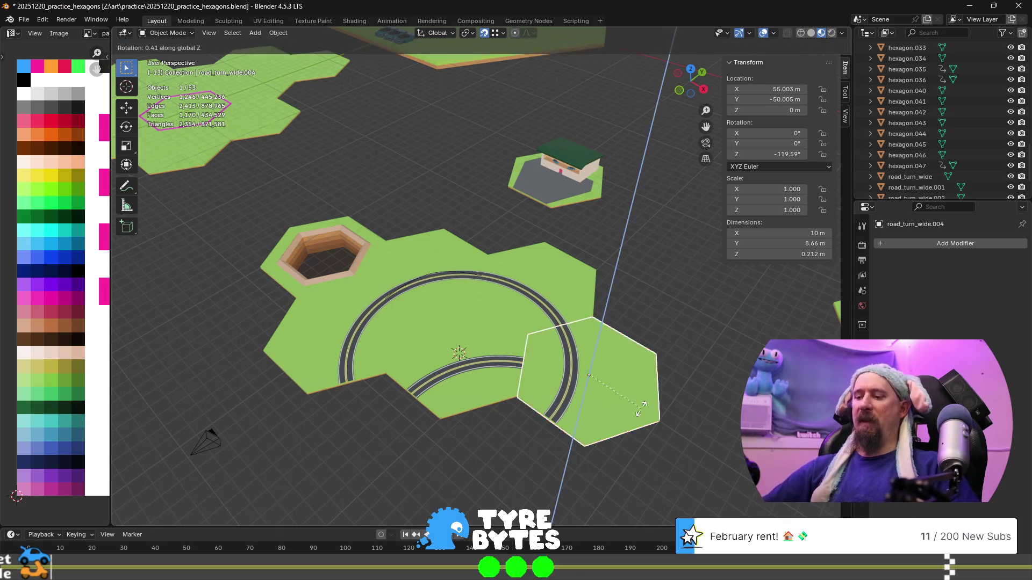
type("-120")
left_click(641, 408)
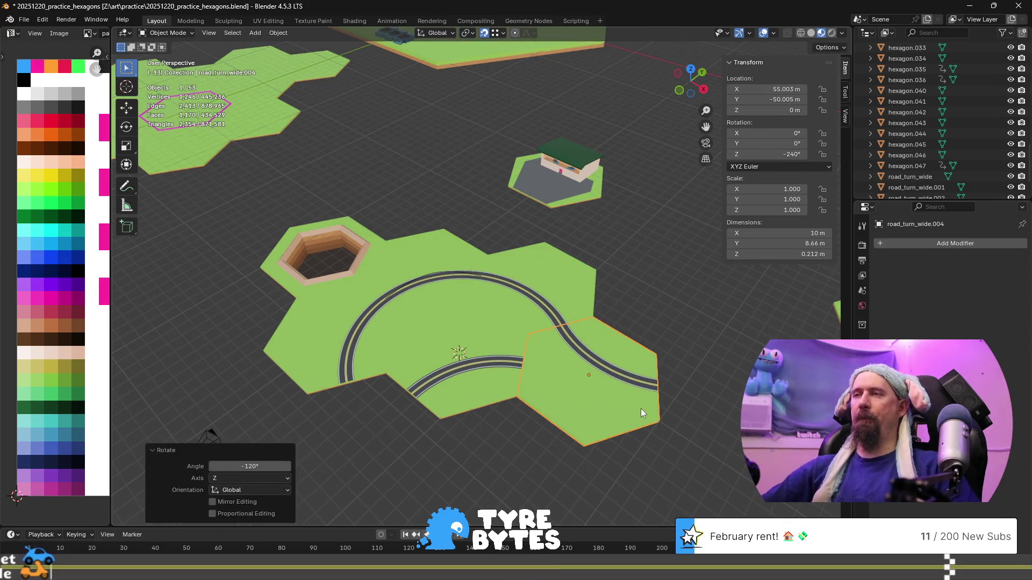
- Briefly toggle Edit Mode, then select the road_turn_wide.003 tile
key("Tab")
scroll(583, 353, "up", 2)
key("Tab")
scroll(583, 353, "up", 2)
left_click(653, 248)
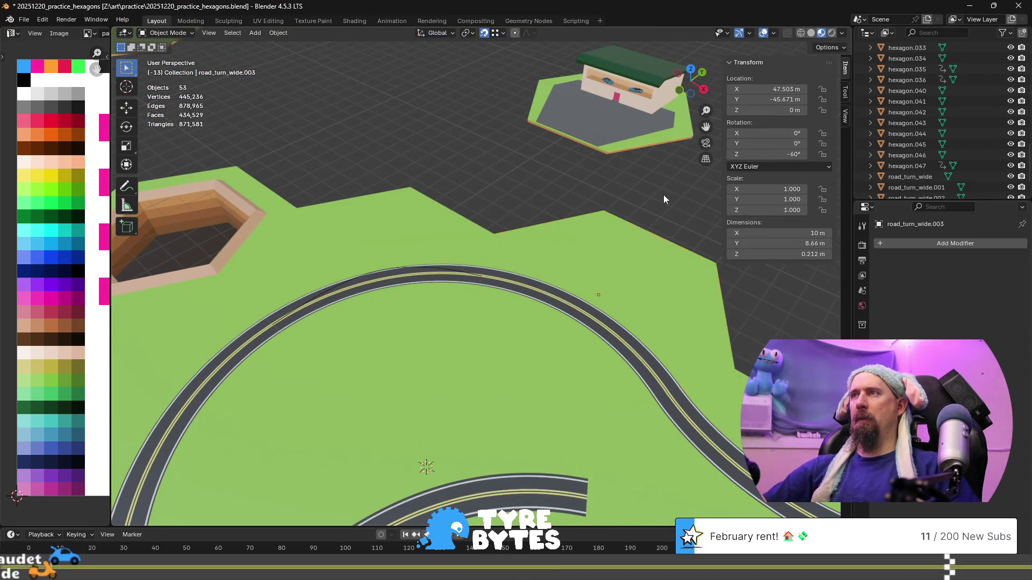
scroll(692, 359, "up", 3)
middle_click_drag(691, 360, 369, 220, "shift")
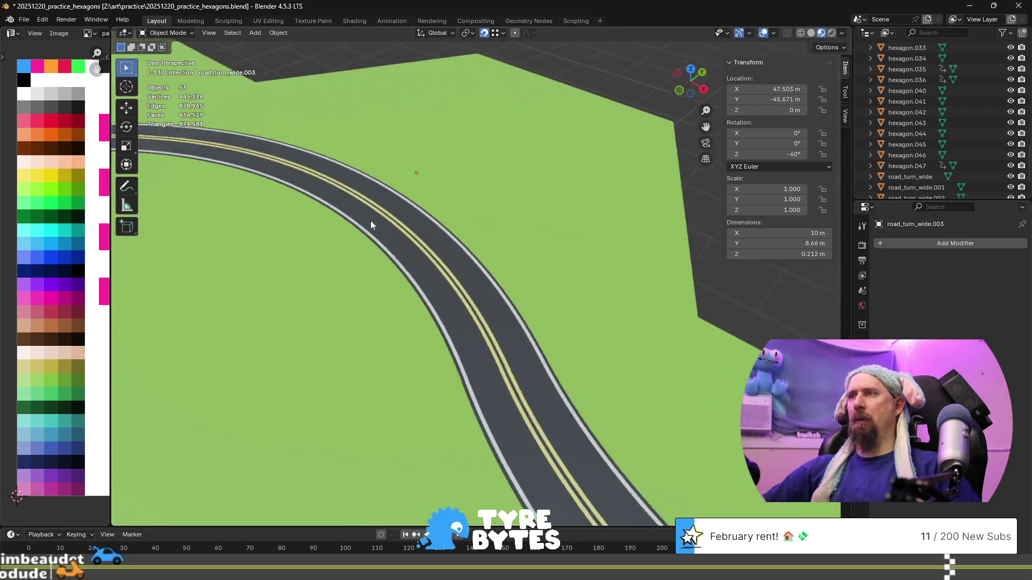
scroll(370, 237, "up", 2)
scroll(369, 250, "up", 5)
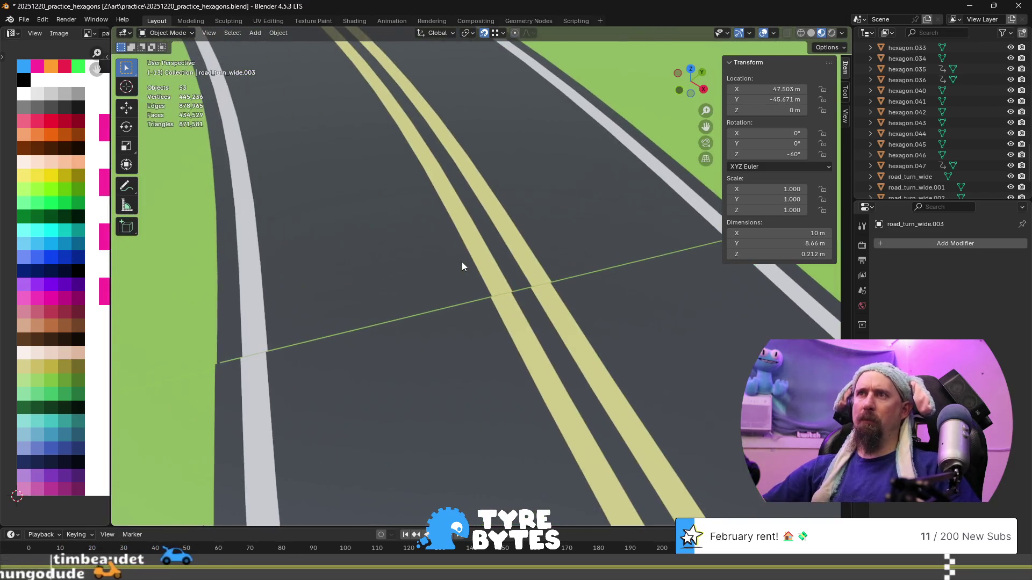
right_click(301, 260)
mouse_move(408, 260)
middle_mouse_down()
mouse_move(473, 302)
mouse_move(546, 273)
middle_mouse_up()
scroll(421, 288, "down", 2)
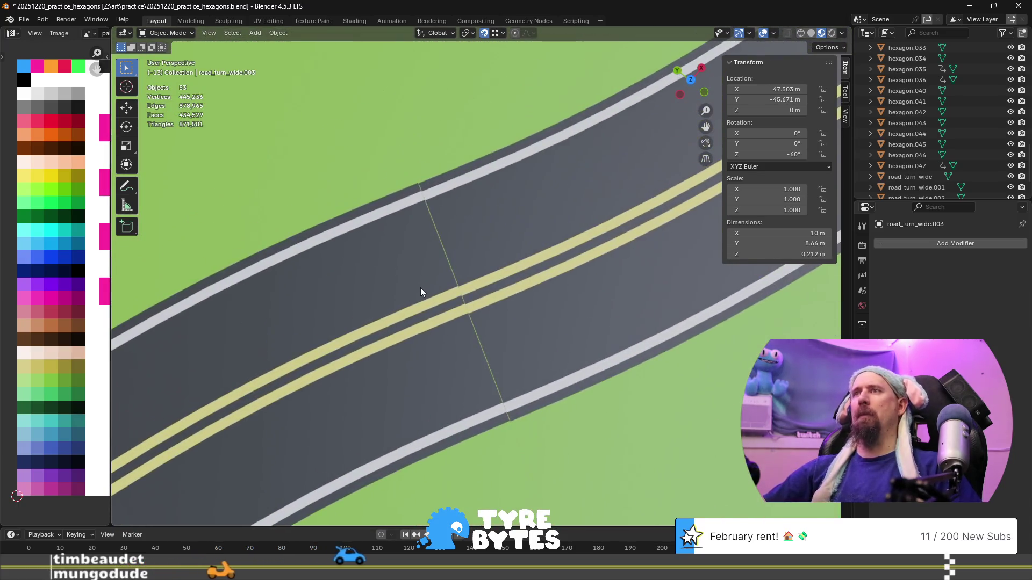
scroll(423, 285, "up", 4)
scroll(422, 286, "down", 2)
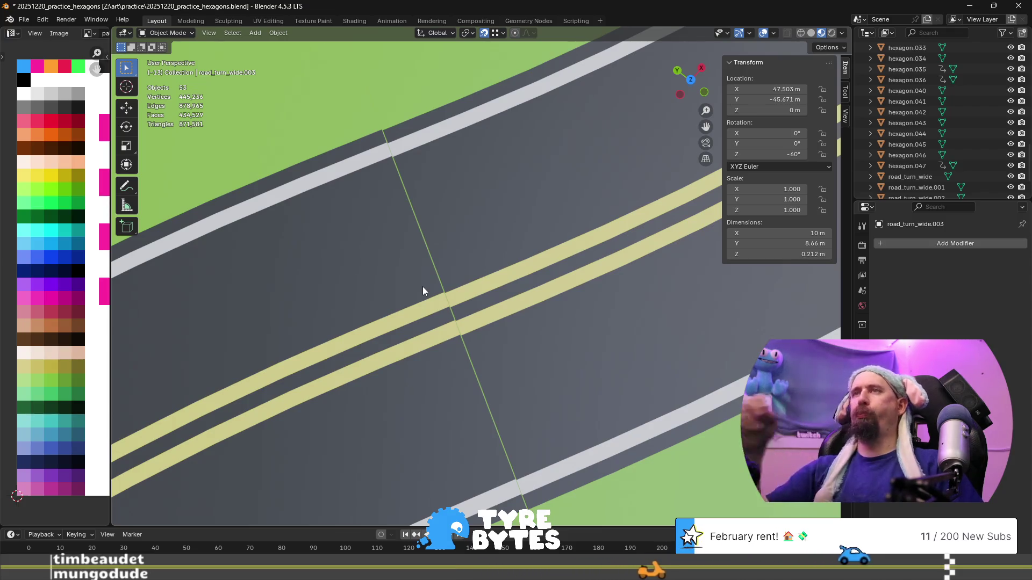
scroll(428, 286, "down", 10)
scroll(428, 288, "down", 2)
middle_click_drag(417, 361, 475, 157, "shift")
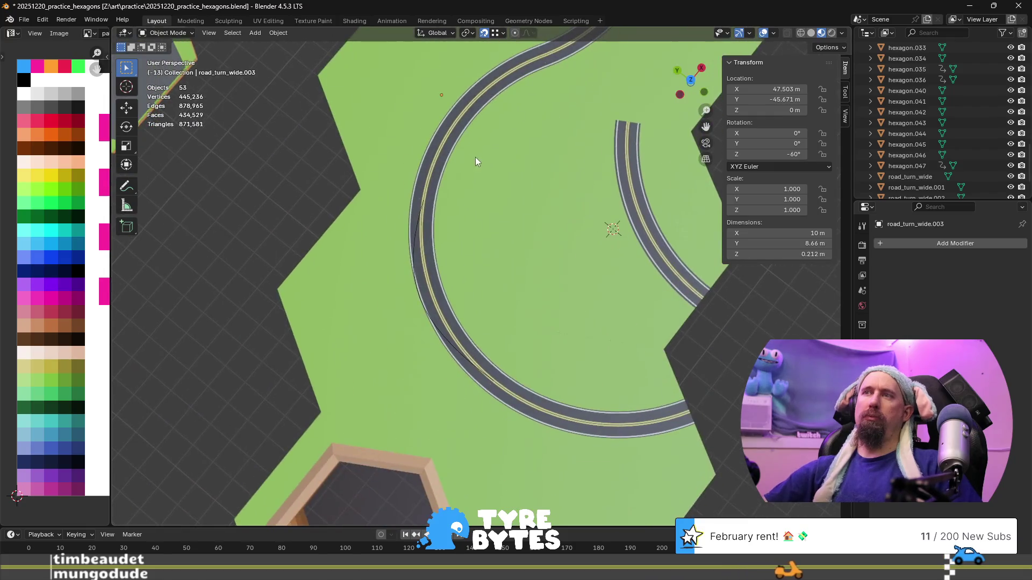
scroll(475, 157, "up", 5)
scroll(439, 330, "up", 3)
scroll(534, 324, "down", 2)
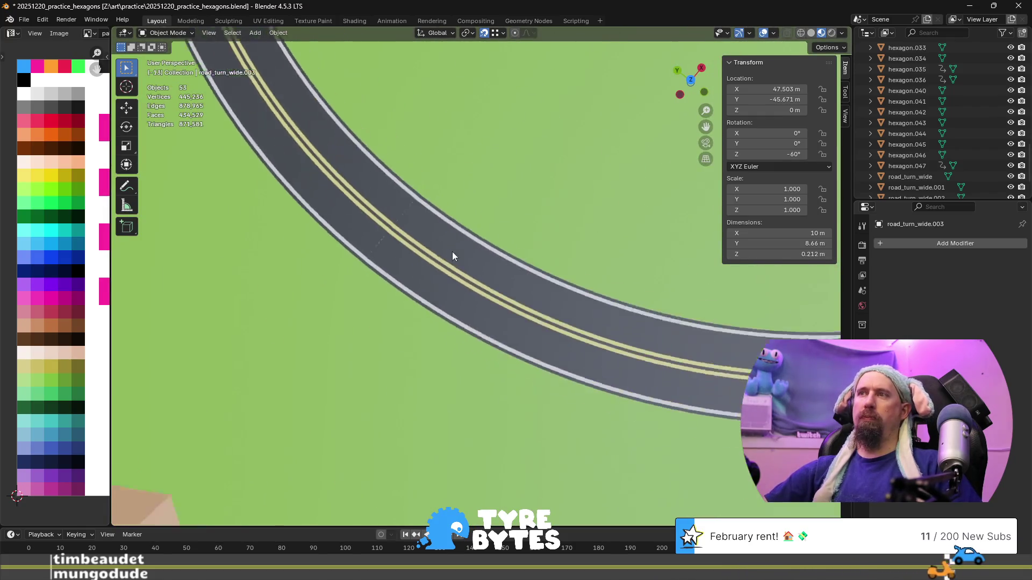
scroll(452, 251, "down", 2)
scroll(426, 232, "down", 5)
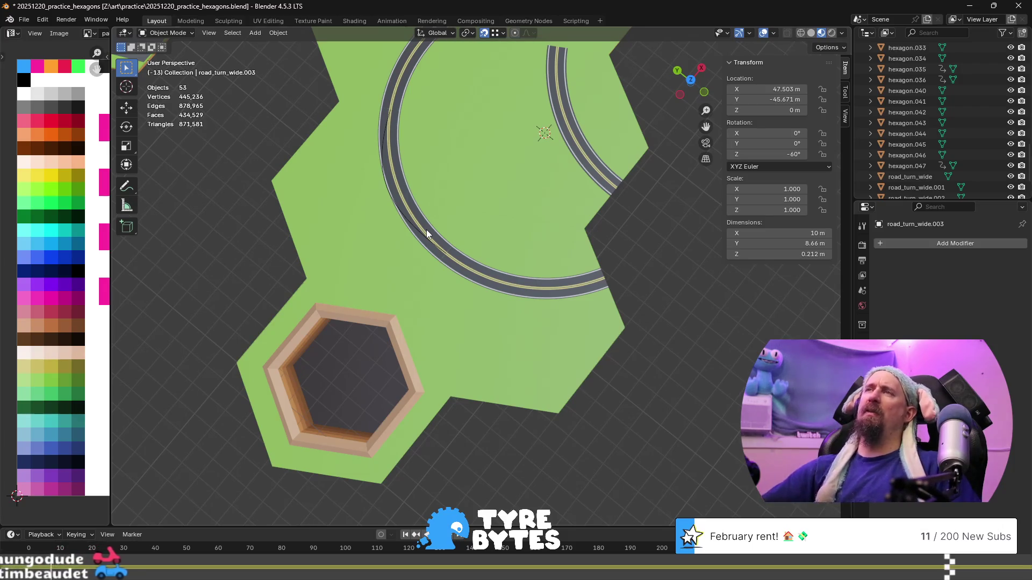
scroll(438, 162, "down", 5)
middle_click_drag(437, 161, 447, 197)
scroll(637, 227, "up", 4)
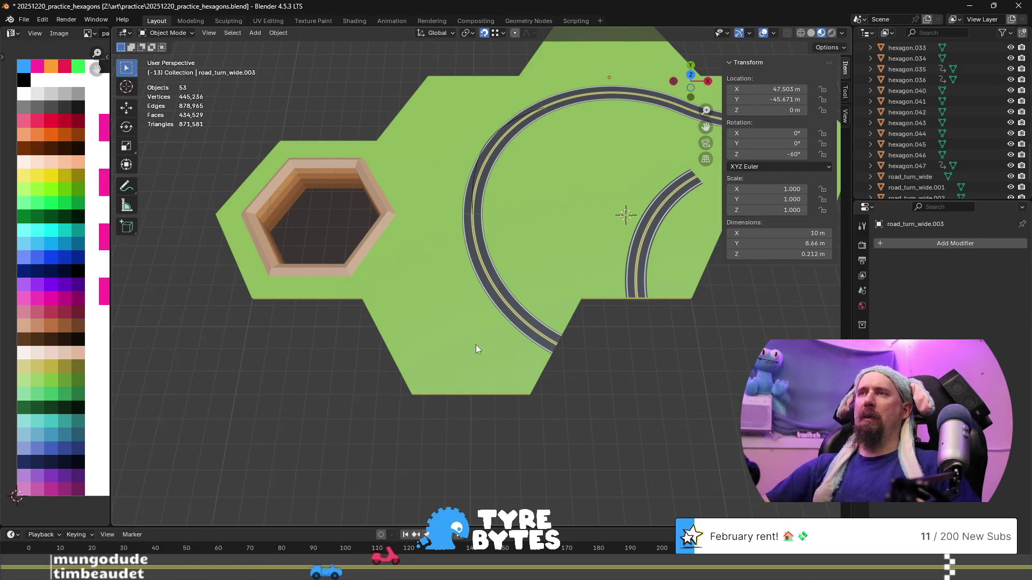
key("Tab")
key("Tab")
left_click(502, 323)
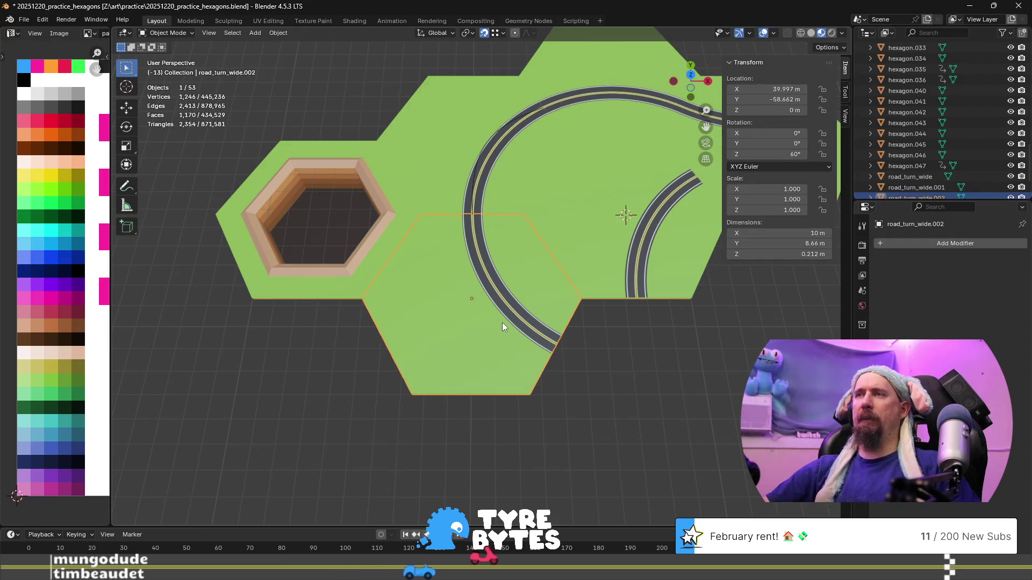
- Duplicate the curved tile in place and rotate the copy 60° on Z about the 3D cursor
middle_click_drag(647, 348, 501, 292, "shift")
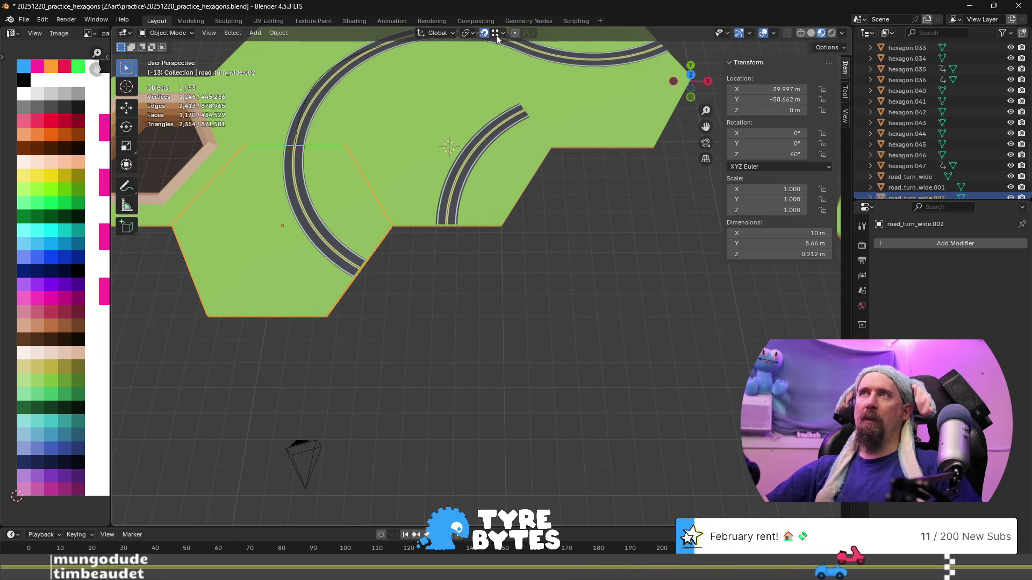
left_click(466, 33)
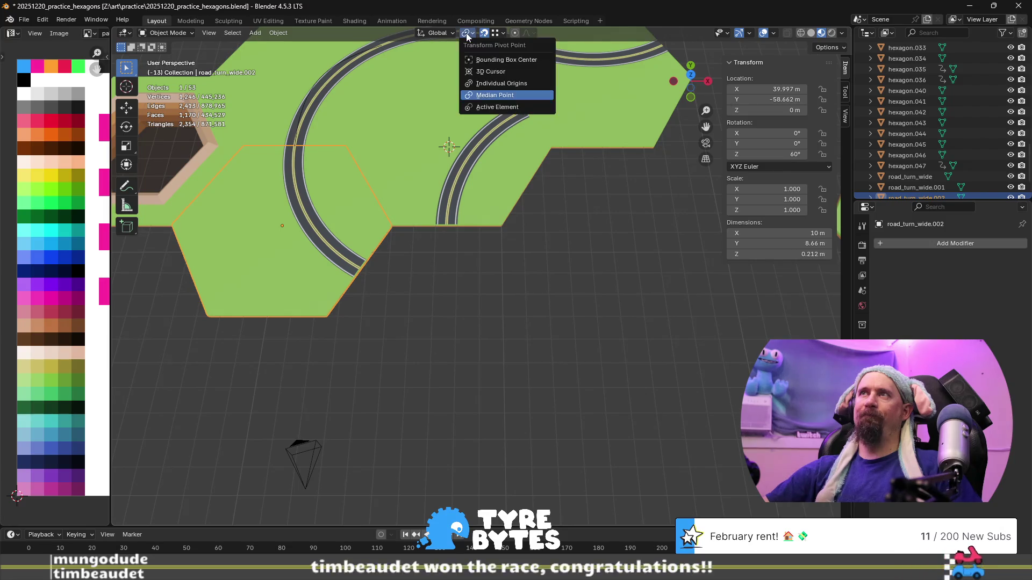
left_click(492, 74)
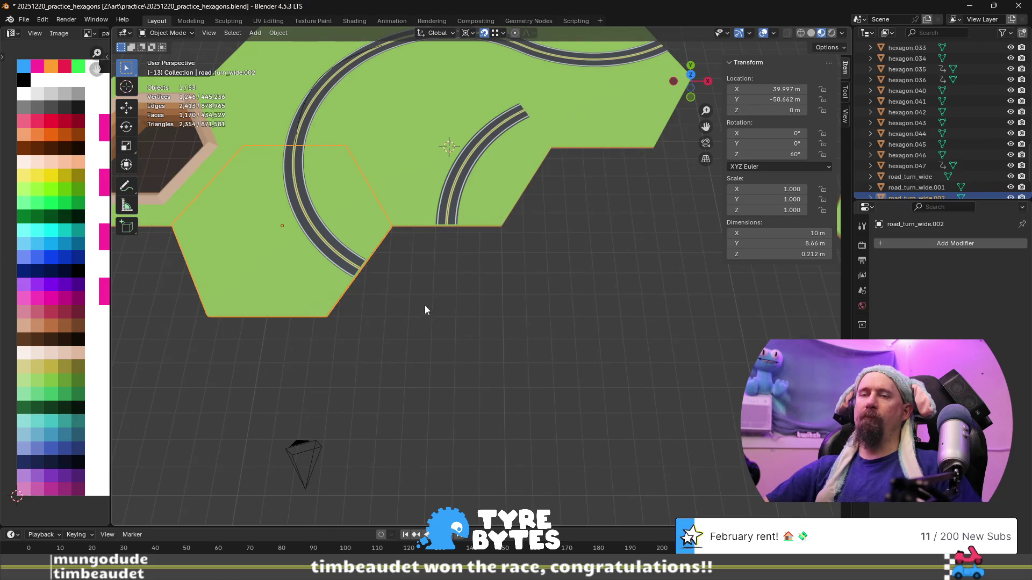
key("shift+d")
key("Escape")
type("rz")
type("60")
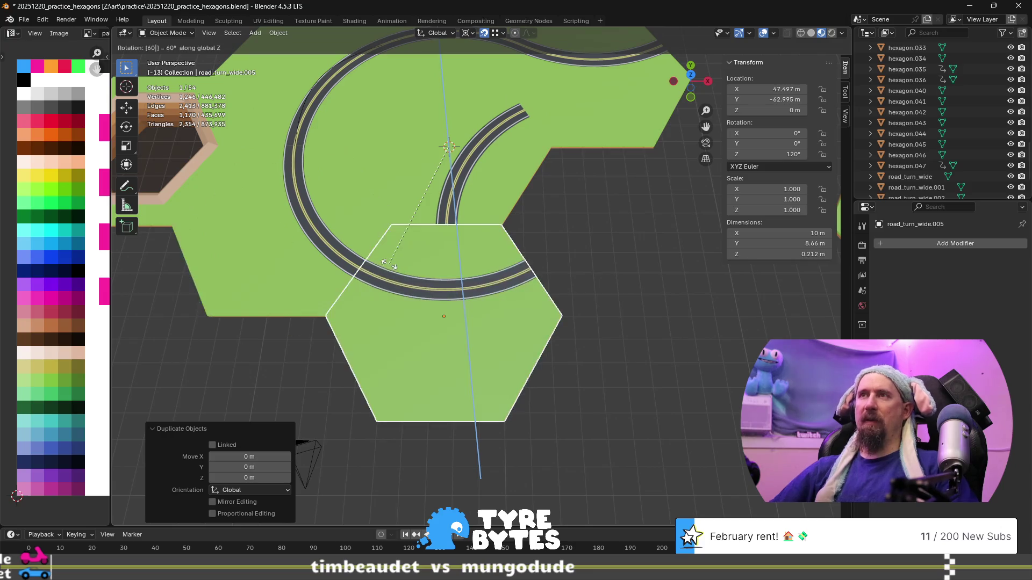
key("Return")
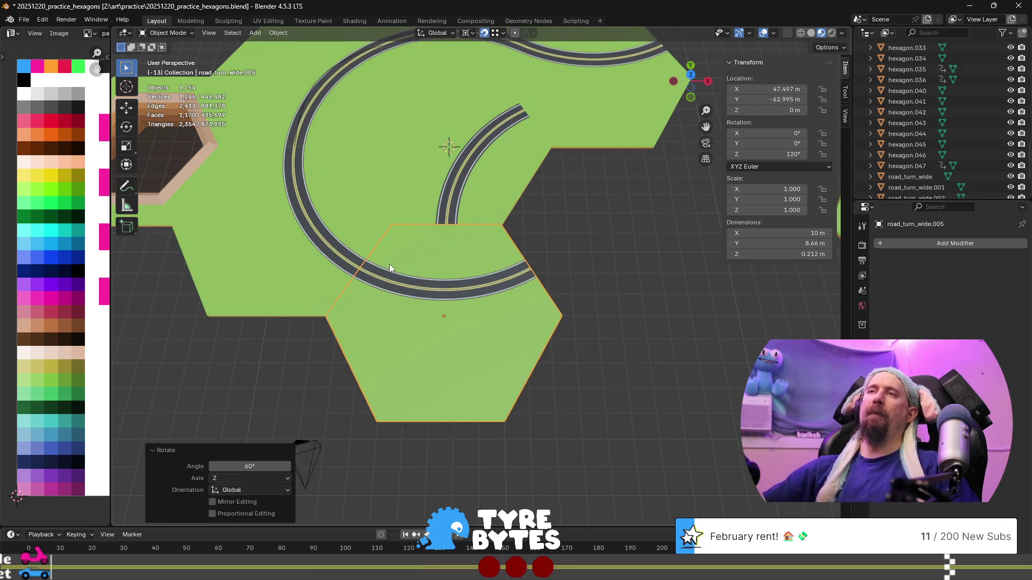
scroll(344, 305, "up", 6)
mouse_move(556, 239)
middle_mouse_down()
mouse_move(463, 305)
mouse_move(445, 279)
mouse_move(471, 270)
middle_mouse_up()
key("Tab")
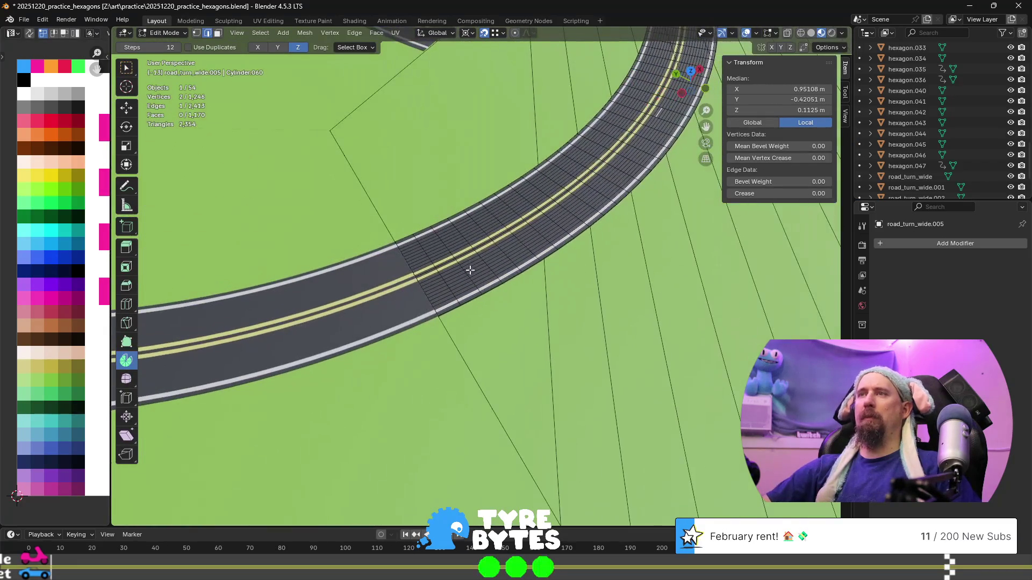
- Delete the copy's connected road geometry except one row of road faces
key("ctrl+l")
scroll(454, 262, "up", 5)
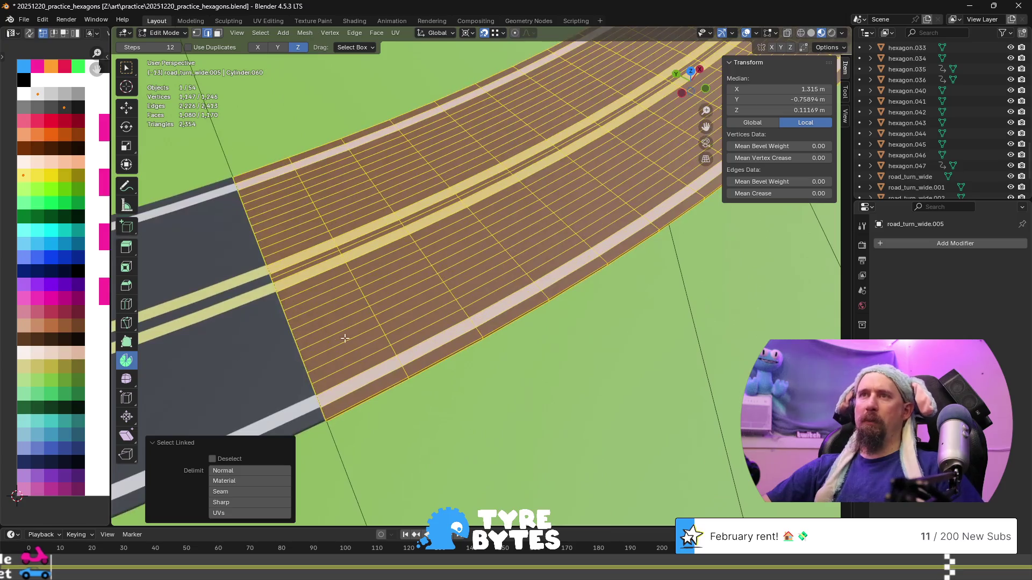
scroll(351, 328, "down", 2)
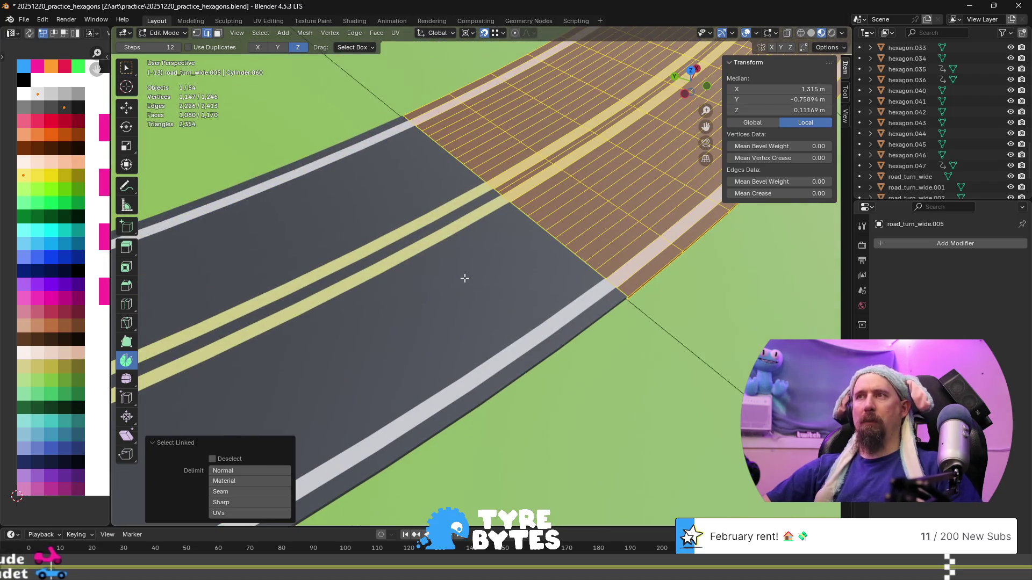
left_click(580, 278, "alt+shift")
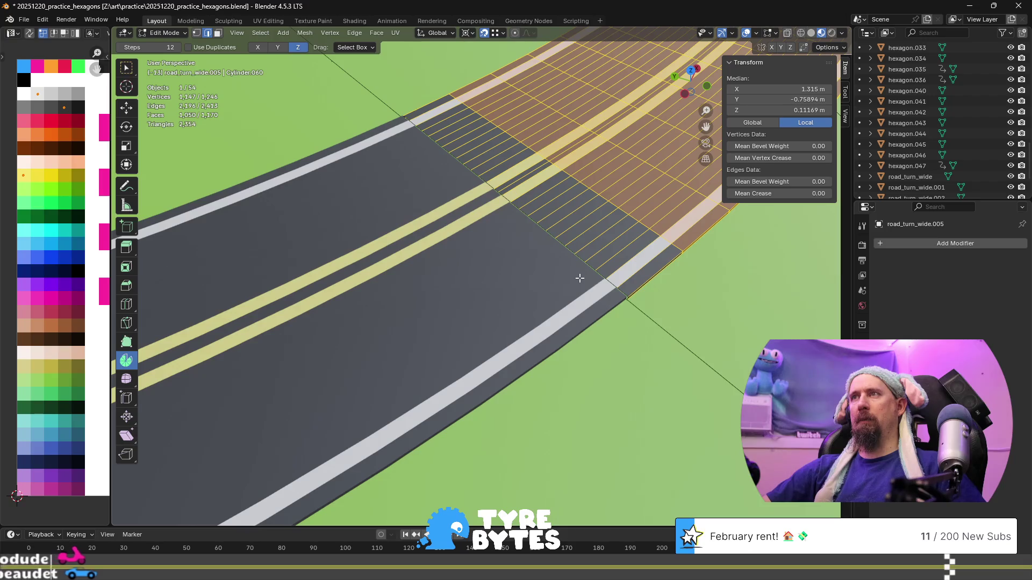
key("x")
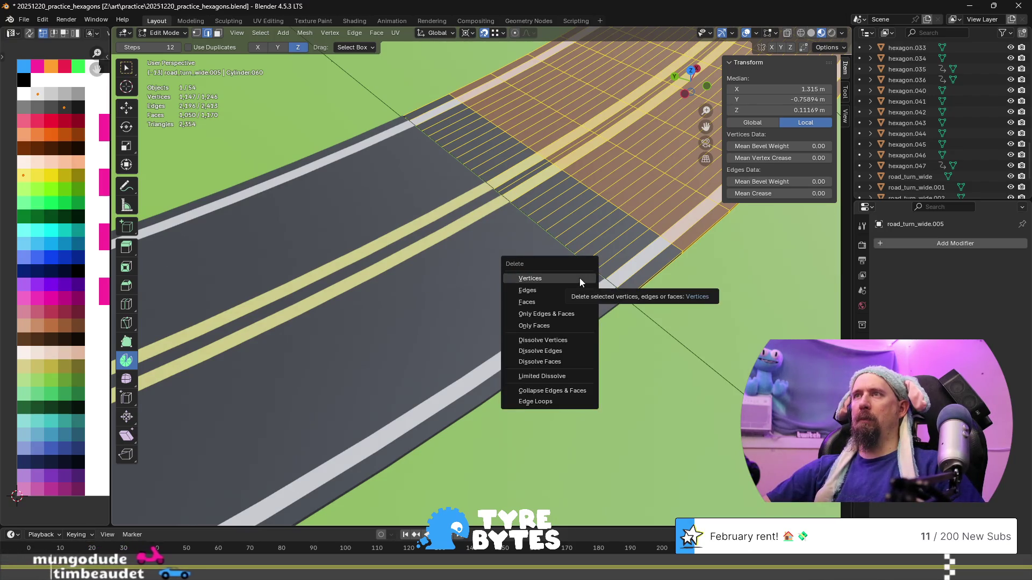
left_click(579, 279)
- Inspect the trimmed road end, testing a connected edge selection, then undo and redo
middle_click_drag(580, 278, 545, 277)
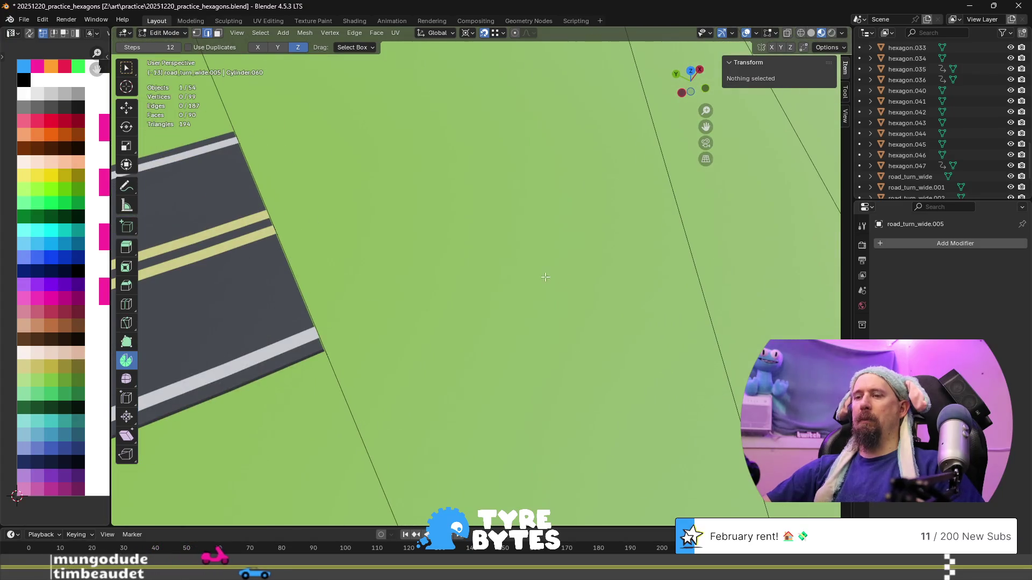
middle_click_drag(392, 257, 353, 276)
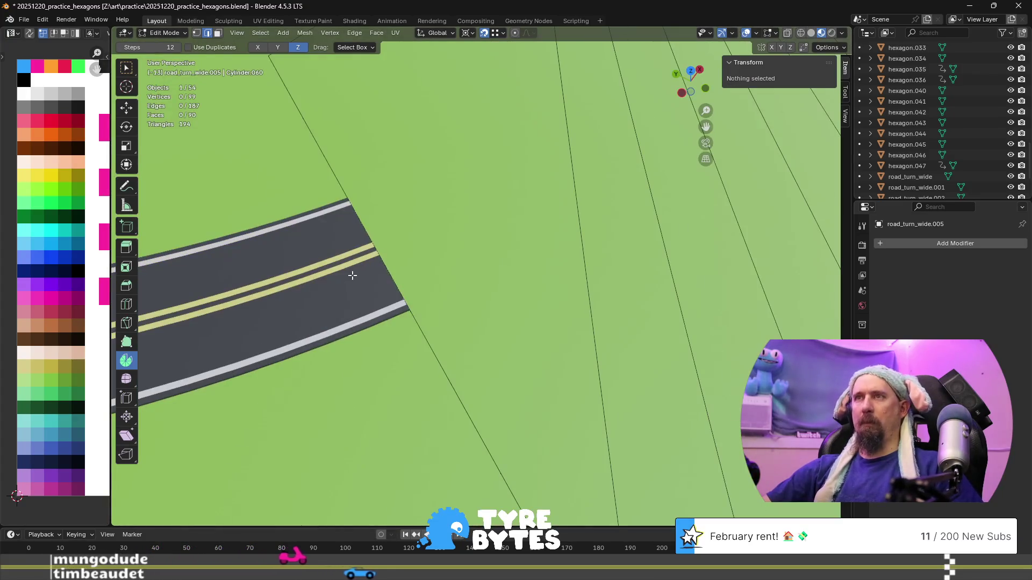
left_click(396, 280)
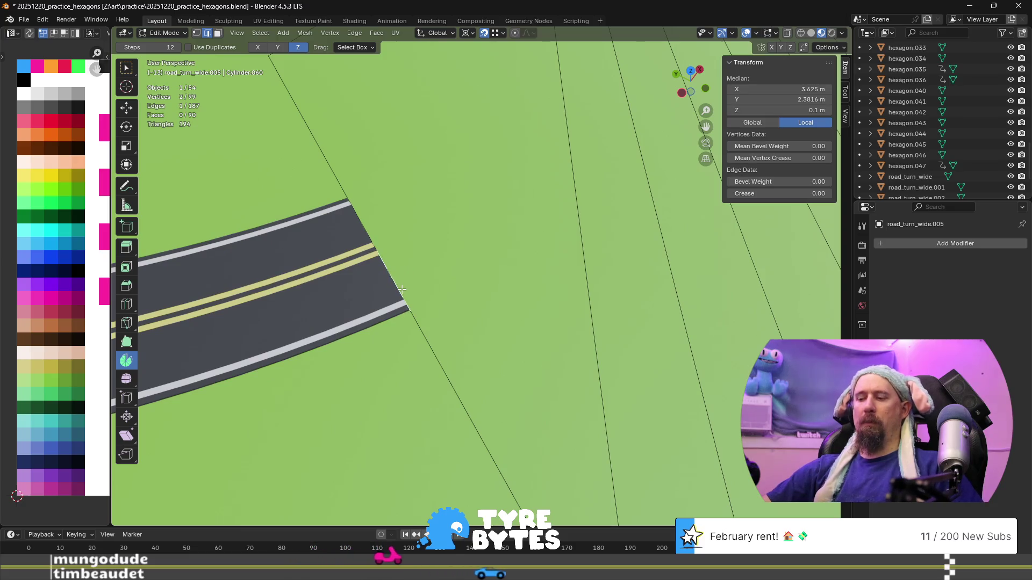
key("l")
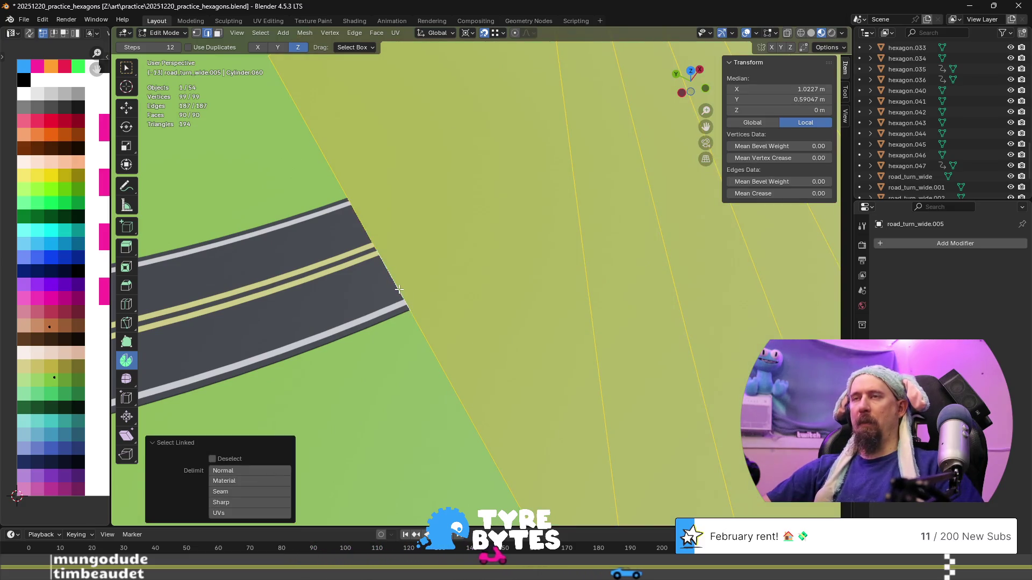
key("ctrl+z")
scroll(404, 299, "up", 2)
mouse_move(408, 295)
middle_mouse_down()
mouse_move(360, 260)
mouse_move(359, 304)
mouse_move(383, 304)
middle_mouse_up()
key("ctrl+shift+z")
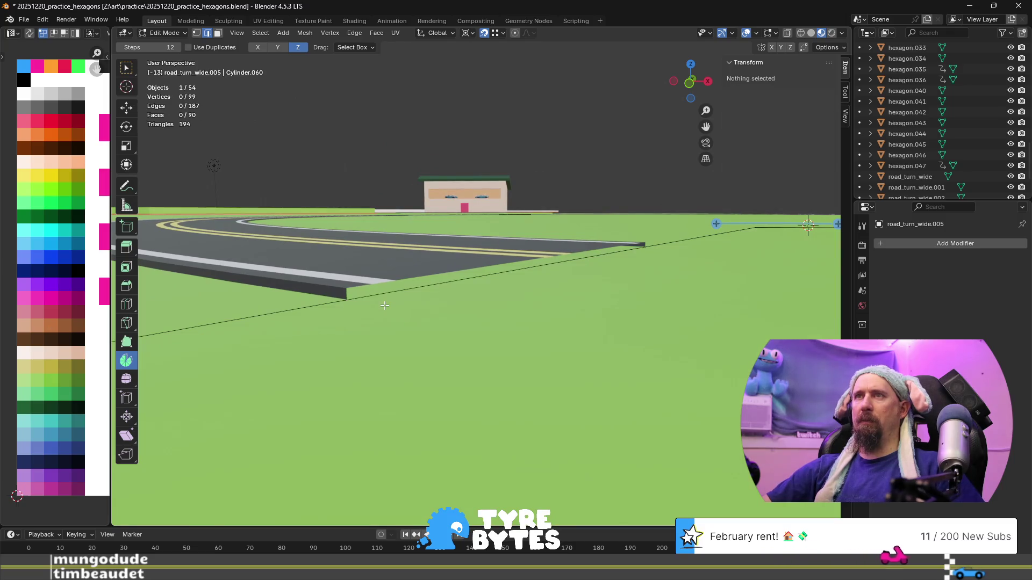
- Delete the remaining striped road faces, then select the tile's bottom outer edge loop
middle_click_drag(385, 308, 389, 313)
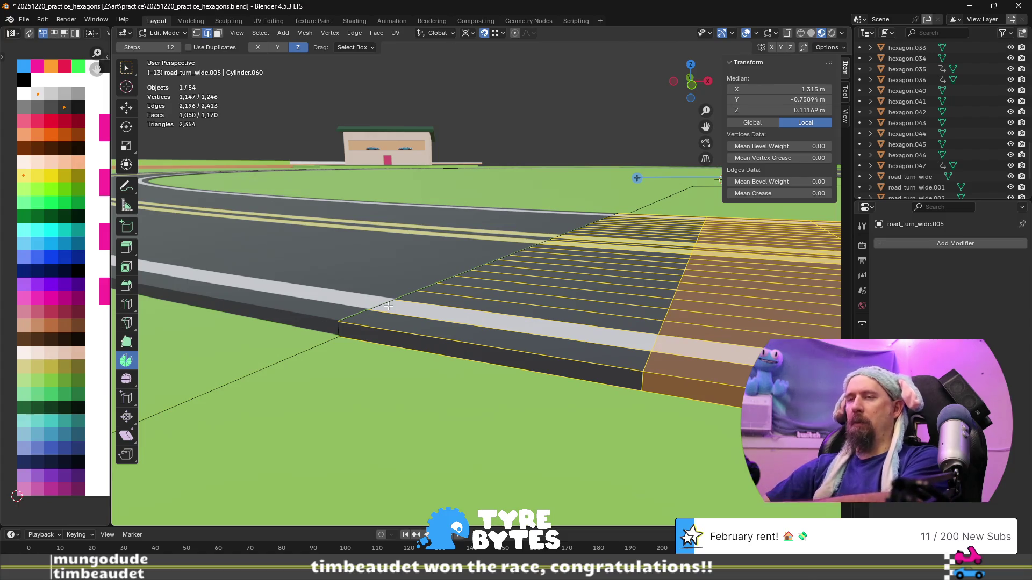
key("x")
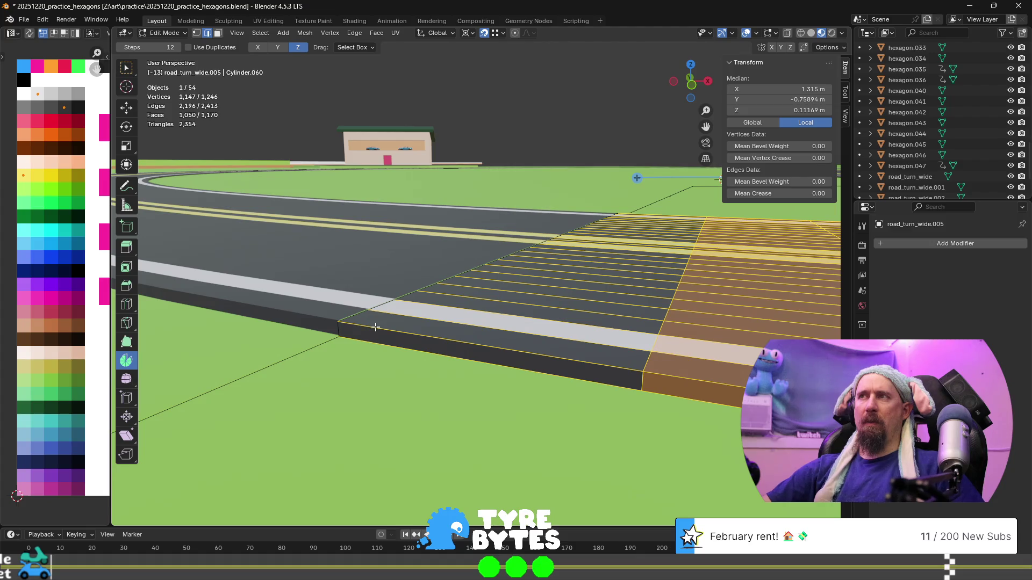
scroll(375, 327, "down", 1)
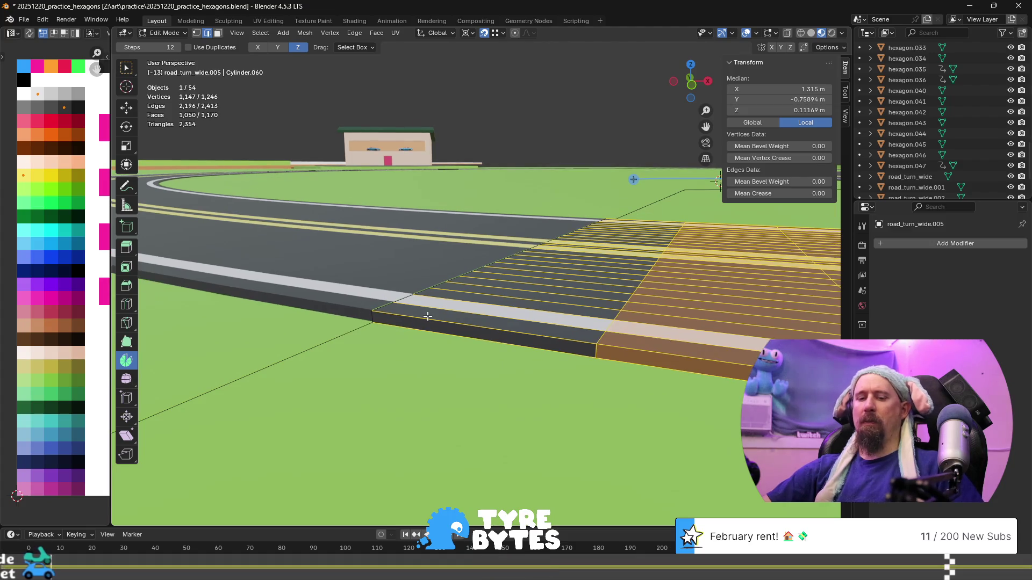
key("3")
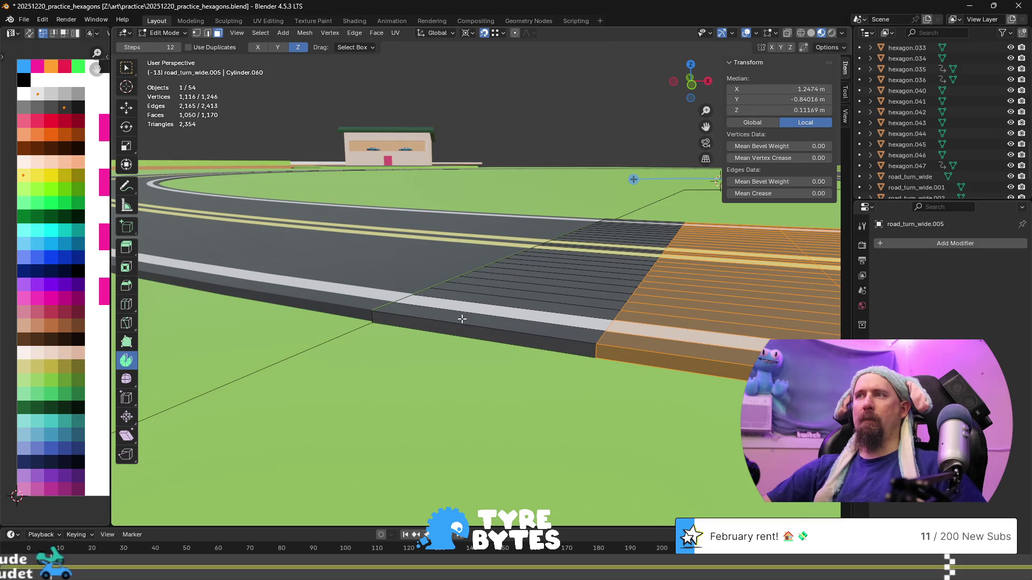
key("x")
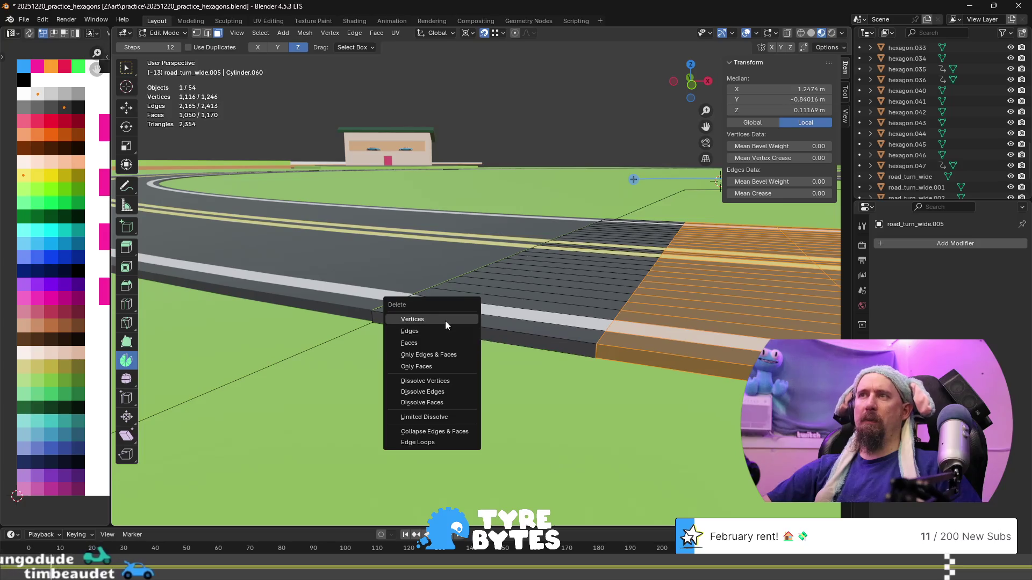
left_click(445, 321)
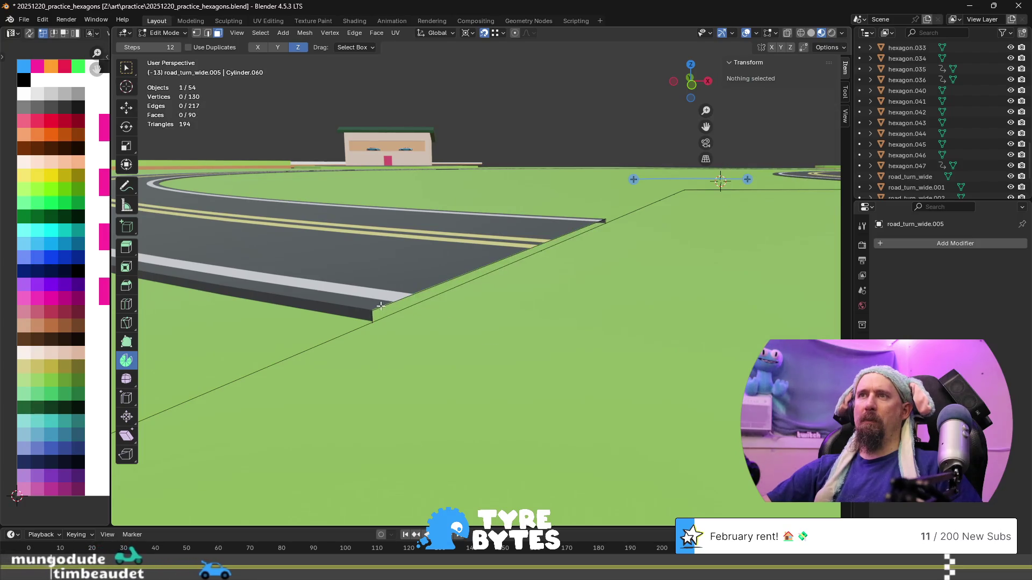
key("2")
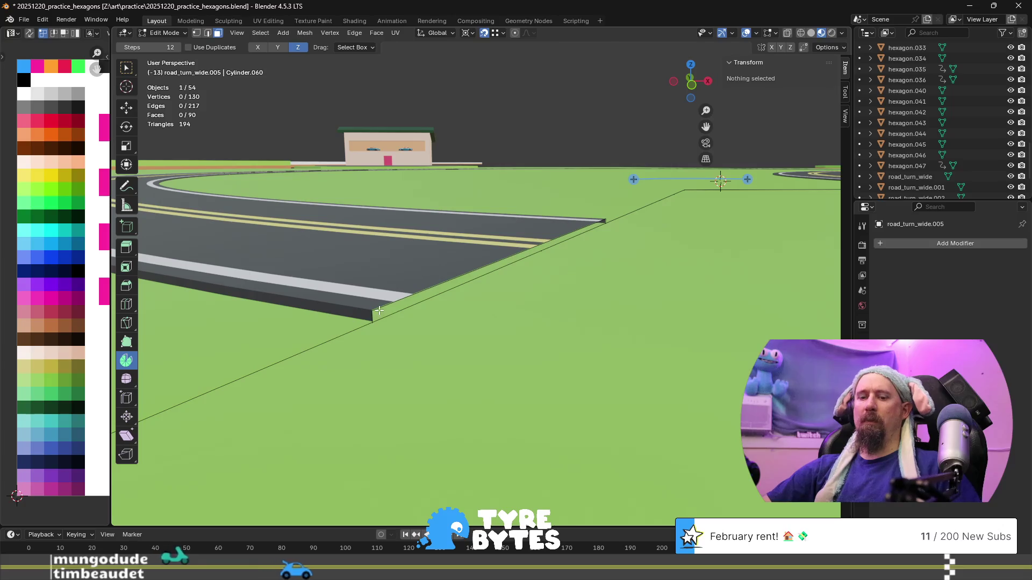
left_click(379, 310, "alt")
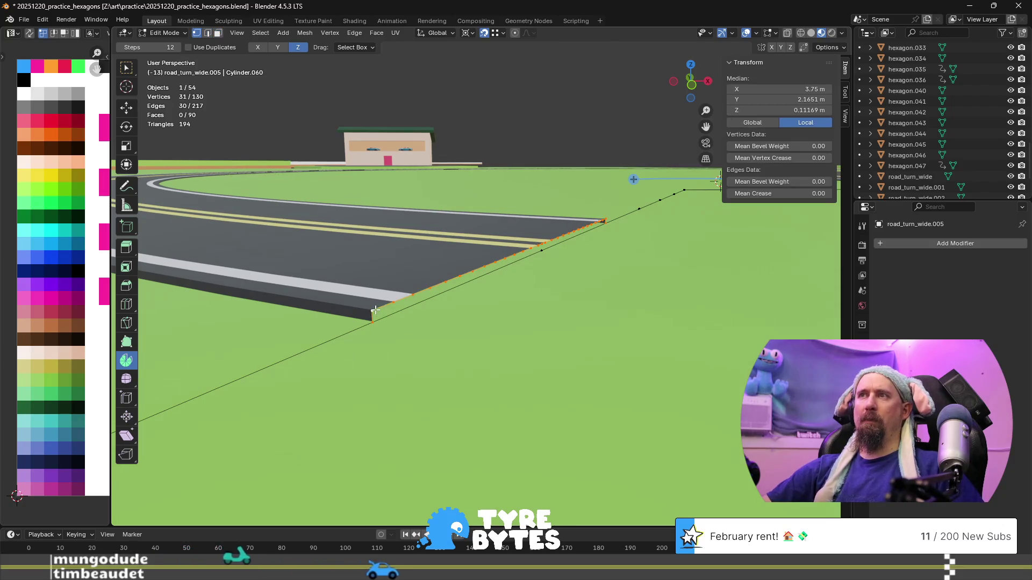
- Snap the 3D cursor to a corner vertex of the tile
mouse_move(417, 314)
middle_mouse_down()
mouse_move(396, 249)
mouse_move(452, 288)
mouse_move(442, 276)
middle_mouse_up()
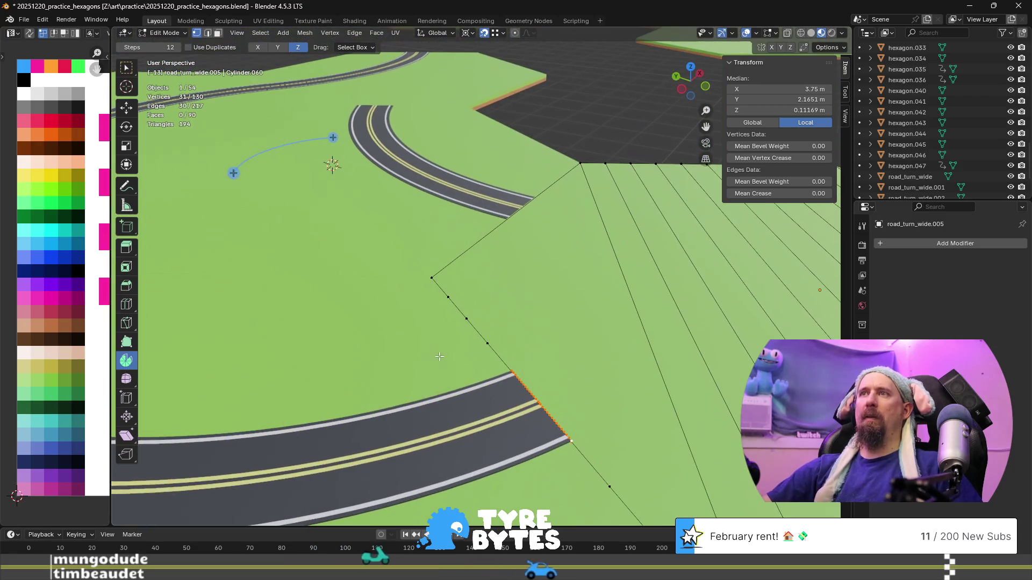
left_click(442, 276)
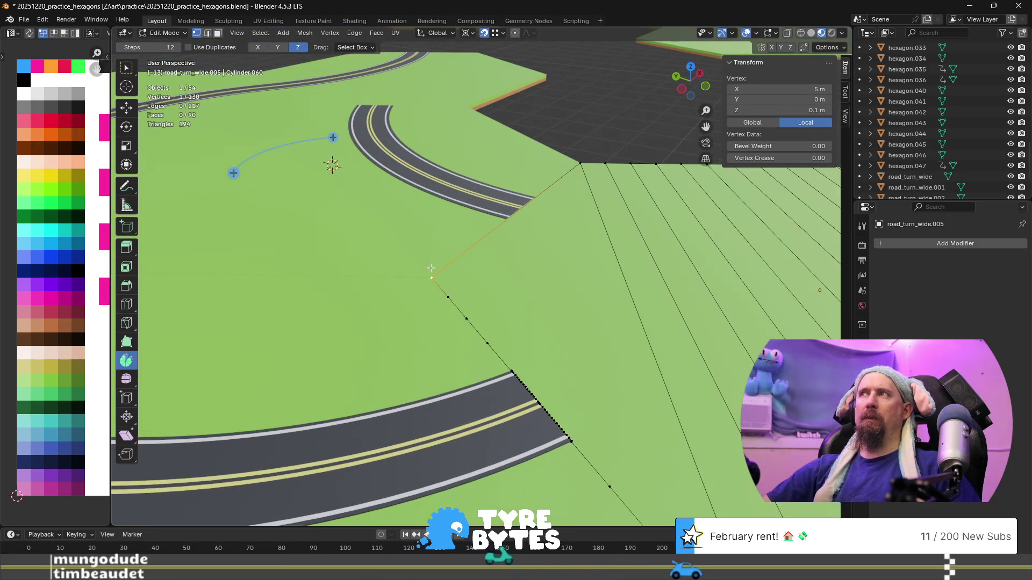
key("shift+s")
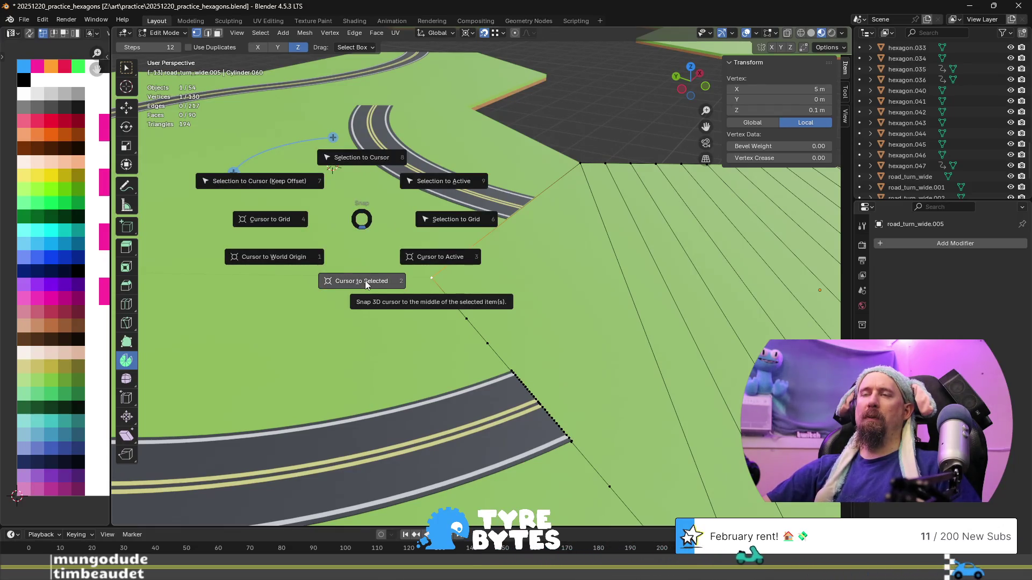
left_click(365, 281)
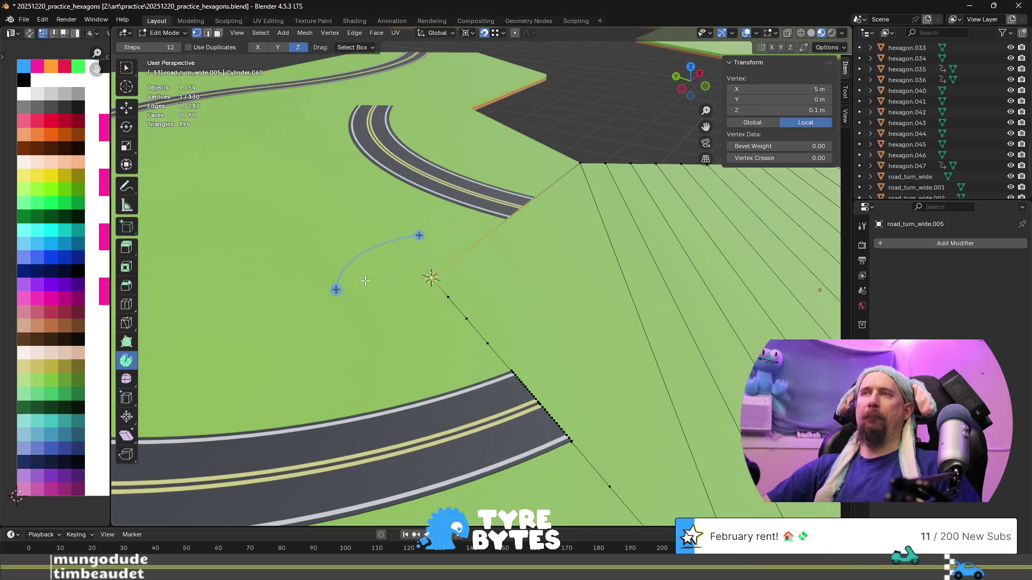
- Select the linked edge profile and spin it around the cursor into a curved road strip
key("a")
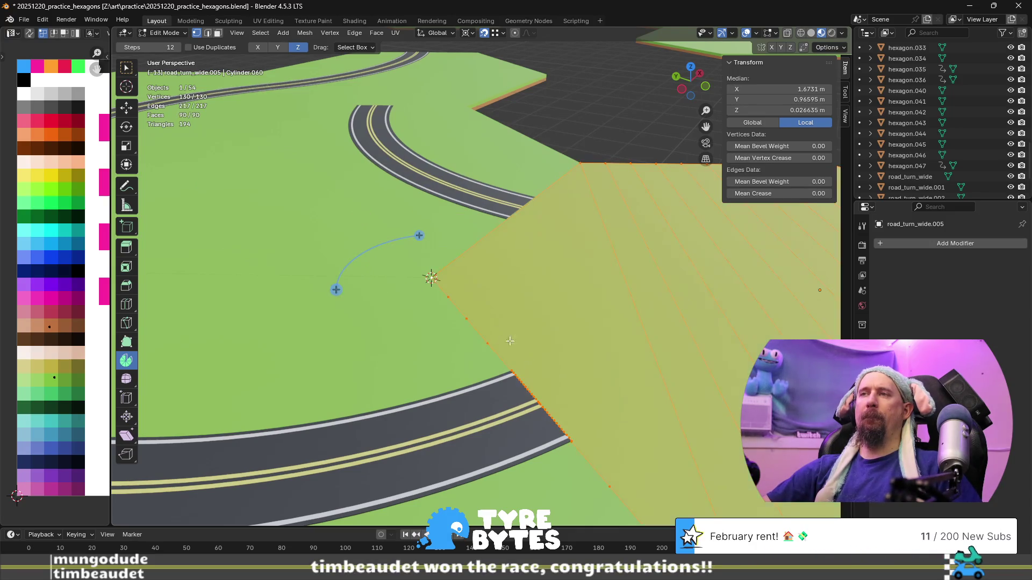
left_click(540, 393)
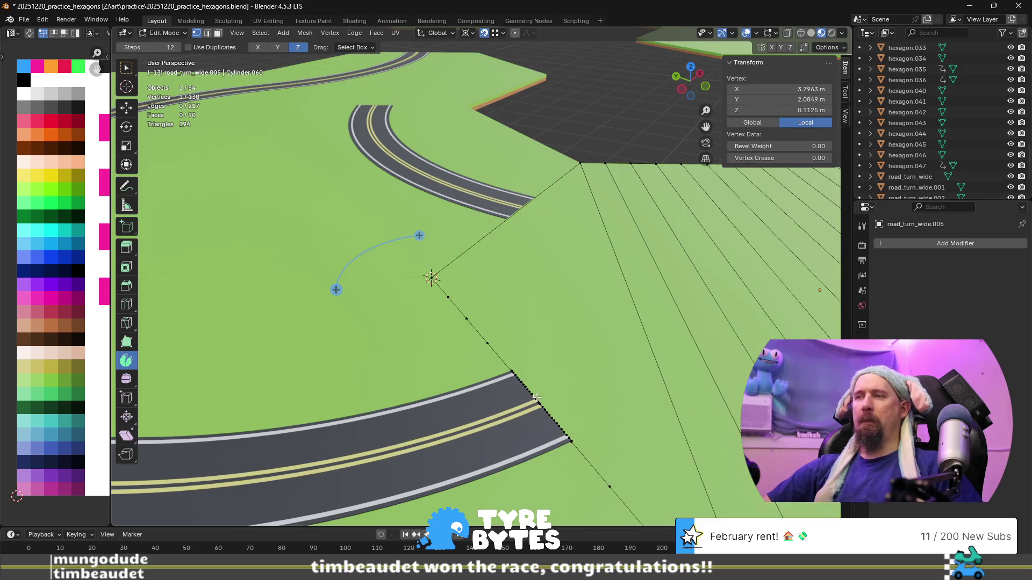
key("l")
mouse_move(335, 291)
left_mouse_down()
mouse_move(426, 371)
mouse_move(560, 348)
mouse_move(544, 348)
left_mouse_up()
type("120")
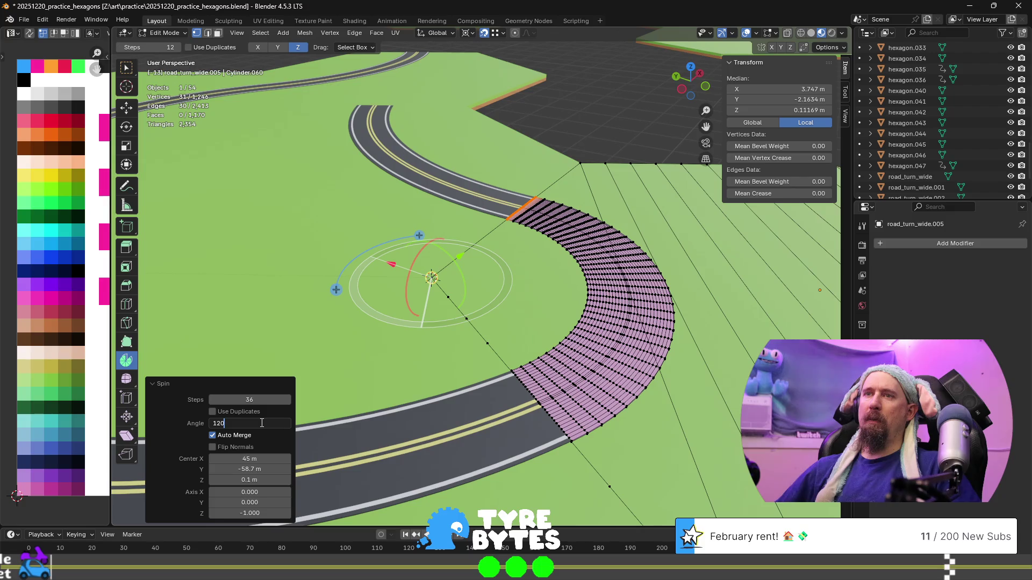
- Set the spun road curve to a 120° angle with 24 steps
key("Return")
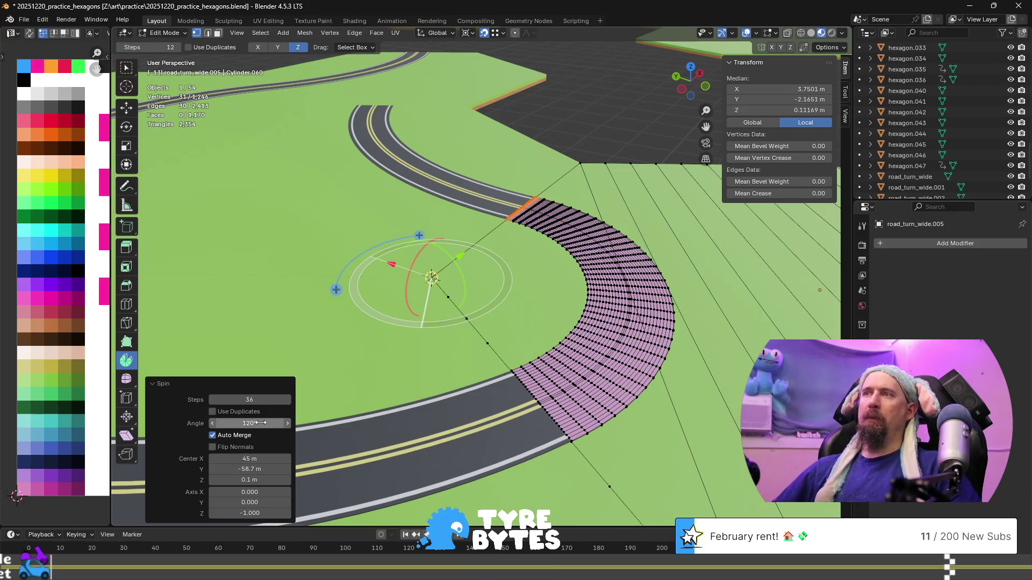
mouse_move(597, 293)
middle_mouse_down()
mouse_move(497, 283)
mouse_move(479, 309)
mouse_move(501, 250)
mouse_move(441, 290)
middle_mouse_up()
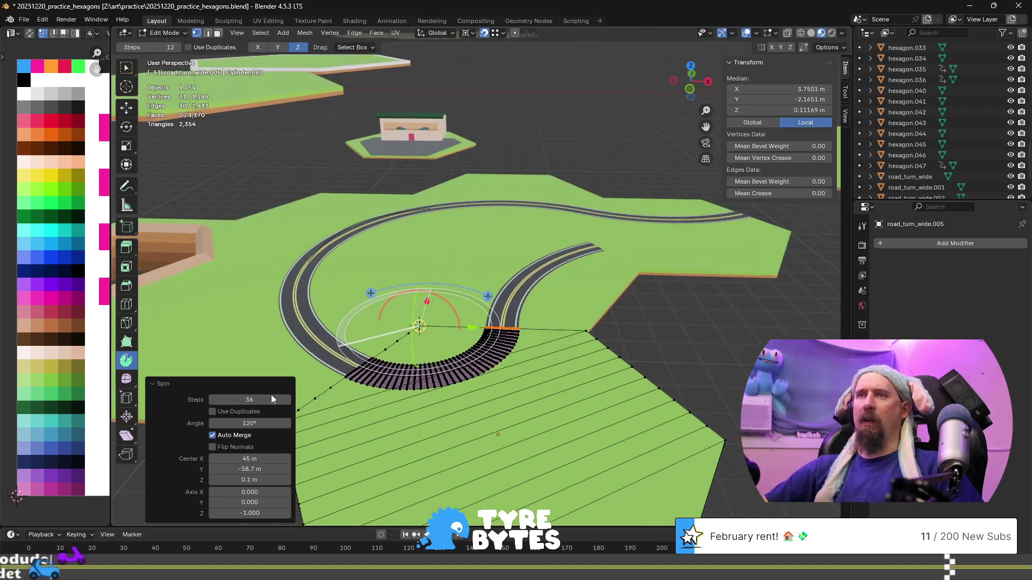
left_click(256, 399)
type("24")
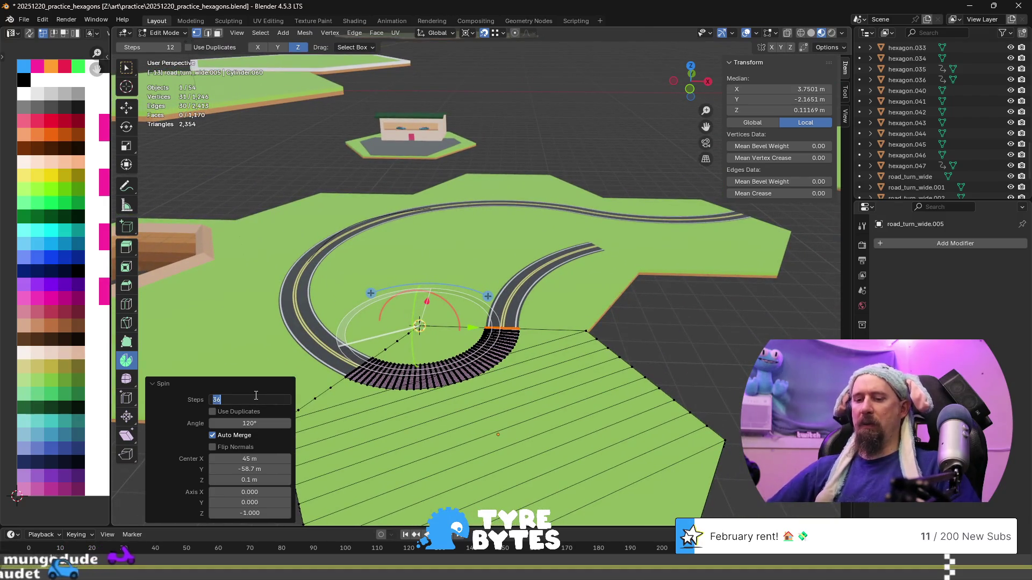
key("Return")
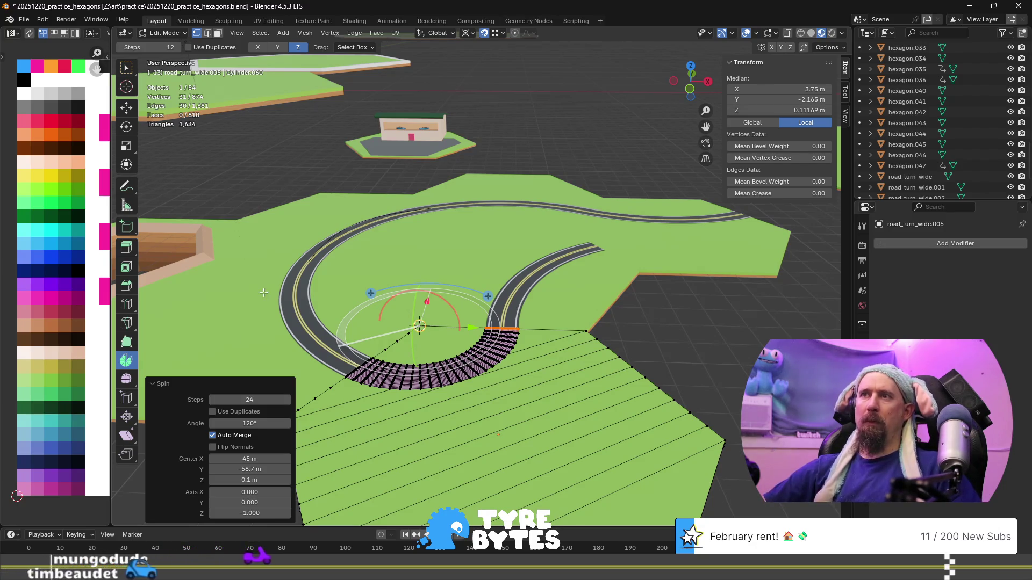
key("Tab")
key("ctrl+z")
scroll(316, 382, "up", 3)
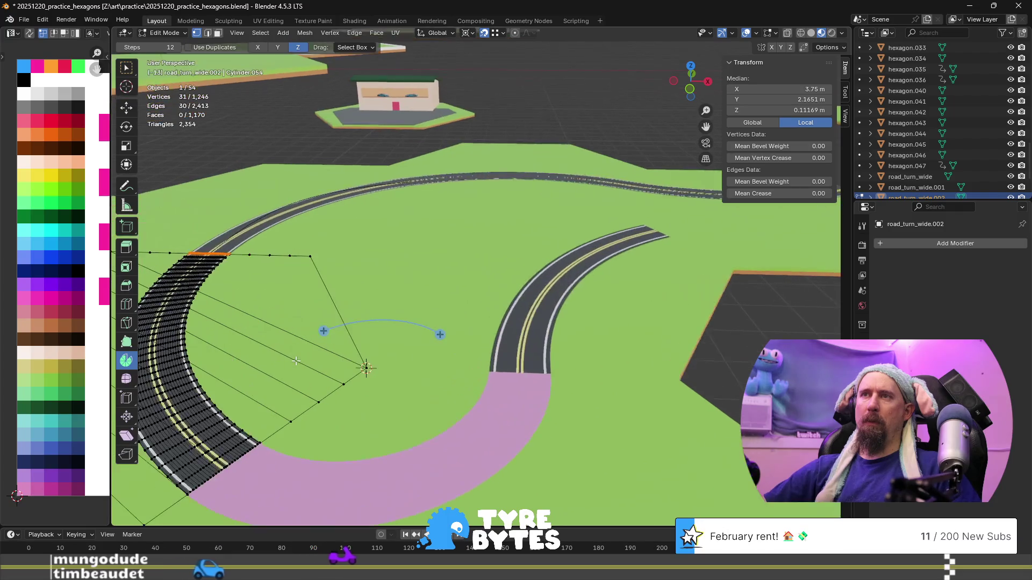
- Select only the pink curved road and enter its Edit Mode
middle_click_drag(316, 381, 480, 417, "shift")
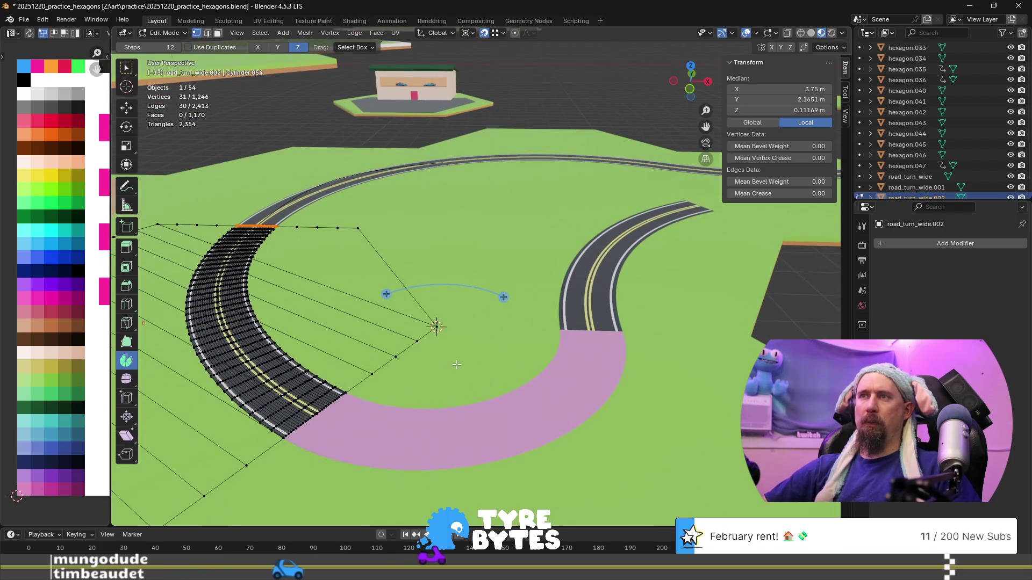
key("Tab")
left_click(432, 378, "shift")
key("Tab")
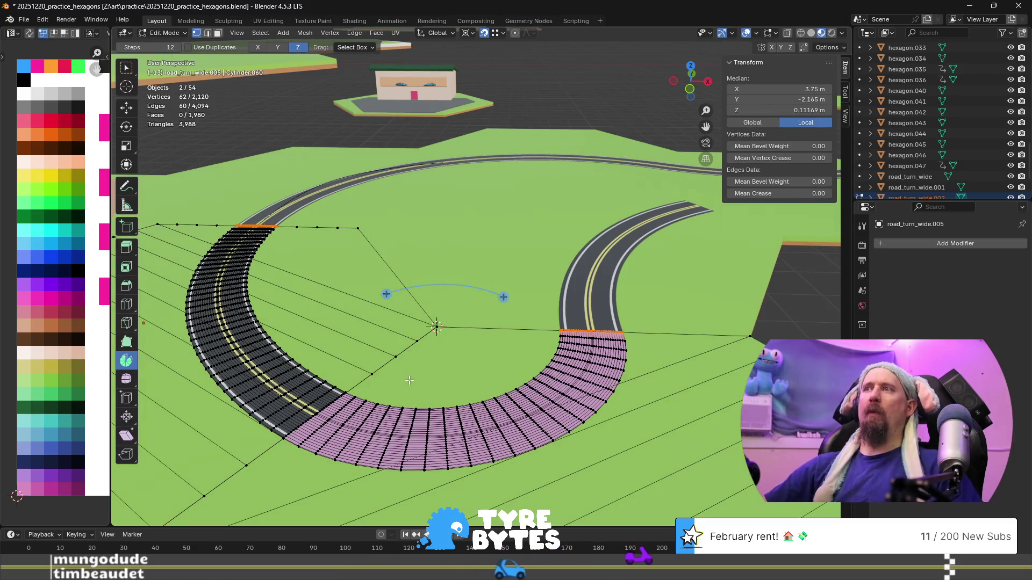
scroll(409, 380, "up", 2)
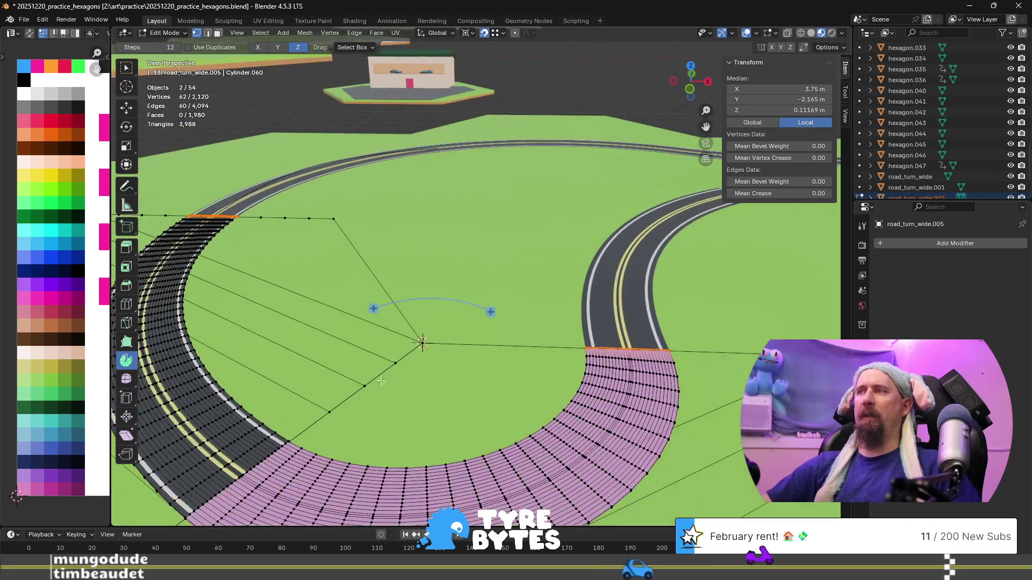
key("Tab")
scroll(418, 403, "down", 2)
left_click(422, 402)
key("Tab")
- Select the connected road arc surface and move its UVs onto the dark asphalt grey
key("a")
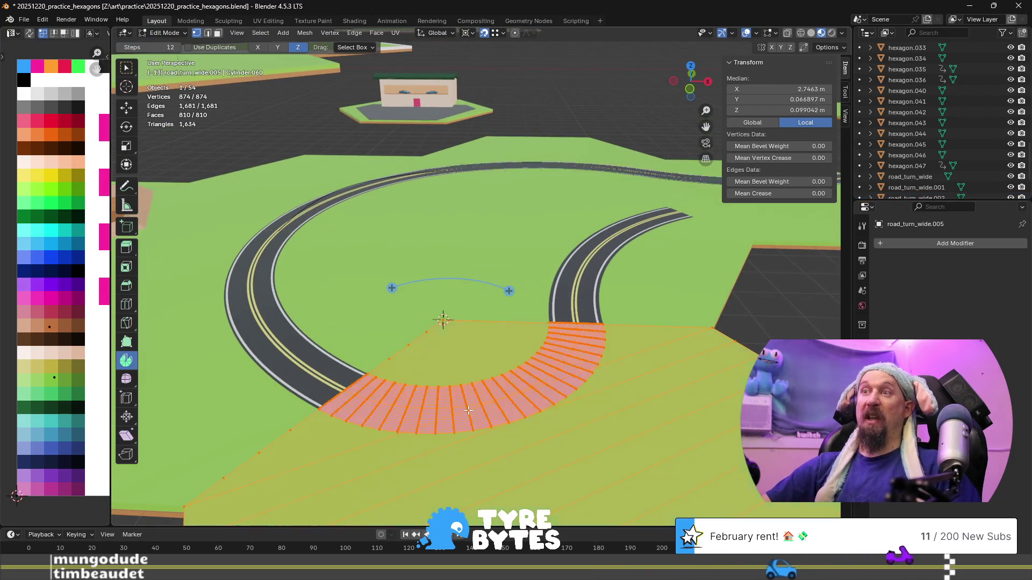
key("alt+a")
key("l")
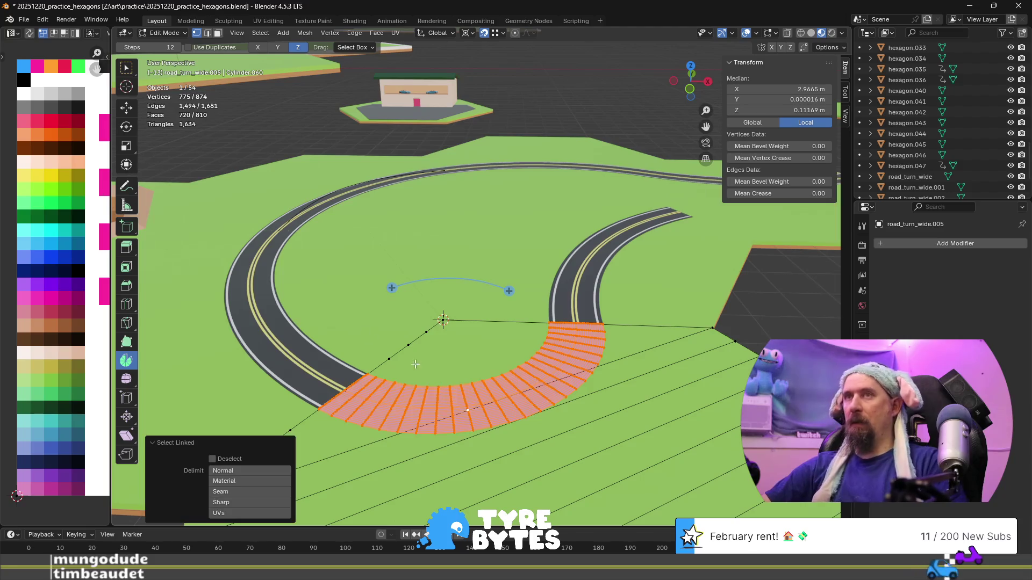
key("g")
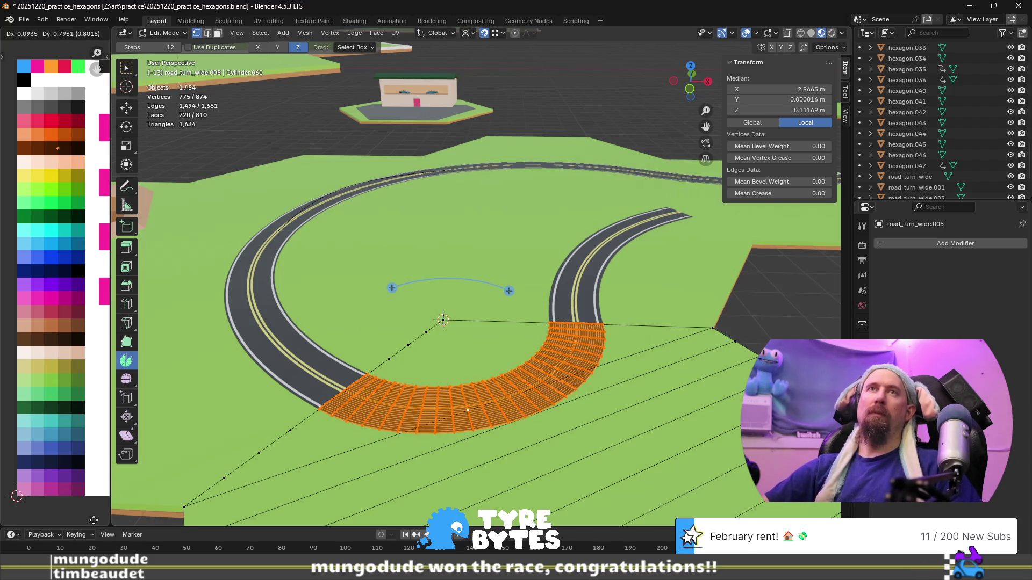
left_click(101, 486)
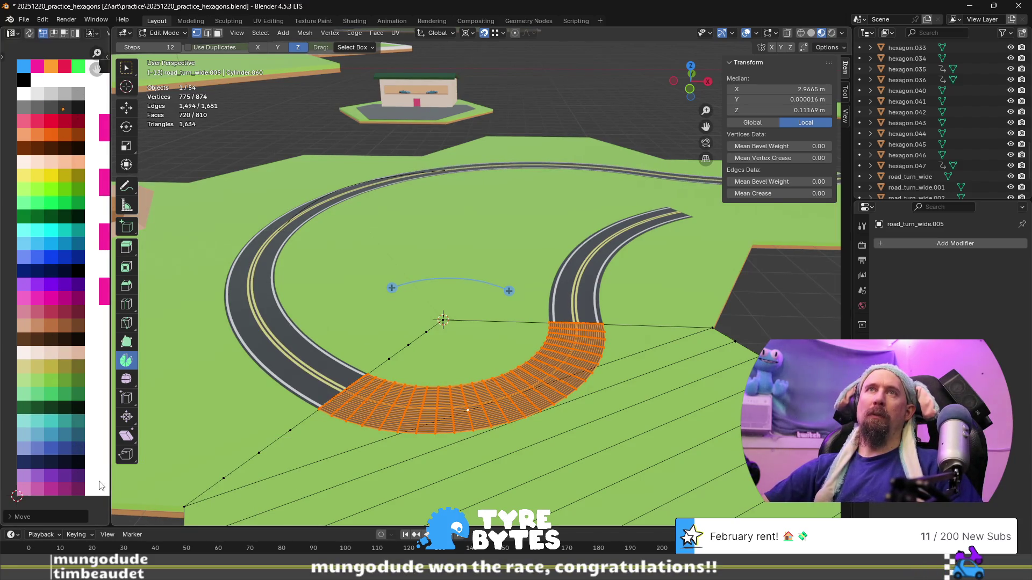
- Colour the two centre-line face loops yellow
mouse_move(579, 523)
middle_mouse_down()
mouse_move(619, 344)
mouse_move(549, 413)
mouse_move(576, 408)
middle_mouse_up()
scroll(619, 344, "up", 2)
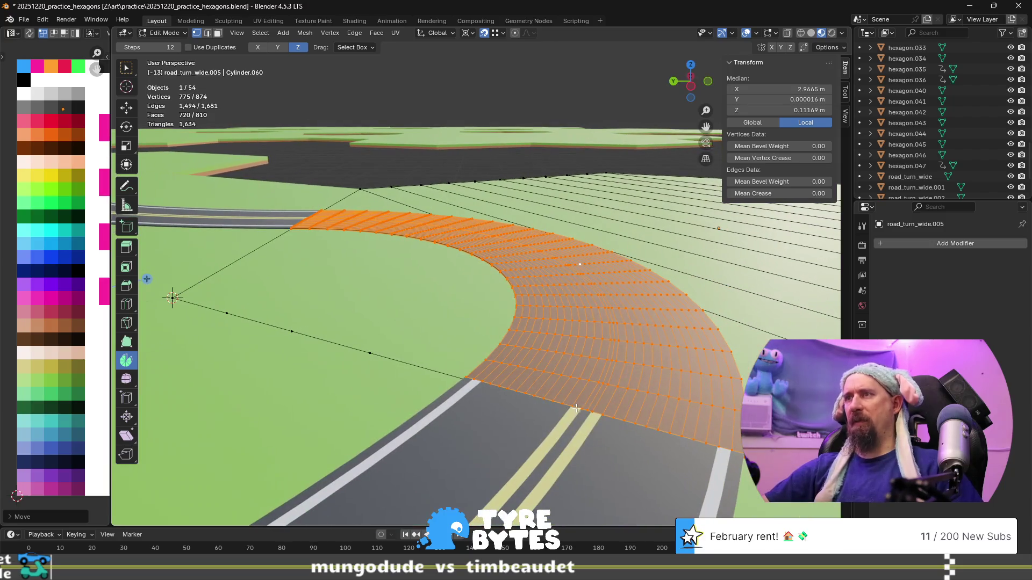
left_click(612, 385)
key("3")
left_click(600, 385, "alt")
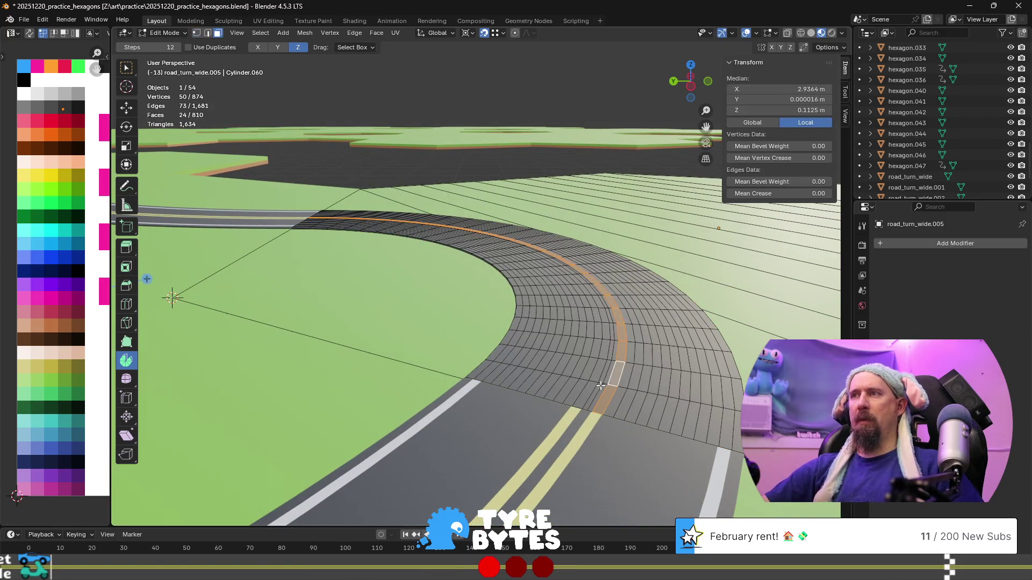
left_click(595, 382, "alt+shift")
key("g")
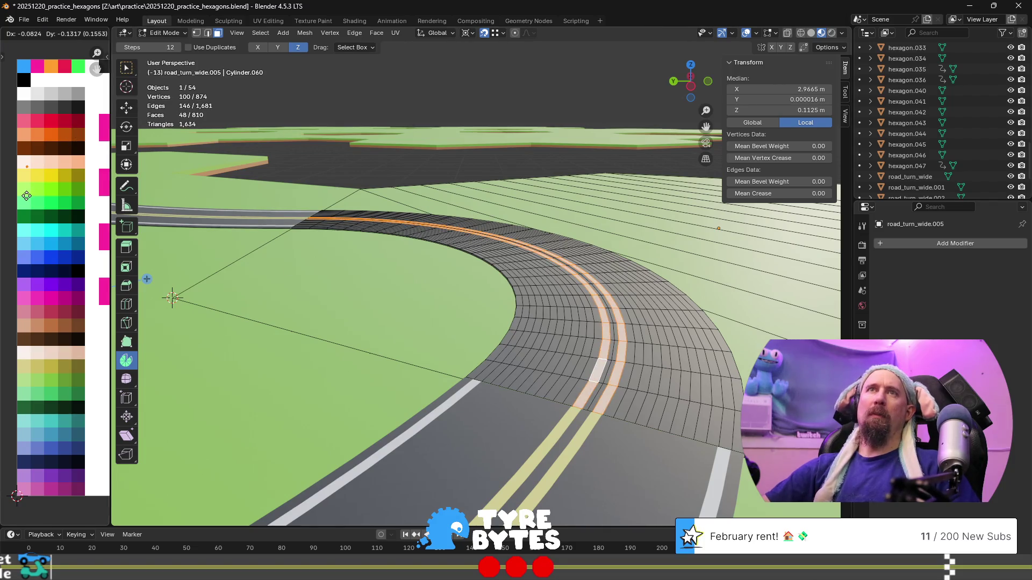
left_click(26, 205)
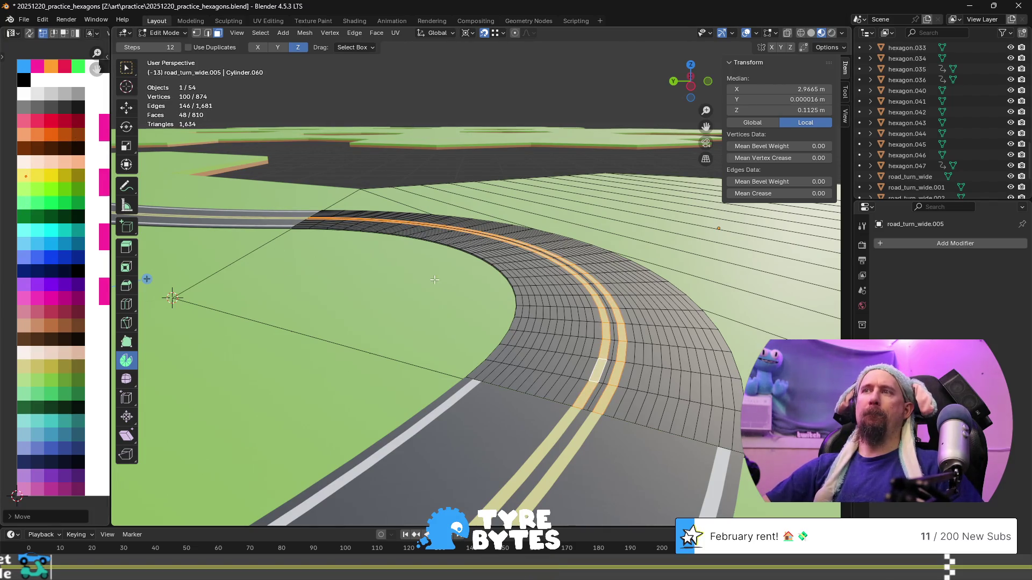
- Colour the inner and outer curb face loops white, then leave Edit Mode
left_click(499, 362, "alt")
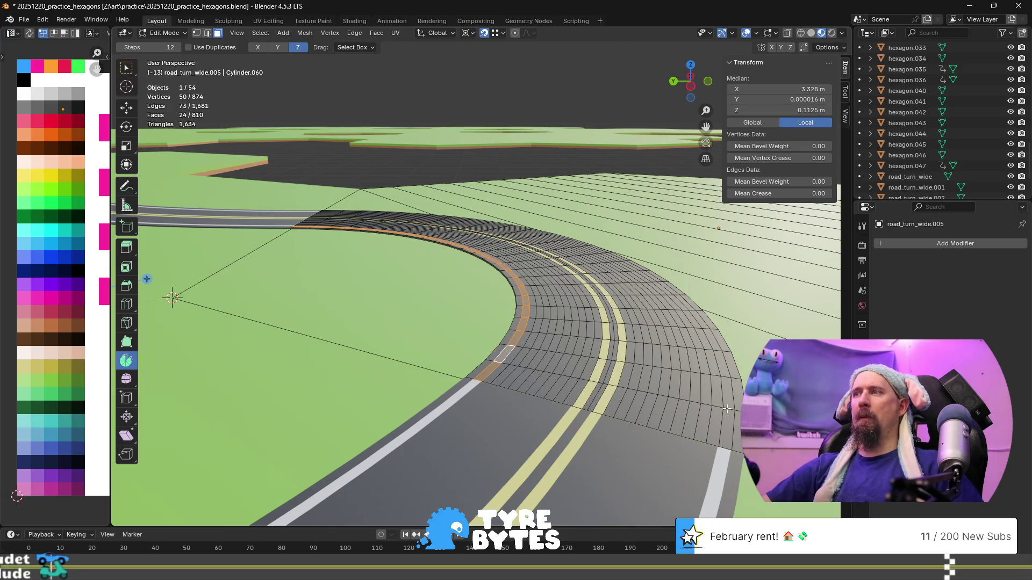
left_click(723, 408, "alt+shift")
key("g")
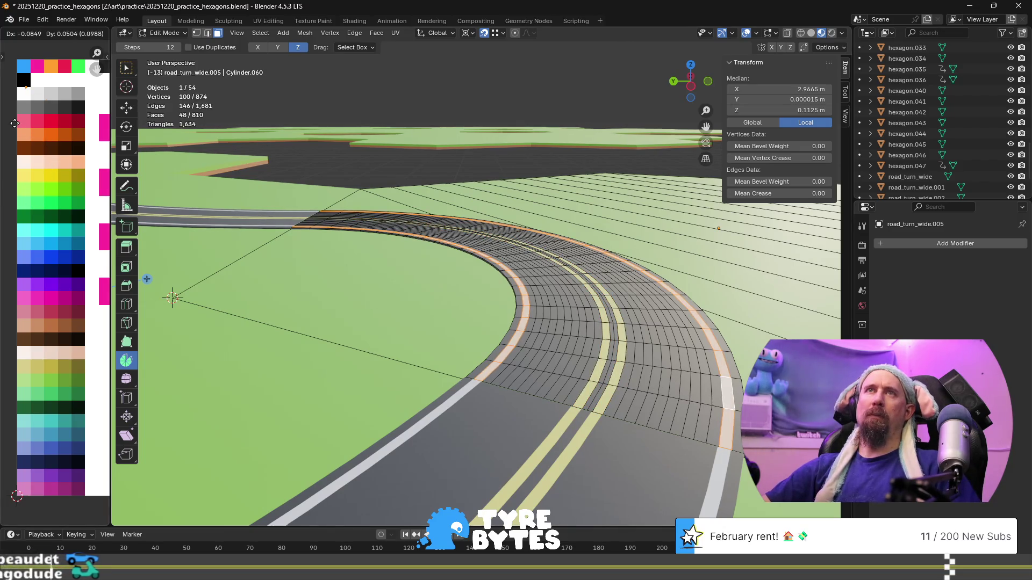
left_click(27, 131)
key("Tab")
scroll(479, 238, "down", 3)
scroll(517, 292, "up", 3)
mouse_move(517, 293)
middle_mouse_down()
mouse_move(495, 337)
mouse_move(466, 342)
mouse_move(441, 373)
middle_mouse_up()
left_click(441, 373)
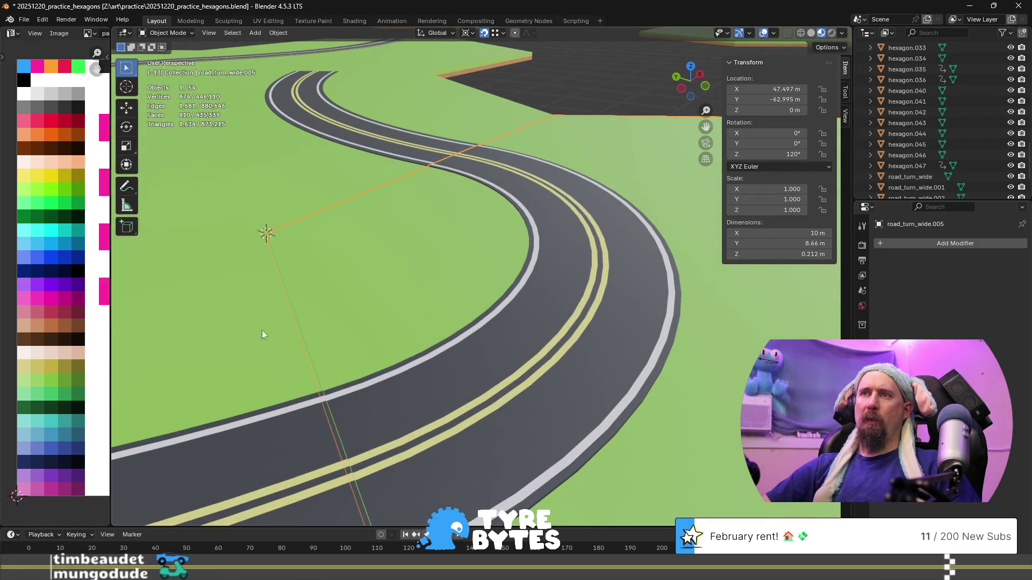
scroll(537, 433, "down", 4)
key("ctrl+z")
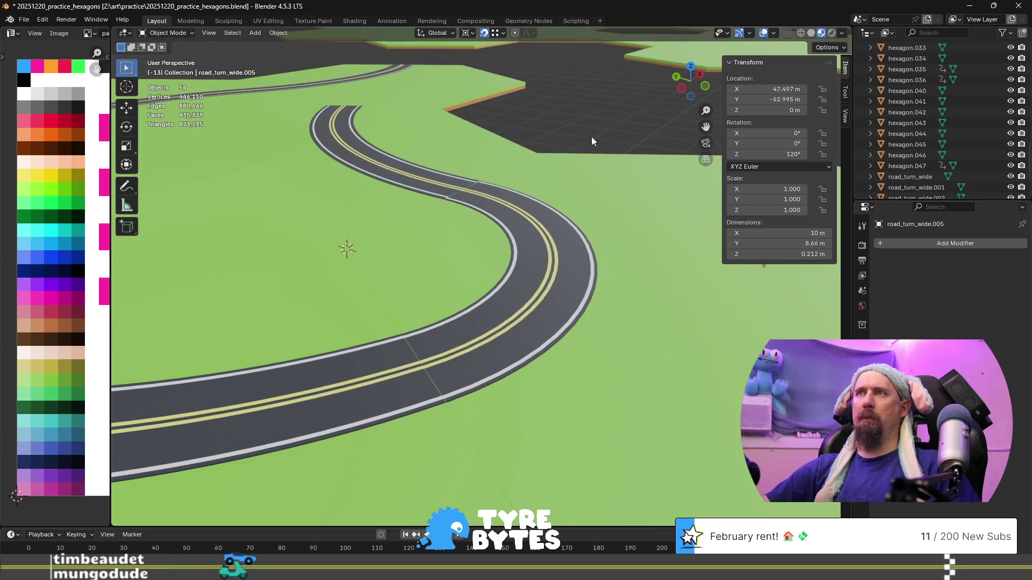
scroll(534, 262, "up", 4)
middle_click_drag(534, 258, 495, 281)
middle_click_drag(468, 292, 353, 221)
middle_click_drag(572, 332, 386, 312, "shift")
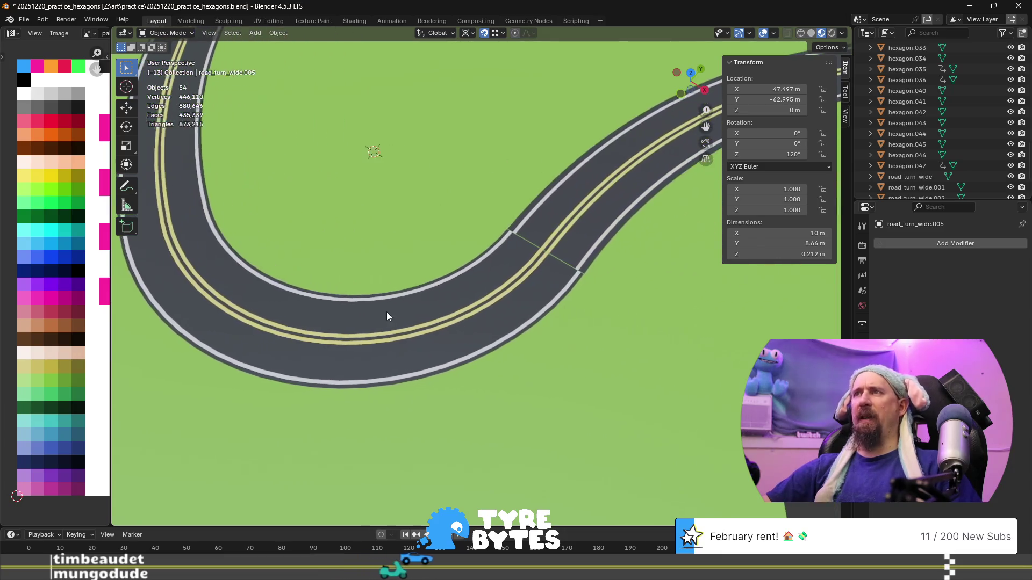
scroll(600, 275, "up", 5)
scroll(617, 279, "down", 2)
mouse_move(617, 280)
middle_mouse_down("shift")
mouse_move(357, 255)
mouse_move(221, 309)
middle_mouse_up("shift")
scroll(307, 288, "down", 2)
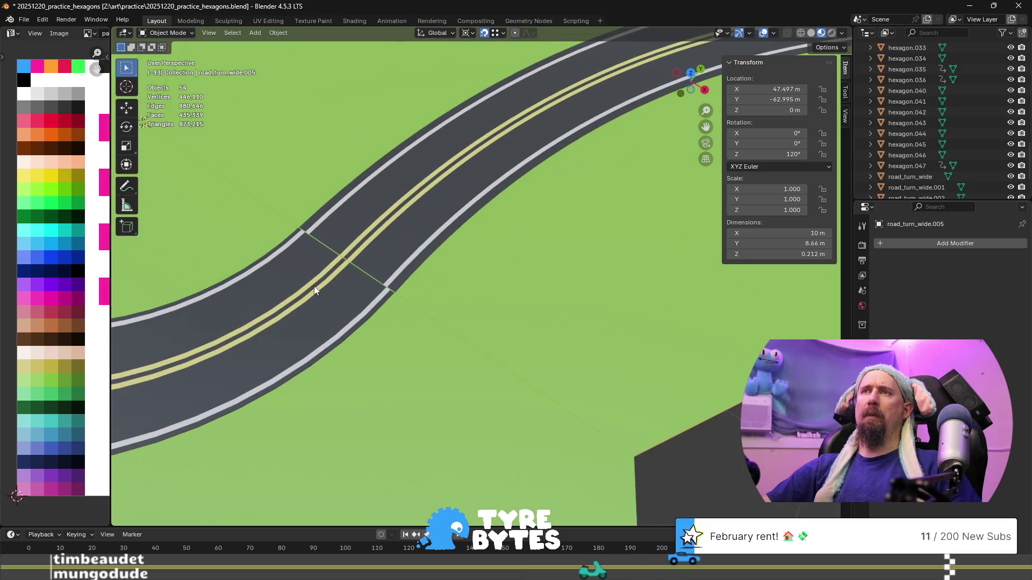
scroll(314, 286, "down", 5)
scroll(499, 347, "down", 4)
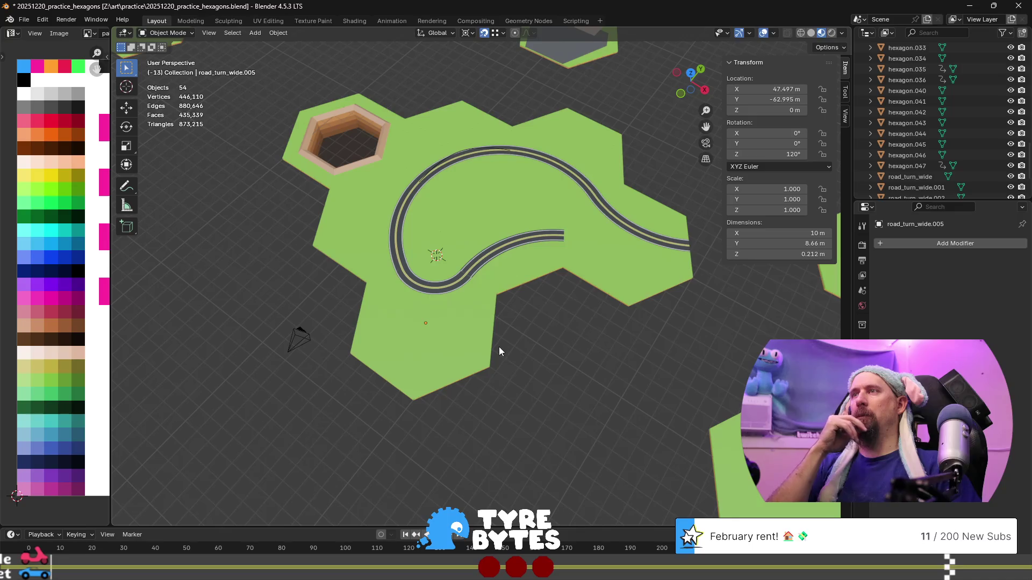
- Enter Edit Mode on road_turn_wide.004 and select its connected road strip
middle_click_drag(499, 347, 525, 320)
scroll(525, 321, "up", 3)
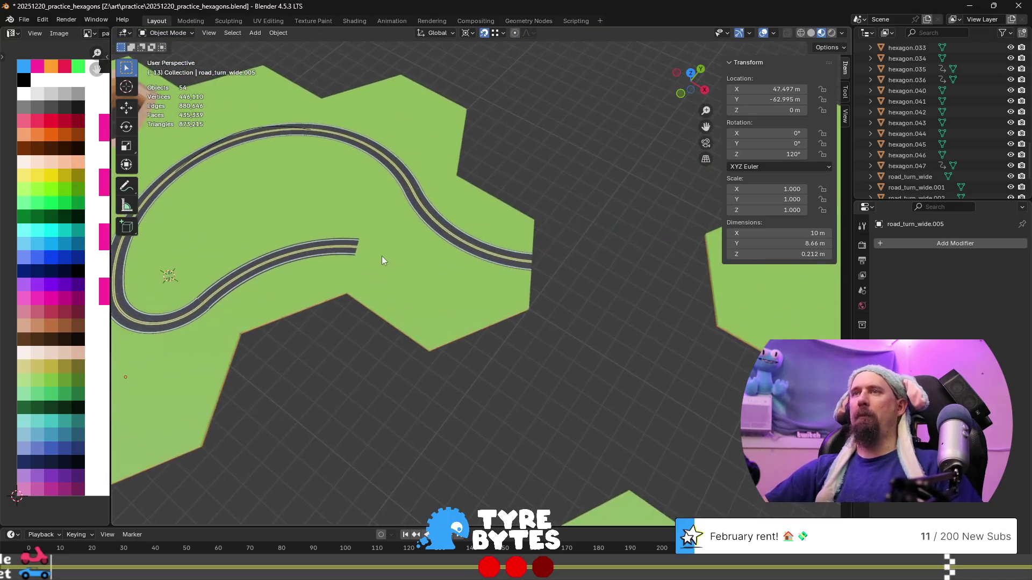
scroll(383, 260, "up", 2)
left_click(447, 223)
key("Tab")
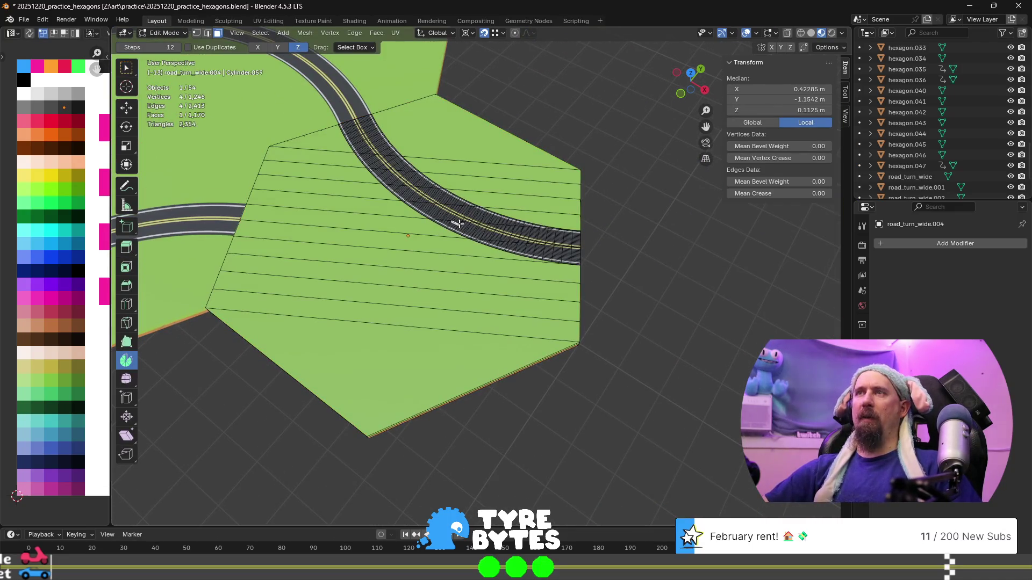
key("ctrl+l")
mouse_move(459, 226)
middle_mouse_down()
mouse_move(360, 270)
mouse_move(453, 292)
middle_mouse_up()
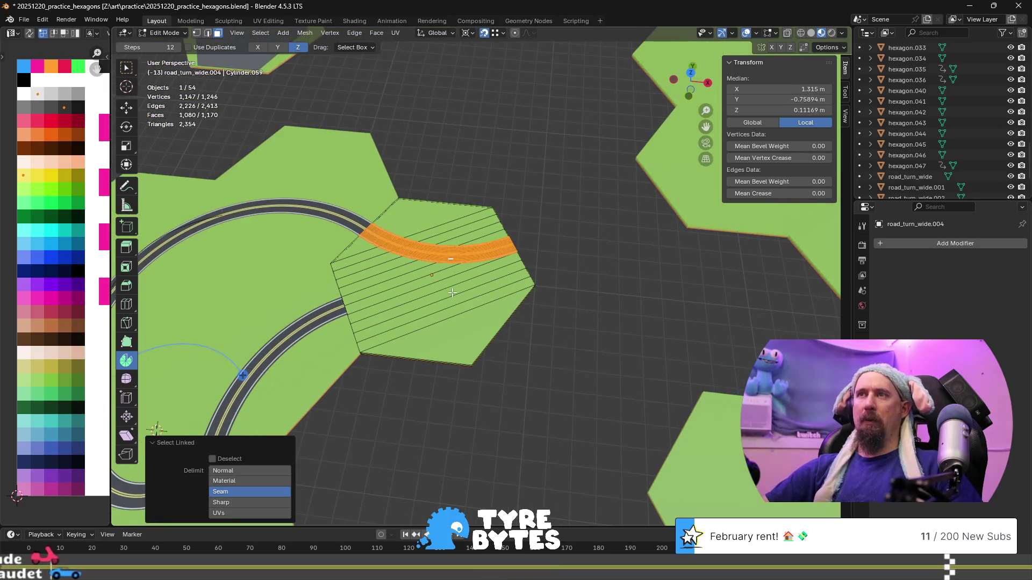
scroll(452, 293, "up", 2)
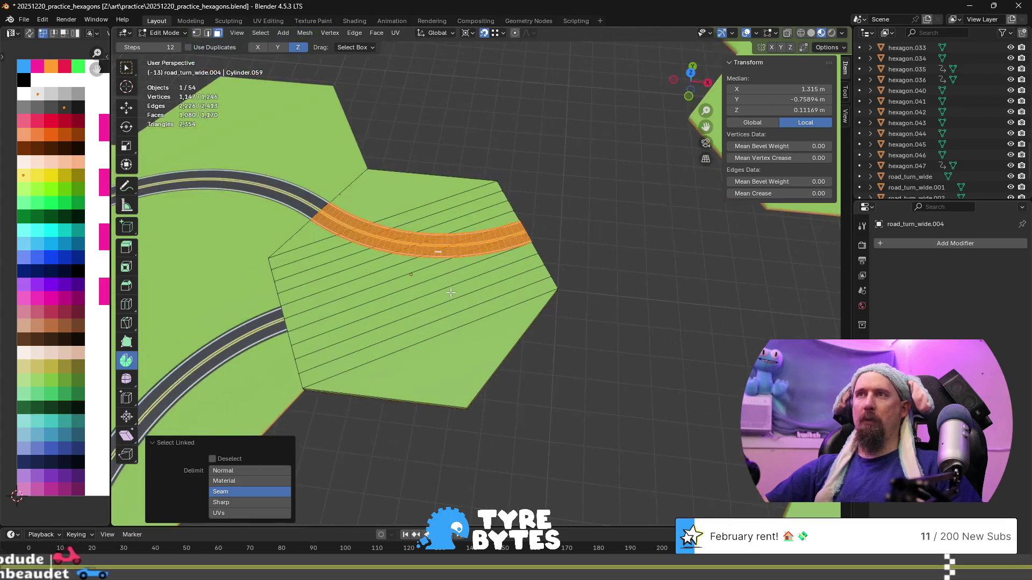
scroll(450, 293, "down", 7)
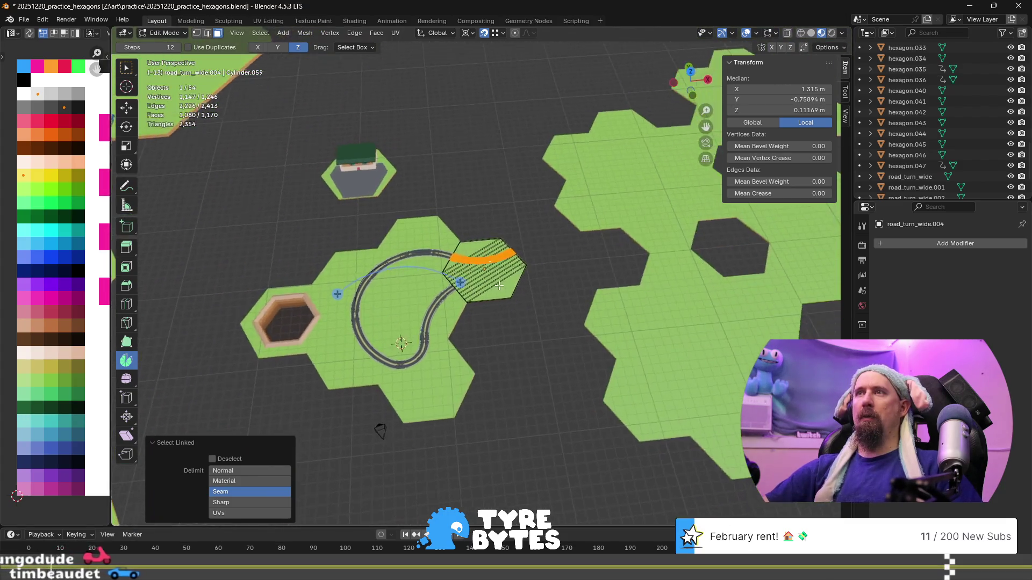
scroll(499, 286, "up", 5)
- Duplicate the road strip in place, then deselect and leave Edit Mode
key("shift+d")
key("Escape")
key("s")
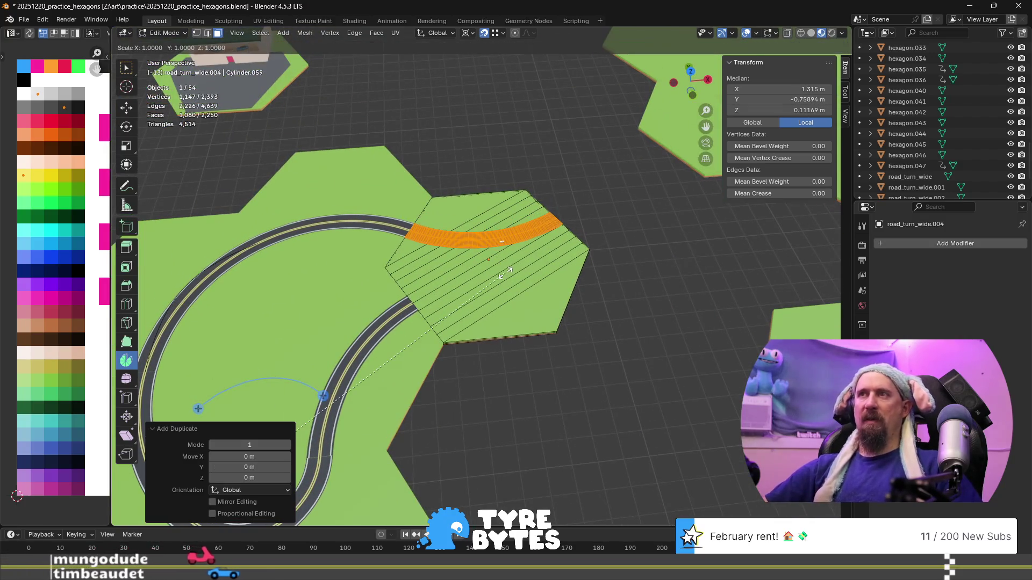
key("Escape")
scroll(505, 272, "down", 2)
scroll(521, 277, "up", 3)
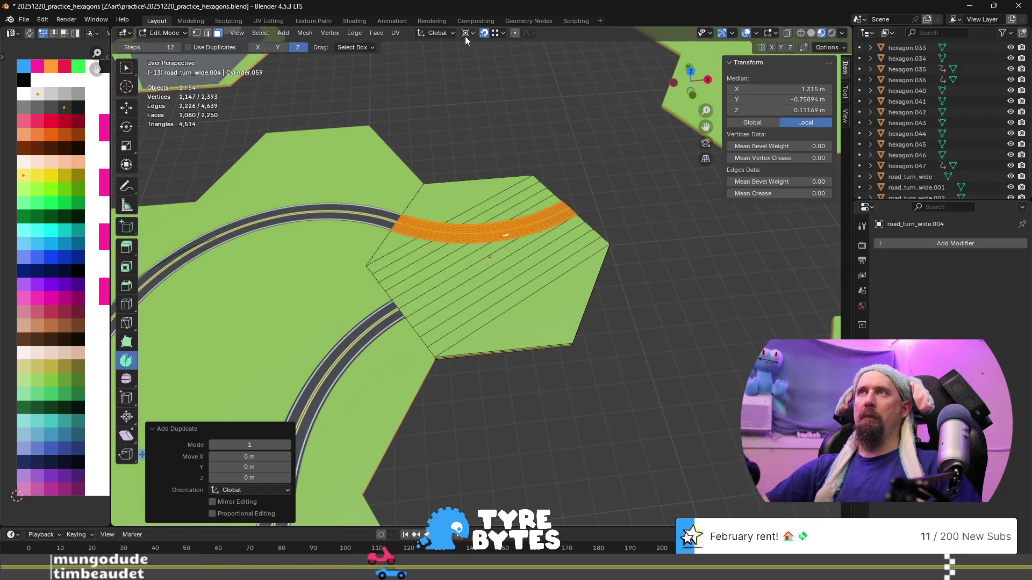
key("alt+a")
key("Tab")
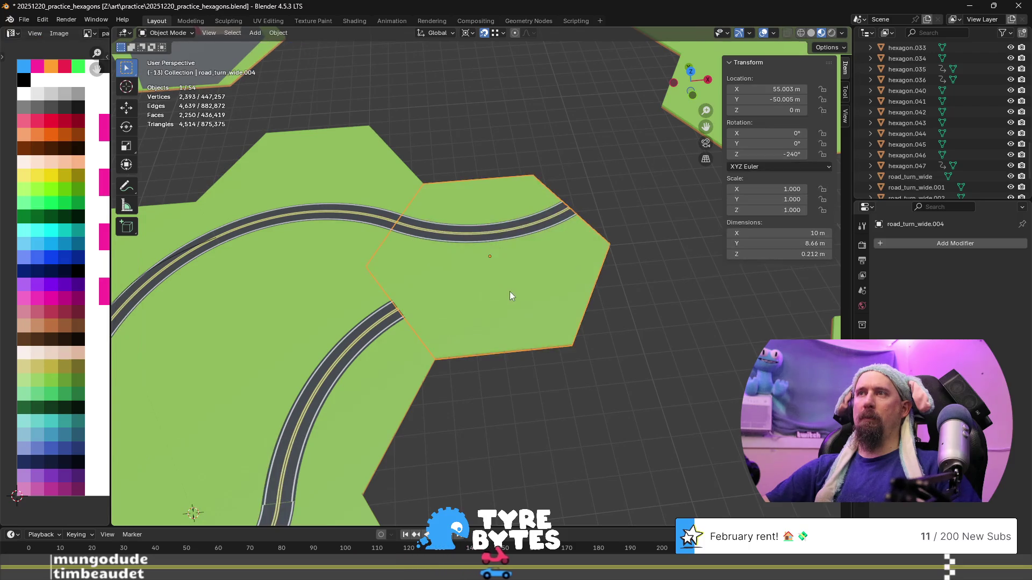
- Mirror the road strip across the tile with a Y scale of -1
key("ctrl+Tab")
left_click(492, 306)
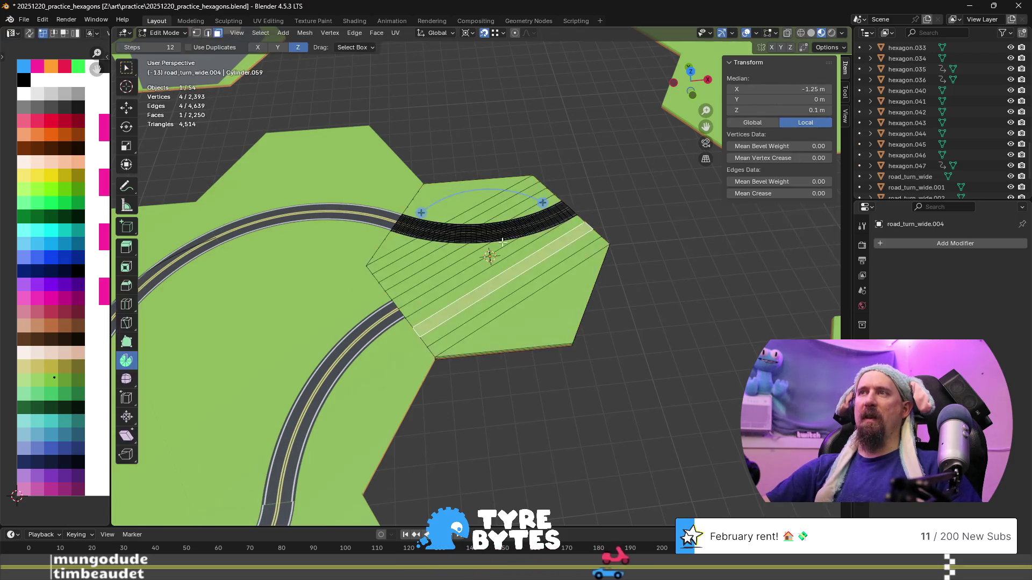
key("ctrl+l")
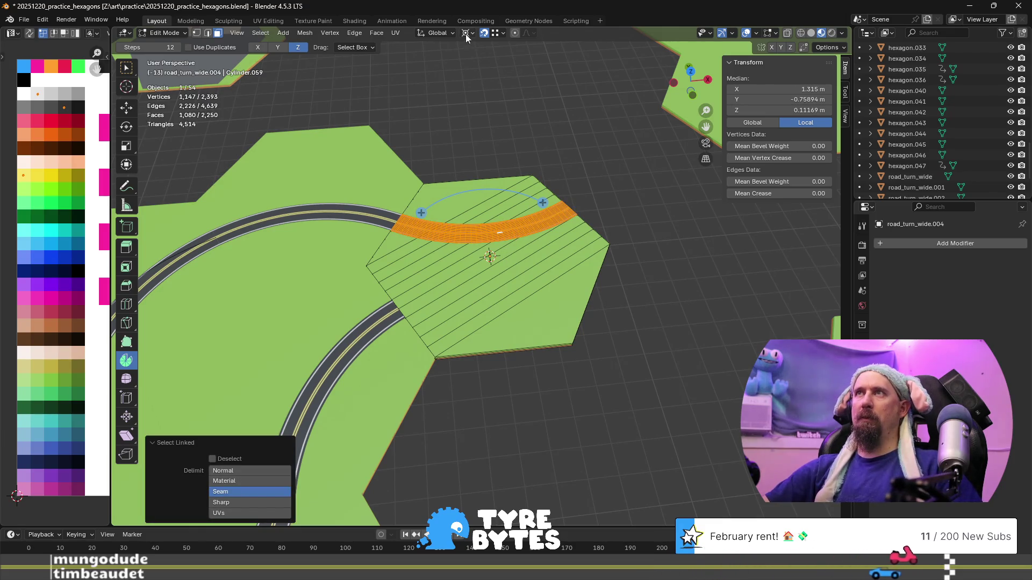
key("s")
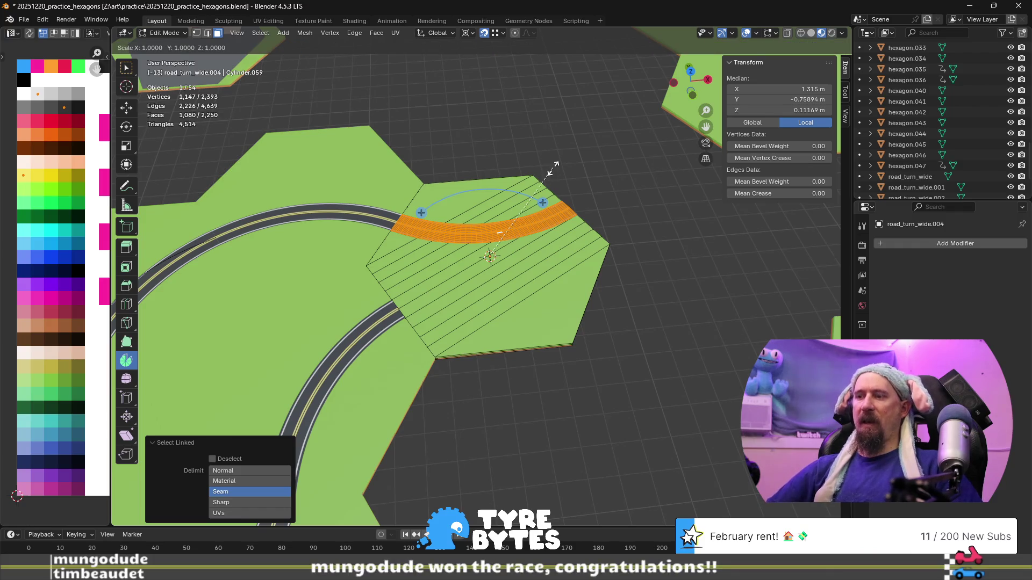
type("y")
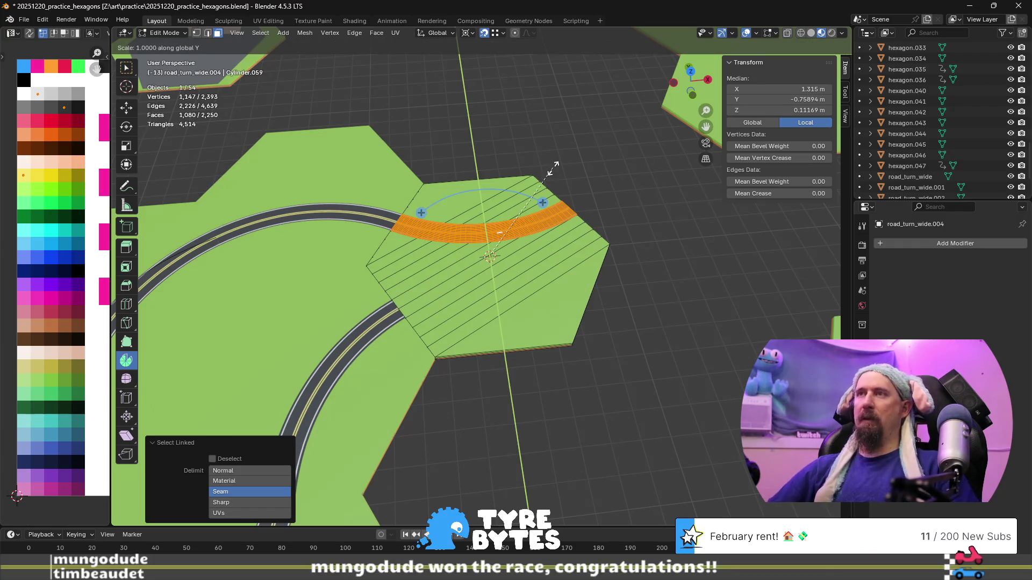
type("-1")
key("Return")
key("Tab")
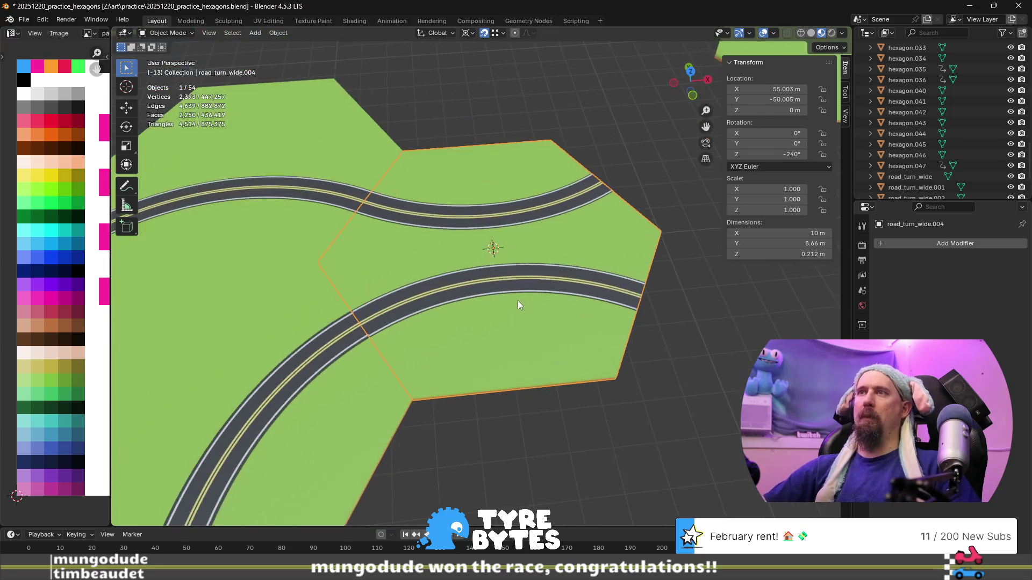
scroll(518, 305, "down", 5)
left_click(561, 395)
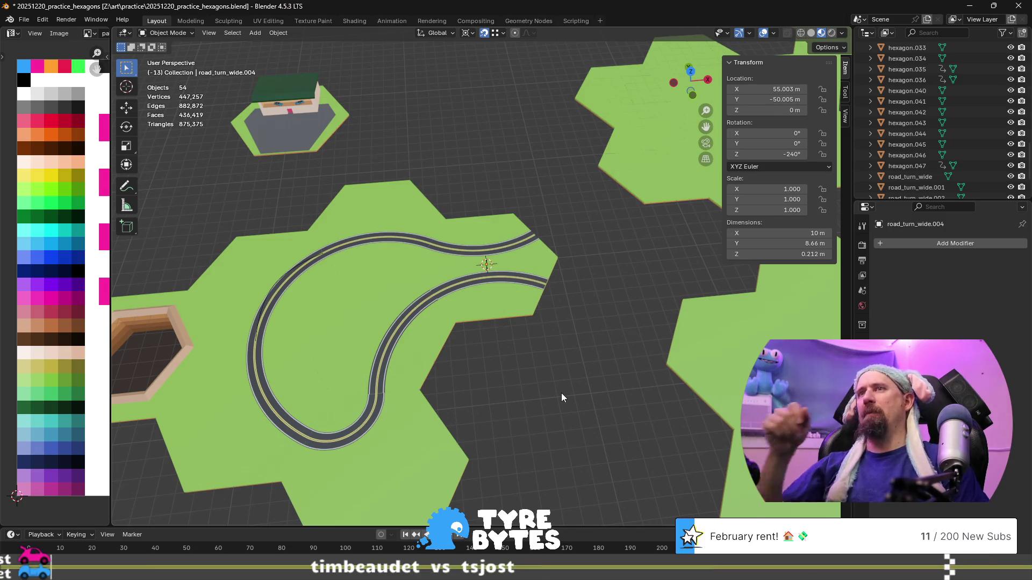
scroll(561, 378, "down", 3)
middle_click_drag(544, 357, 413, 330, "shift")
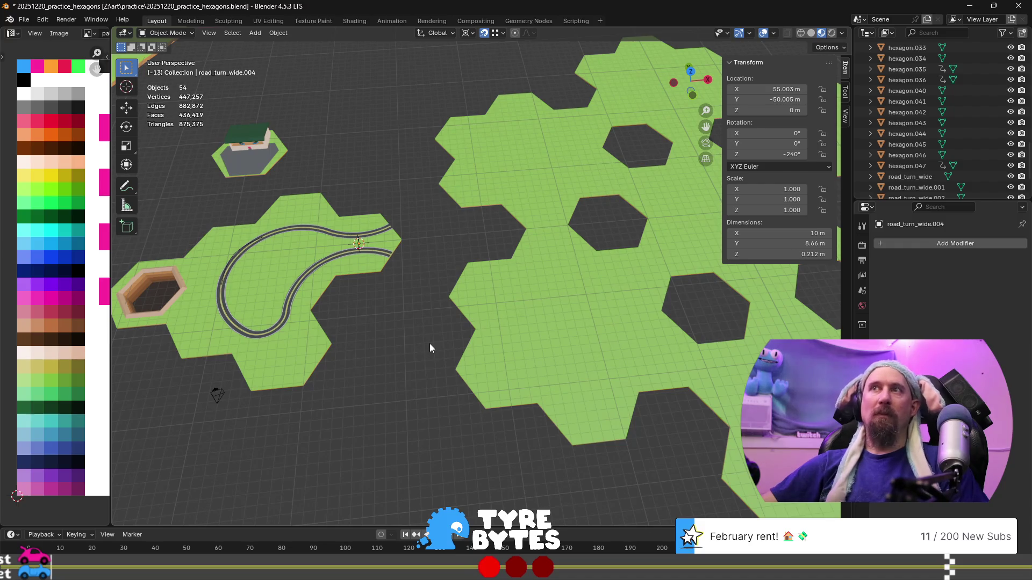
scroll(430, 348, "up", 1)
mouse_move(430, 343)
middle_mouse_down("shift")
mouse_move(448, 356)
mouse_move(576, 359)
middle_mouse_up("shift")
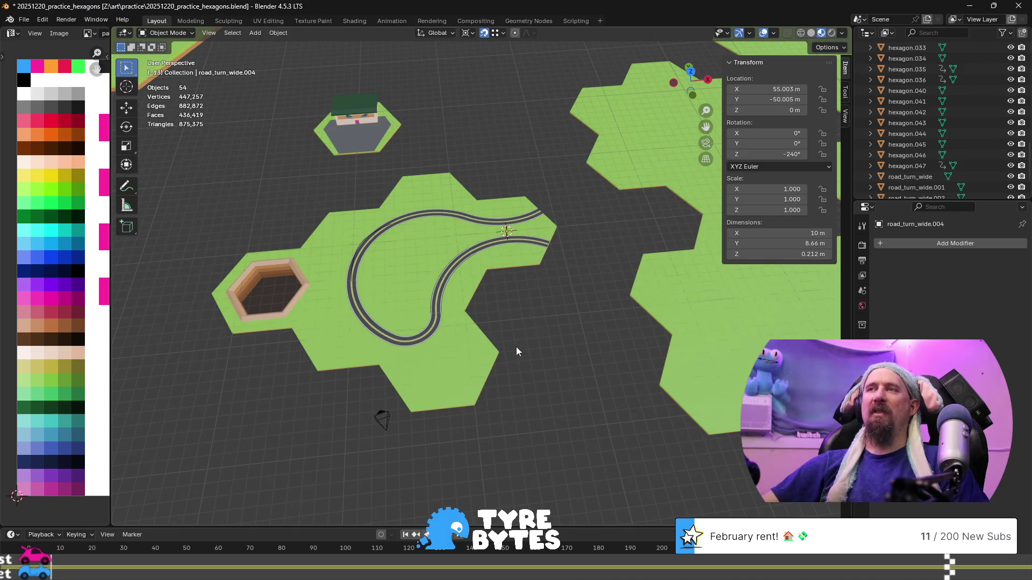
left_click(656, 286)
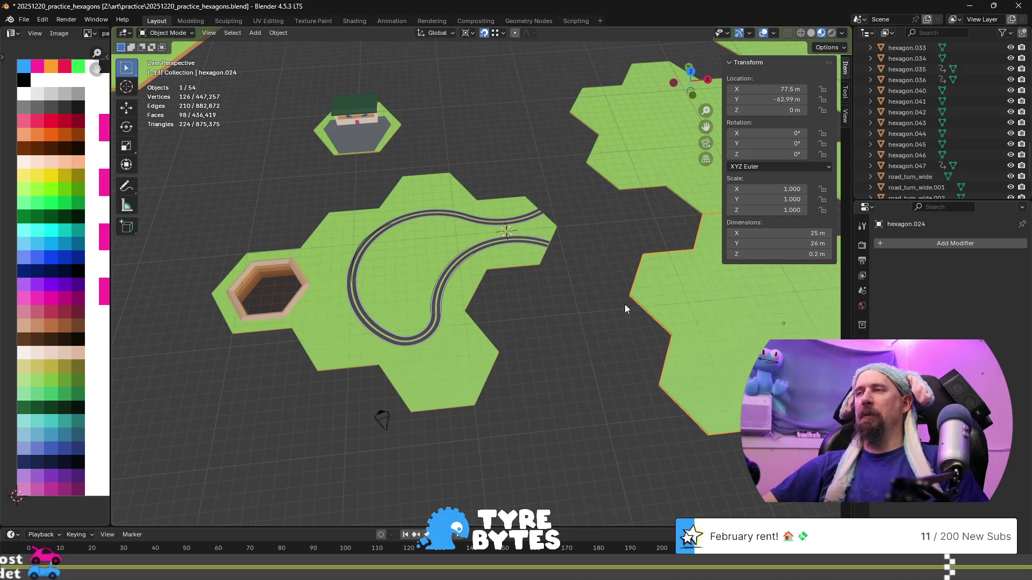
middle_click_drag(625, 304, 494, 337, "shift")
scroll(362, 333, "down", 3)
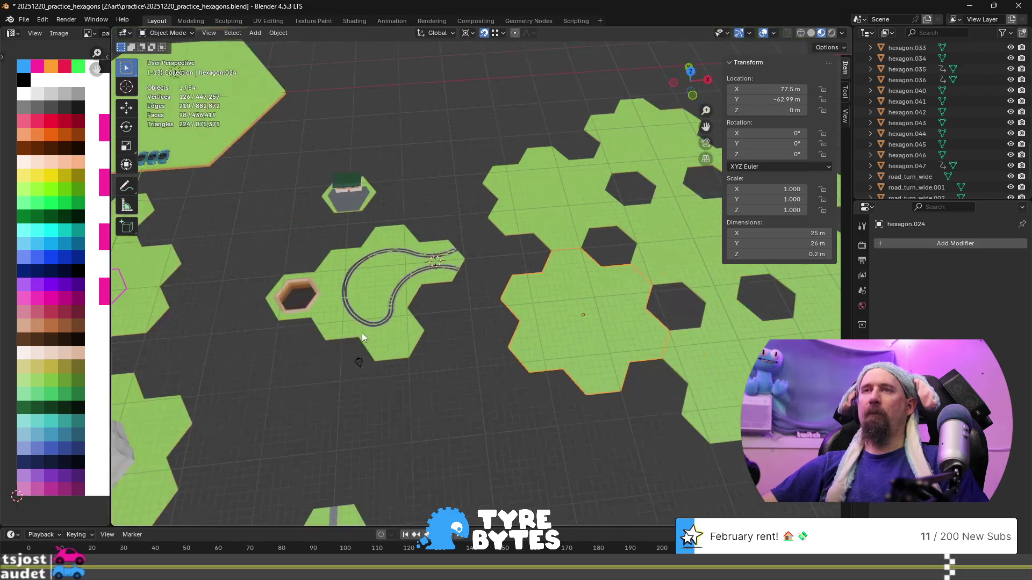
middle_click_drag(362, 333, 385, 351, "shift")
scroll(414, 379, "up", 6)
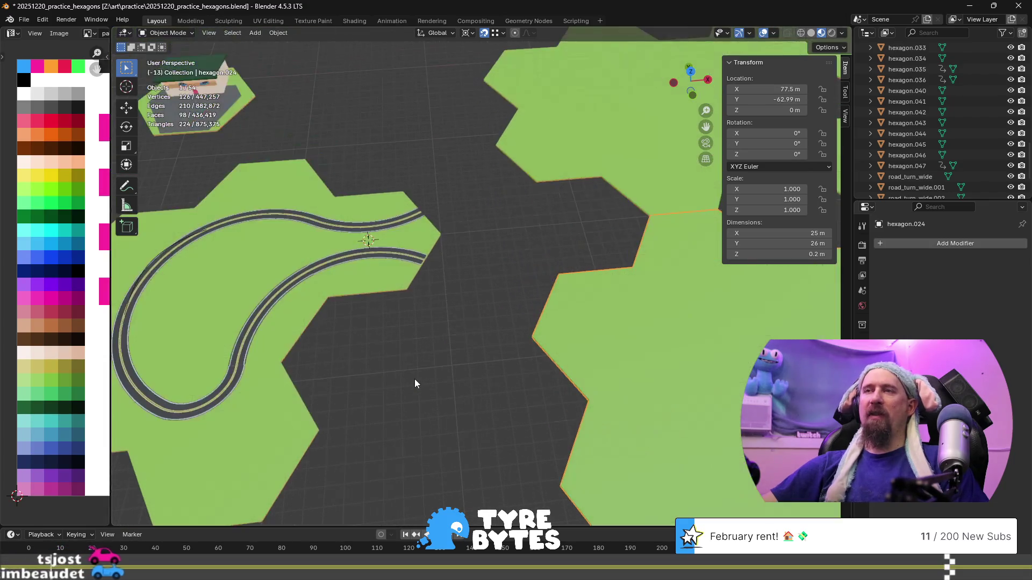
left_click(364, 285)
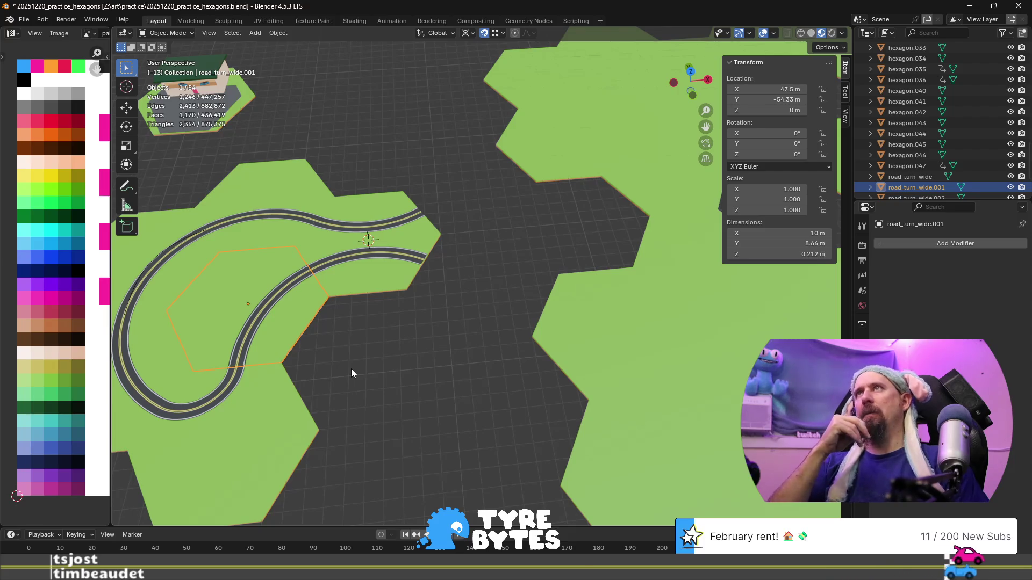
middle_click_drag(362, 334, 473, 277, "shift")
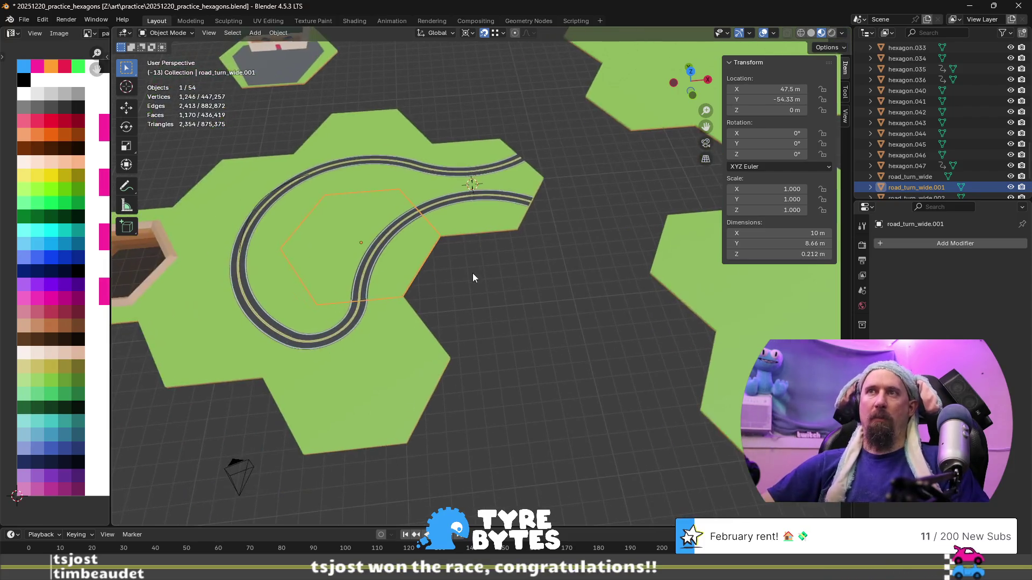
- Duplicate the road tile 7.5 m along X, then copy it again -4.33 m along Y
key("shift+d")
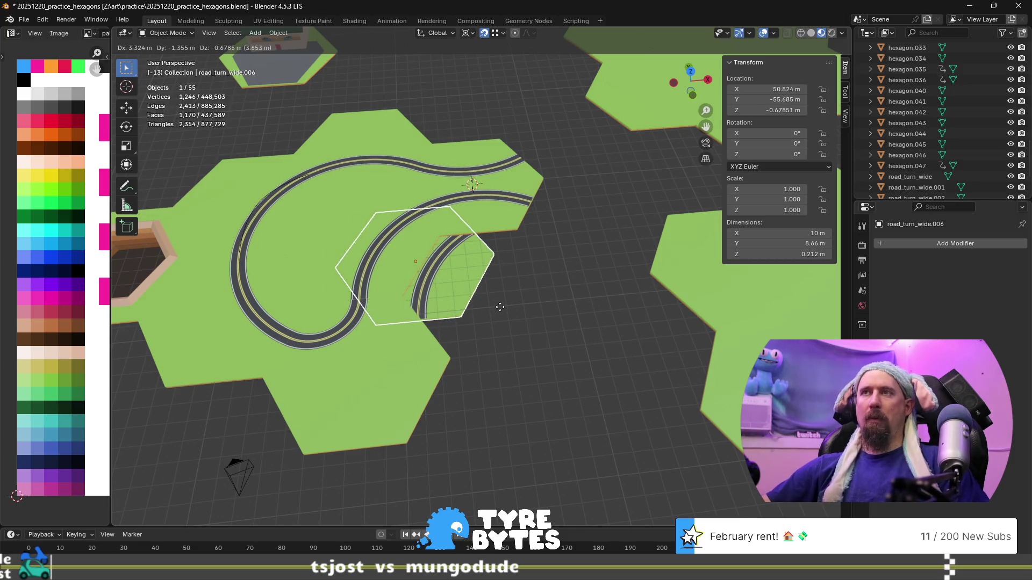
type("x")
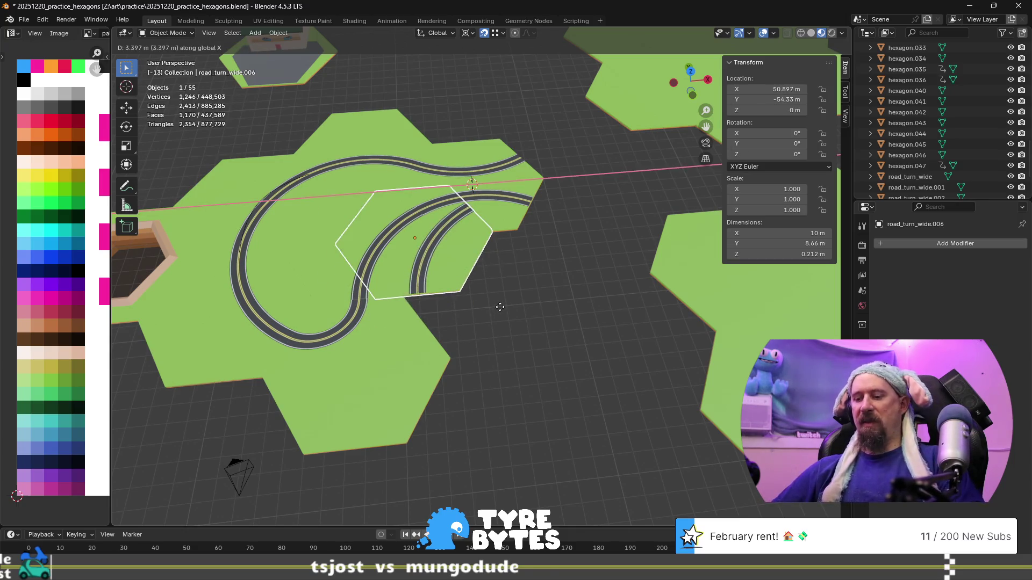
type("7.5")
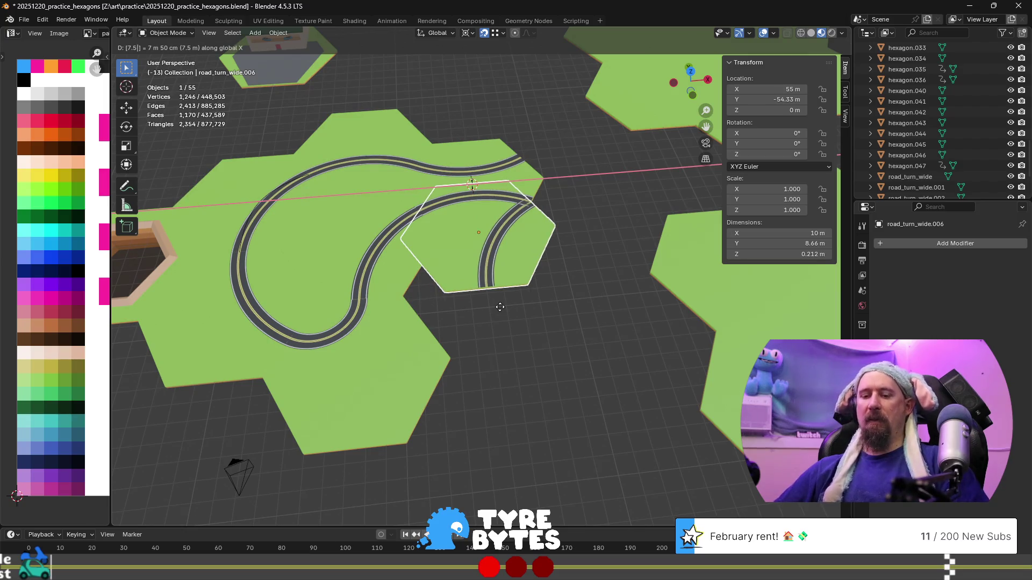
key("Return")
key("shift+d")
type("y")
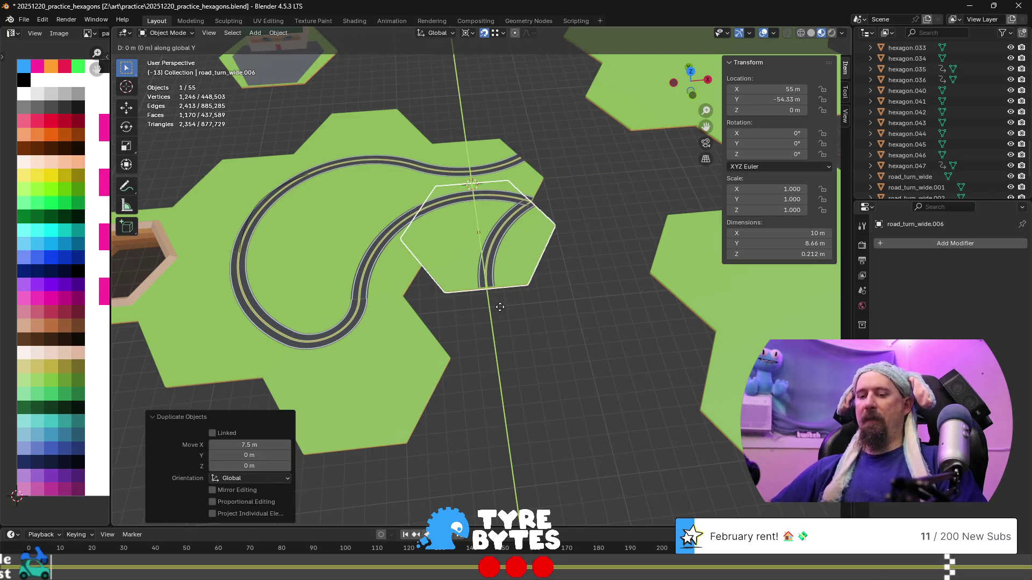
type("4.33")
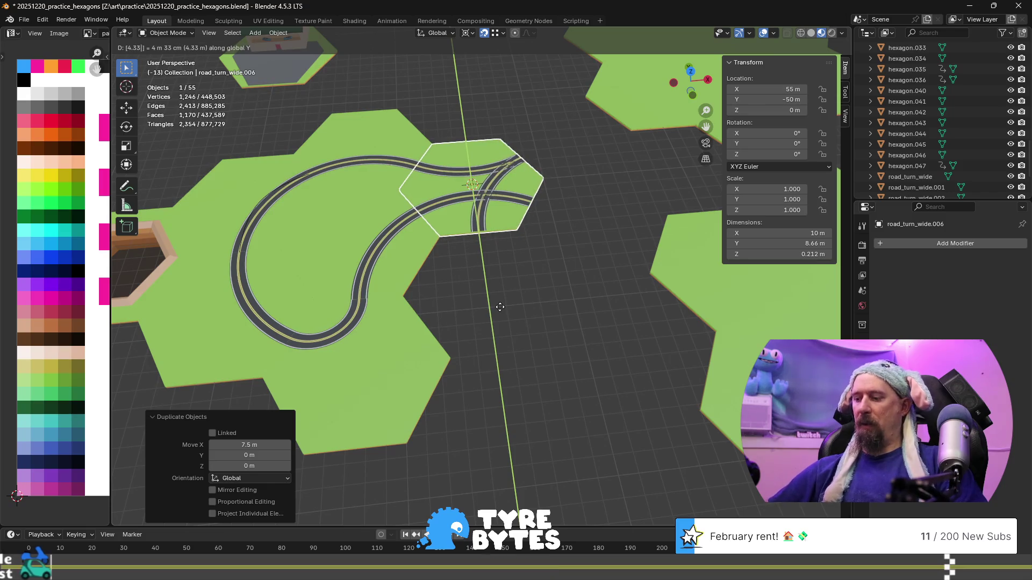
key("minus")
key("Return")
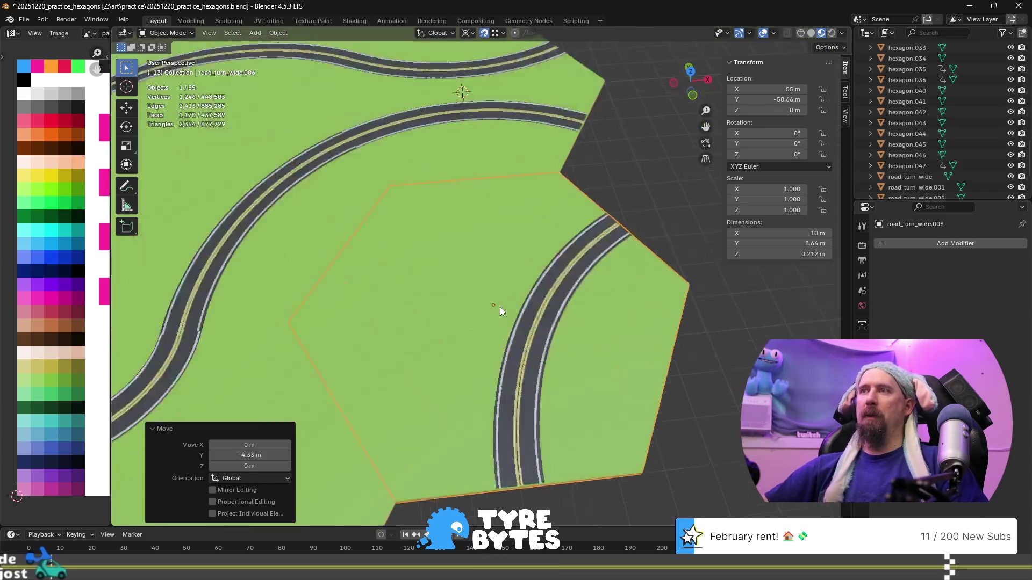
- Frame road_turn_wide.006 in the view and enter Edit Mode
scroll(500, 308, "up", 6)
key("KP_Decimal")
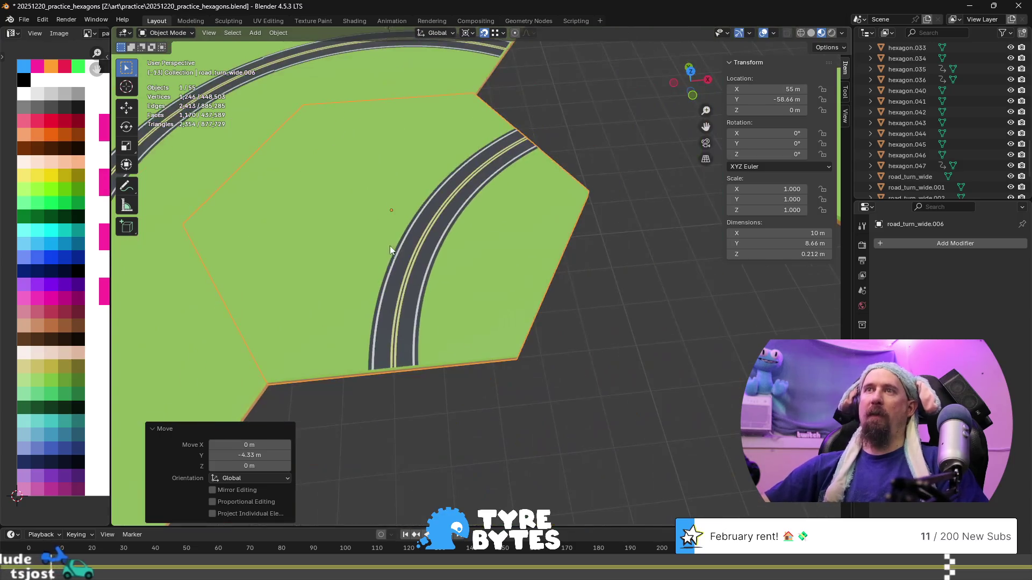
key("Tab")
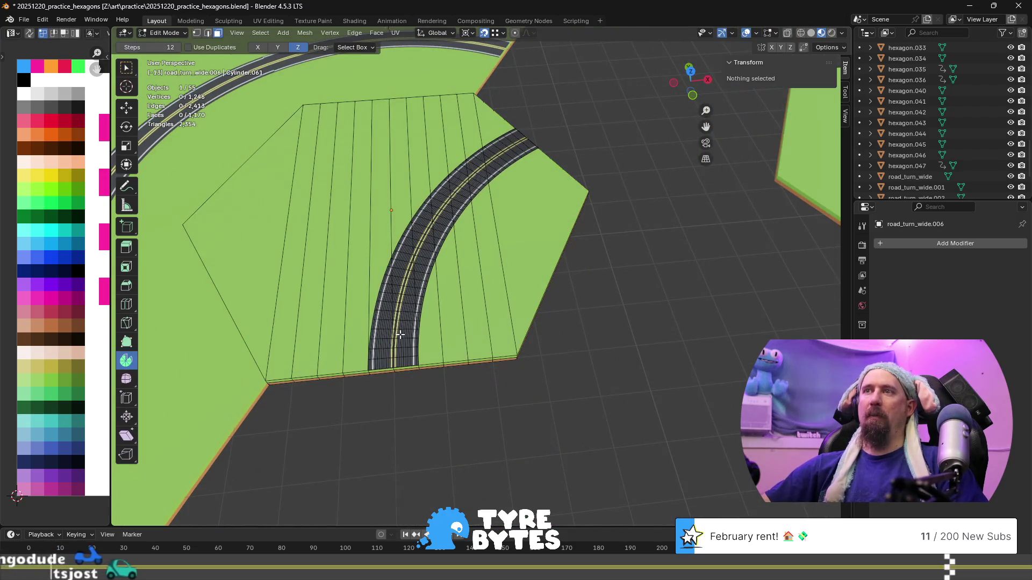
- Delete the ring of faces across the road's end
left_click(400, 336)
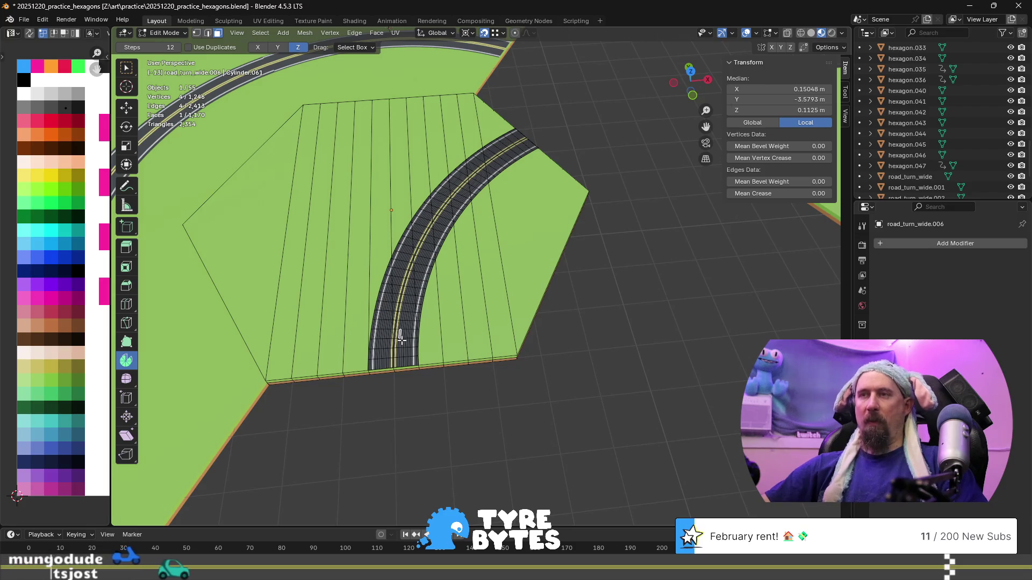
left_click(413, 352, "alt")
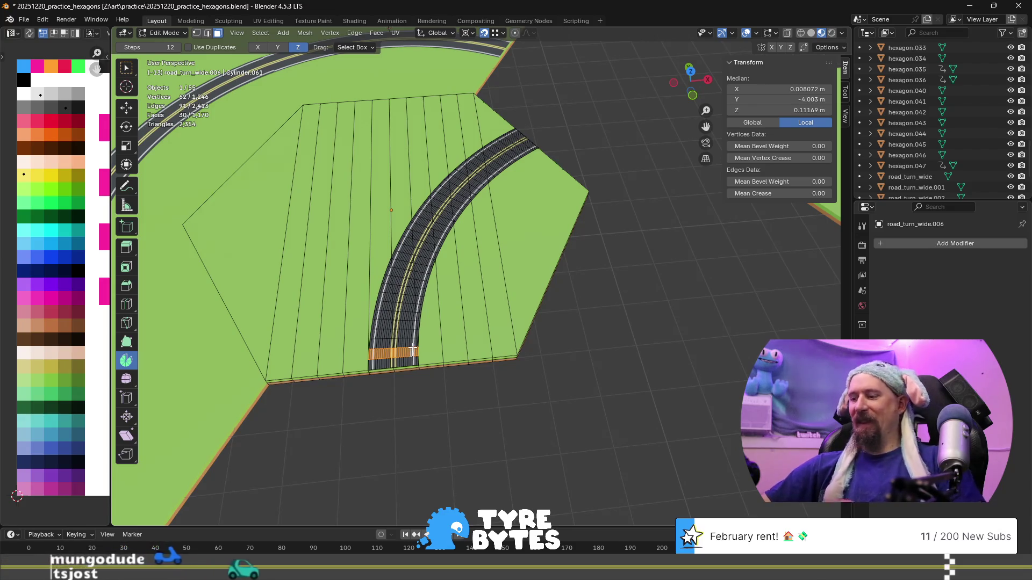
key("x")
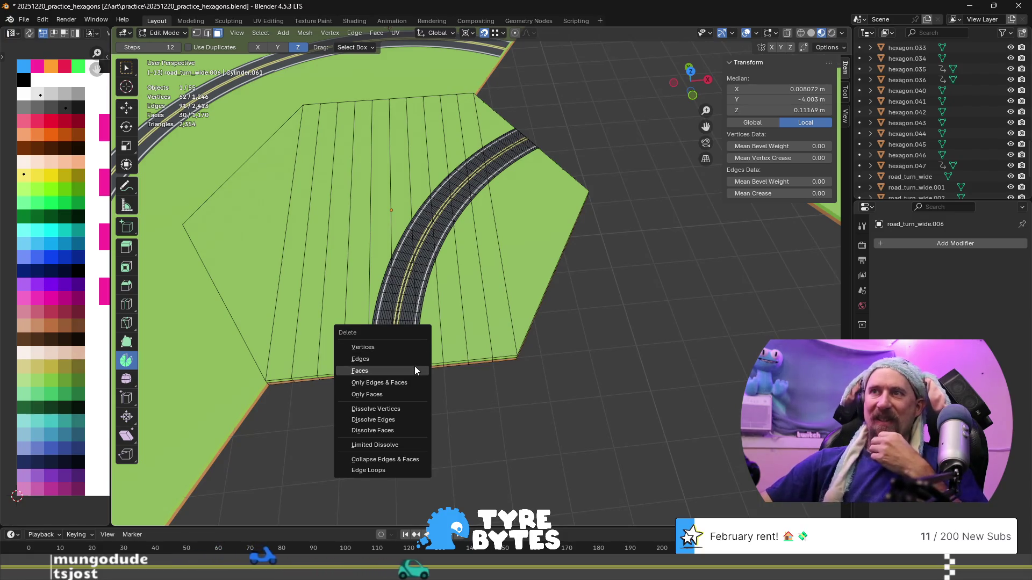
left_click(415, 367)
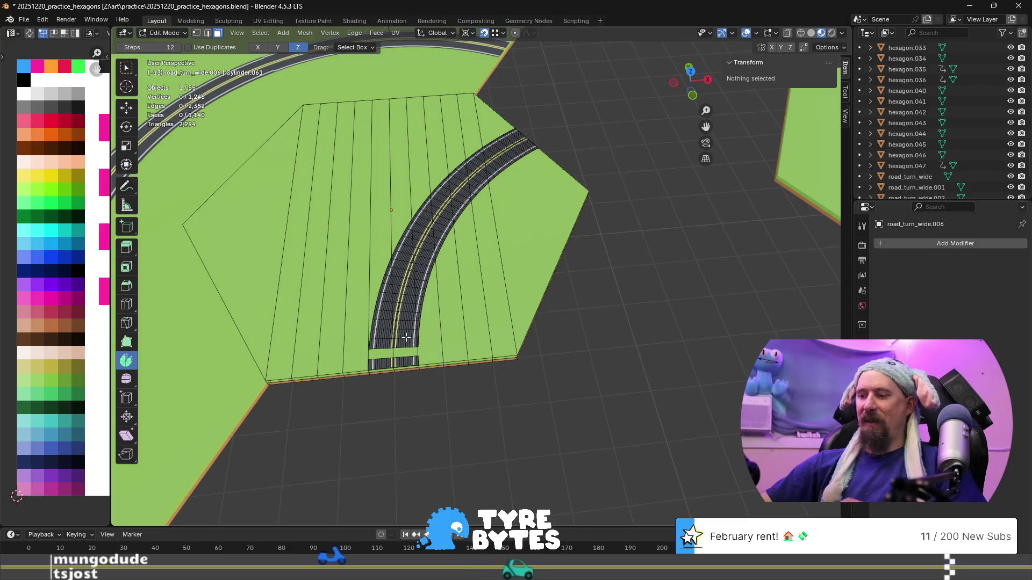
- Delete the remaining linked curved-road faces, leaving the short stub
key("l")
key("x")
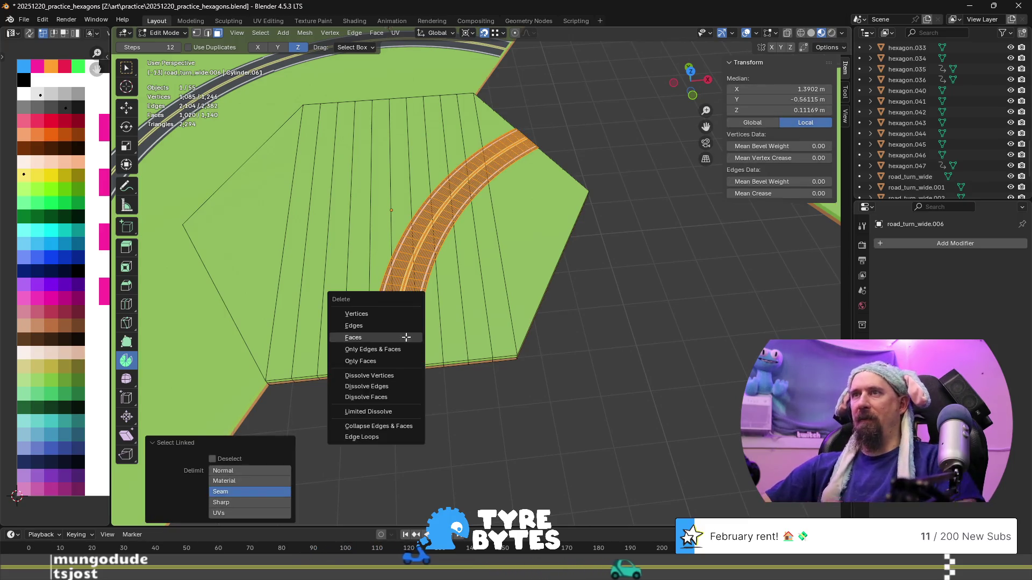
left_click(409, 336)
scroll(355, 370, "up", 5)
scroll(355, 370, "down", 5)
scroll(502, 318, "up", 4)
scroll(536, 336, "down", 4)
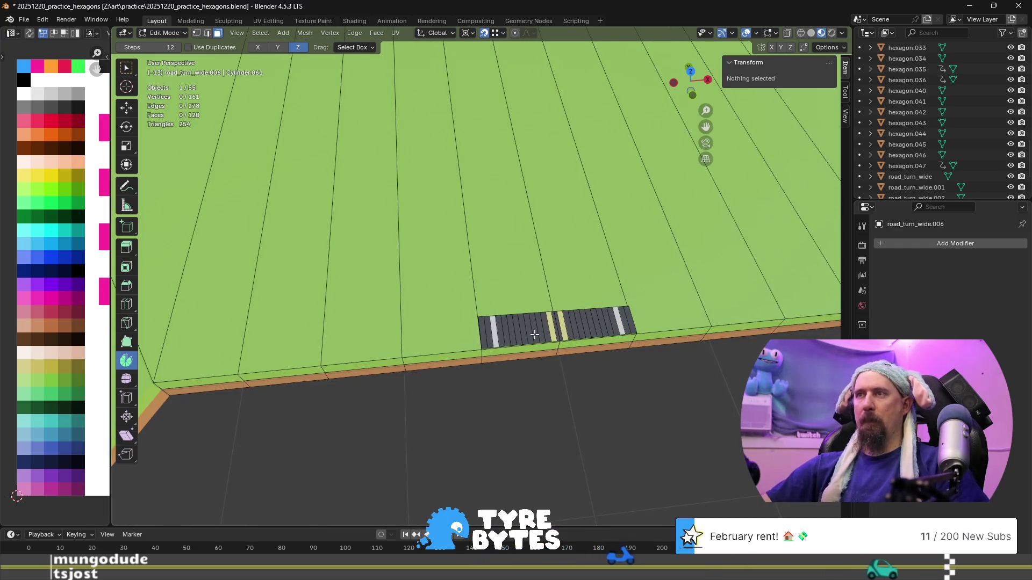
scroll(451, 321, "down", 3)
scroll(337, 206, "down", 5)
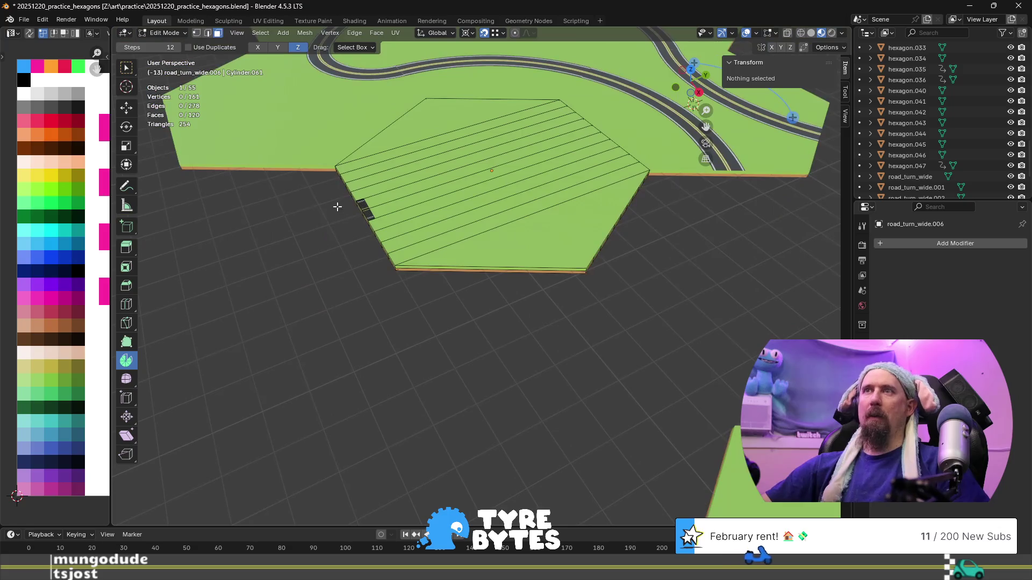
left_click(368, 205)
scroll(333, 315, "up", 4)
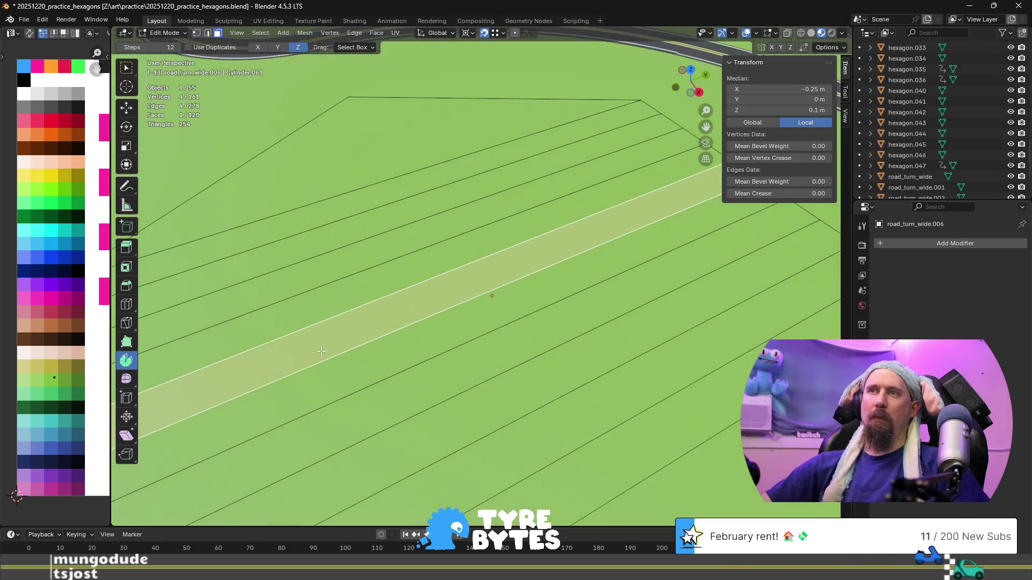
scroll(317, 350, "down", 1)
scroll(257, 397, "up", 4)
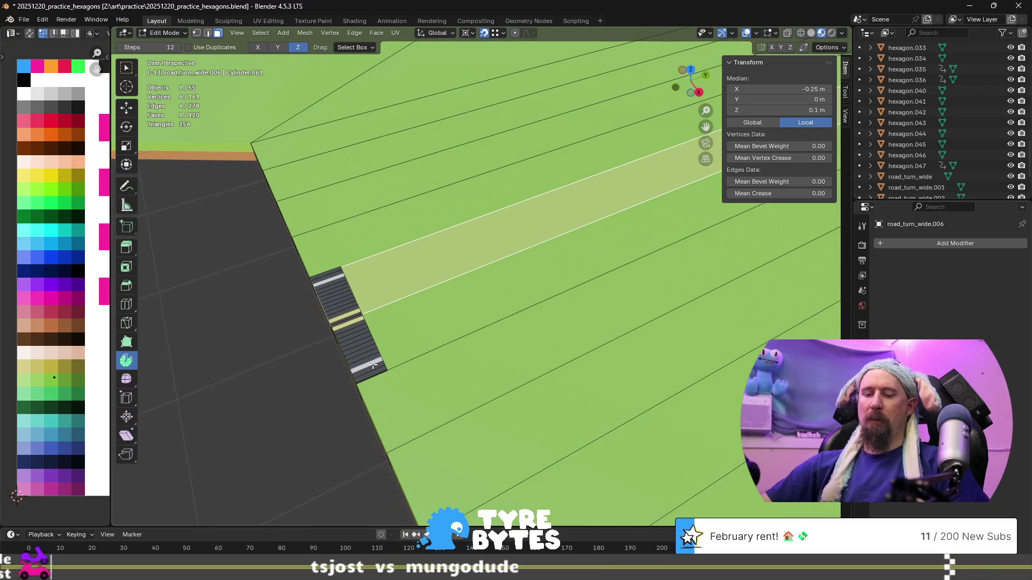
- Loop cut the road stub at its centre and delete the stub's face-loop vertices
key("ctrl+r")
left_click(373, 364)
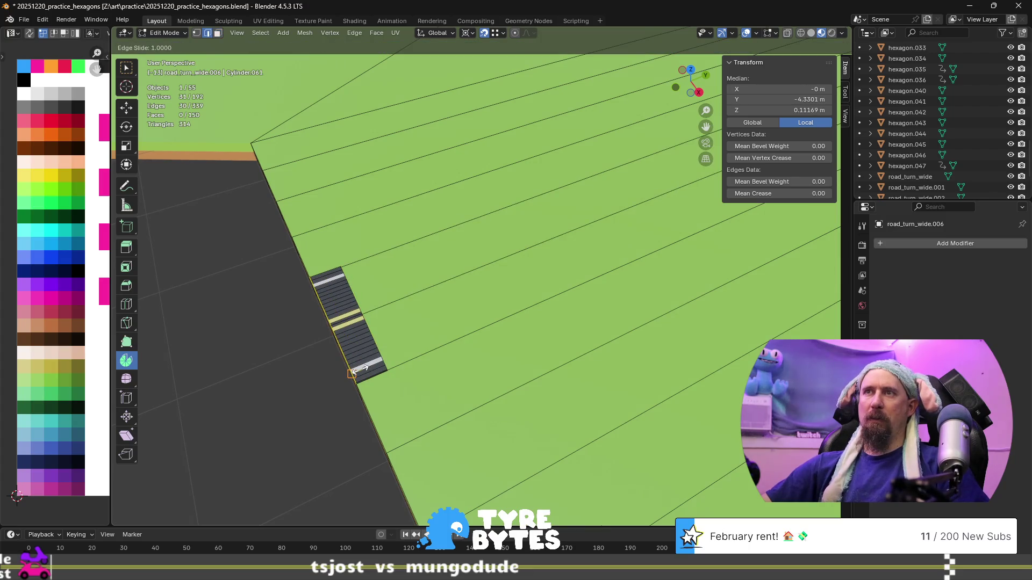
right_click(367, 365)
scroll(367, 365, "down", 4)
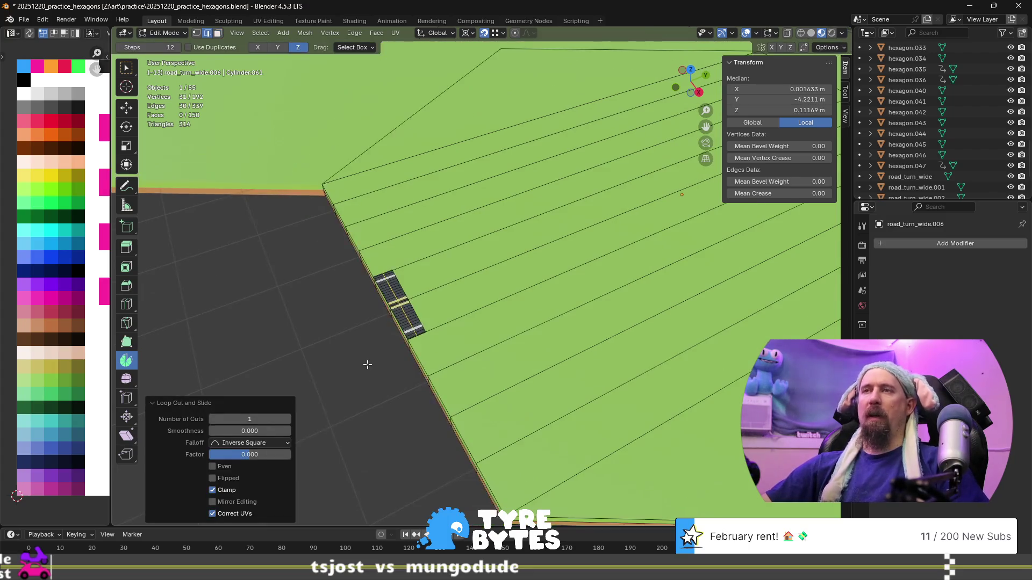
scroll(381, 346, "up", 6)
key("3")
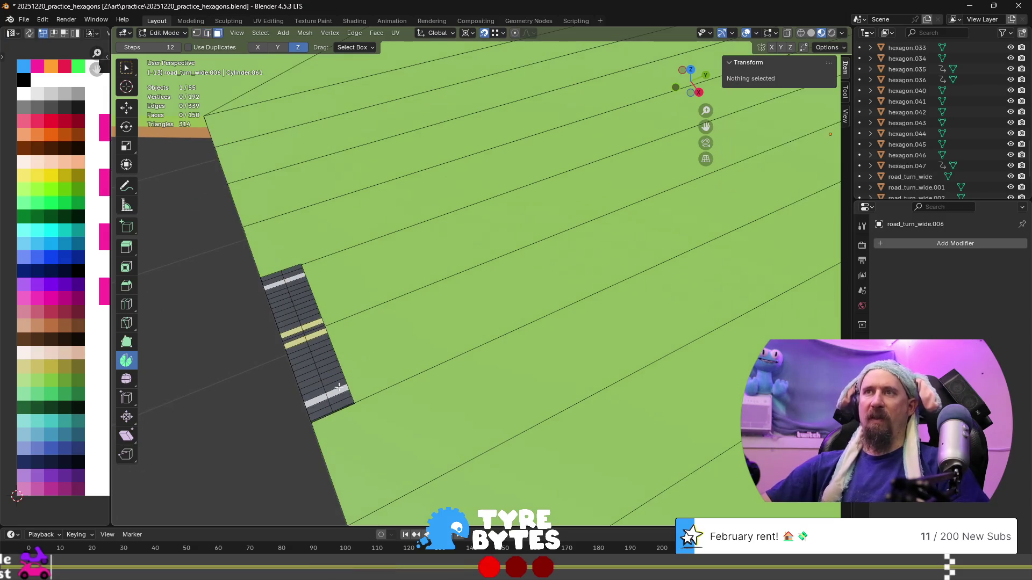
left_click(337, 396, "alt")
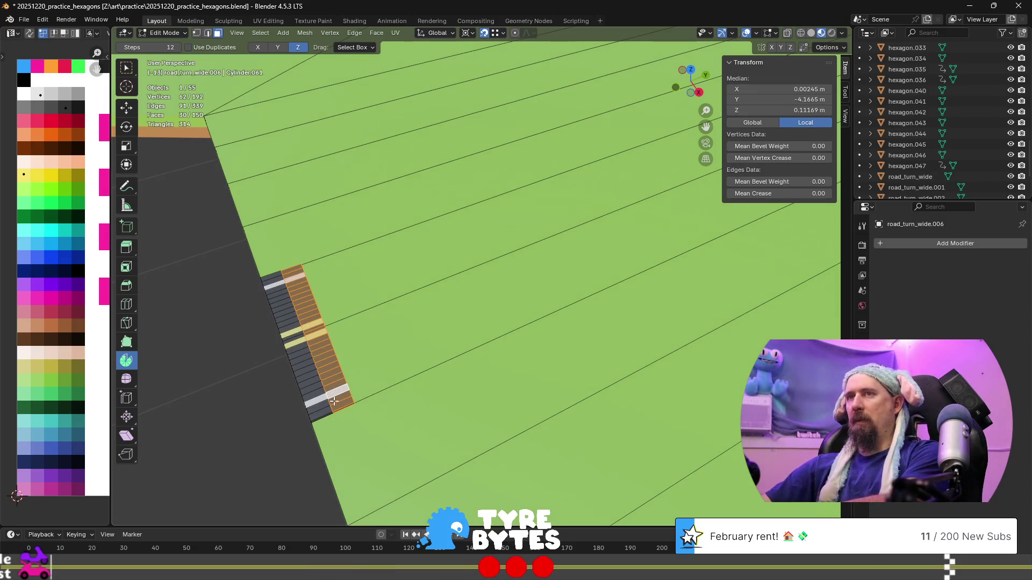
key("x")
left_click(334, 376)
- Select the edge loop along the tile border
middle_click_drag(289, 393, 499, 221)
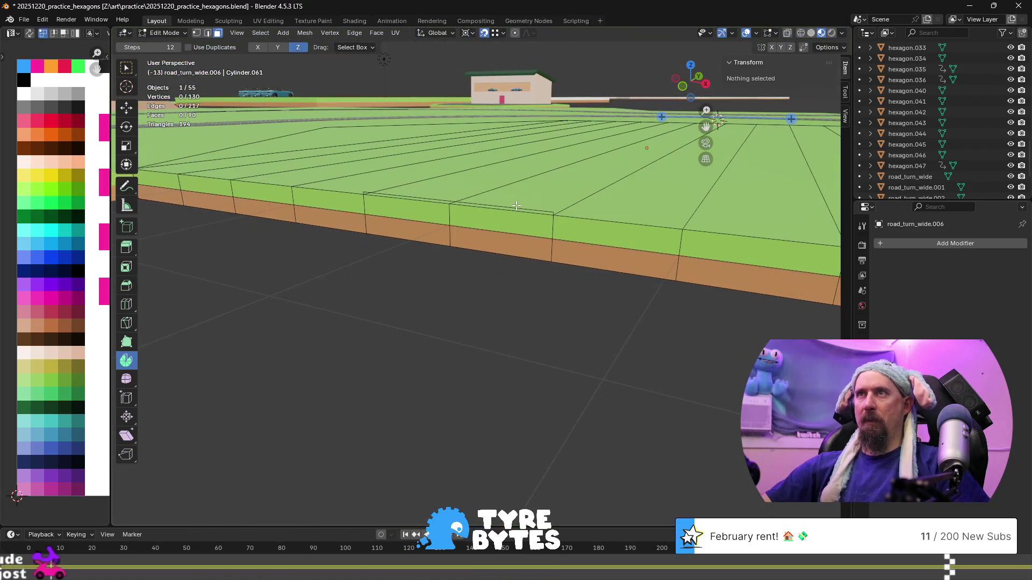
left_click(509, 226, "alt")
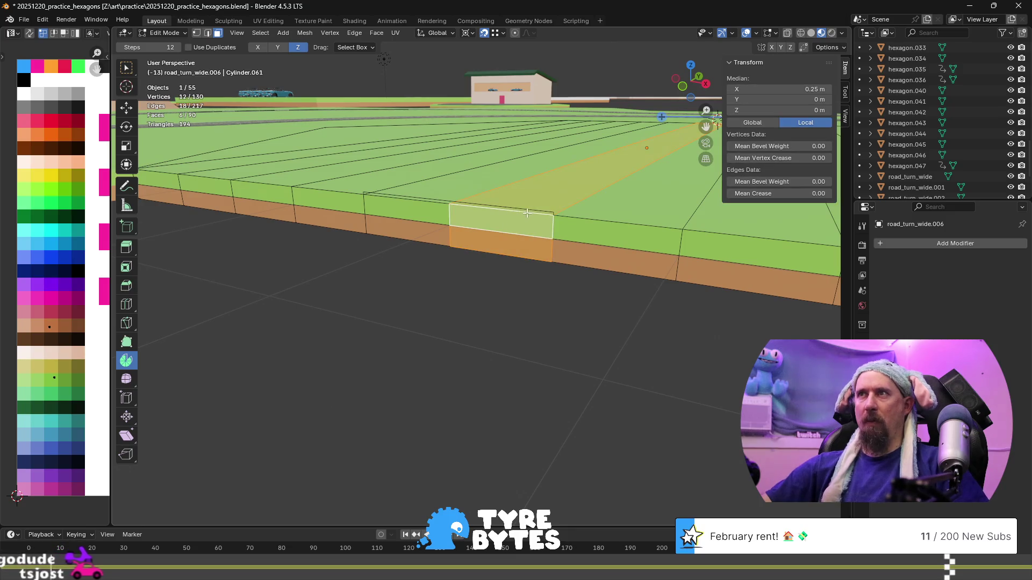
key("1")
left_click(509, 226, "alt")
mouse_move(509, 226)
middle_mouse_down()
mouse_move(537, 211)
mouse_move(458, 301)
middle_mouse_up()
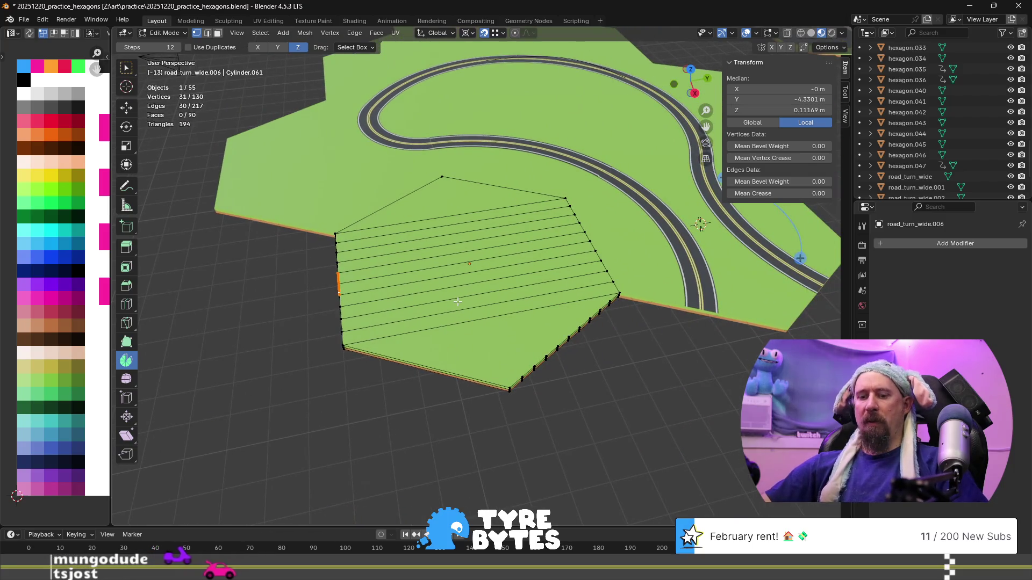
- Extrude the border edge loop 8.66 m along Y and frame the new strip
key("e")
key("y")
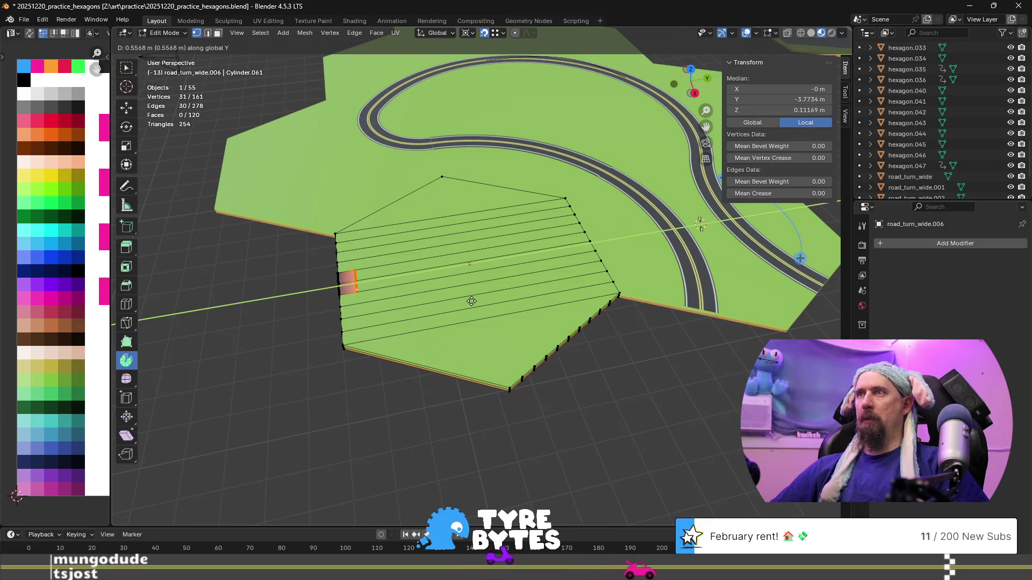
type("8.66")
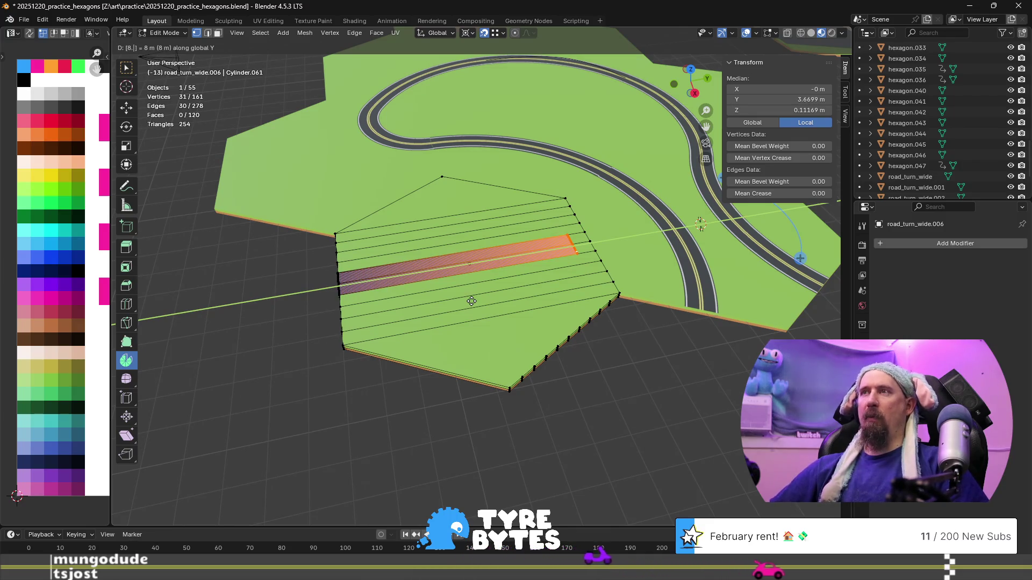
key("Return")
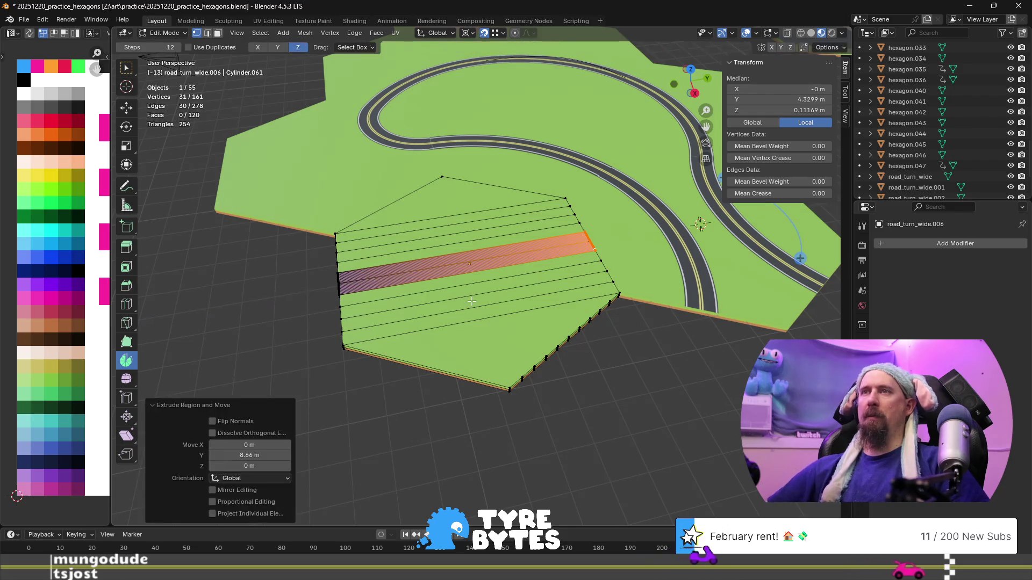
scroll(283, 296, "up", 5)
scroll(374, 161, "up", 4)
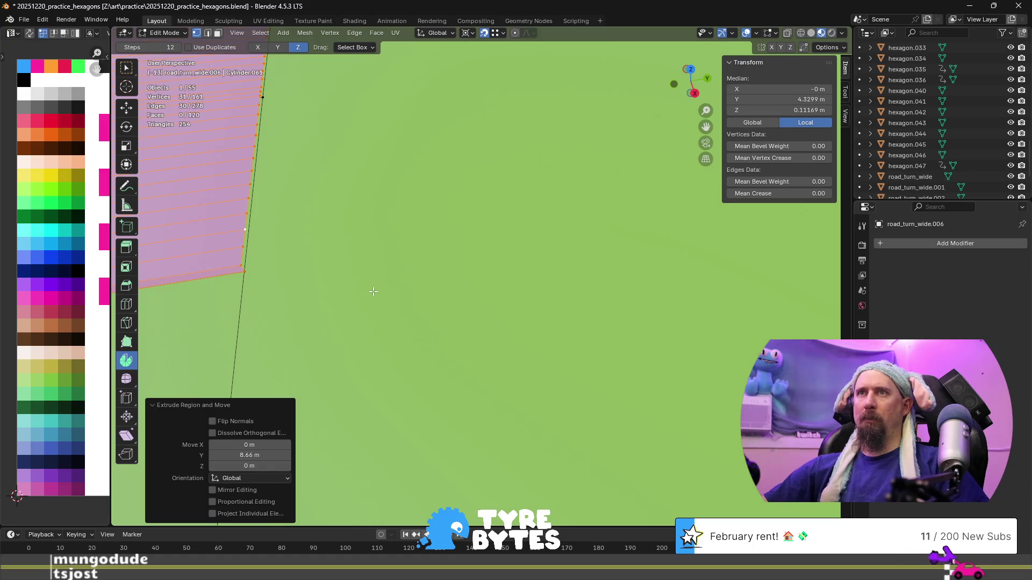
key("KP_Decimal")
scroll(374, 291, "down", 3)
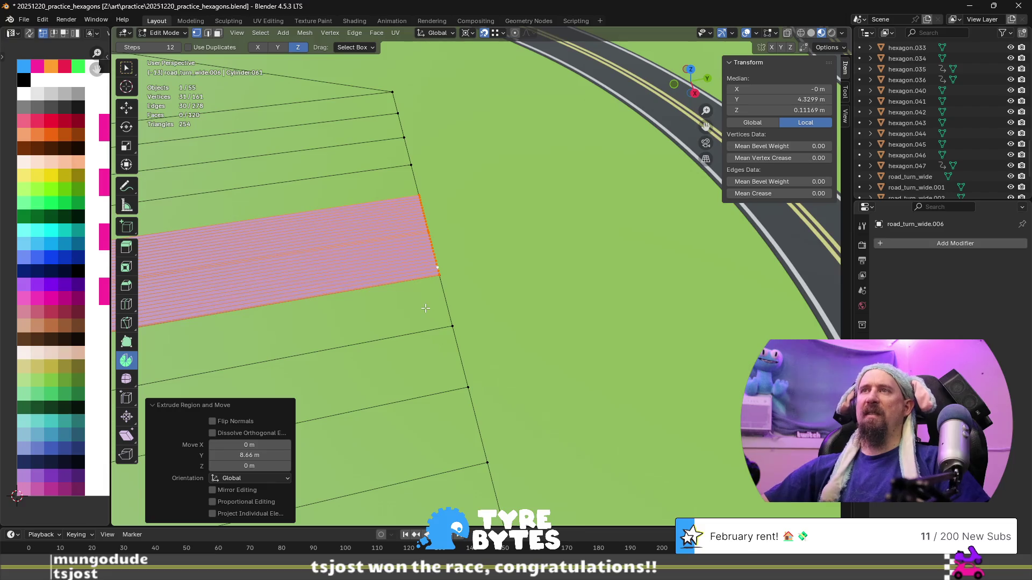
scroll(425, 308, "down", 3)
scroll(398, 324, "down", 3)
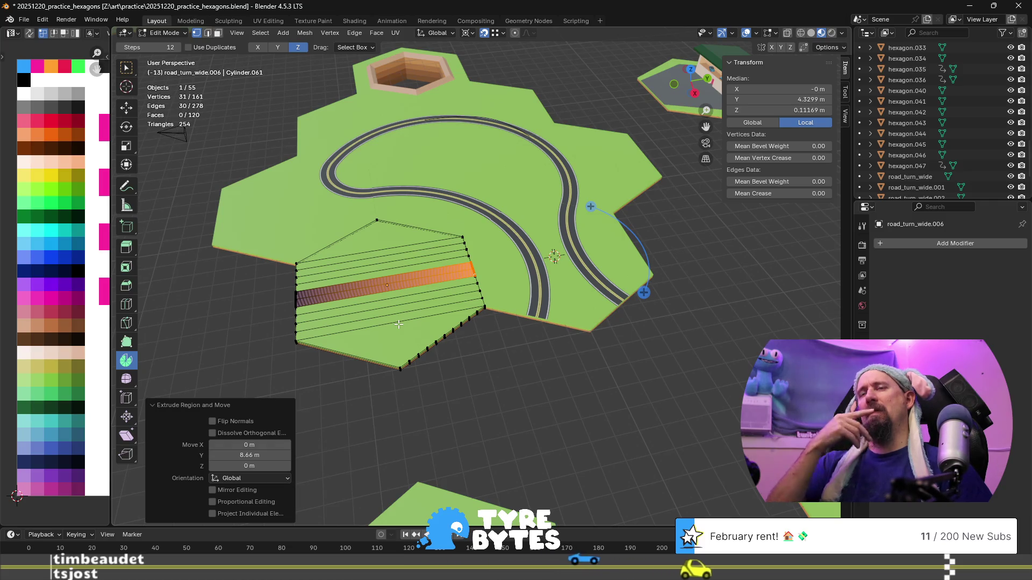
- Select a tile corner vertex and compare its local and global Transform coordinates
scroll(303, 304, "up", 2)
middle_click_drag(303, 305, 416, 405)
left_click(417, 404)
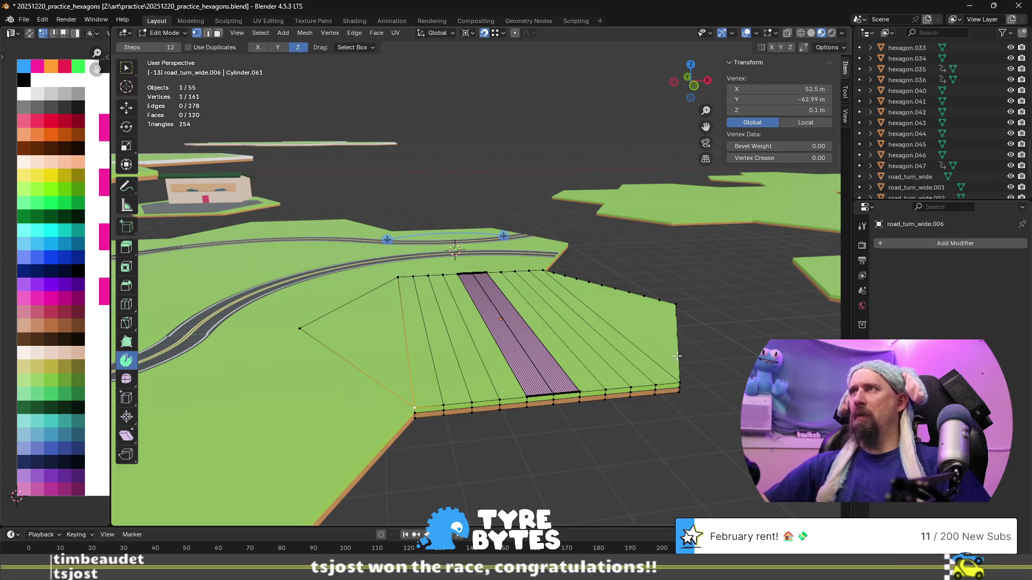
scroll(547, 365, "down", 5)
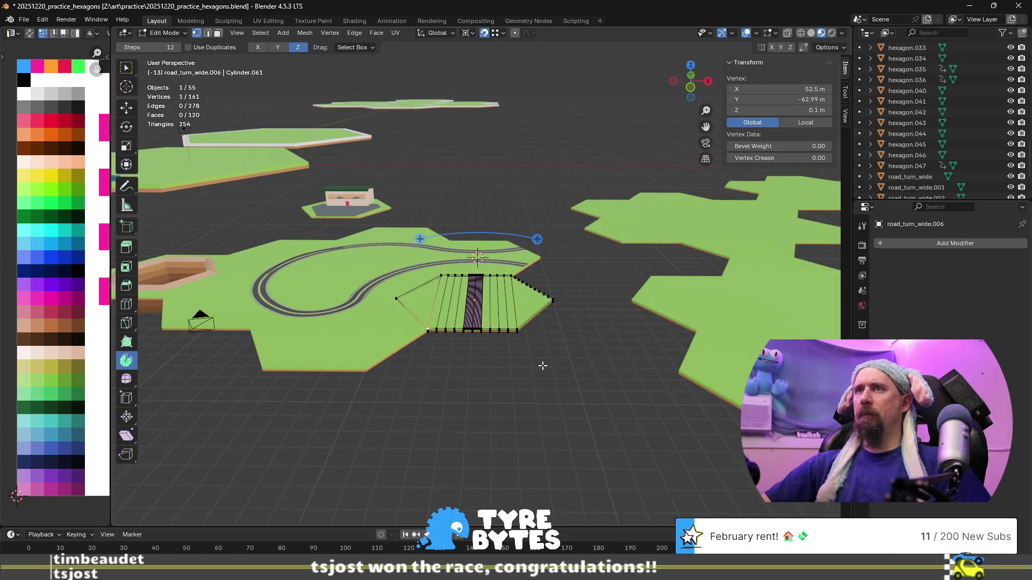
scroll(542, 365, "up", 3)
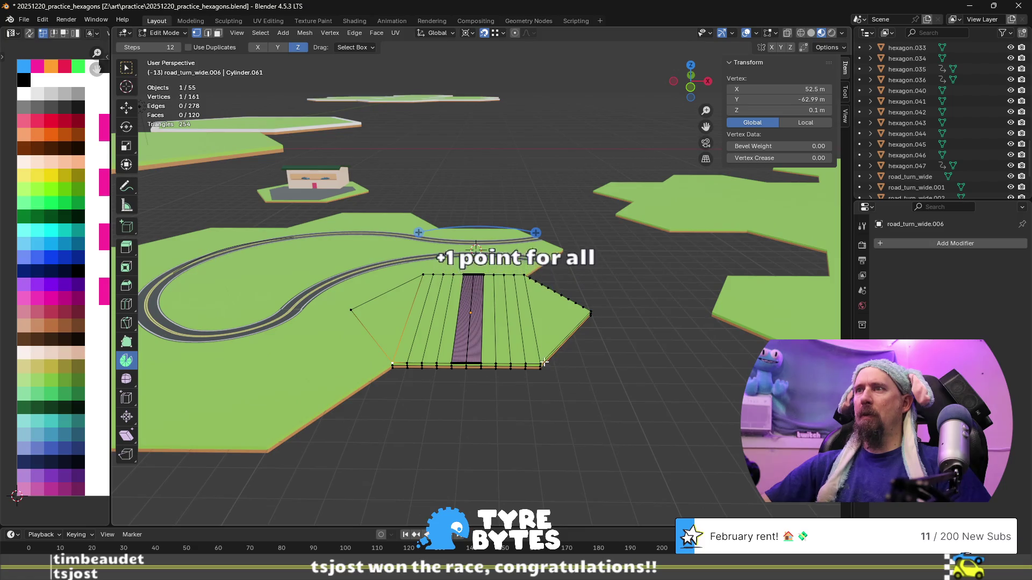
left_click(799, 124)
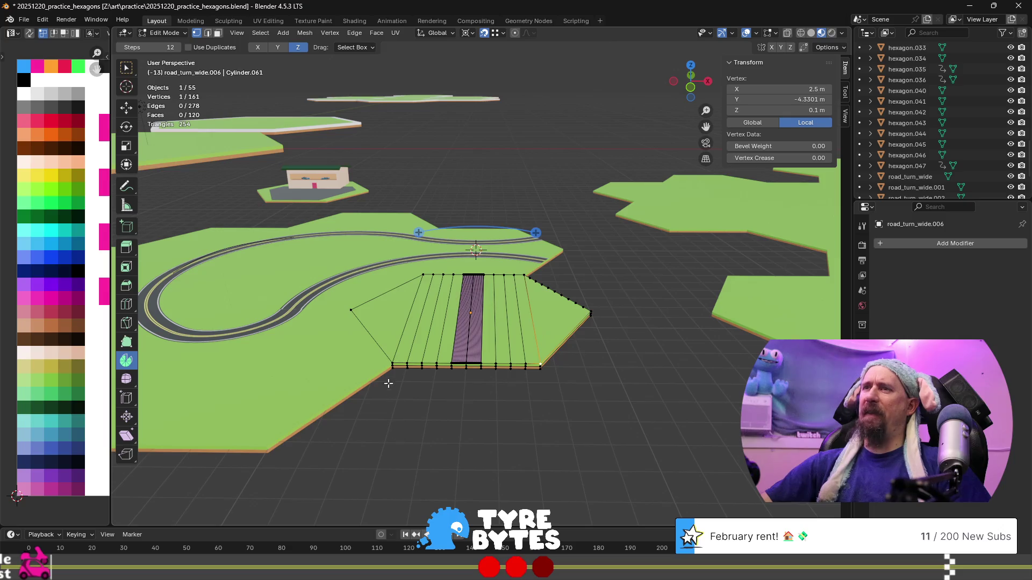
left_click(769, 124)
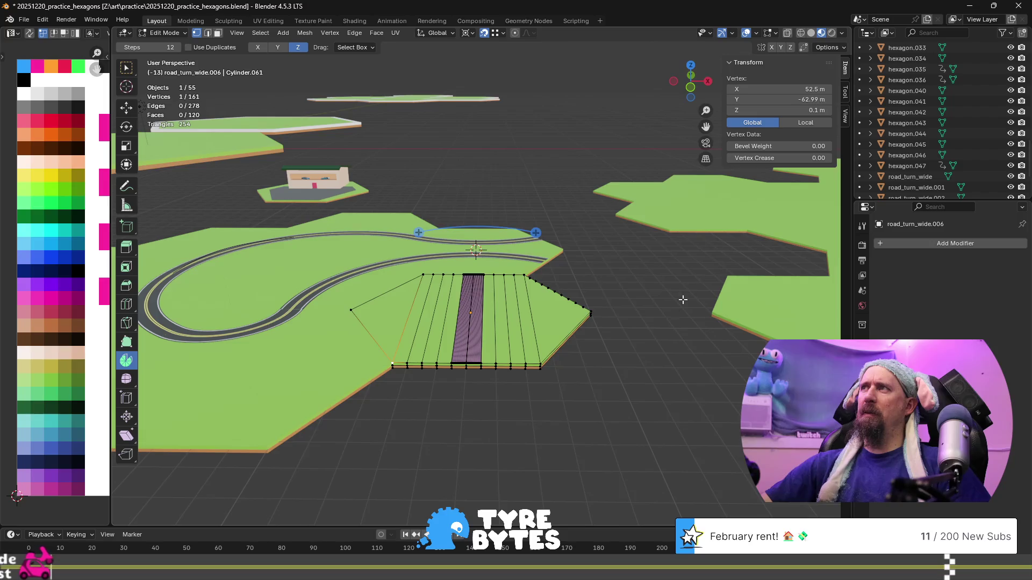
- Check the bottom-left and bottom-right corner positions, then select a road bottom-edge vertex
left_click(540, 363)
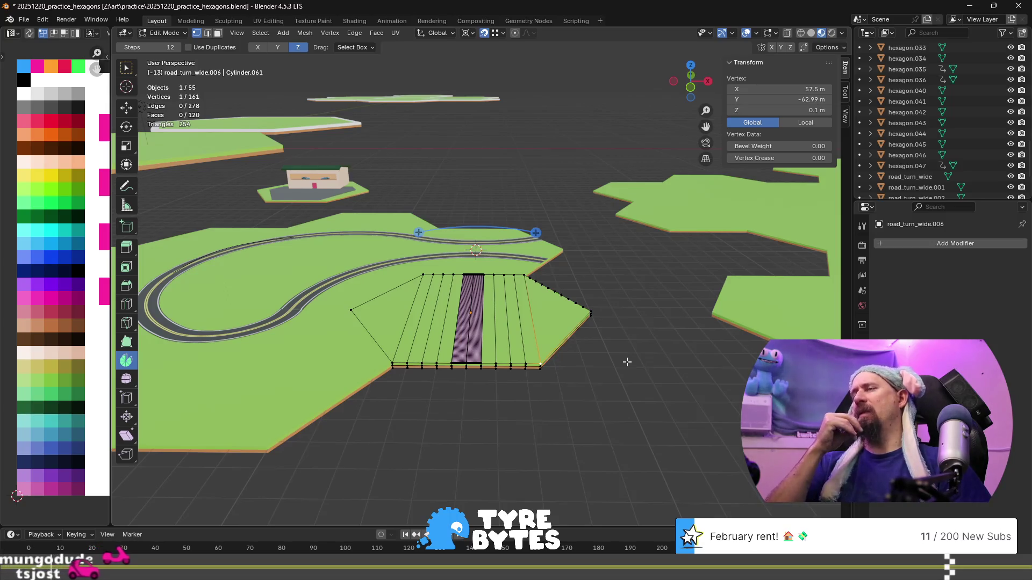
left_click(391, 360)
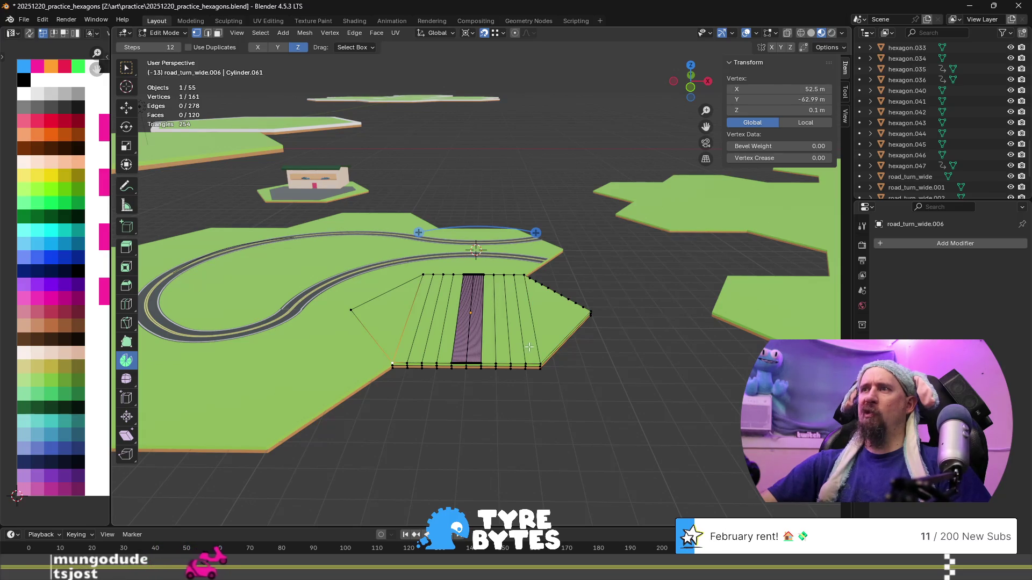
left_click(544, 360)
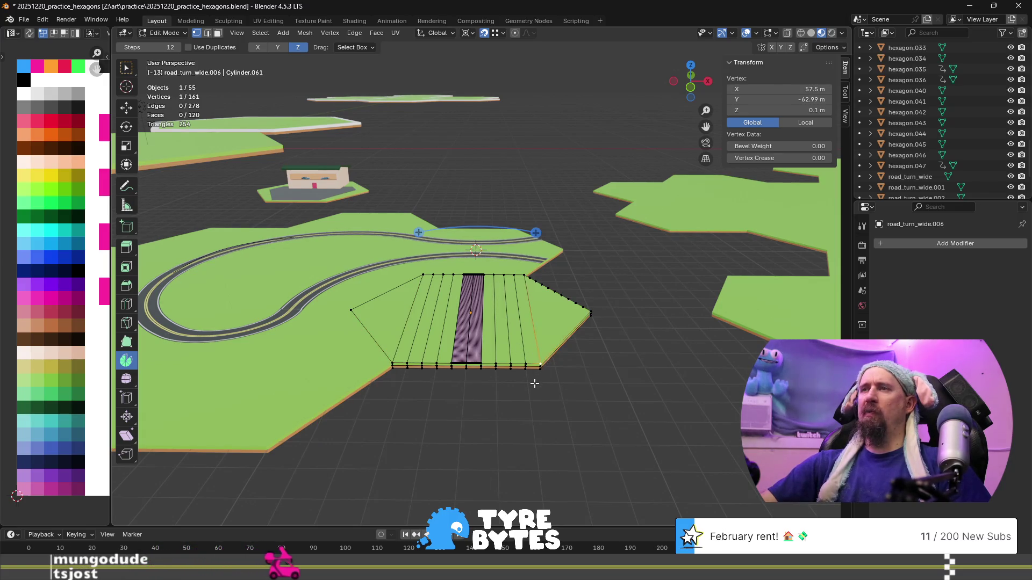
scroll(535, 385, "up", 5)
scroll(535, 385, "up", 2)
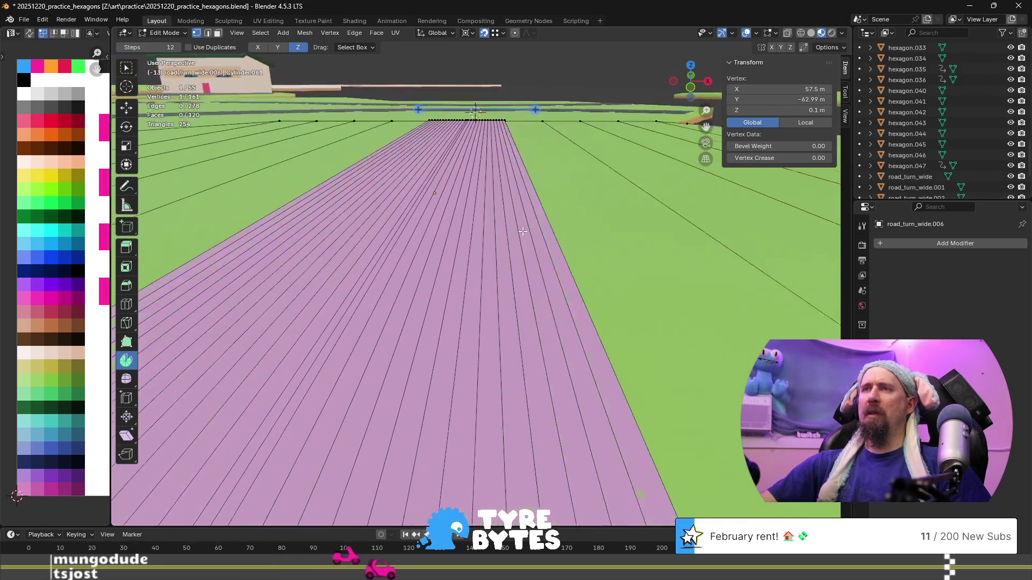
scroll(464, 335, "down", 6)
left_click(468, 350)
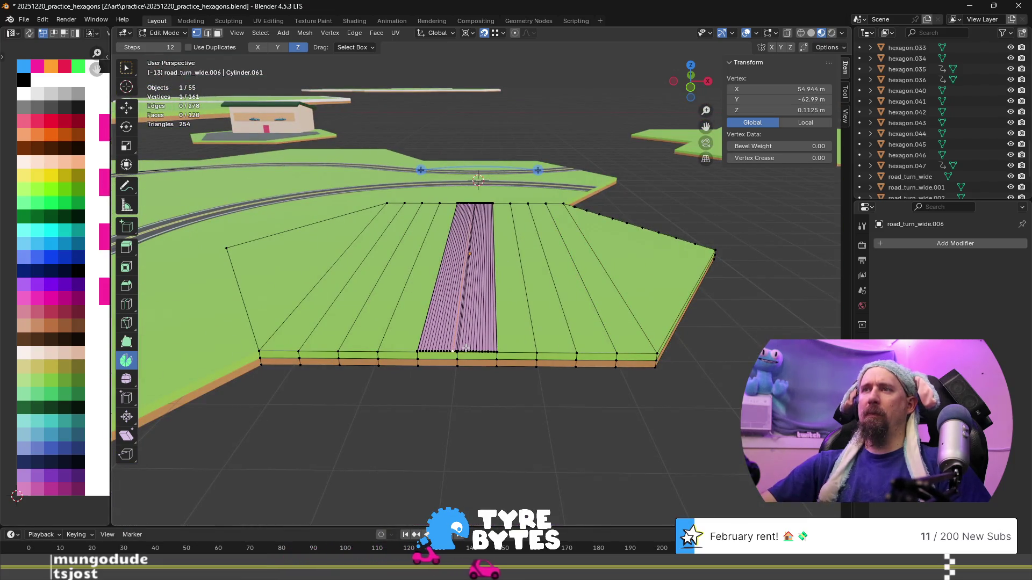
- Move the whole road strip's UVs onto the dark asphalt grey palette cell
key("l")
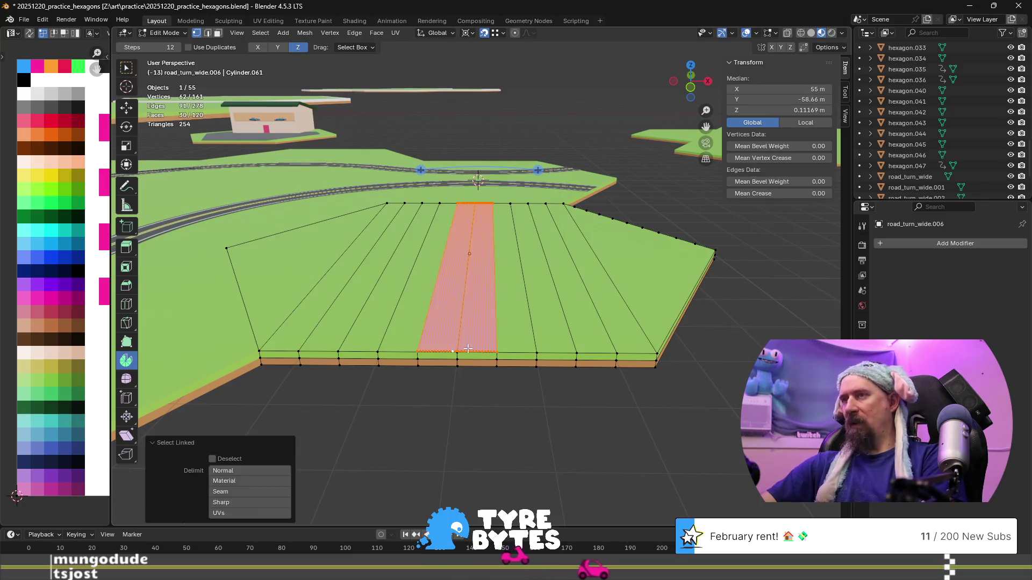
scroll(328, 245, "up", 2)
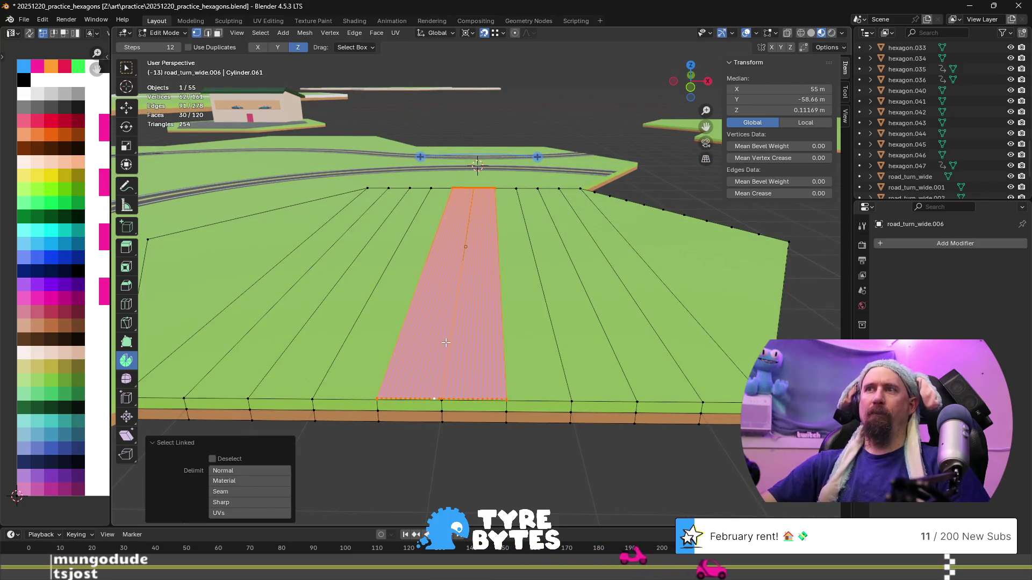
left_click(67, 387)
key("g")
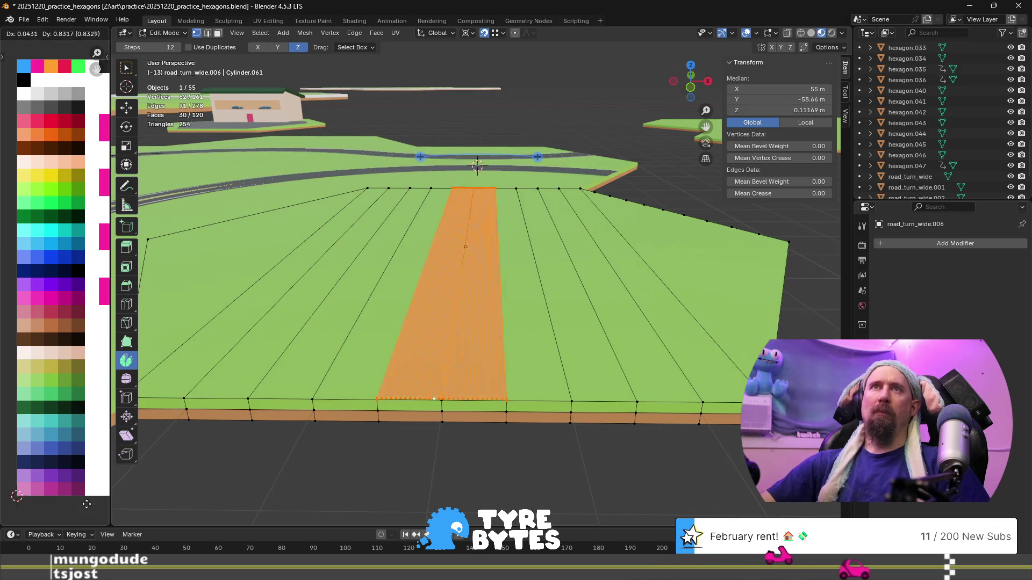
left_click(7, 480)
scroll(445, 414, "up", 5)
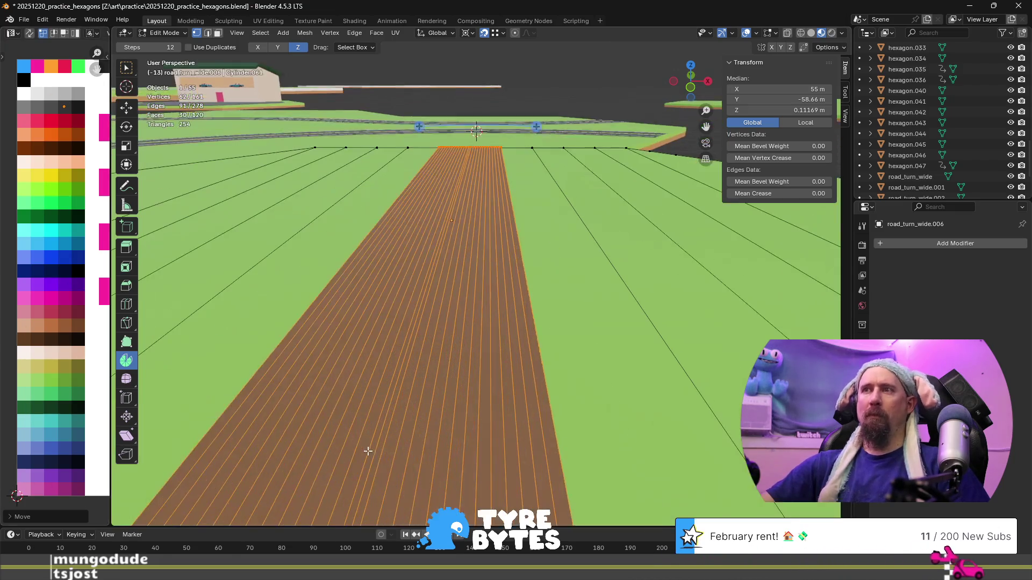
scroll(448, 397, "down", 5)
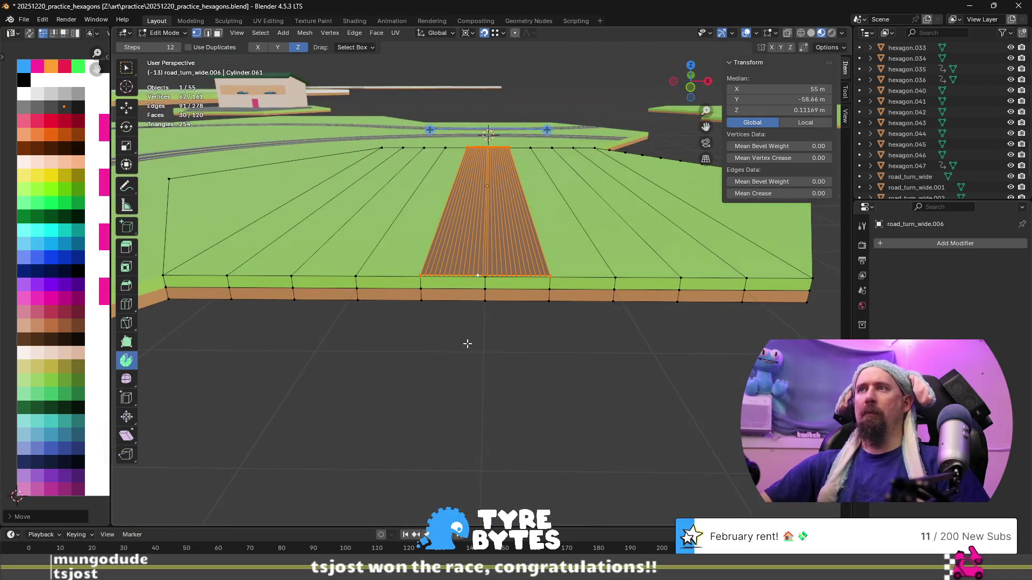
scroll(467, 344, "up", 4)
- Colour the two centre-line faces yellow from the palette
left_click(444, 350)
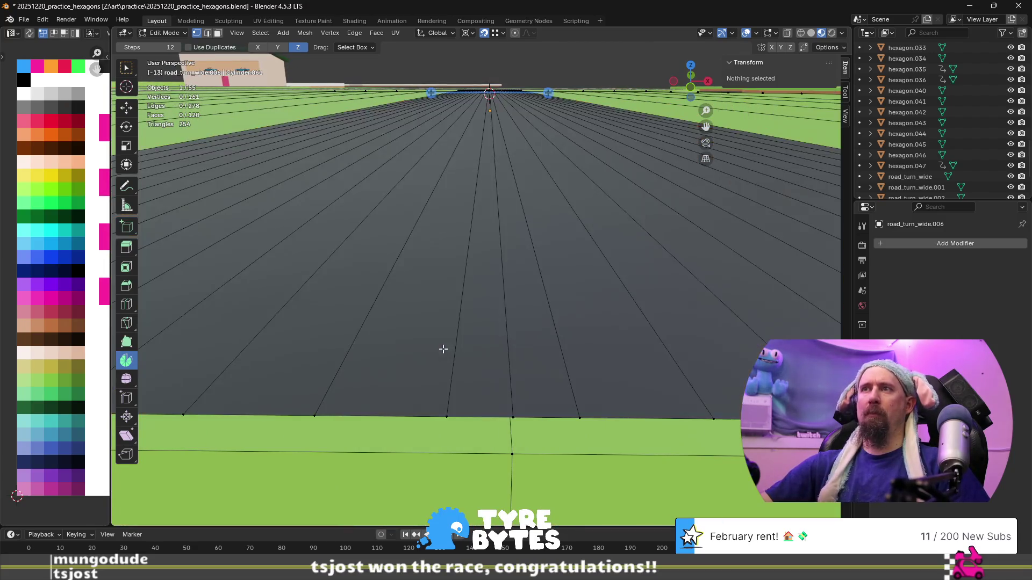
key("3")
left_click(450, 338)
left_click(562, 329, "shift")
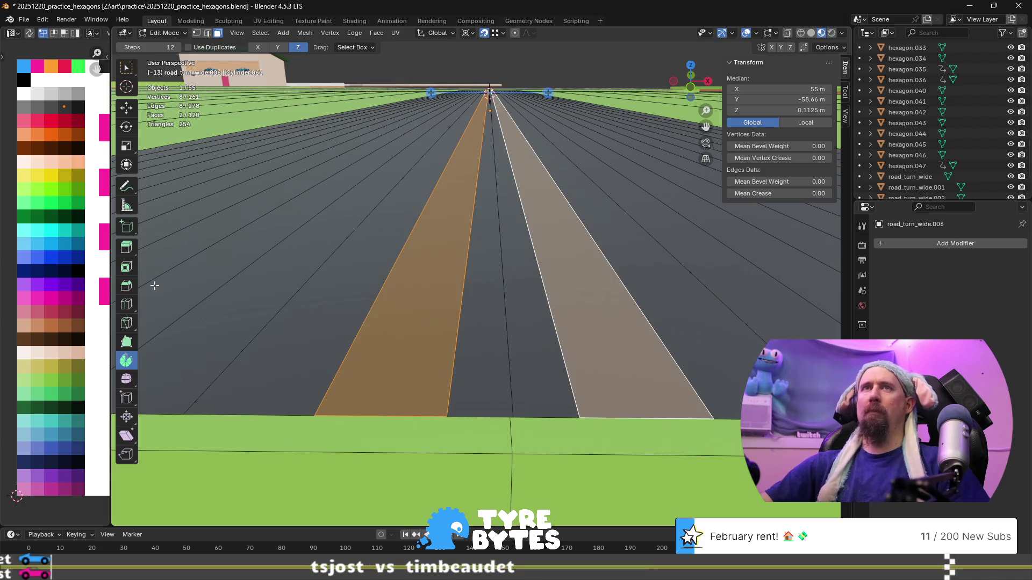
key("g")
left_click(3, 183)
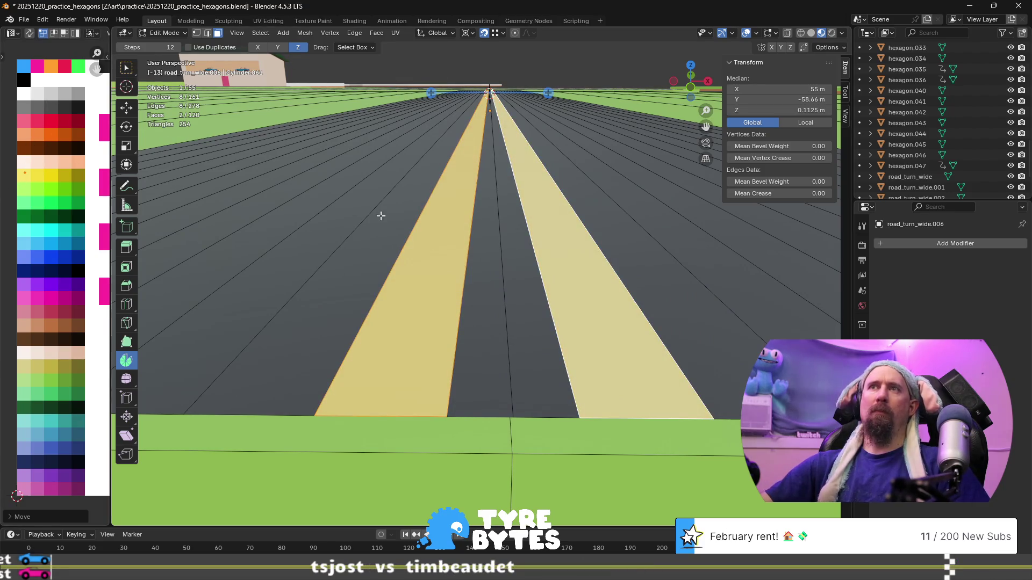
scroll(380, 215, "down", 5)
- Colour both edge strips light grey, then return the tile to Object Mode
left_click(370, 272)
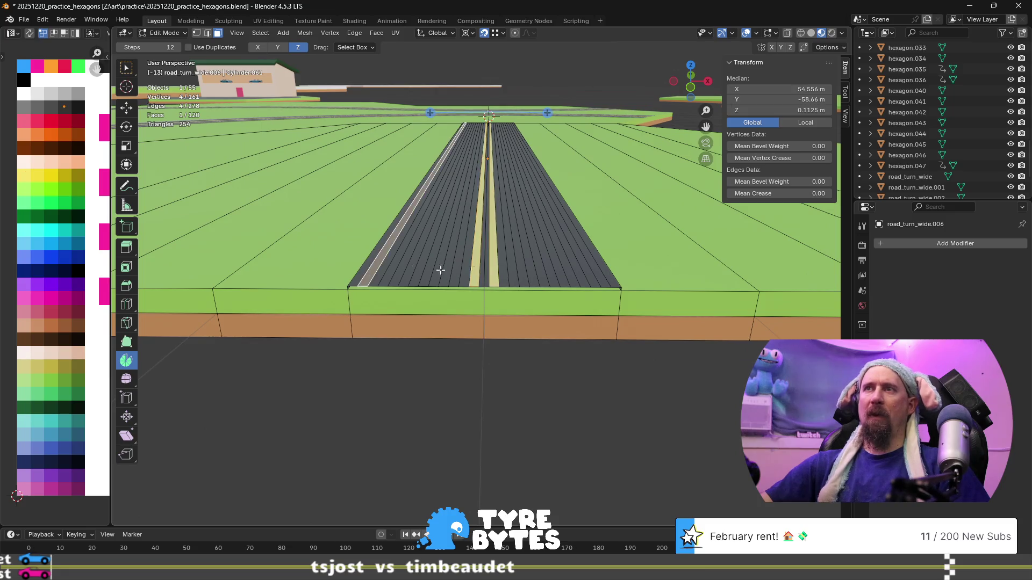
left_click(599, 275, "shift")
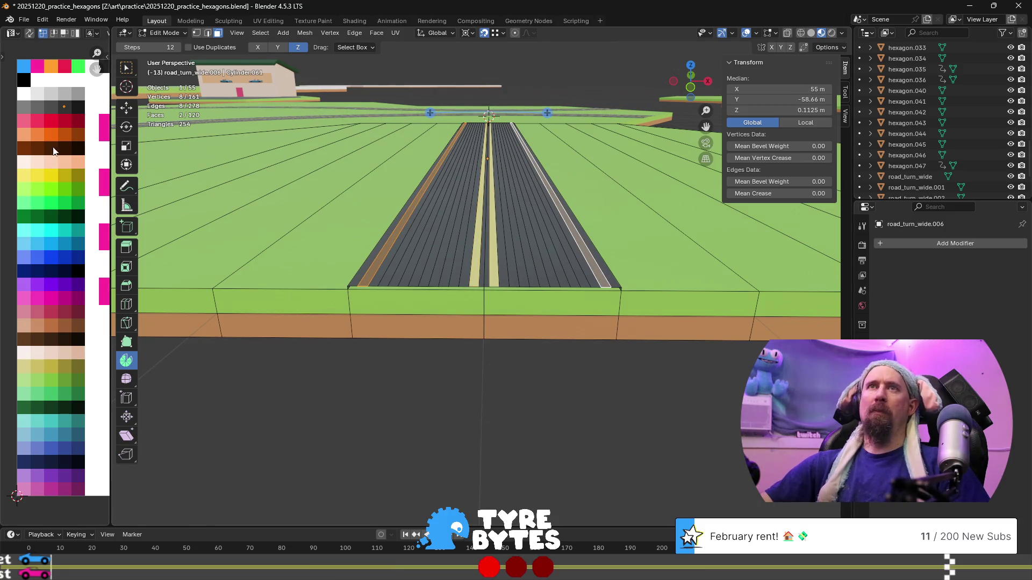
key("g")
left_click(26, 141)
scroll(519, 265, "down", 5)
middle_click_drag(519, 264, 597, 310)
left_click(563, 339)
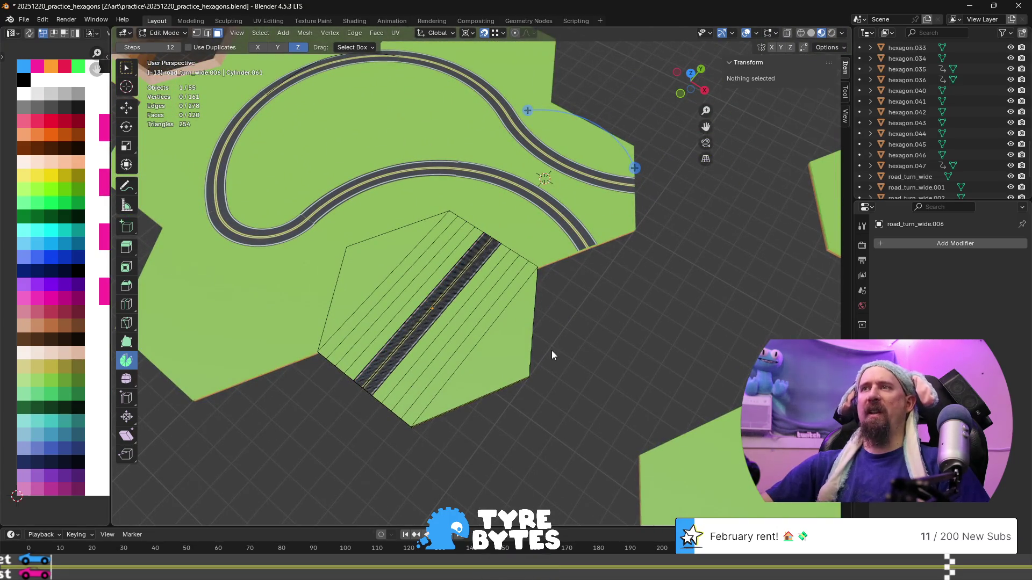
key("Tab")
scroll(551, 354, "up", 3)
scroll(563, 353, "down", 6)
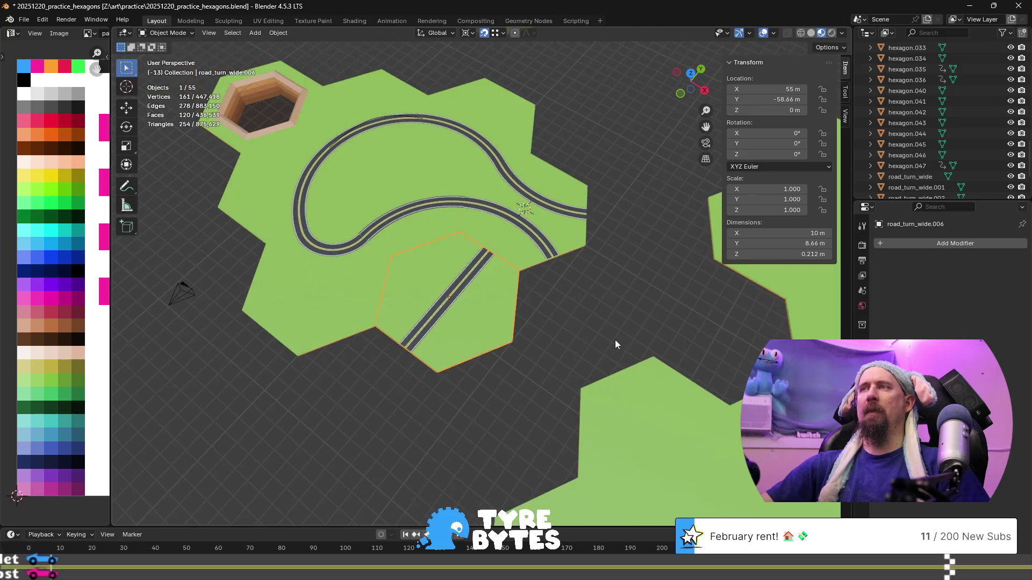
- Duplicate the straight road tile and move the copy -8.66 m along Y
middle_click_drag(615, 340, 510, 335, "shift")
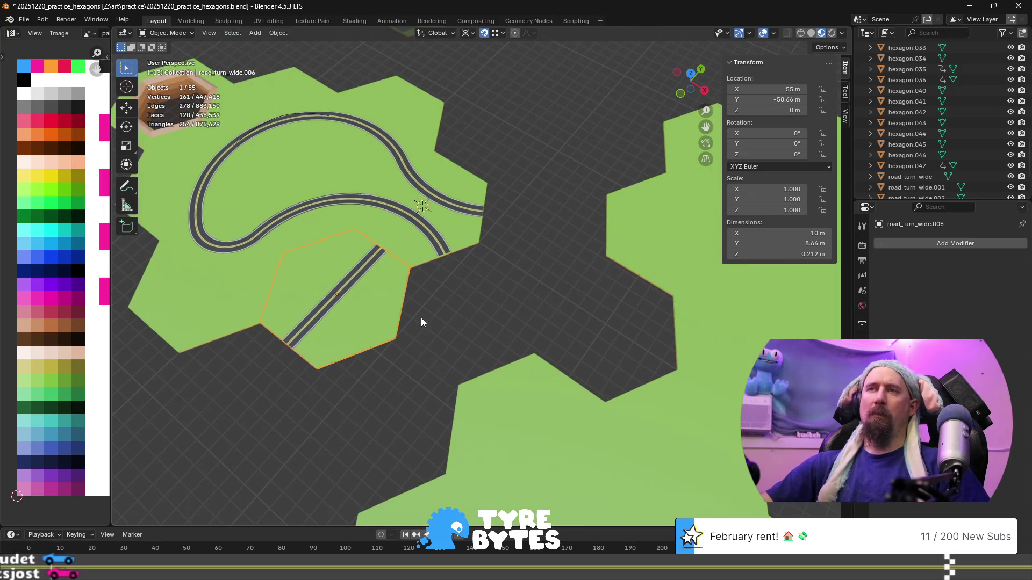
key("shift+d")
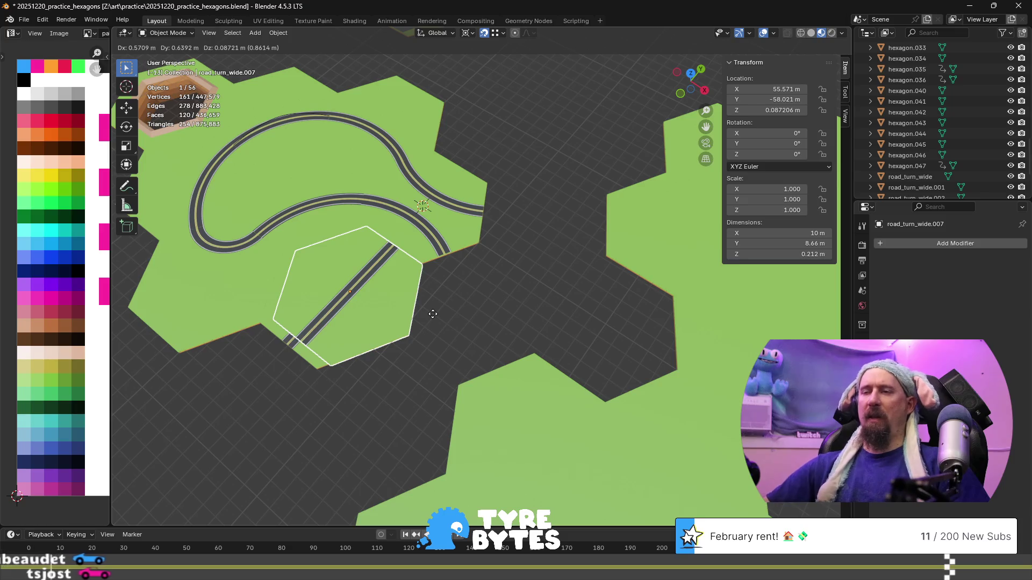
key("y")
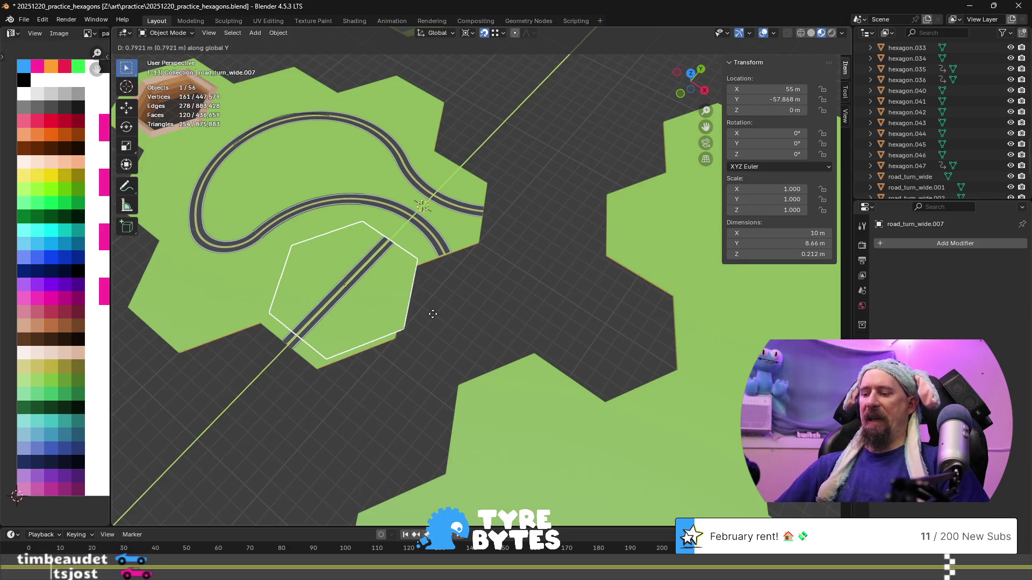
type("866-")
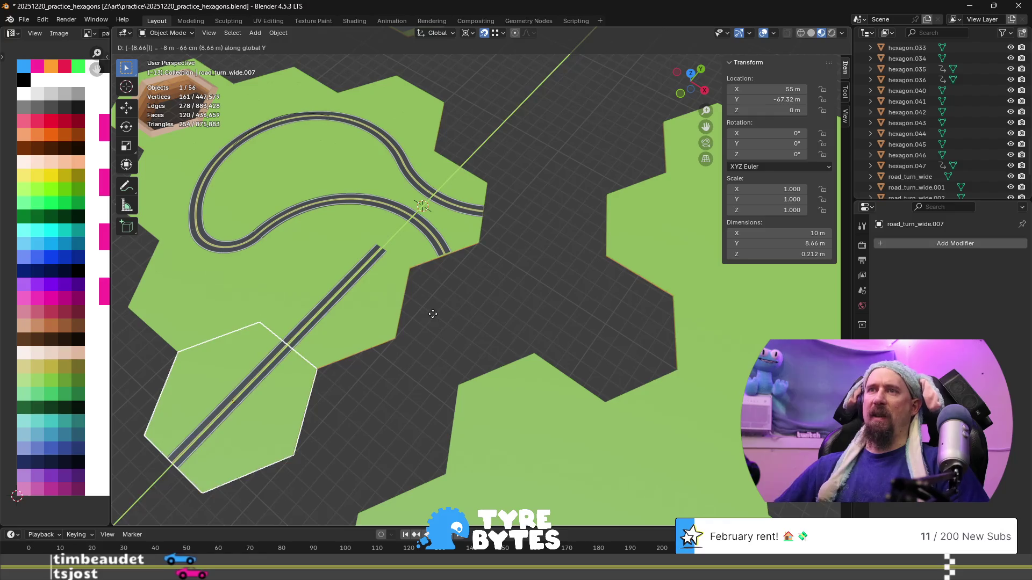
key("Return")
scroll(379, 420, "up", 3)
scroll(381, 400, "up", 3)
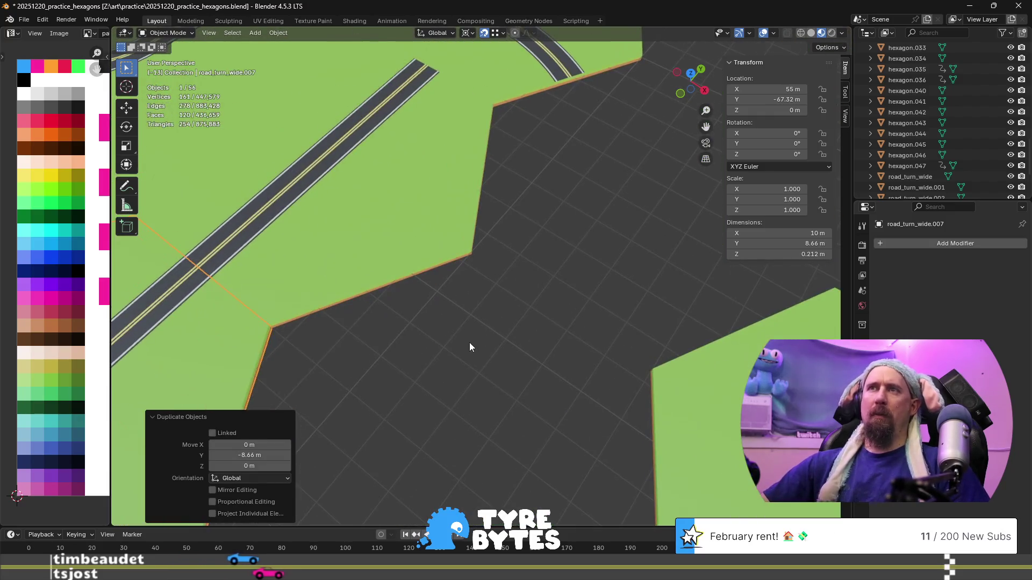
scroll(366, 373, "up", 3)
- Select the lower straight road tile and begin rotating it about Z
left_click(552, 348)
scroll(456, 328, "up", 3)
scroll(456, 327, "down", 6)
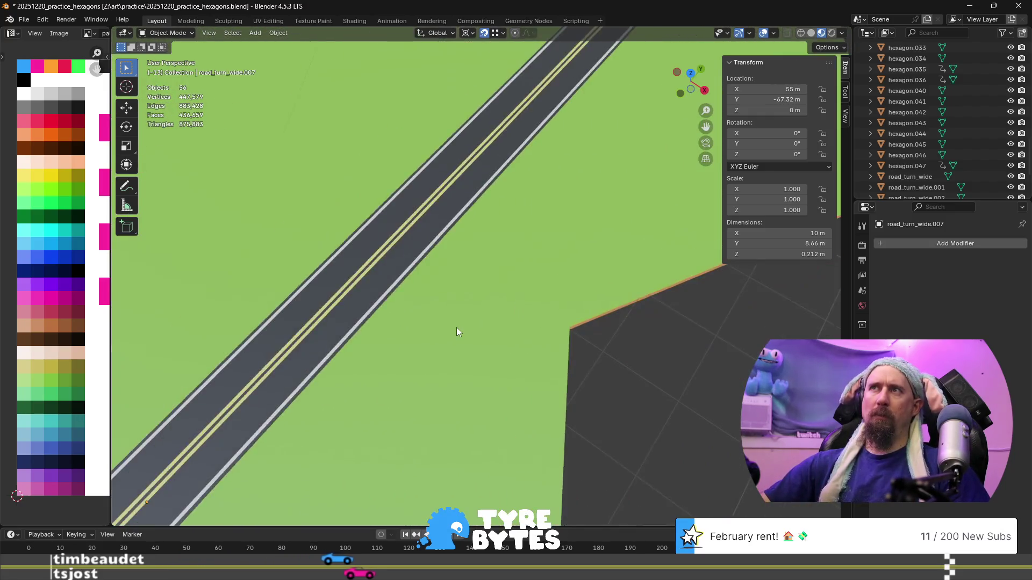
scroll(471, 339, "down", 3)
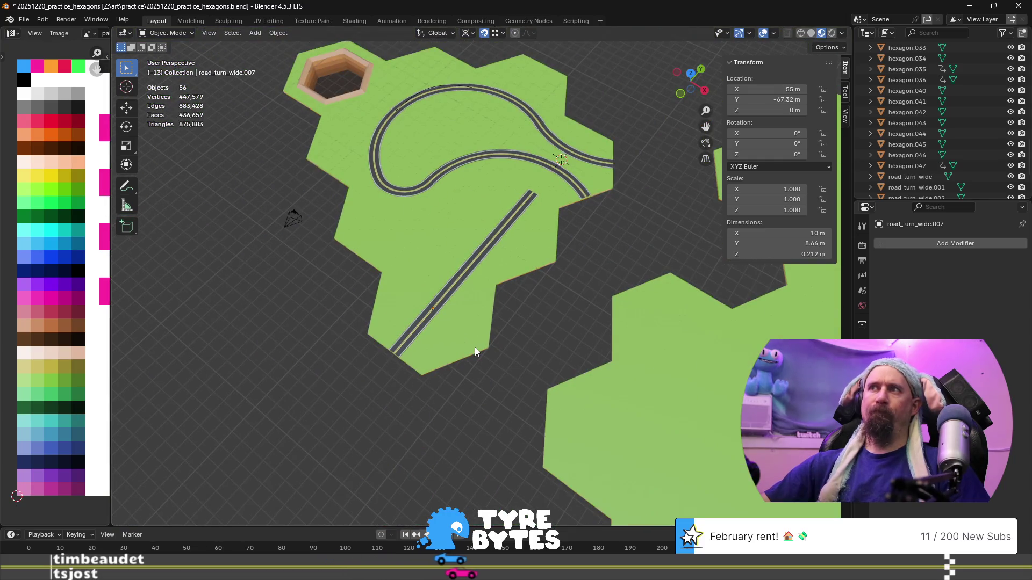
scroll(501, 354, "down", 3)
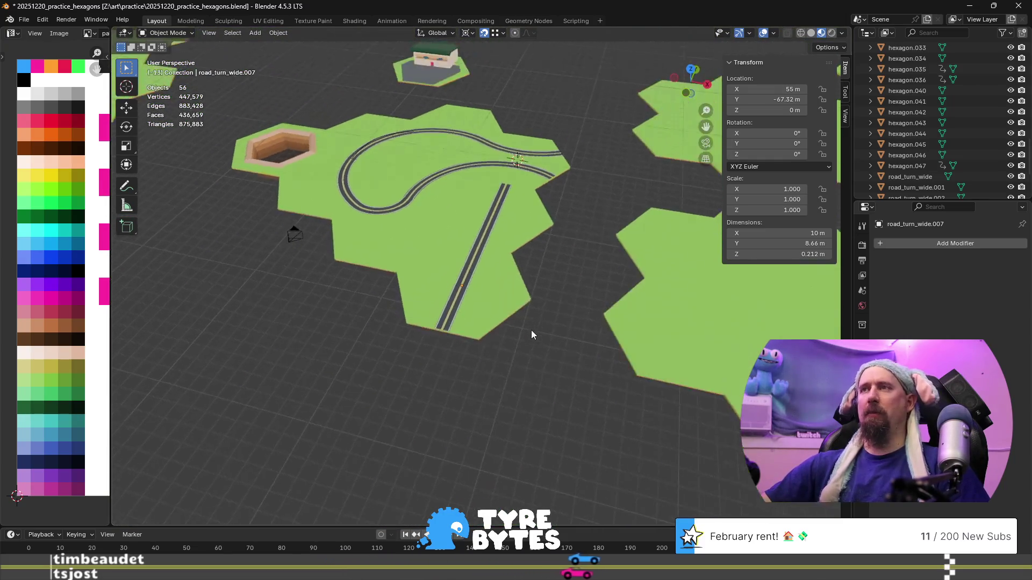
scroll(531, 330, "up", 3)
middle_click_drag(532, 330, 500, 328)
left_click(500, 329)
key("r")
key("z")
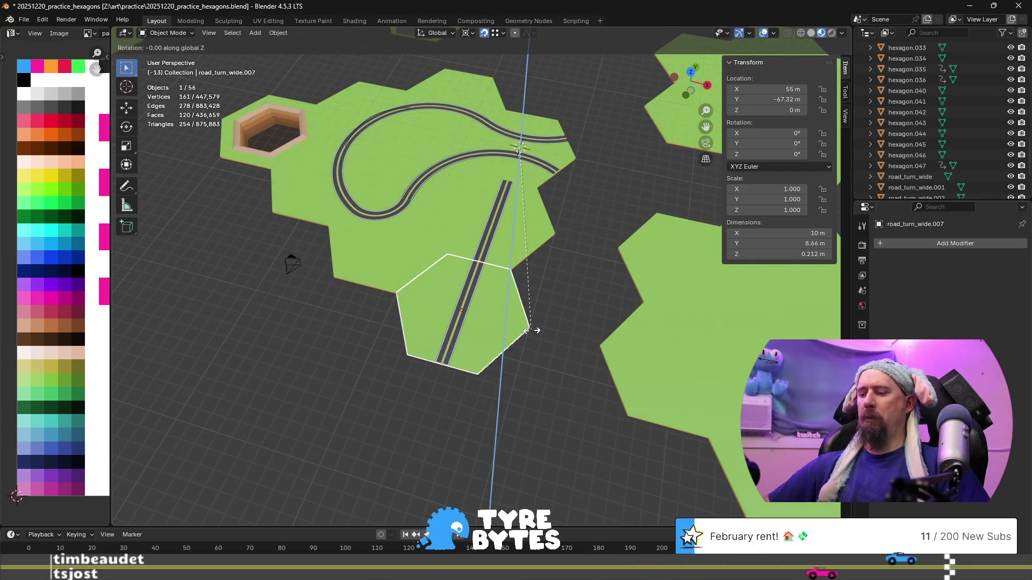
- Change the pivot point and turn road_turn_wide.007 180° about Z
type("180")
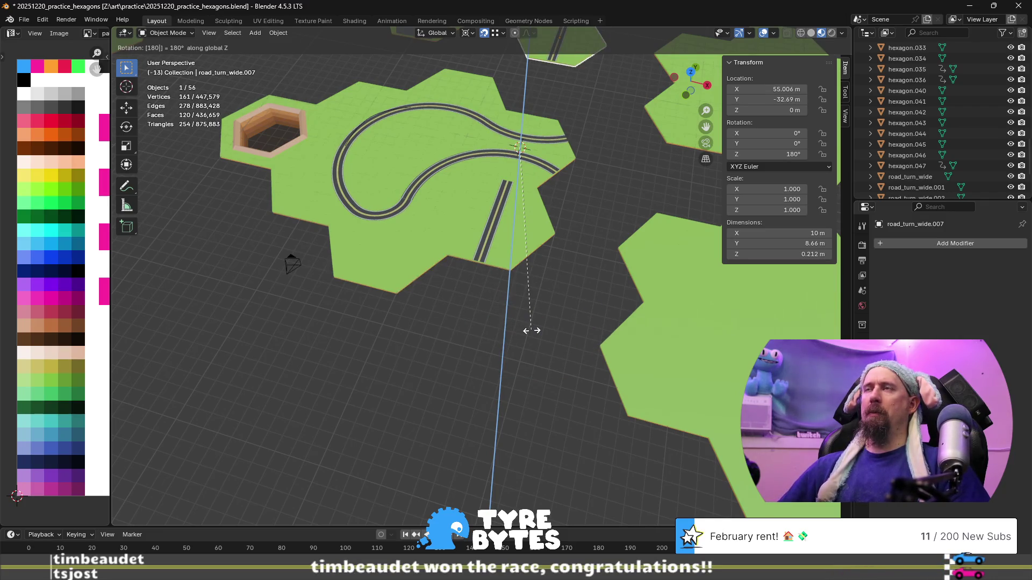
key("Escape")
left_click(468, 33)
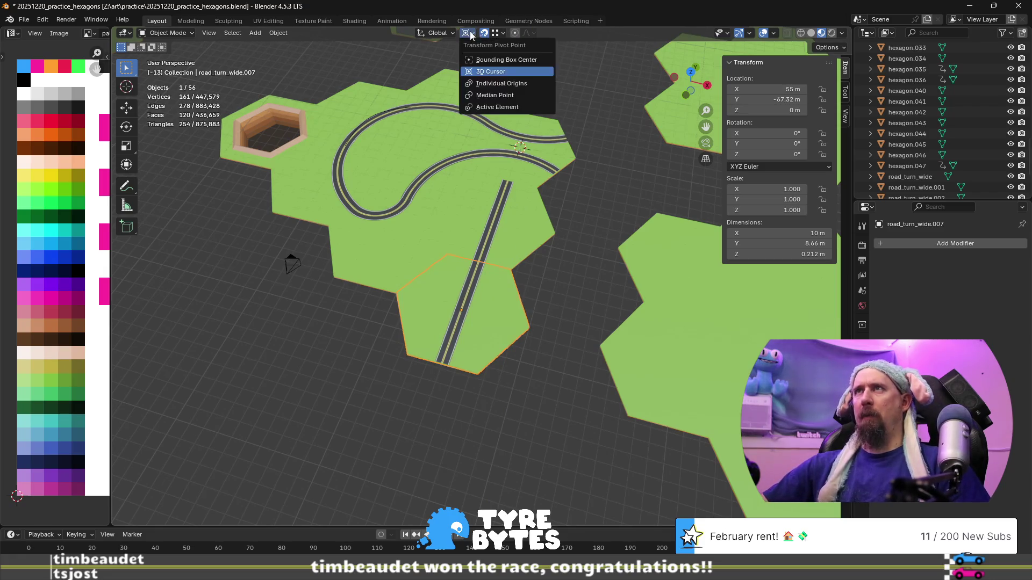
left_click(483, 101)
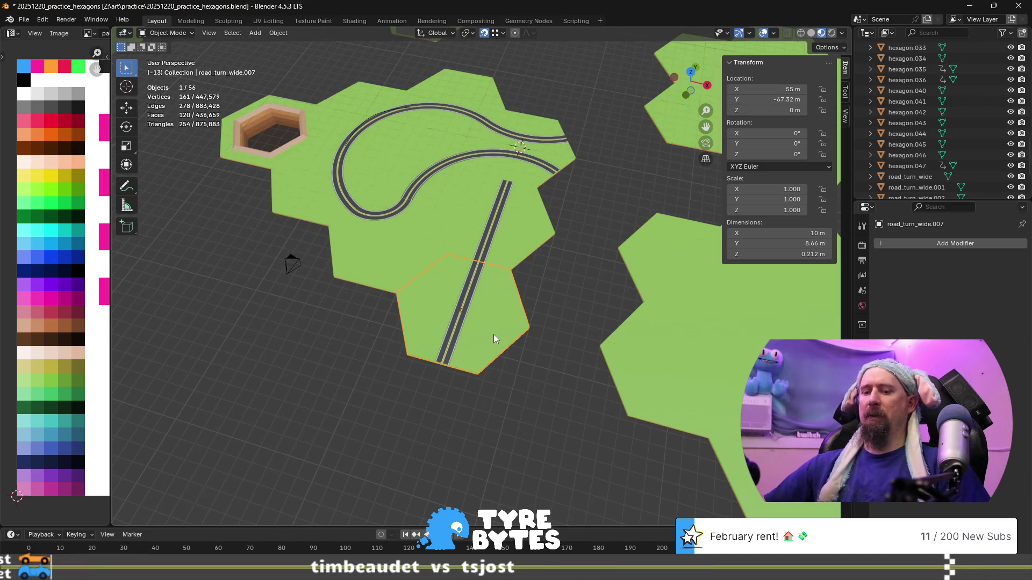
type("rz180")
key("Return")
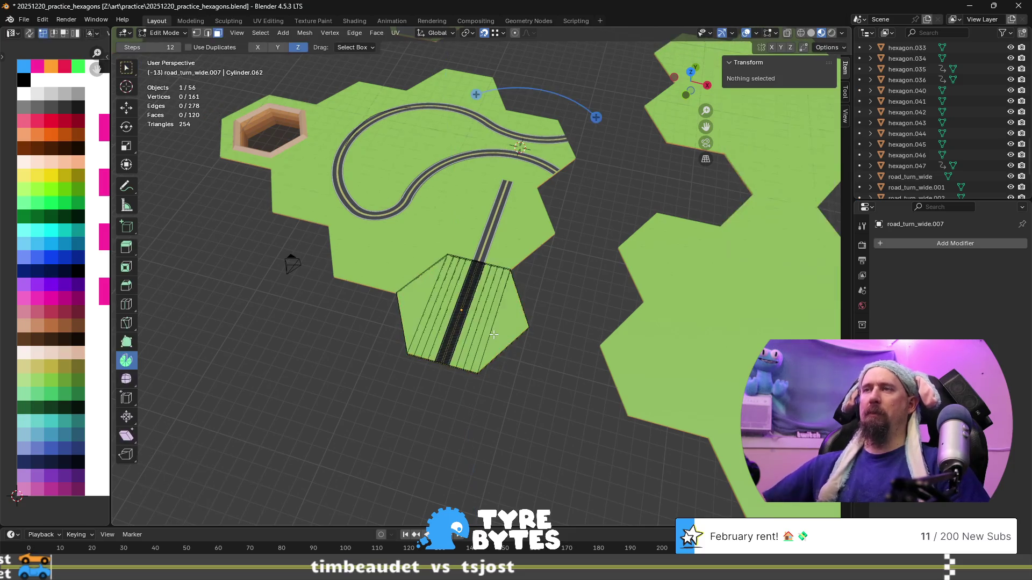
scroll(538, 296, "up", 8)
scroll(503, 287, "down", 6)
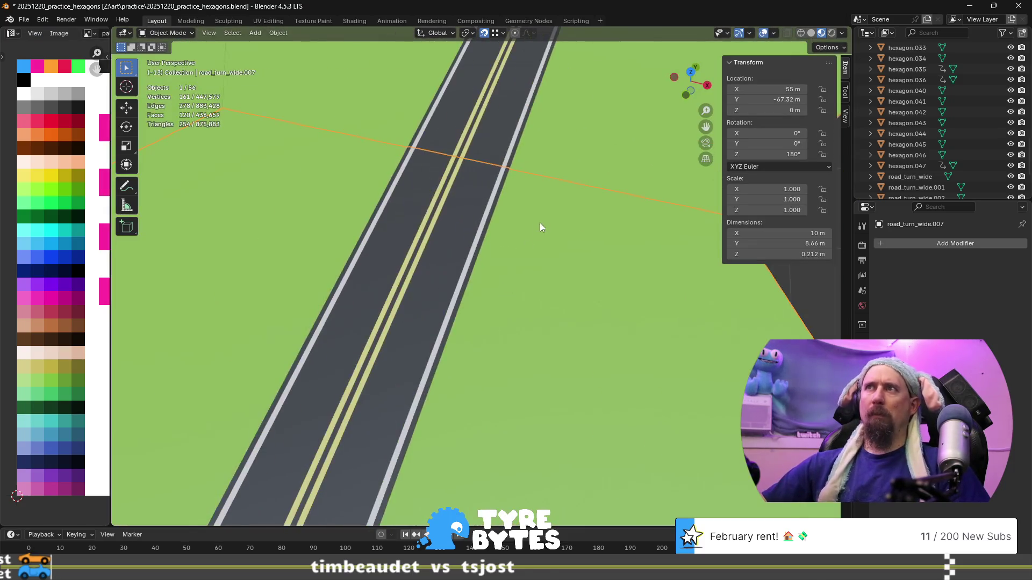
- Select the straight road tile beside the S-curve
left_click(708, 427)
scroll(659, 379, "up", 8)
scroll(655, 381, "down", 3)
mouse_move(609, 389)
middle_mouse_down()
mouse_move(530, 390)
mouse_move(408, 363)
mouse_move(542, 437)
middle_mouse_up()
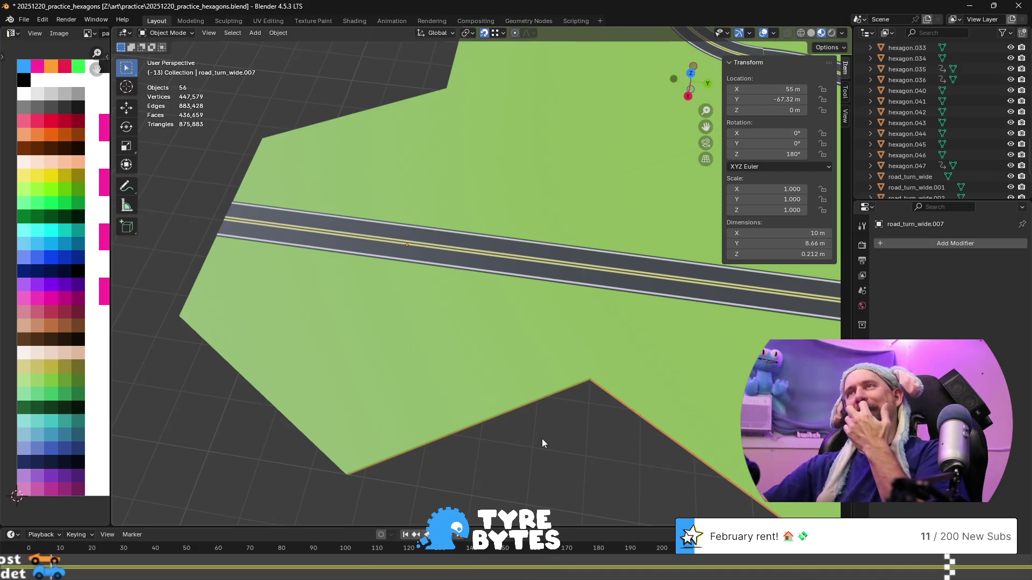
scroll(542, 438, "down", 5)
scroll(559, 414, "up", 3)
scroll(582, 403, "down", 5)
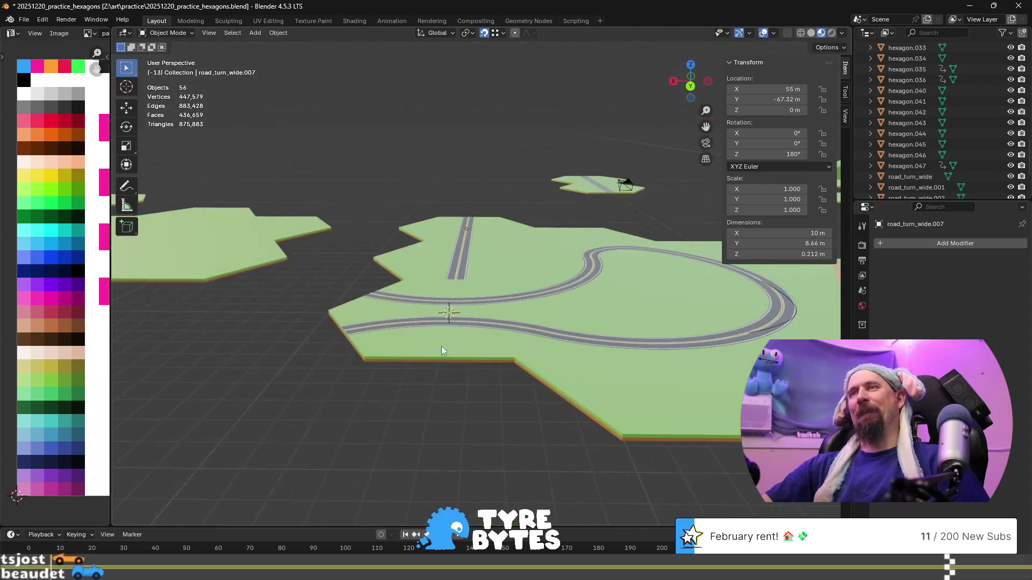
middle_click_drag(440, 347, 435, 381)
scroll(435, 380, "down", 4)
scroll(453, 394, "up", 1)
left_click(430, 263)
middle_click_drag(440, 330, 479, 352)
scroll(488, 352, "up", 6)
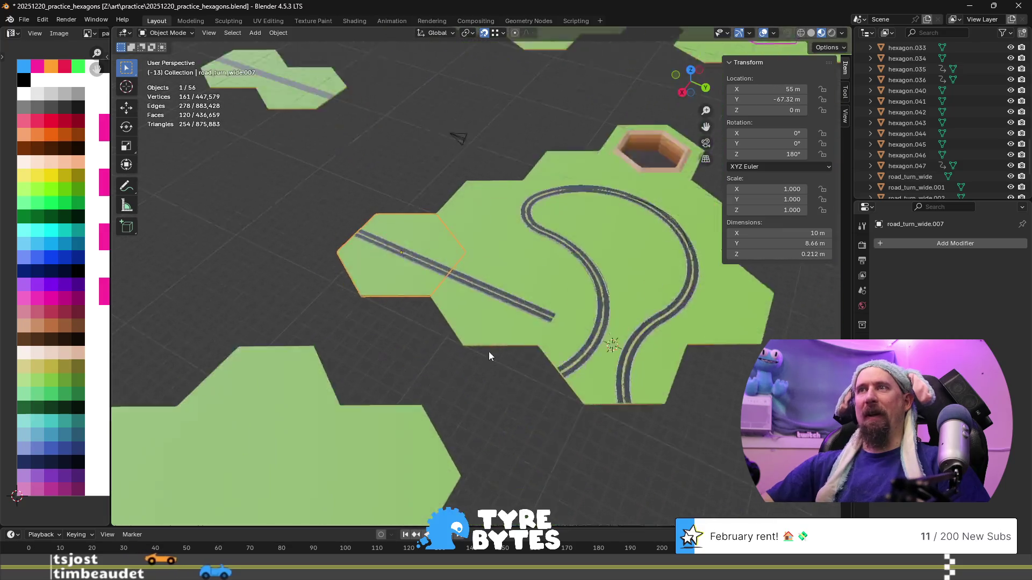
scroll(453, 377, "down", 4)
middle_click_drag(504, 401, 453, 367, "shift")
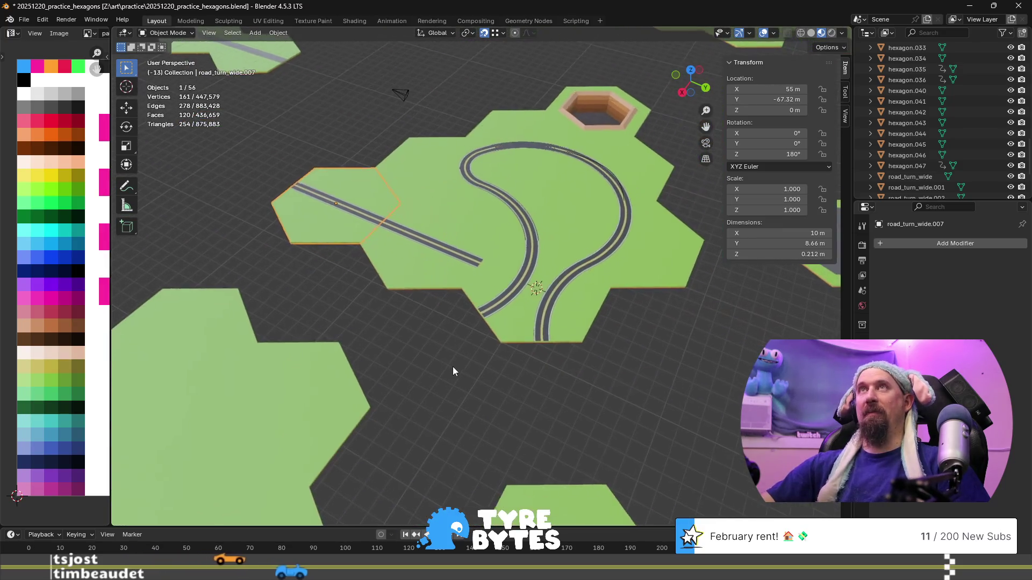
- Duplicate the straight tile, turn the copy 60° and shift it 7.5 m along X
key("shift+d")
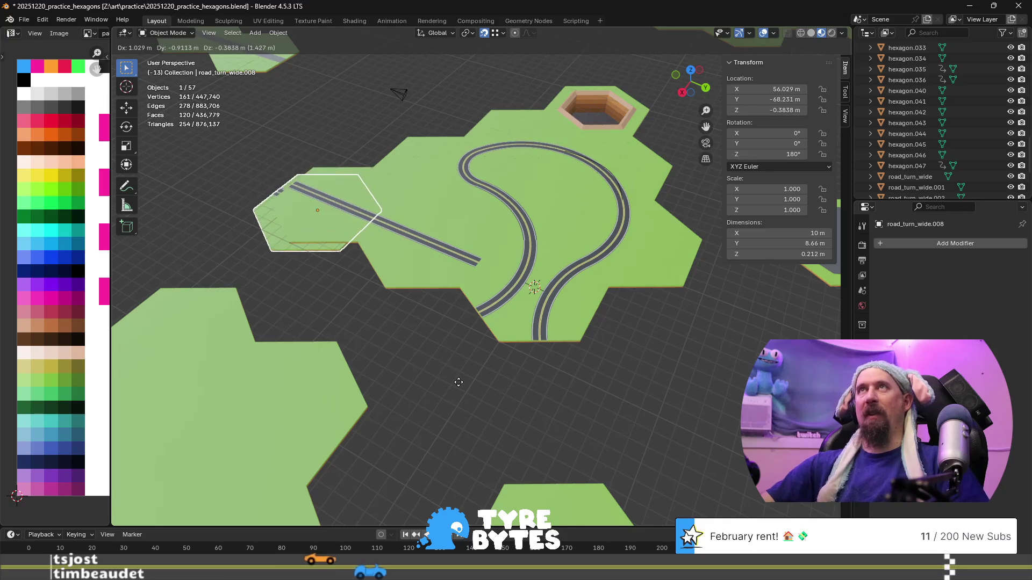
left_click(459, 385)
type("r60")
key("Return")
type("gx")
type("7")
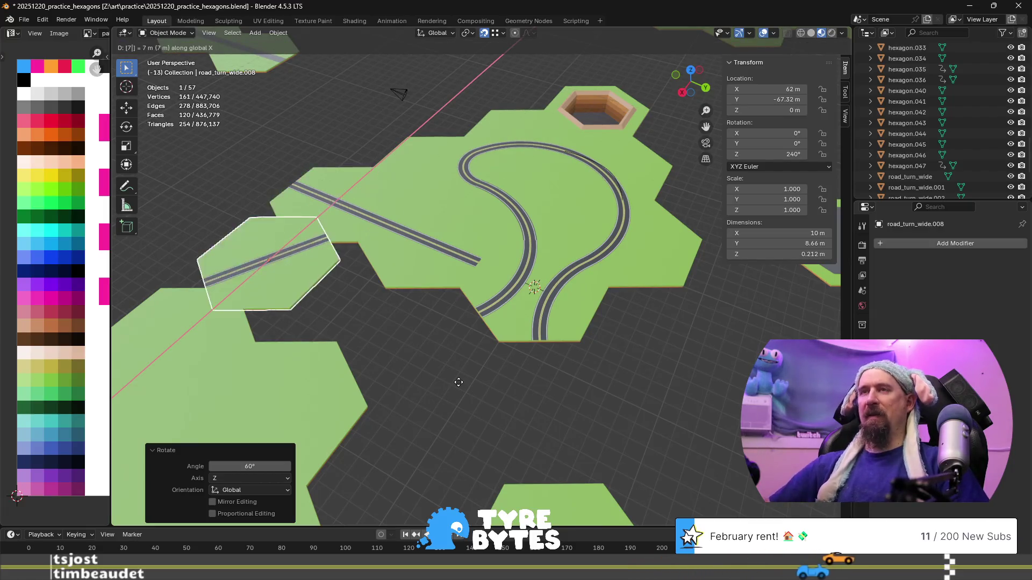
type(".5")
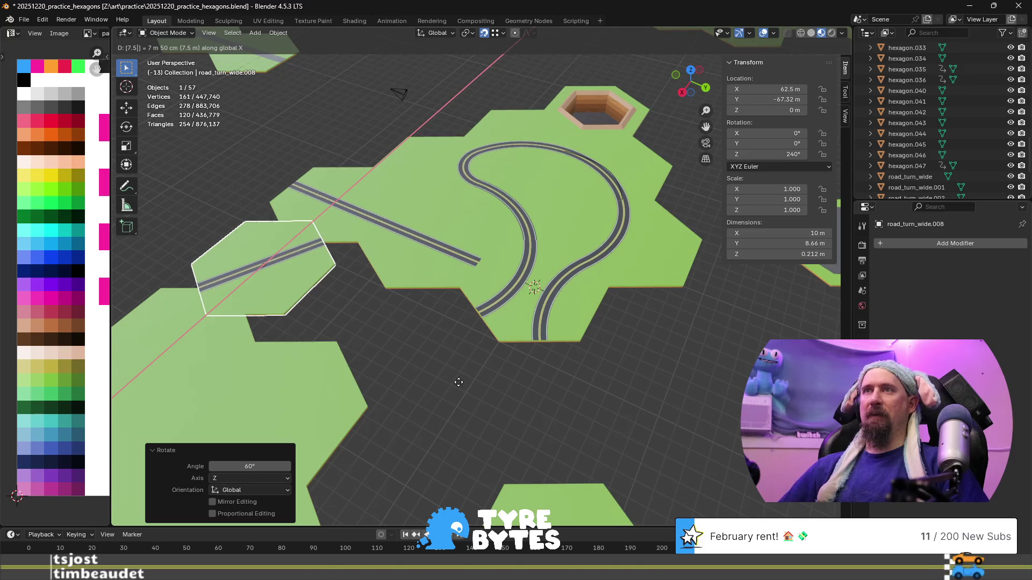
key("Return")
- Shift the copy 8.66 m, then 4.33 m along Y to meet the curve's end
key("g")
type("y")
type("8")
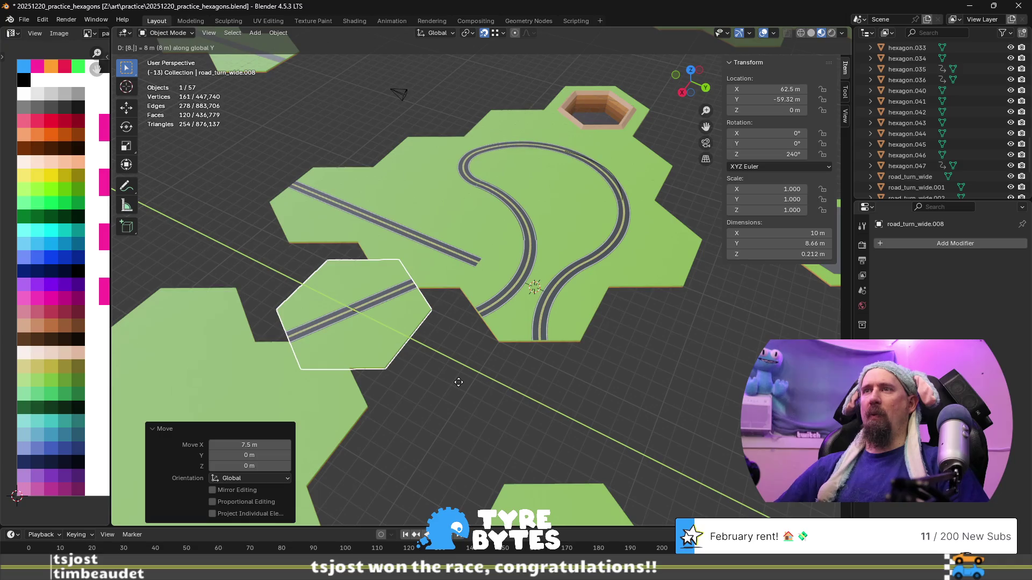
type("66")
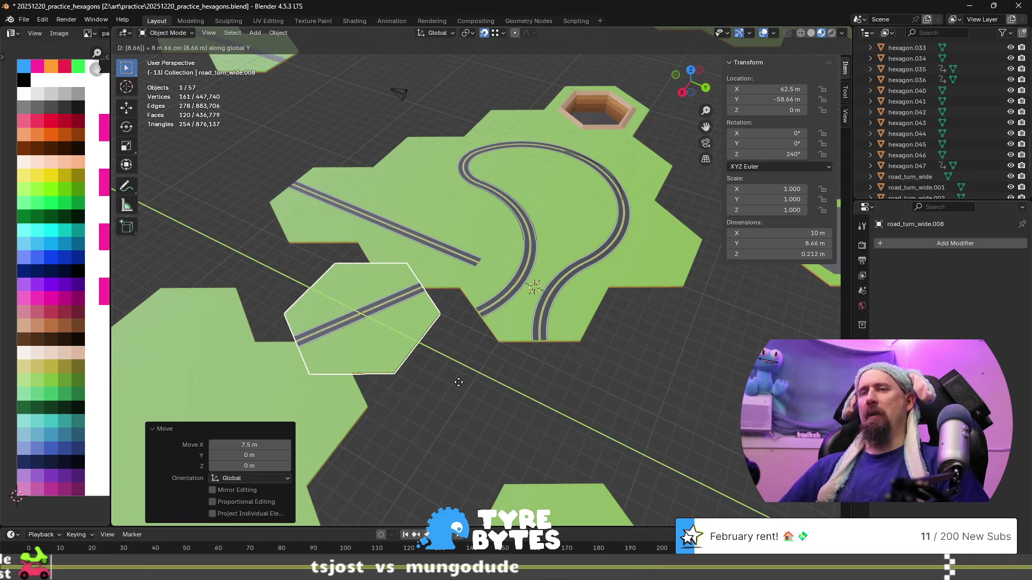
key("Return")
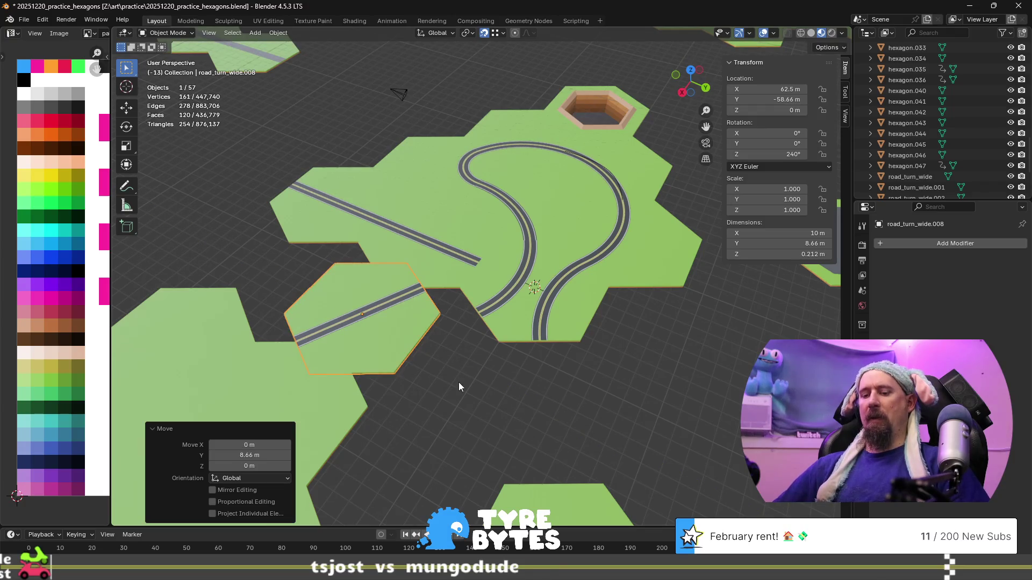
type("gy")
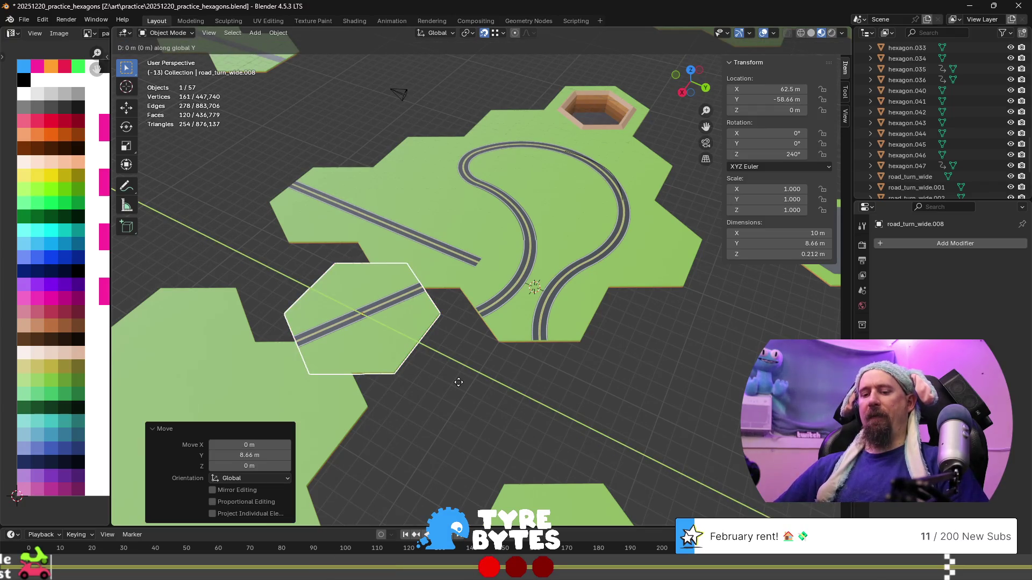
type("4.33")
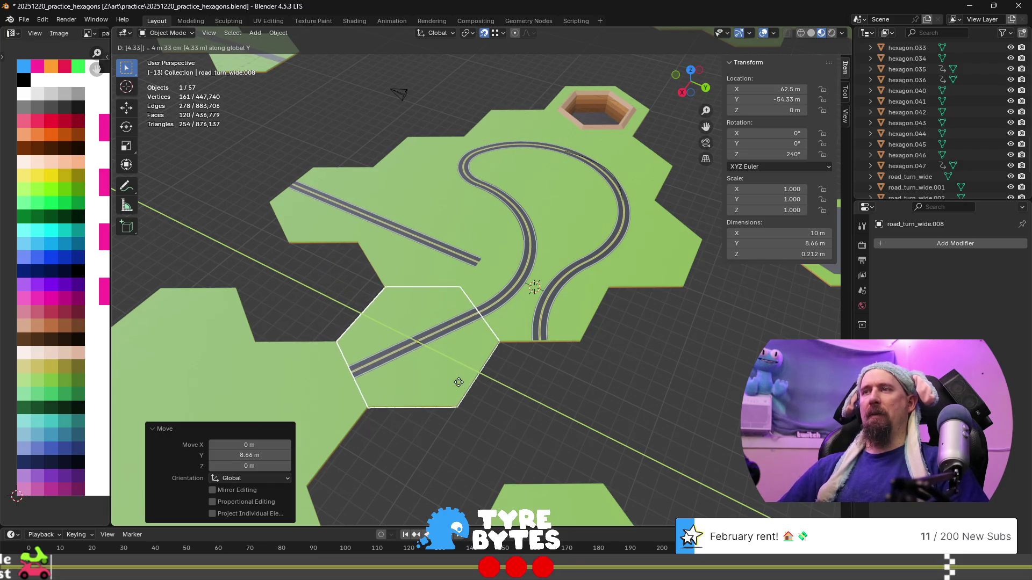
key("Return")
- Inspect the road join up close and select the new road_turn_wide.008 tile
left_click(585, 414)
scroll(531, 406, "up", 8)
mouse_move(559, 484)
middle_mouse_down()
mouse_move(536, 373)
mouse_move(532, 392)
mouse_move(468, 322)
mouse_move(509, 323)
mouse_move(412, 325)
mouse_move(466, 366)
mouse_move(472, 324)
middle_mouse_up()
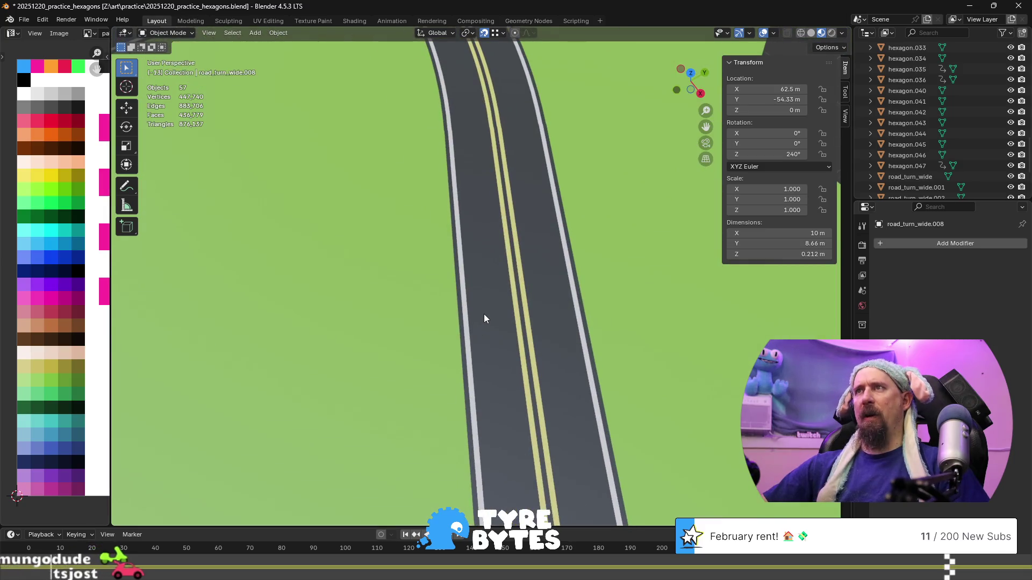
scroll(484, 314, "down", 3)
scroll(452, 308, "up", 6)
scroll(447, 290, "down", 2)
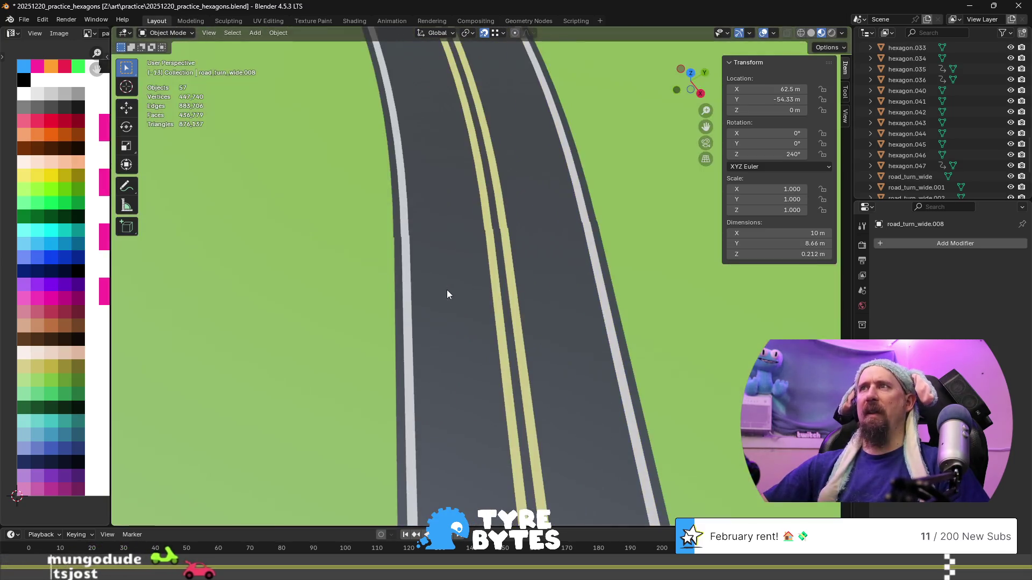
scroll(455, 307, "down", 2)
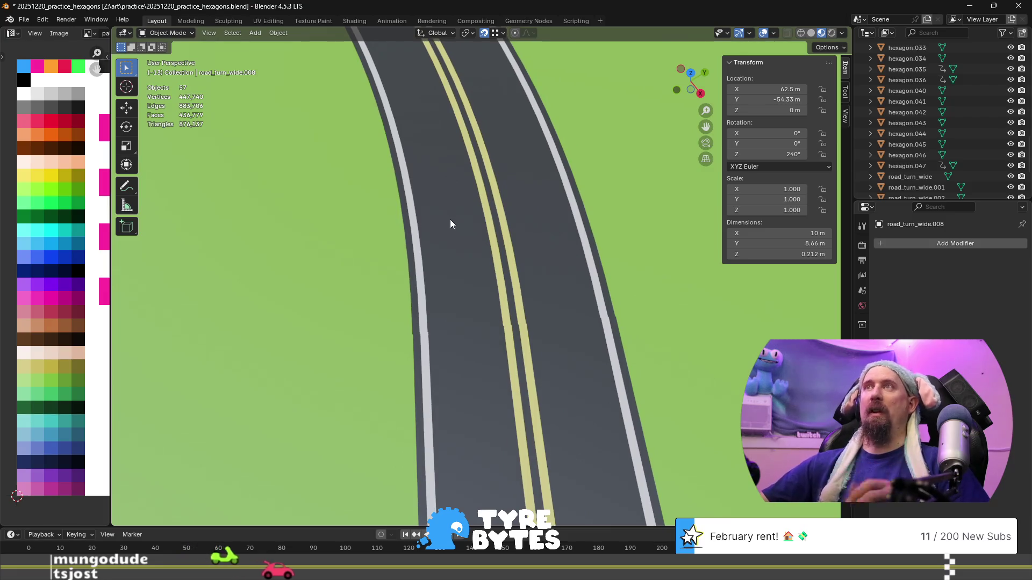
scroll(450, 220, "down", 6)
left_click(445, 328)
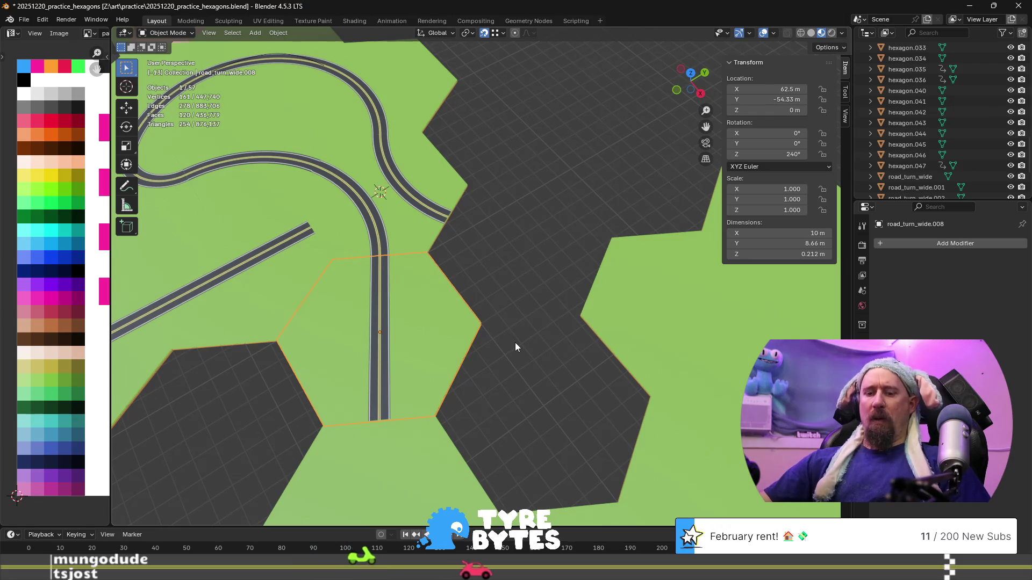
- Duplicate road_turn_wide.008, move it 8.66 m along Y and rotate it 60° about Z
key("shift+d")
type("y")
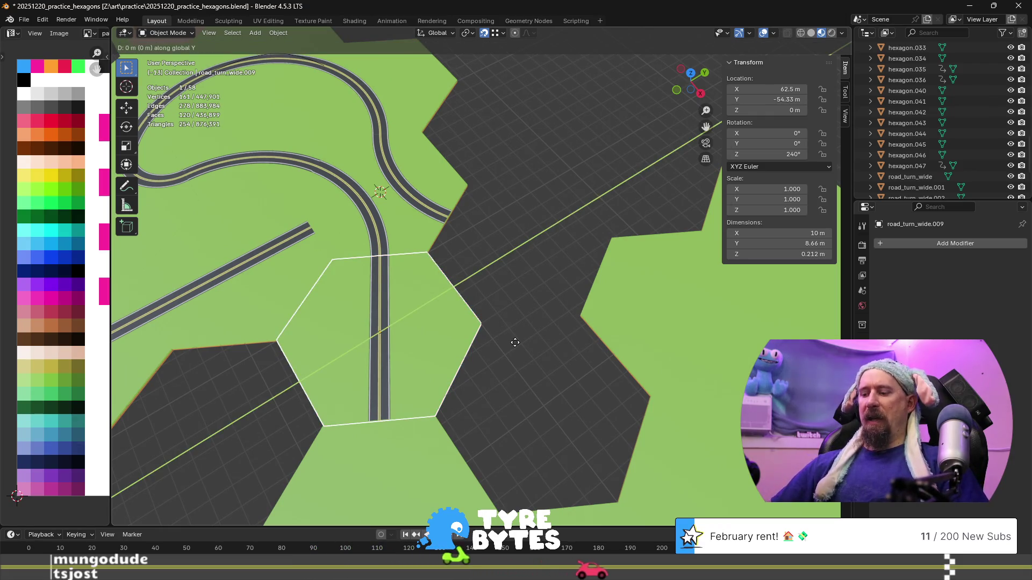
type("8.66")
key("Return")
type("rz")
type("60")
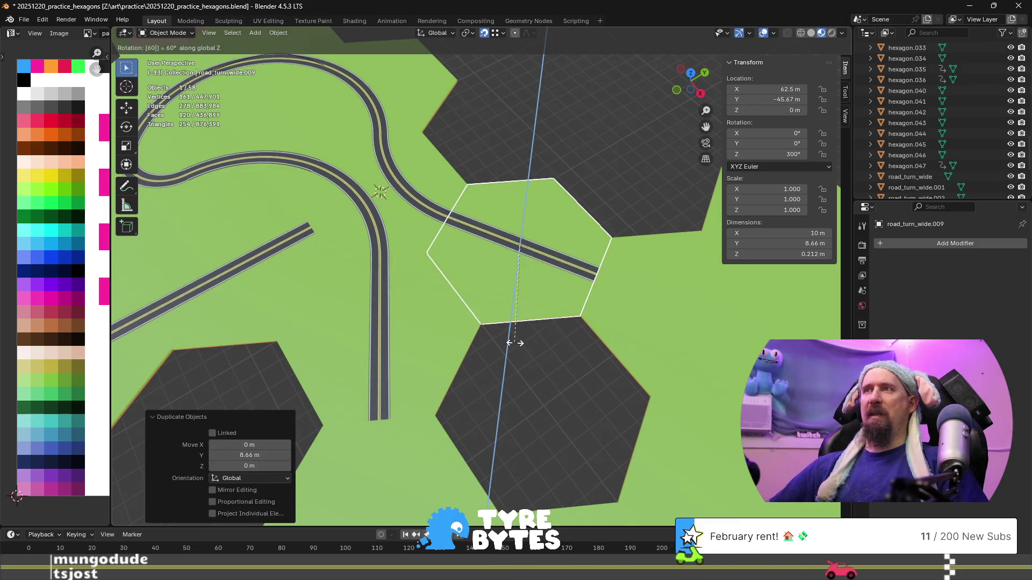
key("Return")
left_click(549, 415)
scroll(549, 415, "down", 5)
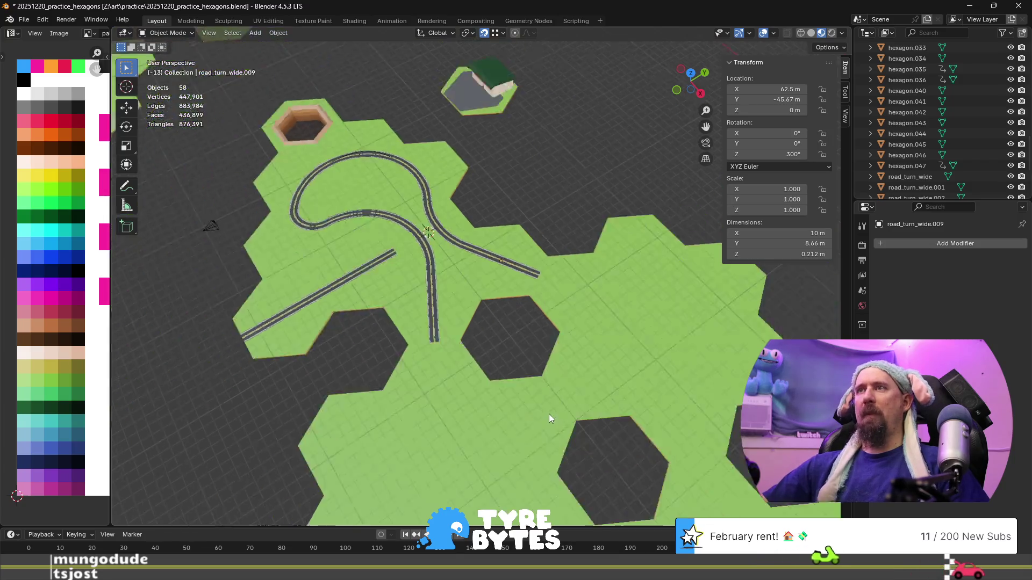
scroll(518, 357, "up", 5)
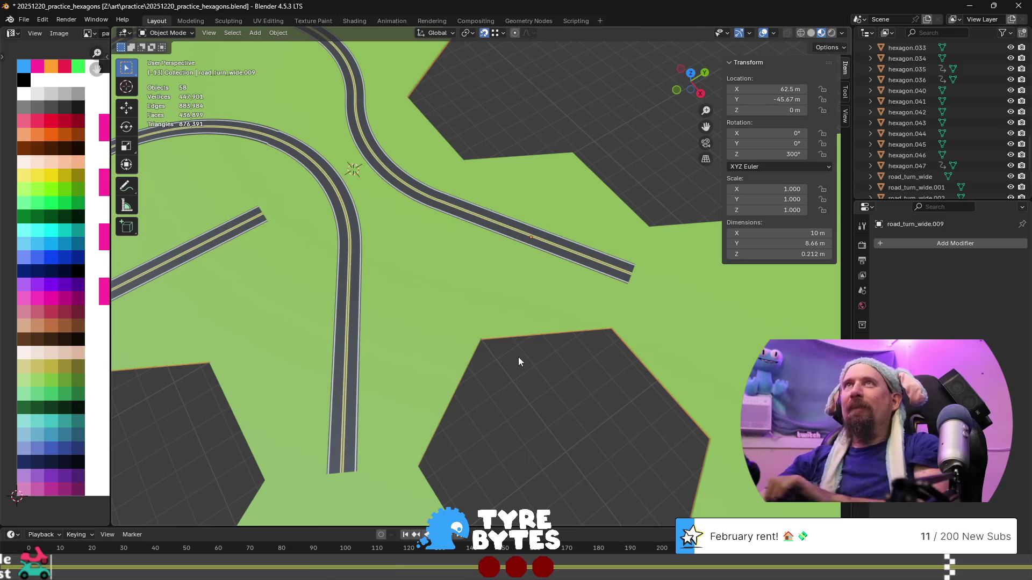
- Select the road_turn_wide.001 S-curve tile and enter Edit Mode on its mesh
scroll(257, 150, "up", 8)
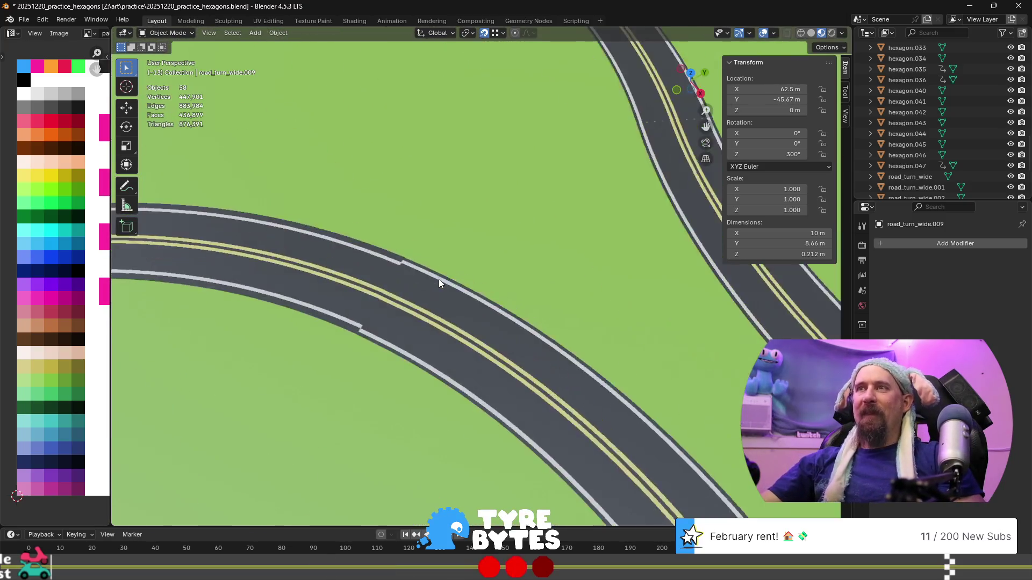
scroll(397, 321, "down", 8)
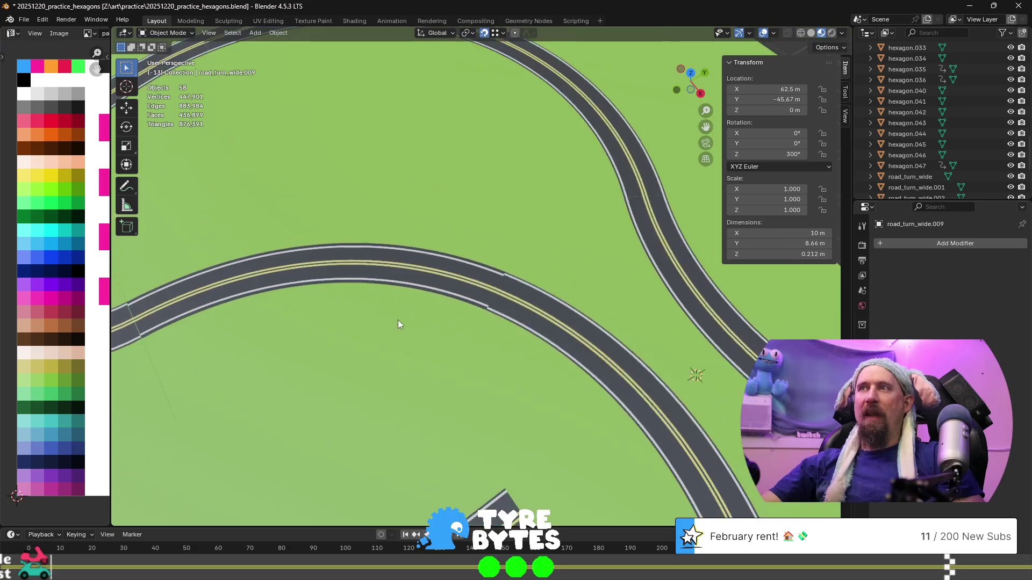
scroll(322, 301, "down", 3)
scroll(365, 277, "up", 6)
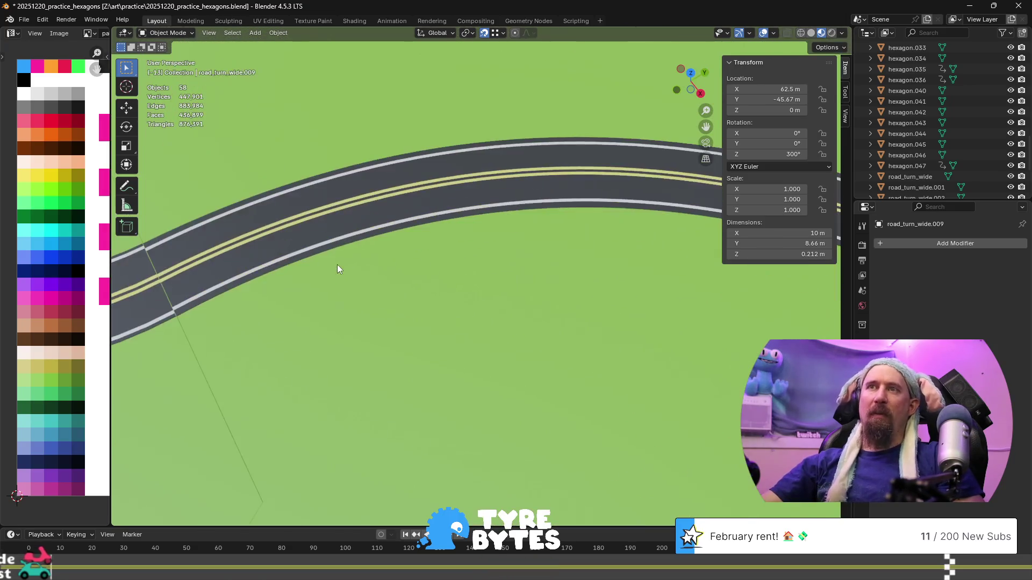
left_click(323, 259)
scroll(349, 263, "down", 4)
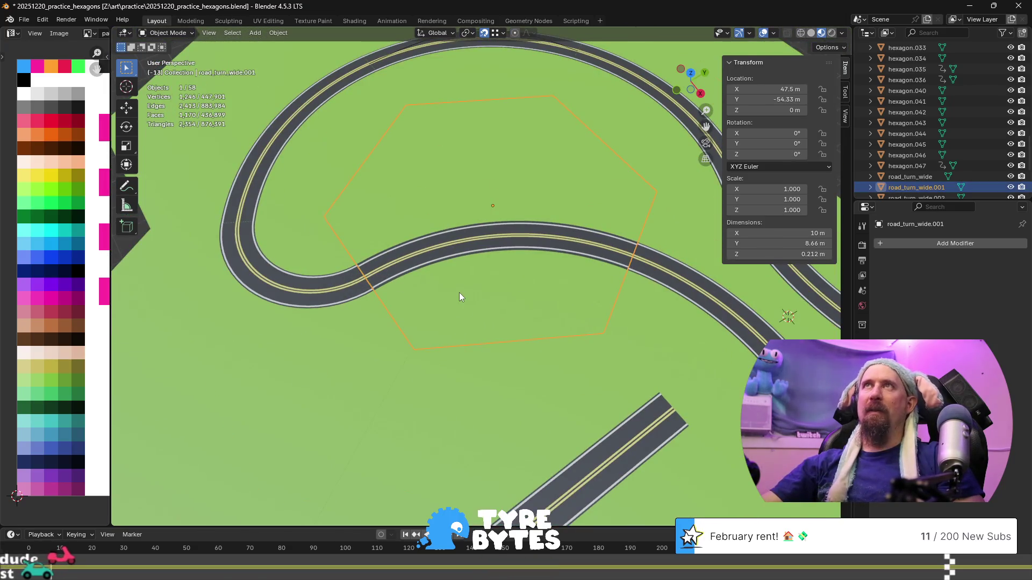
mouse_move(491, 304)
middle_mouse_down("shift")
mouse_move(460, 293)
mouse_move(479, 346)
middle_mouse_up("shift")
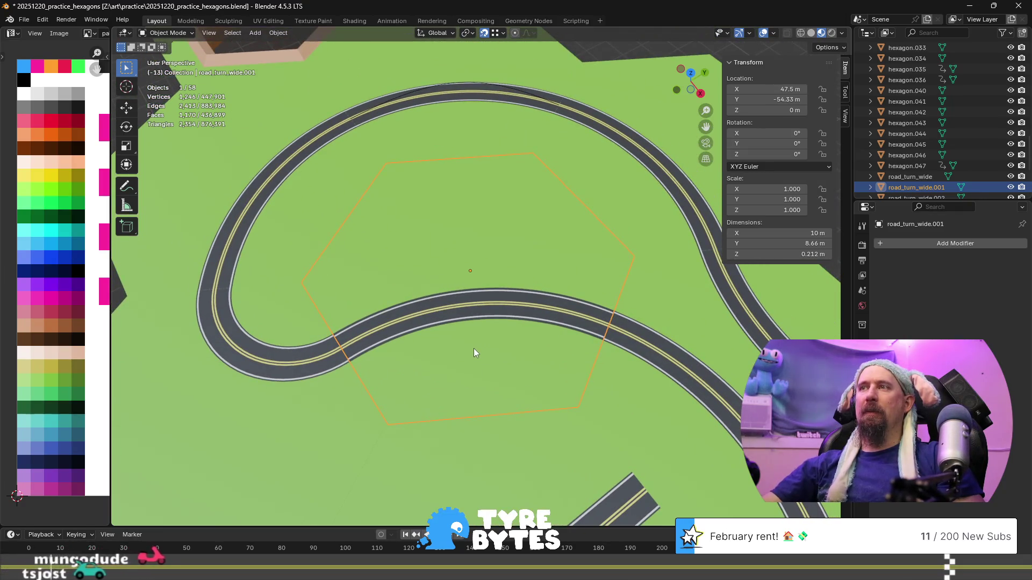
key("ctrl+z")
key("ctrl+shift+z")
scroll(464, 364, "down", 5)
mouse_move(584, 407)
middle_mouse_down()
mouse_move(512, 362)
mouse_move(501, 333)
middle_mouse_up()
key("Tab")
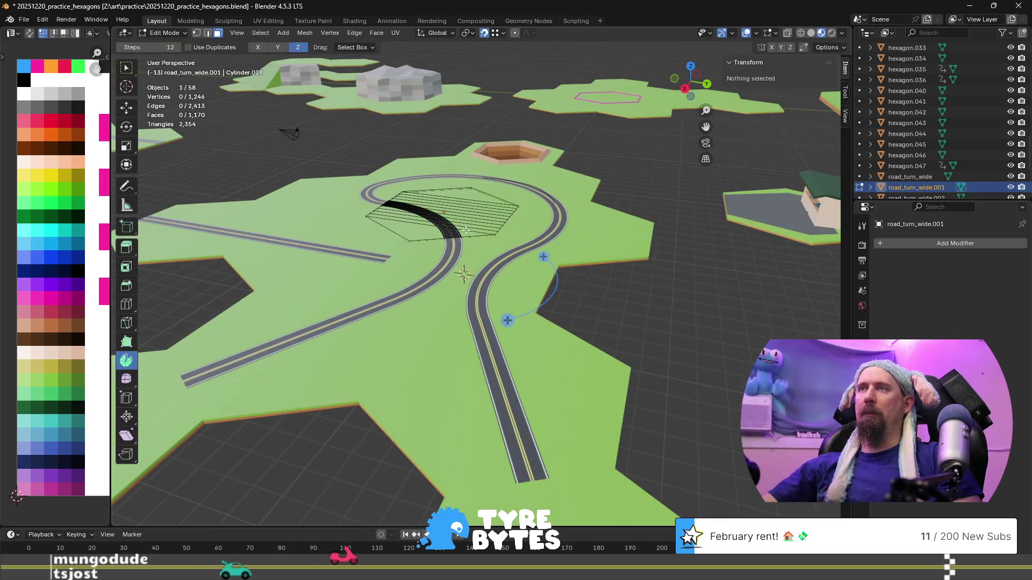
- Move three grass-top faces of road_turn_wide.001 onto the green palette cell, then return to Object Mode
left_click(473, 216)
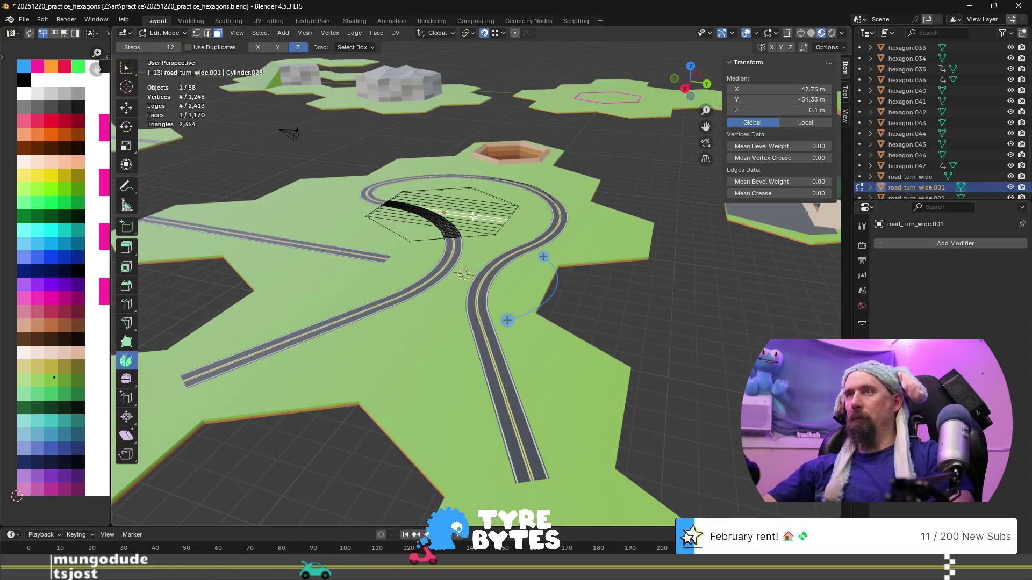
left_click(450, 212)
left_click(435, 229, "shift")
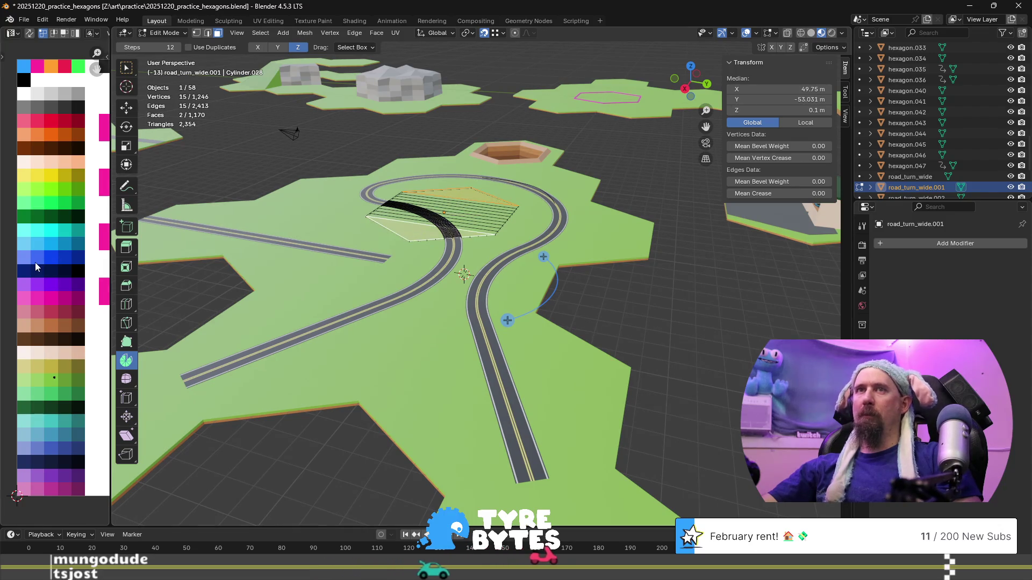
key("g")
left_click(34, 390)
key("Tab")
scroll(449, 322, "down", 3)
mouse_move(449, 321)
middle_mouse_down()
mouse_move(392, 276)
mouse_move(470, 355)
mouse_move(425, 281)
mouse_move(438, 312)
middle_mouse_up()
scroll(500, 336, "up", 5)
scroll(508, 369, "down", 2)
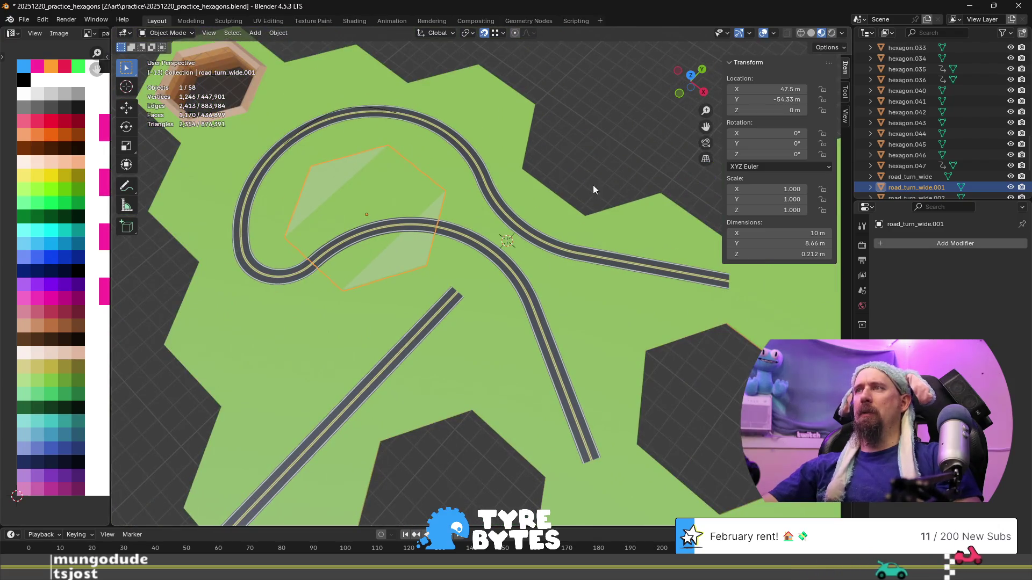
left_click(591, 169)
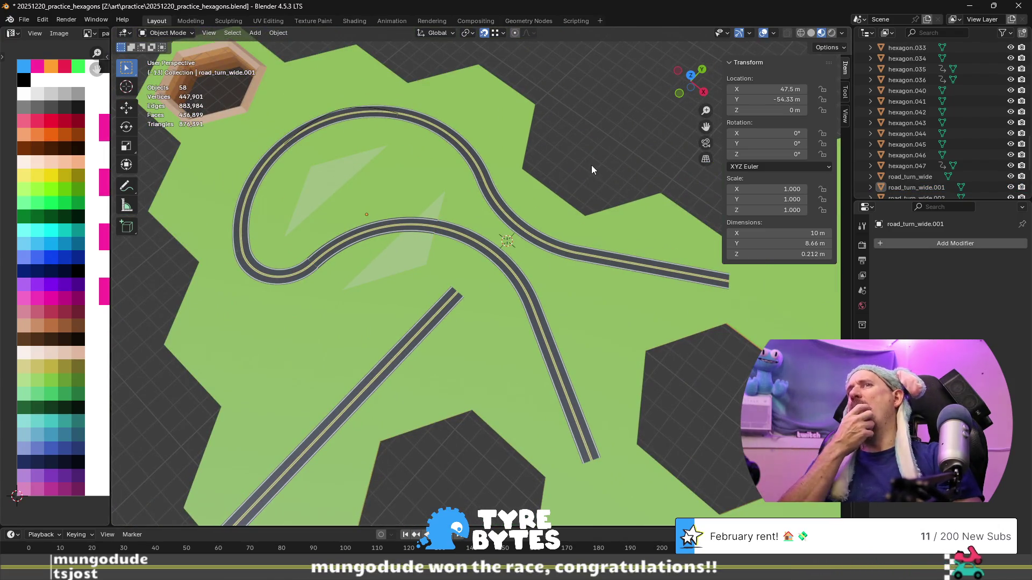
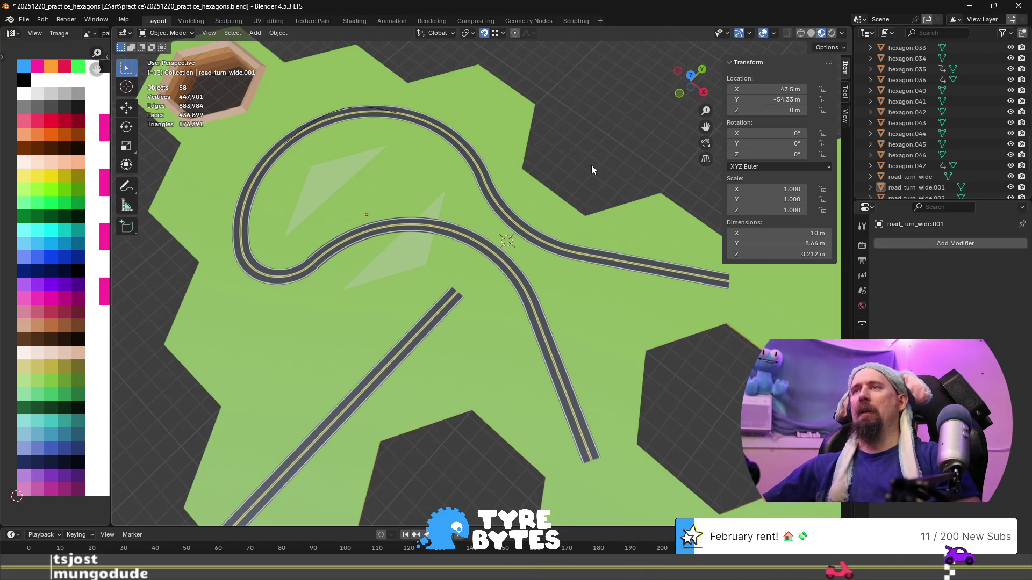
- Duplicate the curved road hexagon tile road_turn_wide.003
scroll(465, 207, "down", 5)
mouse_move(476, 239)
middle_mouse_down()
mouse_move(427, 222)
mouse_move(453, 221)
middle_mouse_up()
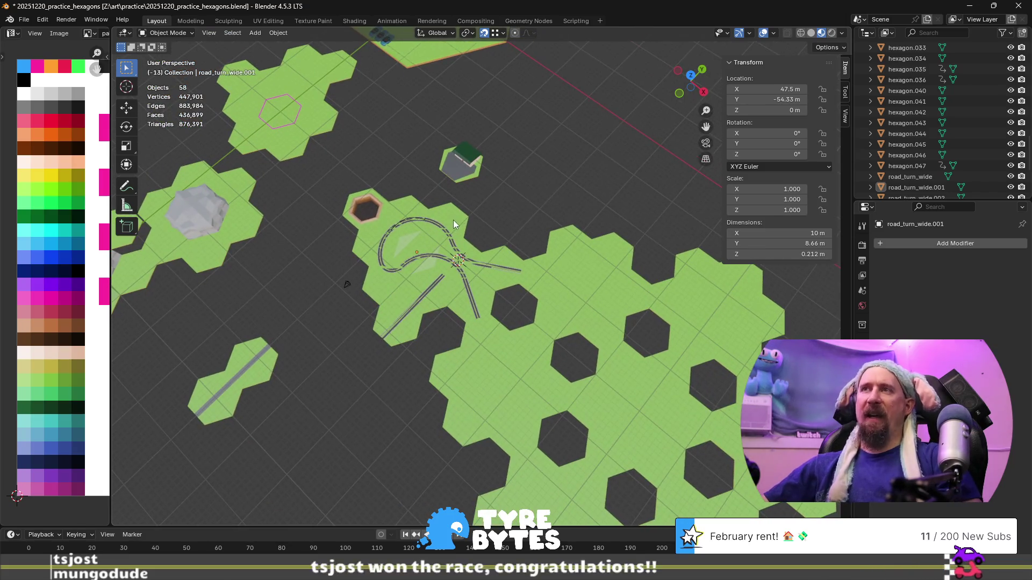
scroll(444, 220, "up", 5)
scroll(454, 183, "down", 4)
scroll(373, 293, "up", 3)
left_click(373, 294)
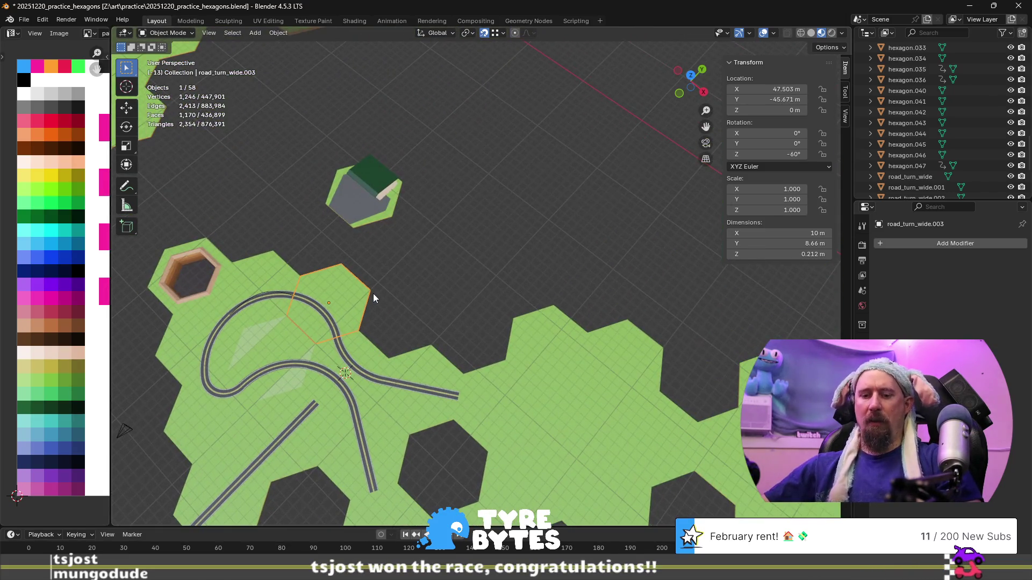
key("shift+d")
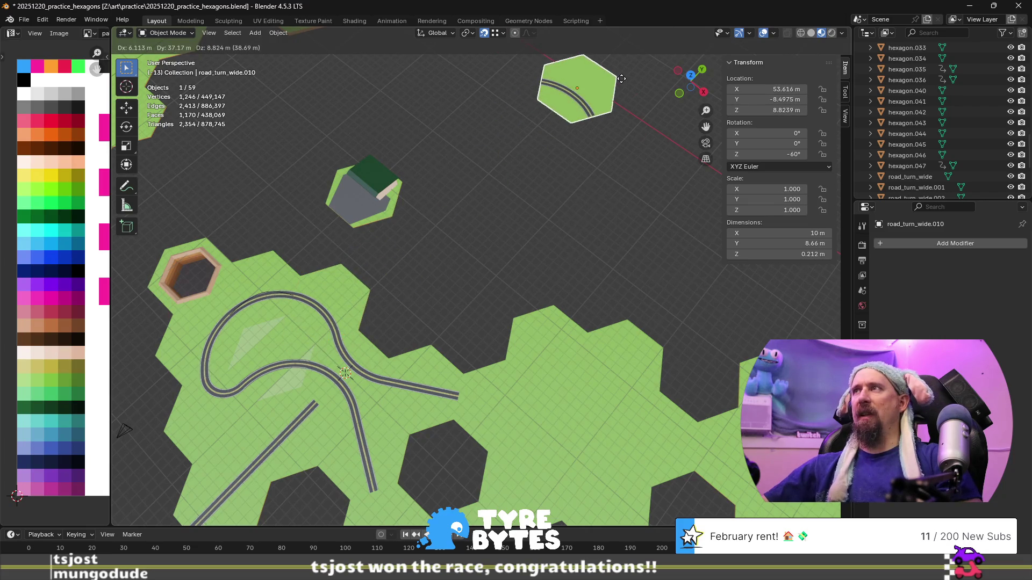
left_click(622, 79)
- Place the copy at Z 0 and X 50 m, then frame it in view
left_click(762, 110)
type("0")
key("Return")
left_click(773, 90)
type("50")
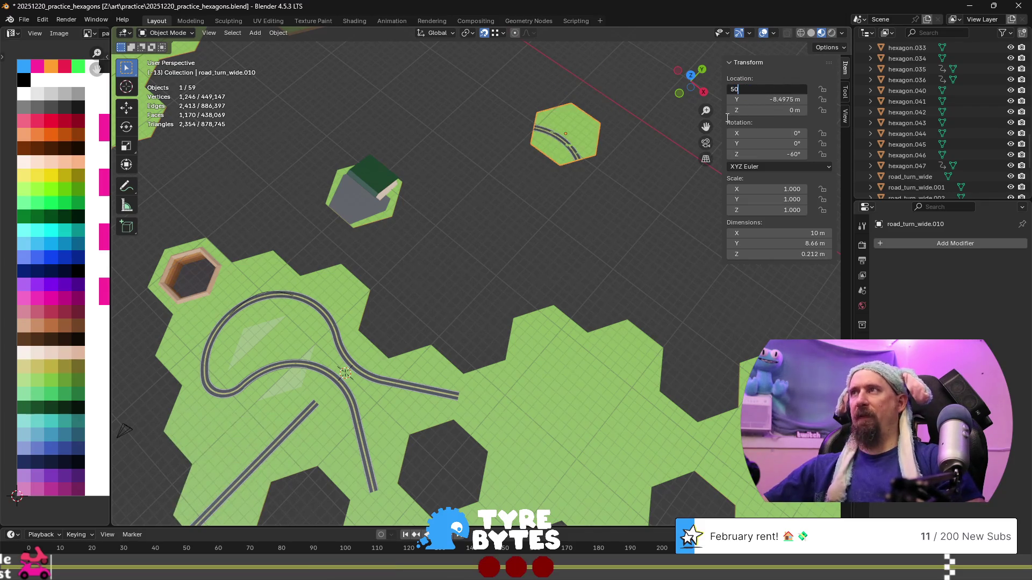
key("Return")
key("Return")
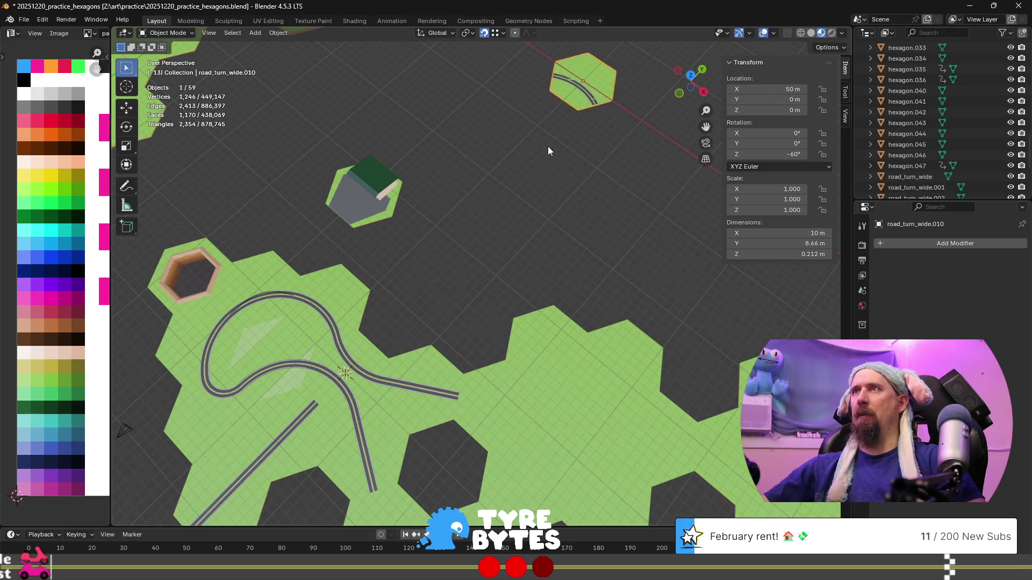
key("KP_Decimal")
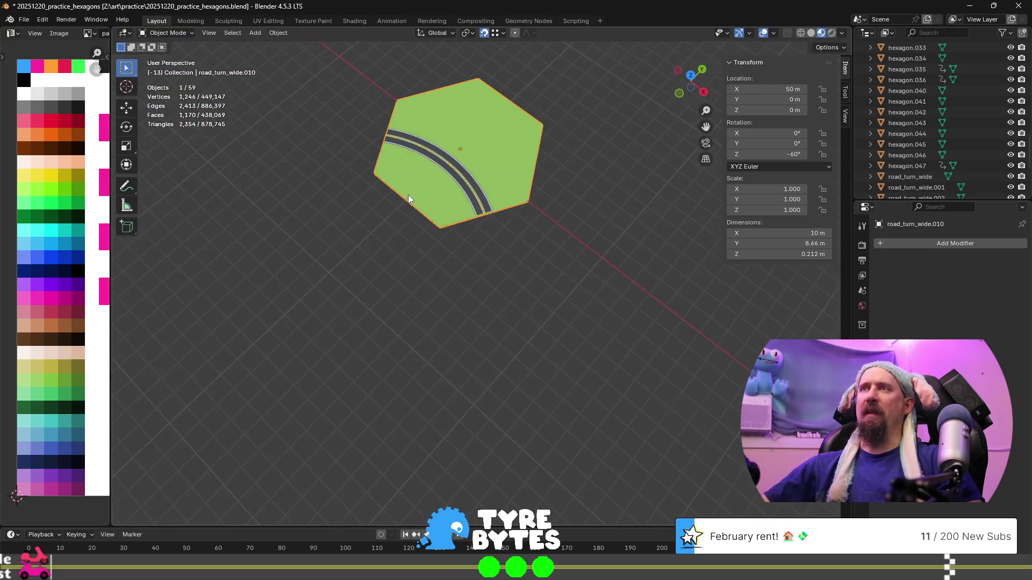
- Select the whole connected road strip in Edit Mode and delete its faces
scroll(408, 195, "up", 2)
scroll(401, 196, "up", 3, "shift")
key("Tab")
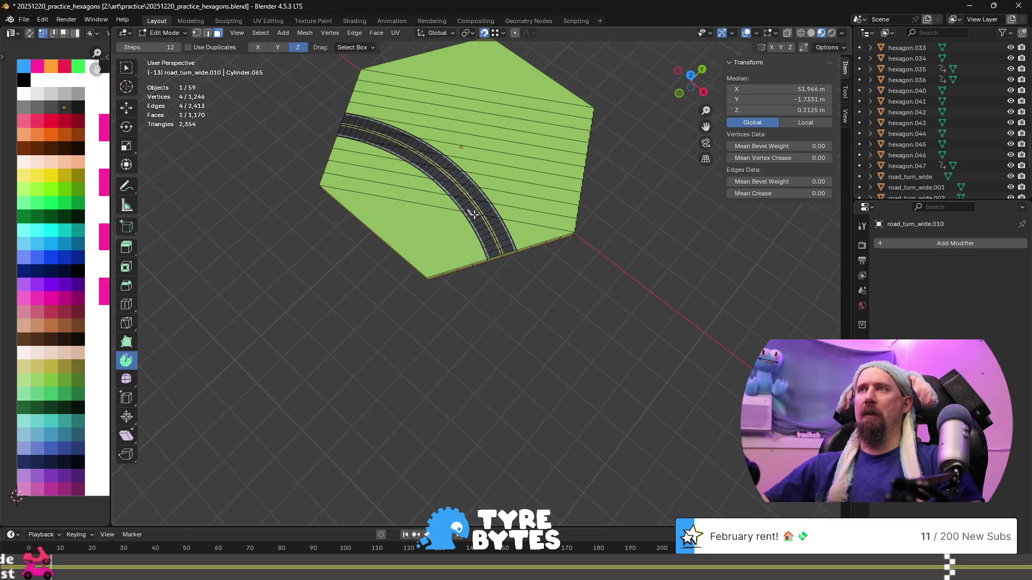
scroll(471, 227, "up", 1)
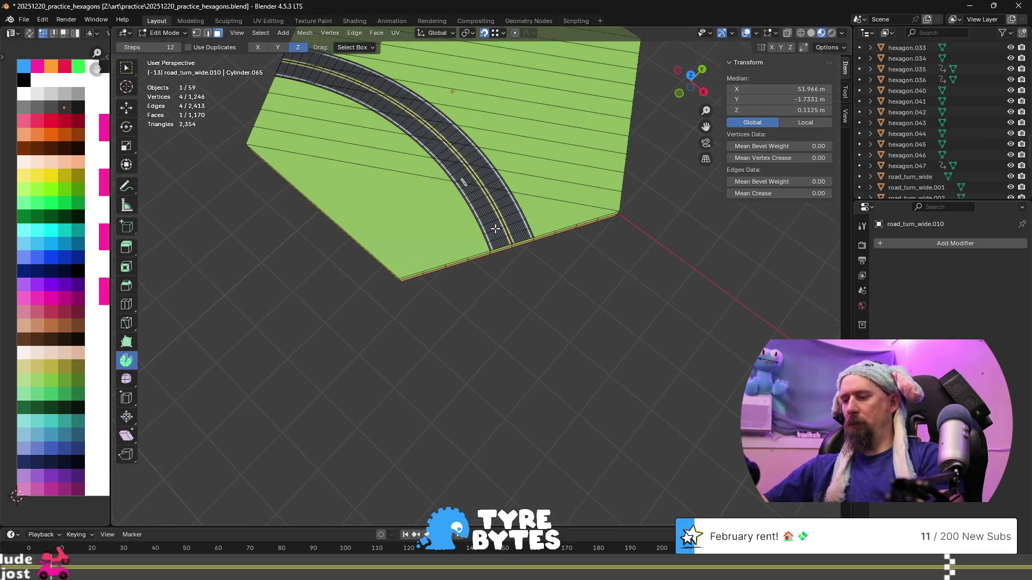
key("ctrl+l")
key("x")
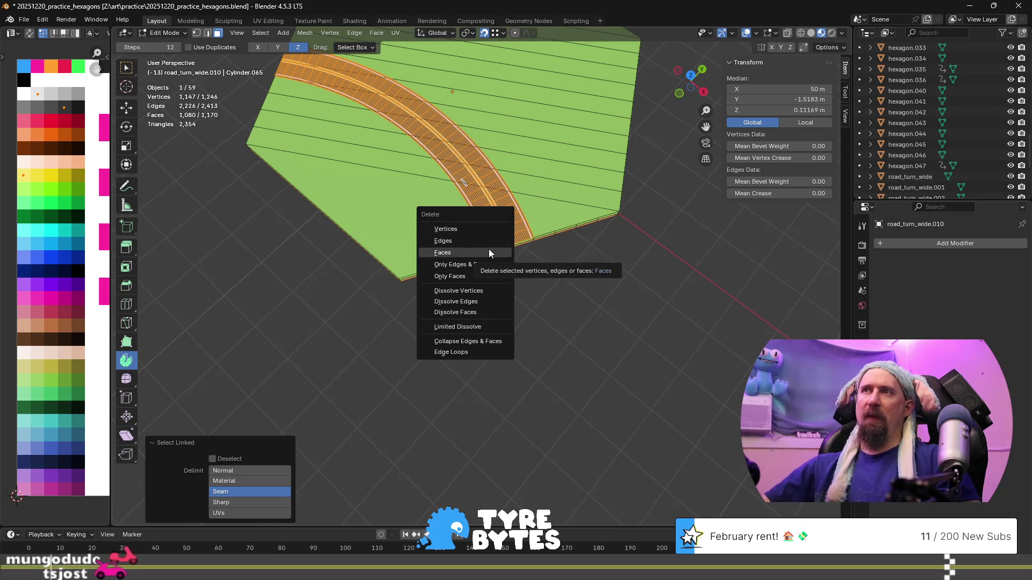
left_click(488, 249)
- Inspect the remaining green hexagon and select one of its diagonal strip faces
scroll(502, 274, "down", 3)
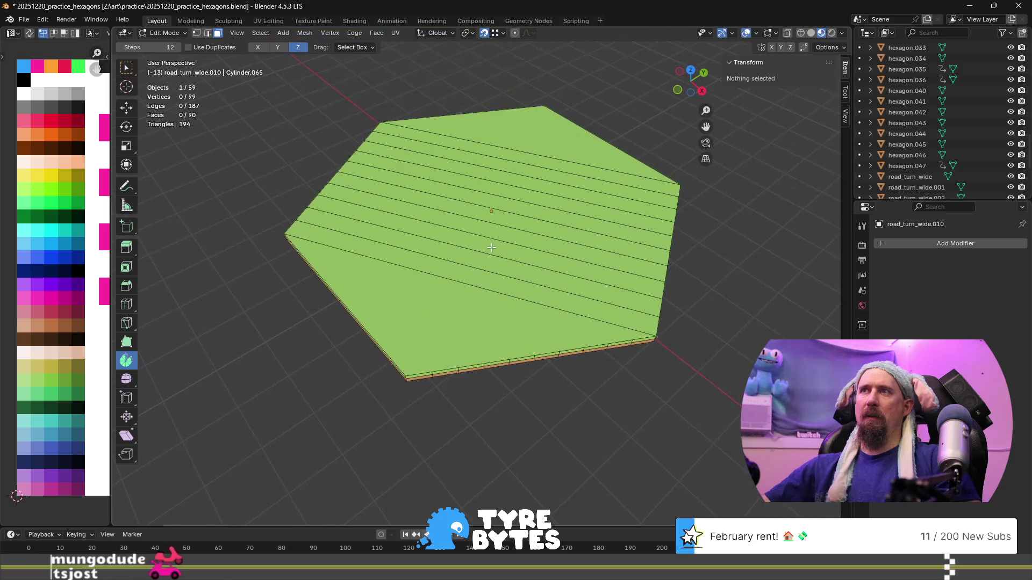
mouse_move(354, 256)
middle_mouse_down()
mouse_move(445, 249)
mouse_move(570, 311)
middle_mouse_up()
left_click(667, 334)
middle_click_drag(681, 352, 639, 346)
scroll(582, 360, "up", 5)
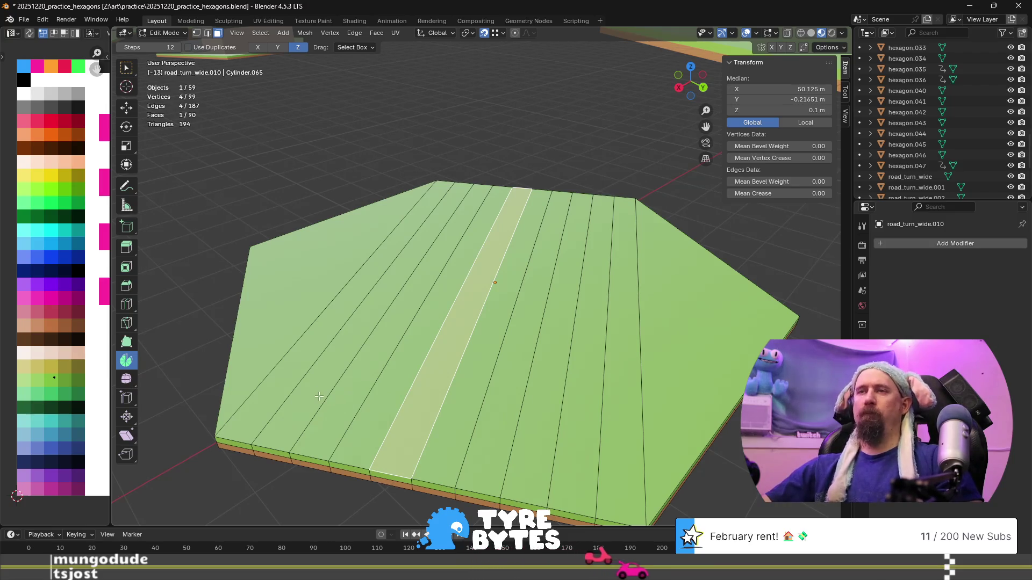
- Select four strip faces toward the front of the hexagon
left_click(291, 419)
left_click(433, 418, "shift")
left_click(541, 438, "shift")
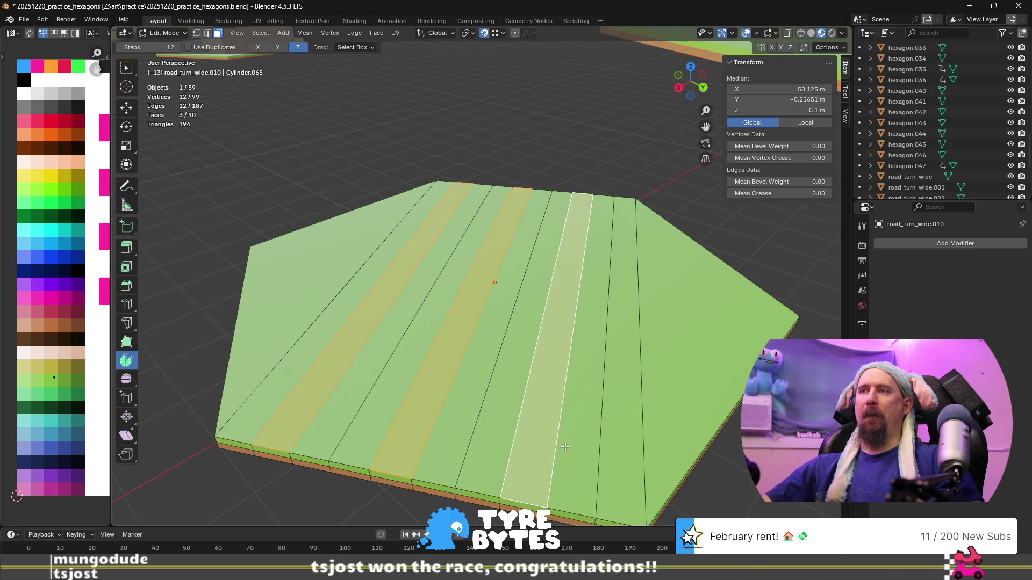
left_click(570, 448, "shift")
left_click(533, 443, "shift")
left_click(458, 428, "shift")
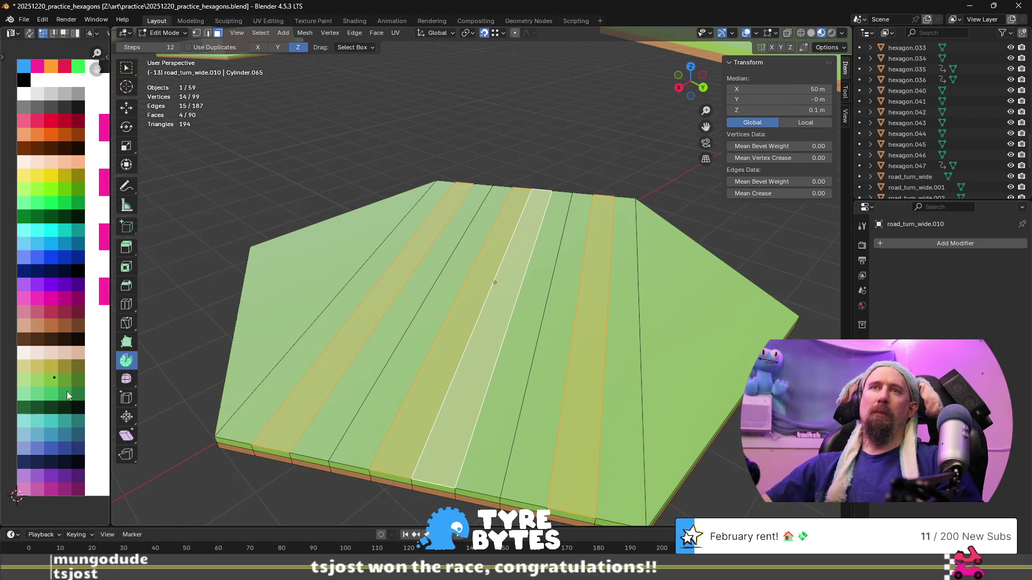
- Reselect the strips, correcting the choice until every other strip is selected
left_click(392, 365)
left_click(316, 367)
left_click(398, 385, "shift")
left_click(465, 391, "shift")
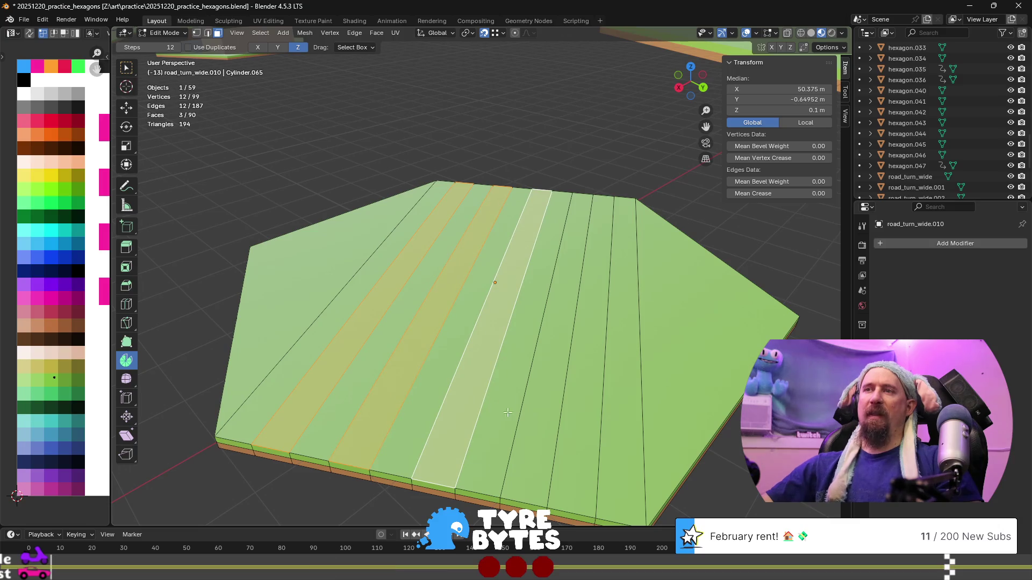
left_click(561, 417, "shift")
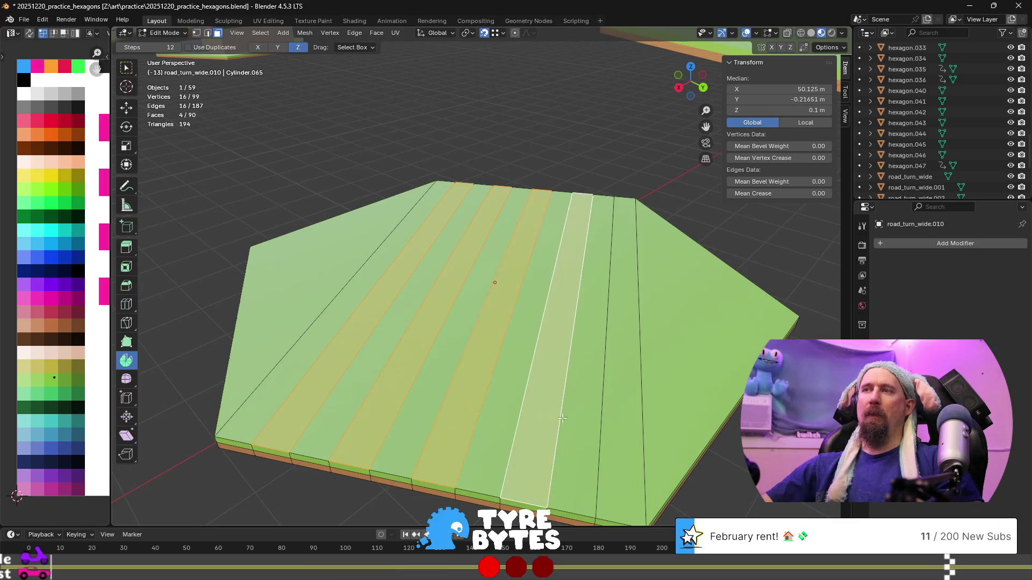
left_click(613, 428, "shift")
left_click(600, 428, "shift")
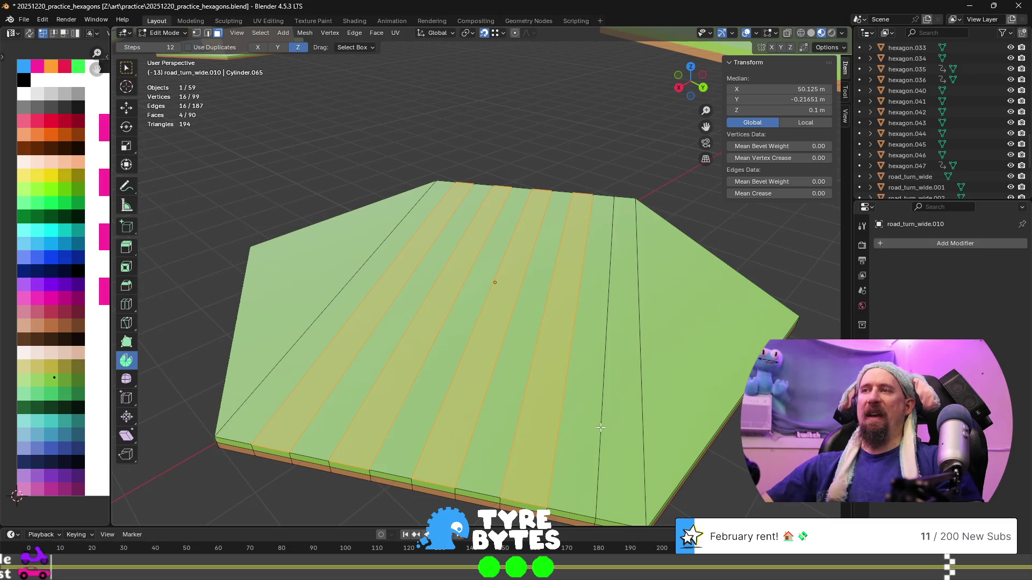
left_click(563, 419)
left_click(583, 416)
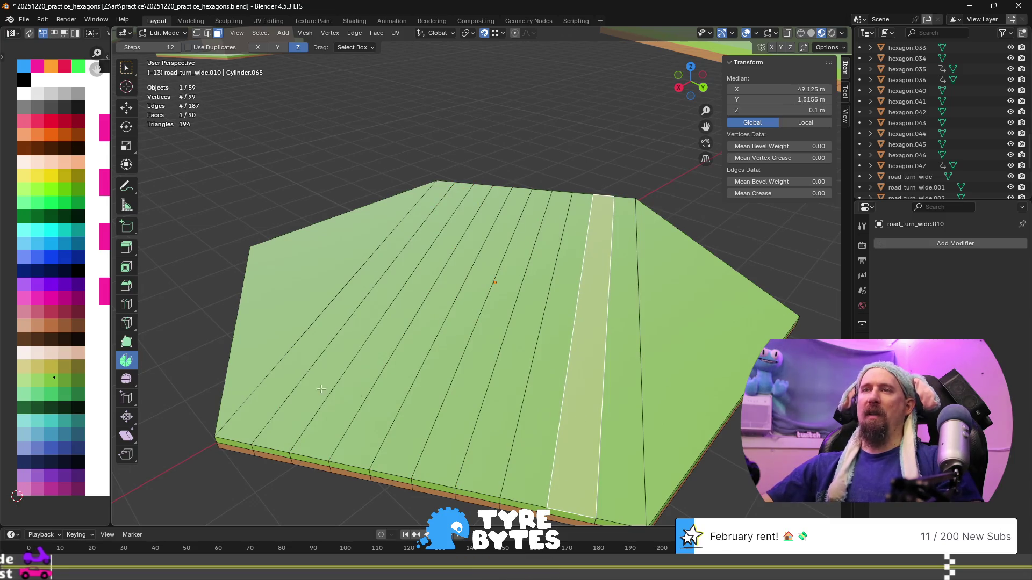
left_click(306, 387, "shift")
left_click(516, 365, "shift")
left_click(392, 397, "shift")
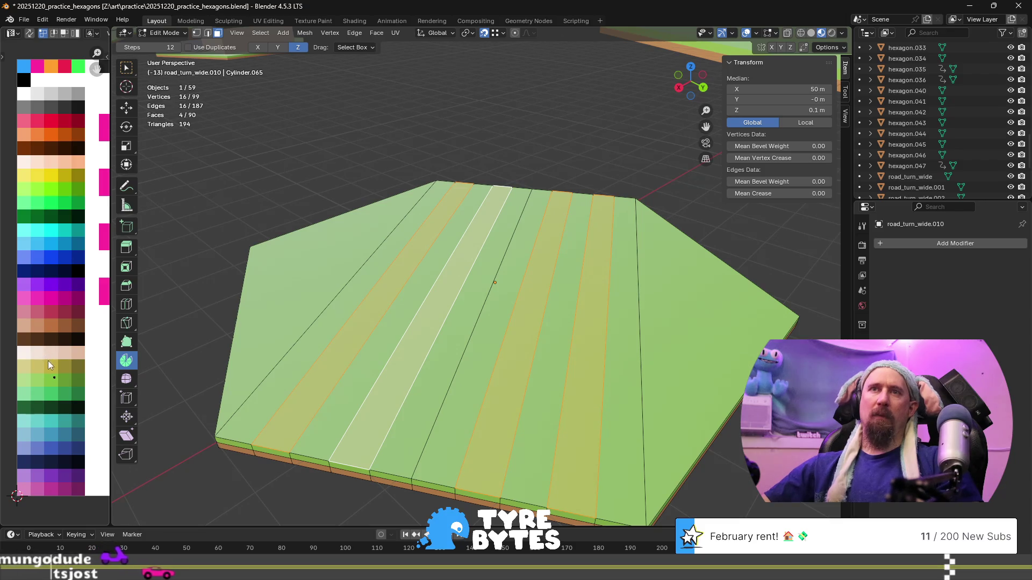
- Move the selected strips' UVs onto the darker green swatch and clear the selection
key("g")
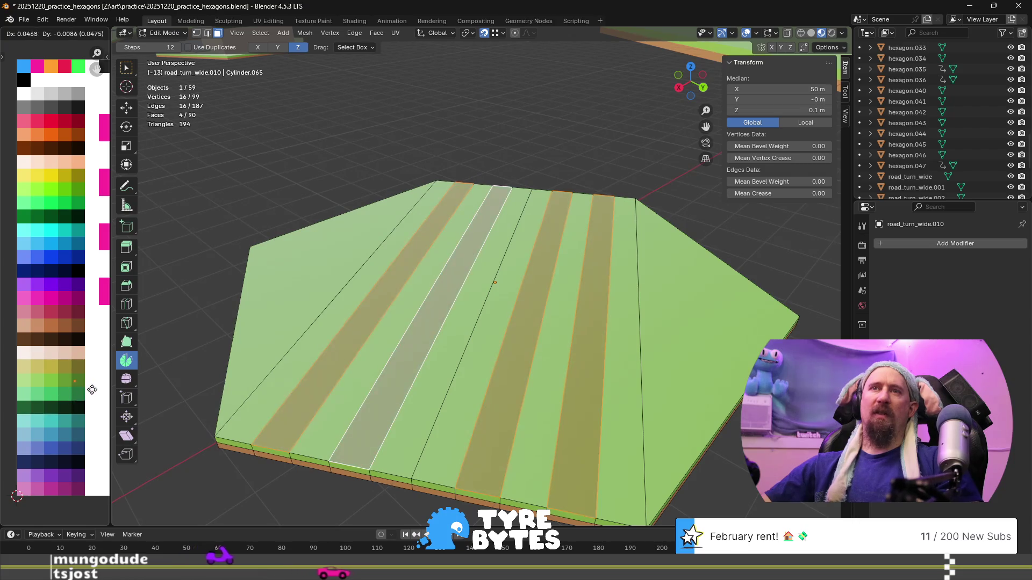
left_click(93, 394)
scroll(366, 382, "down", 2)
key("alt+a")
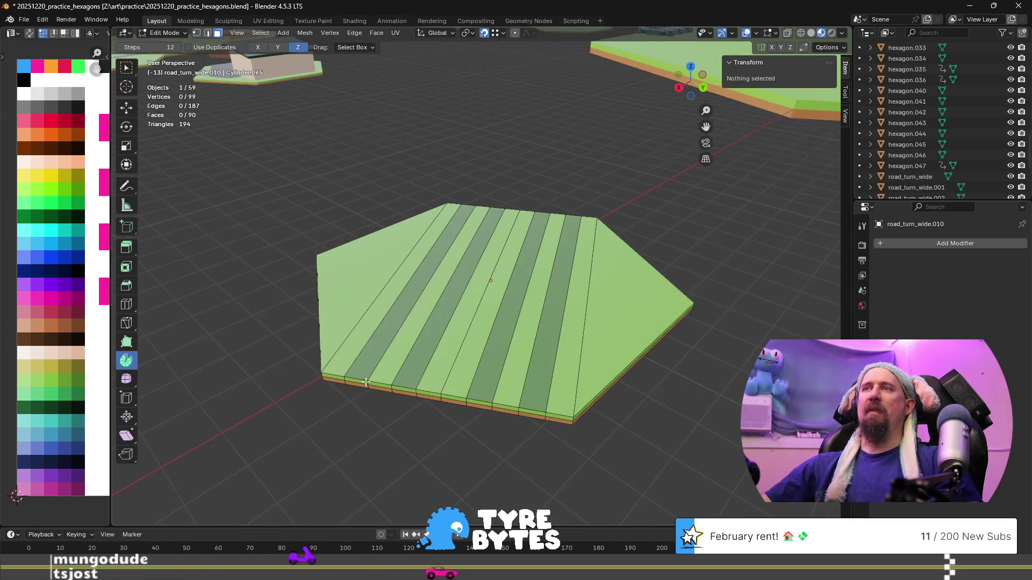
scroll(366, 382, "up", 4)
scroll(365, 382, "down", 5)
middle_click_drag(366, 383, 416, 361)
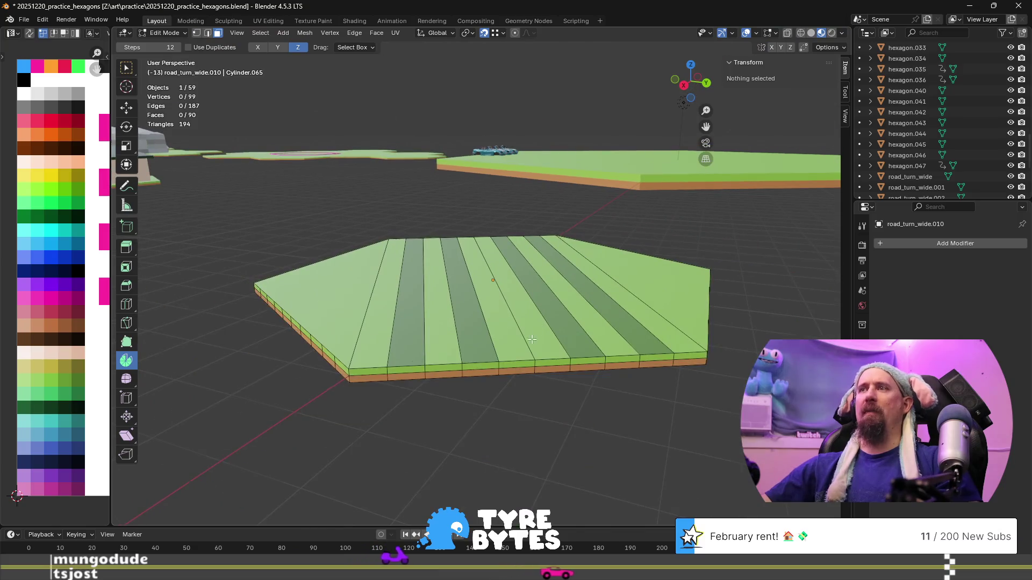
middle_click_drag(532, 339, 445, 368)
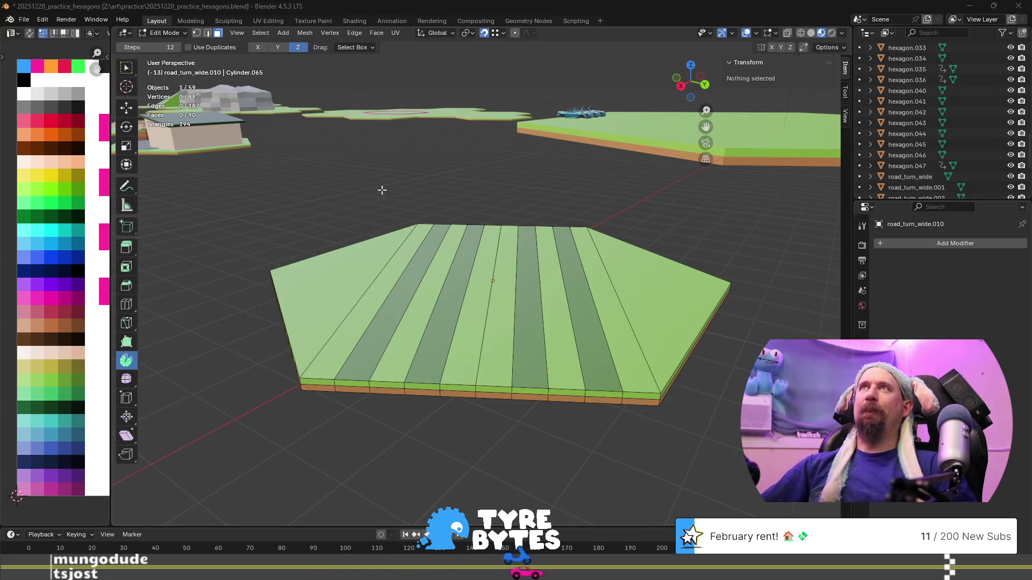
scroll(449, 221, "up", 3)
scroll(484, 258, "down", 3)
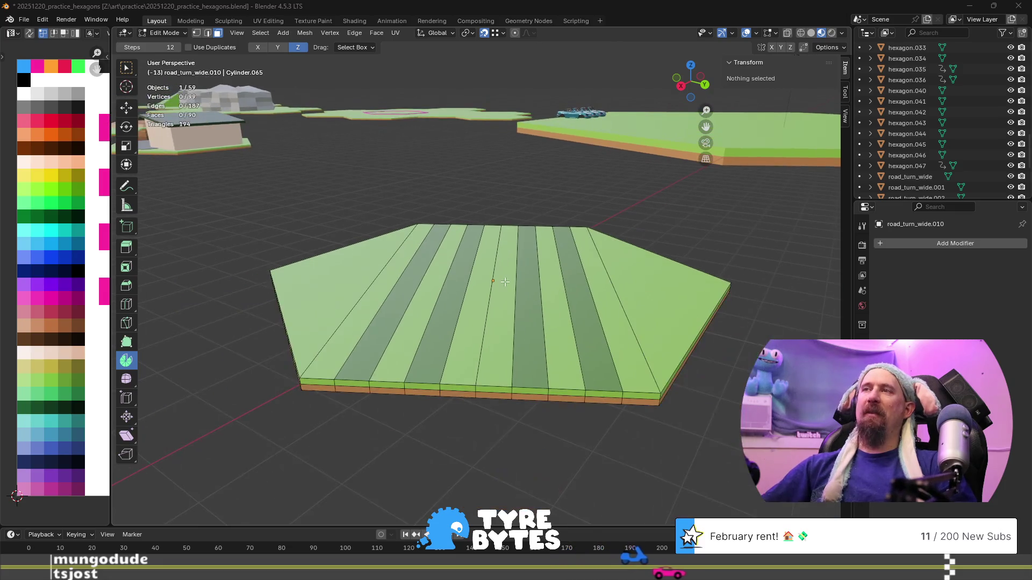
- Add two centred loop cuts through a strip face
left_click(494, 270)
scroll(495, 270, "up", 5)
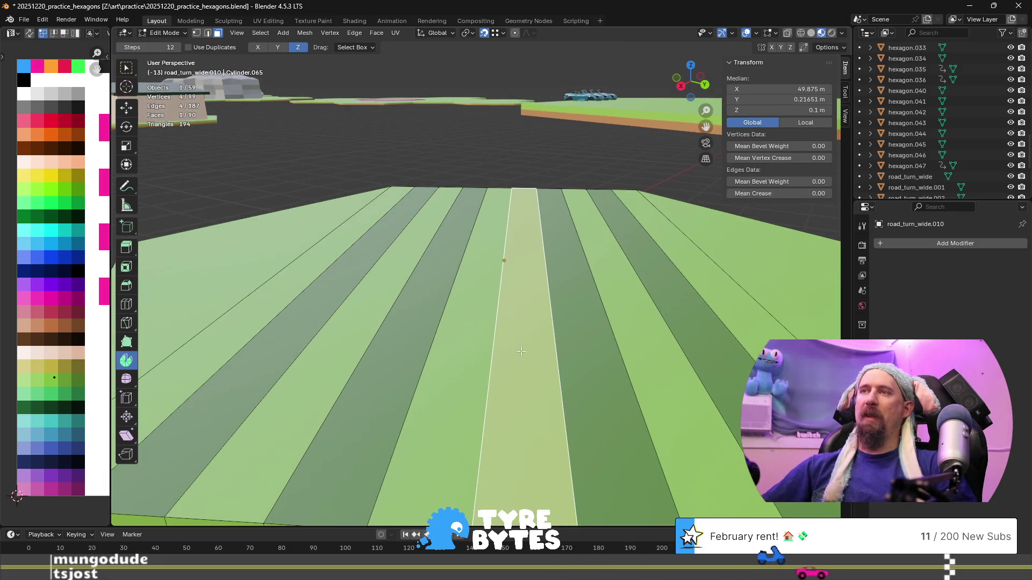
scroll(531, 317, "up", 2)
key("ctrl+r")
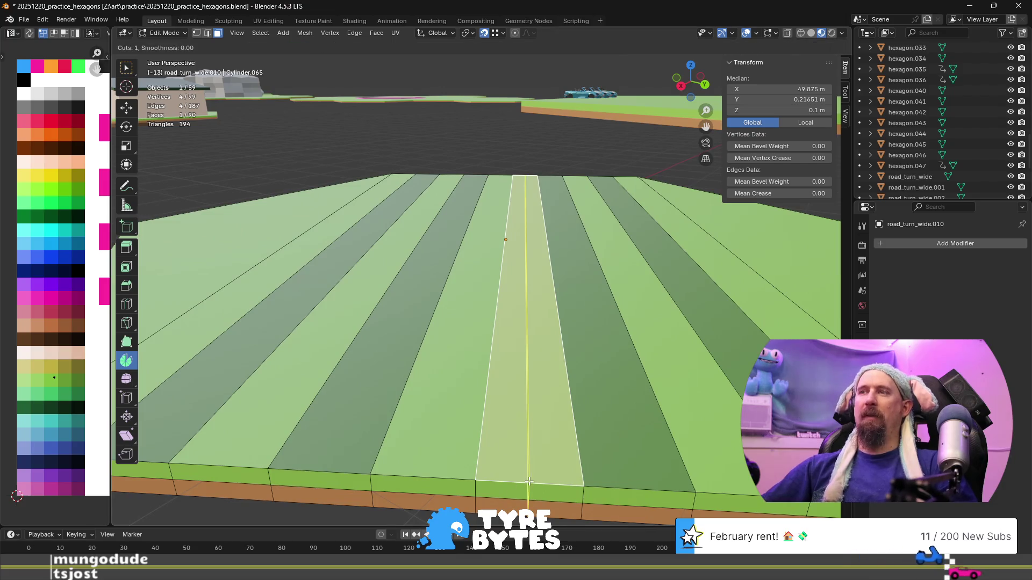
left_click(519, 483)
right_click(519, 483)
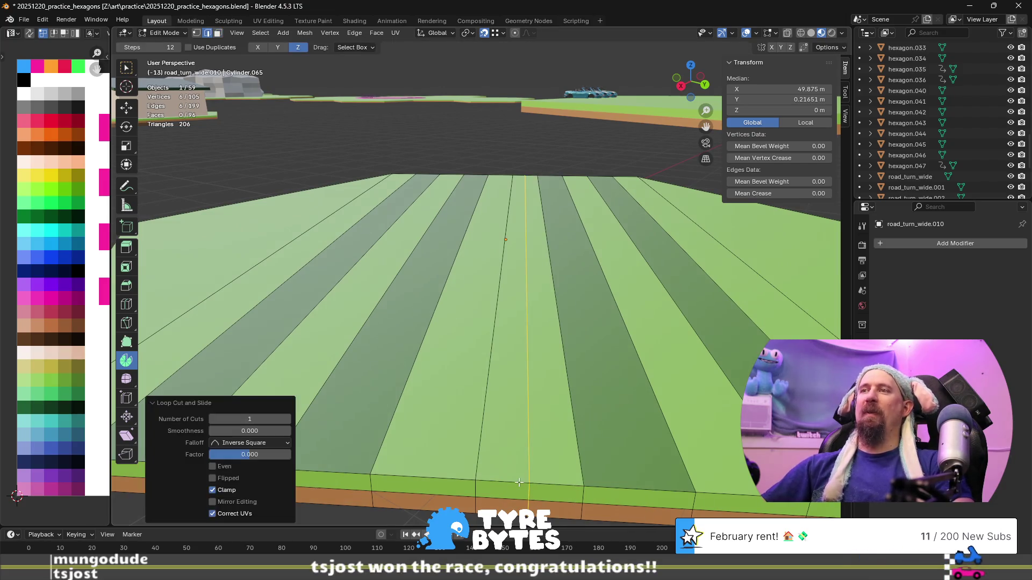
key("ctrl+r")
left_click(433, 476)
right_click(443, 474)
- Paint the thin new strip and its left neighbour dark green, then frame the tile
left_click(452, 477, "alt")
left_click(477, 453)
key("alt+a")
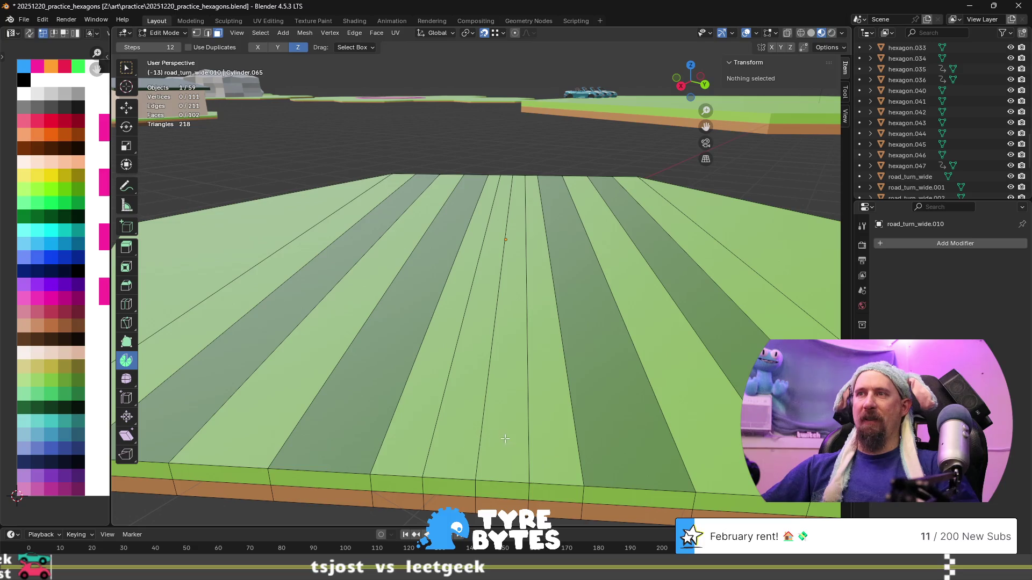
left_click(506, 439)
left_click(457, 429, "shift")
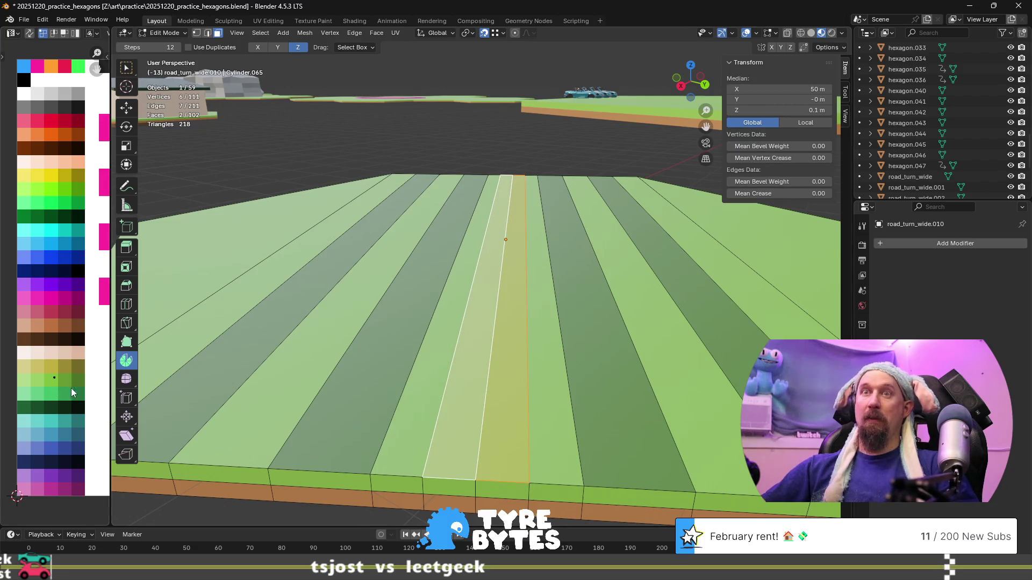
left_click(83, 397)
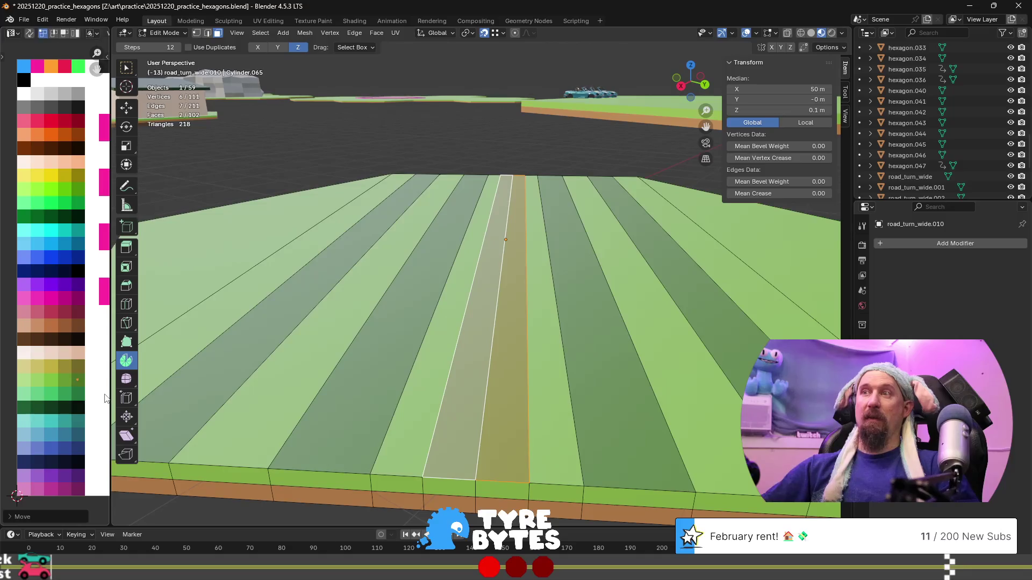
key("Tab")
key("KP_Decimal")
middle_click_drag(417, 353, 431, 349)
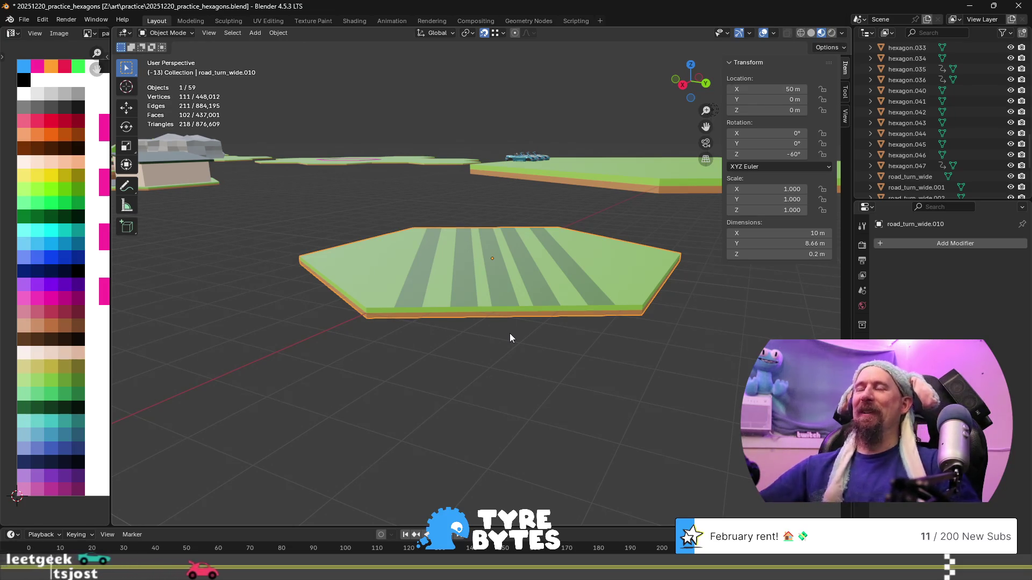
- Select both border edge loops of the central stripe in edge mode
key("Tab")
scroll(550, 358, "up", 6)
key("ctrl+KP_1")
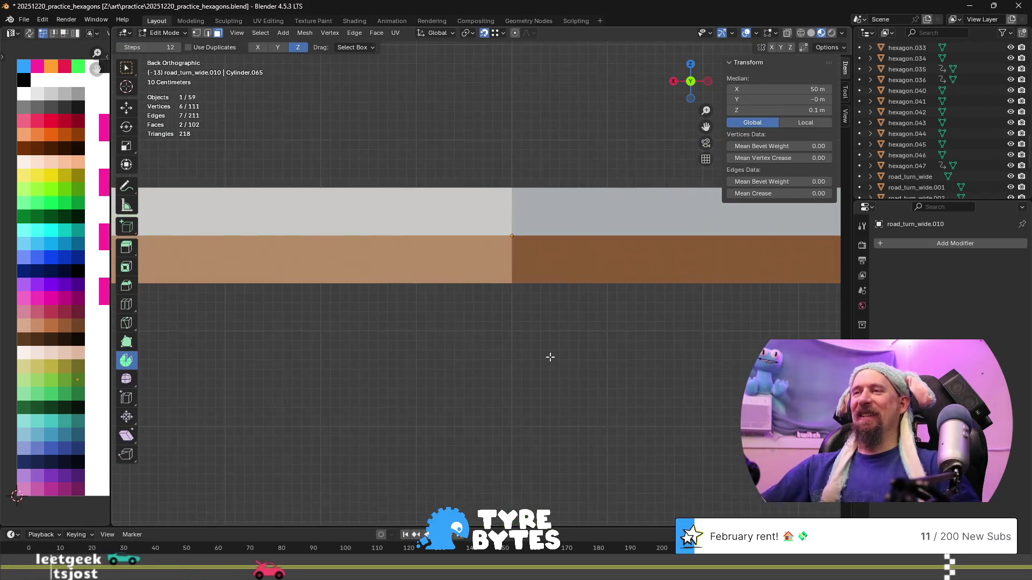
scroll(527, 341, "down", 5)
mouse_move(528, 342)
middle_mouse_down()
mouse_move(434, 301)
mouse_move(455, 377)
middle_mouse_up()
scroll(434, 301, "up", 3)
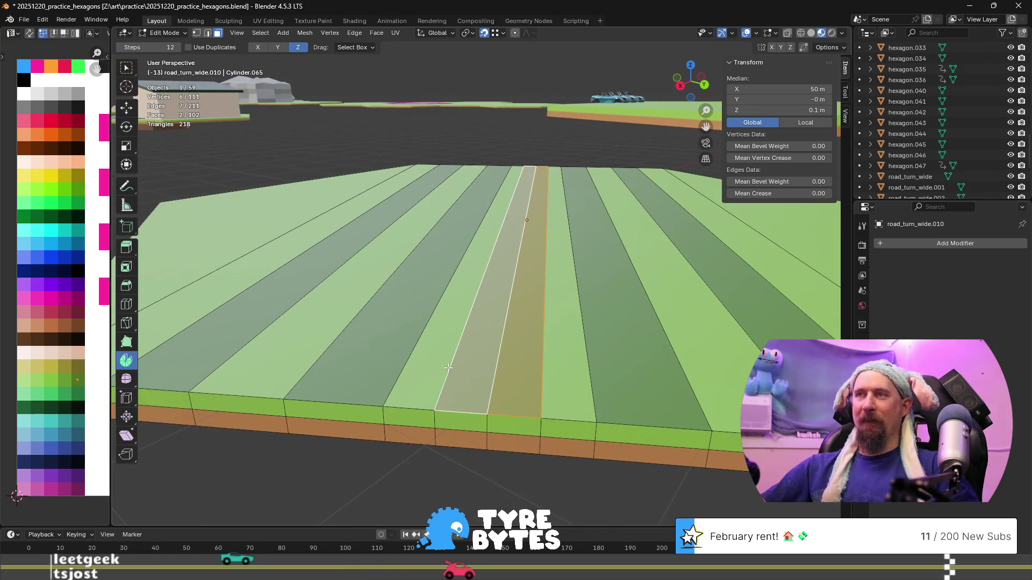
key("2")
left_click(445, 390)
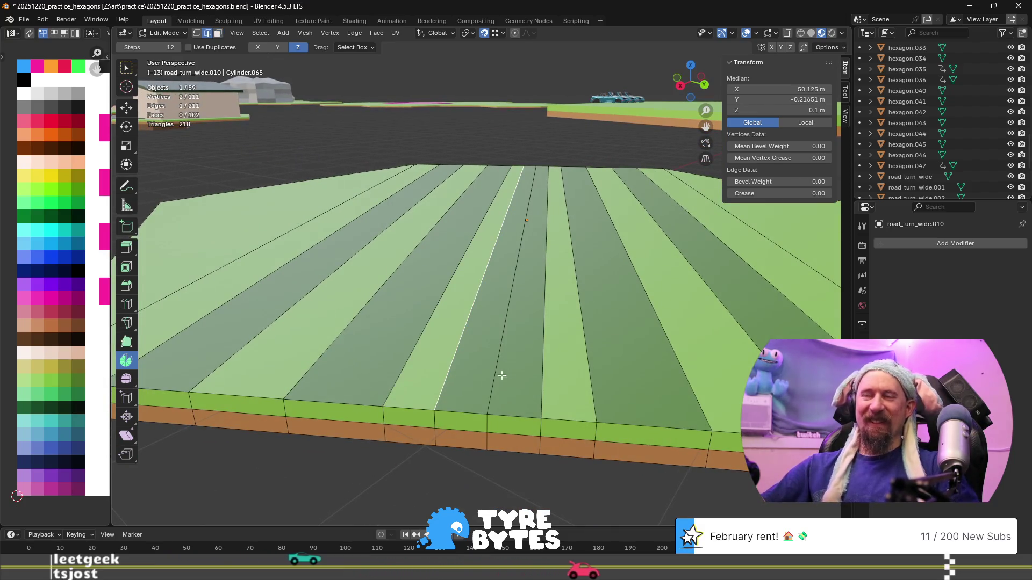
left_click(436, 417, "alt")
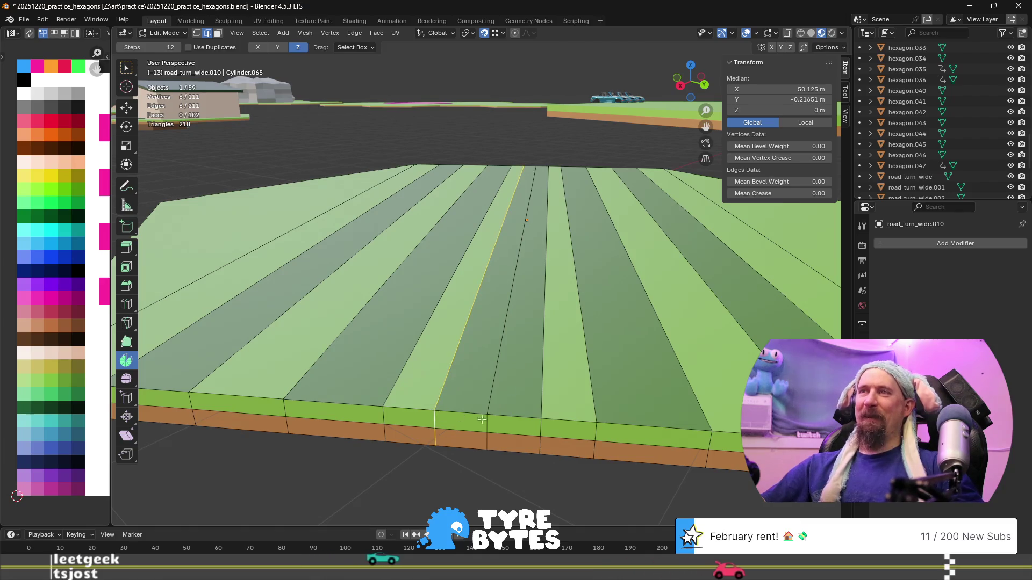
left_click(545, 425, "alt+shift")
- Scale the two loops toward each other along local X to narrow the stripe
key("g")
key("x")
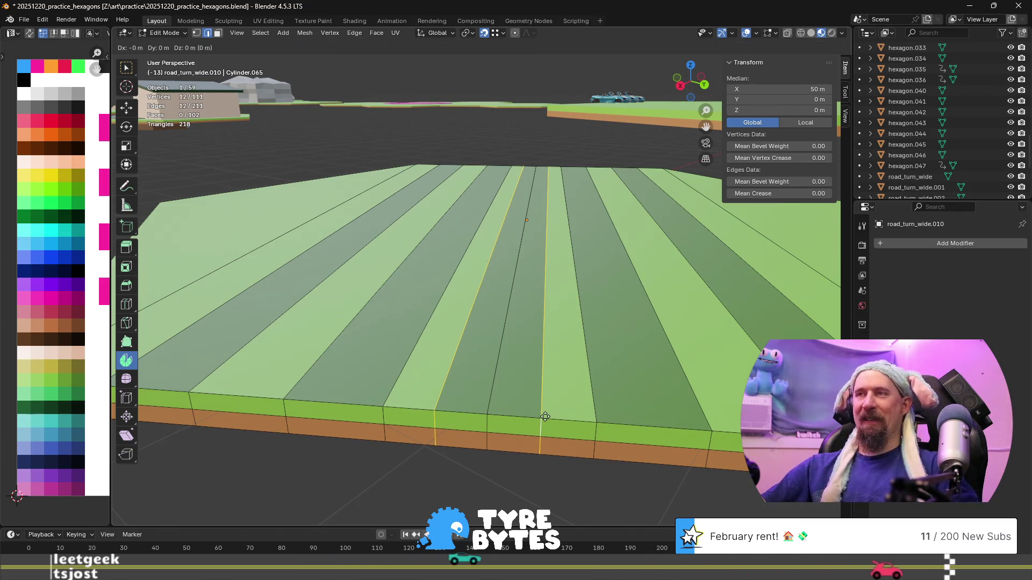
key("x")
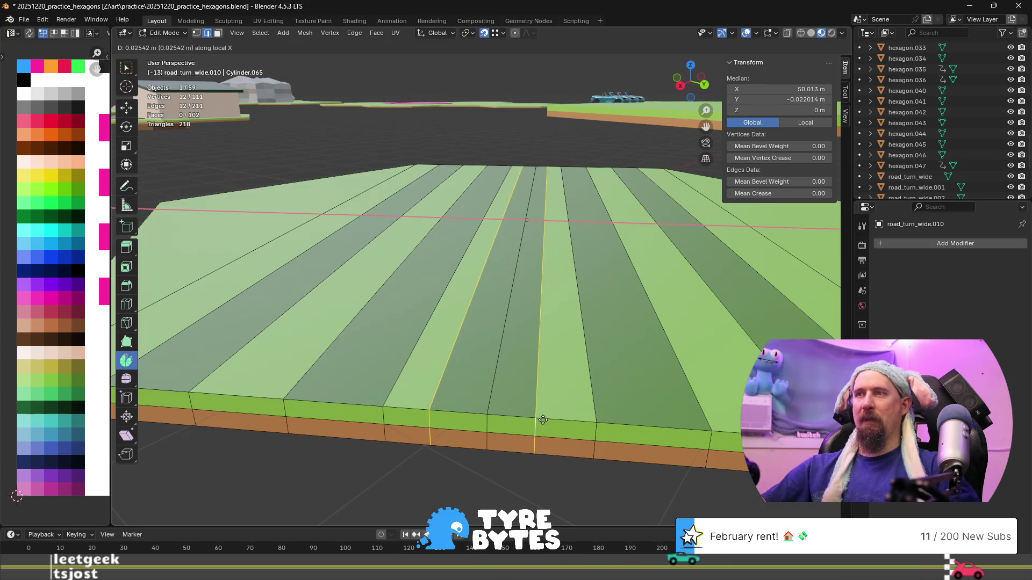
key("s")
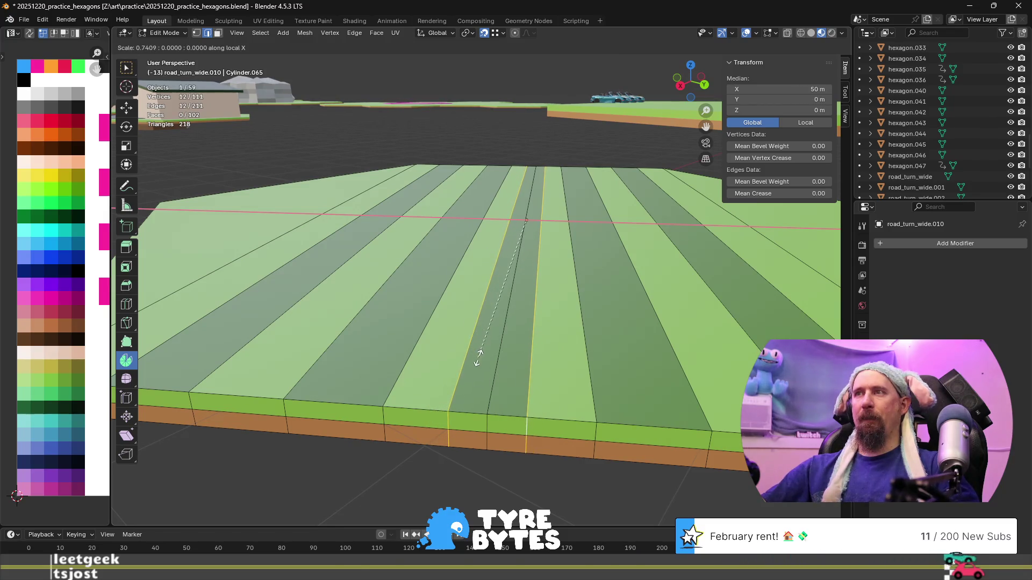
left_click(487, 386)
scroll(484, 387, "down", 10)
- Check the narrowed stripe from several angles in Object Mode
key("Tab")
mouse_move(485, 386)
middle_mouse_down()
mouse_move(496, 399)
mouse_move(493, 441)
mouse_move(351, 401)
middle_mouse_up()
scroll(385, 362, "down", 4)
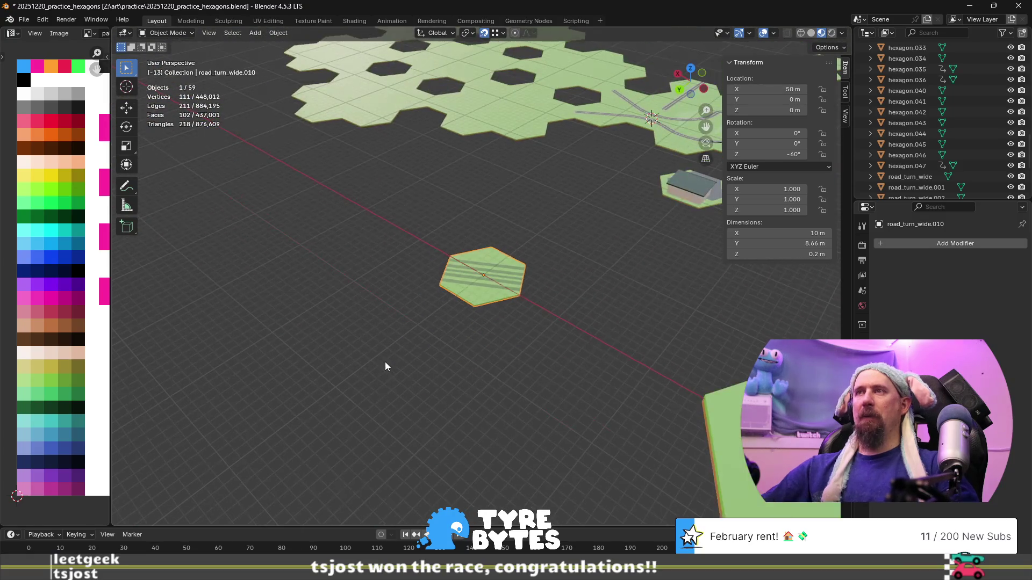
key("KP_Decimal")
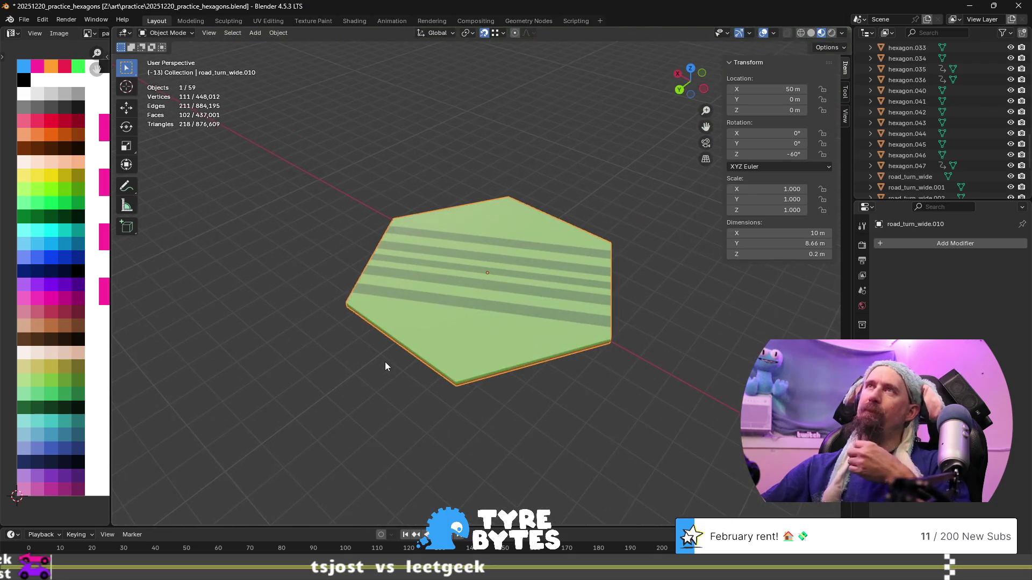
middle_click_drag(385, 361, 521, 352)
key("Tab")
left_click(447, 382)
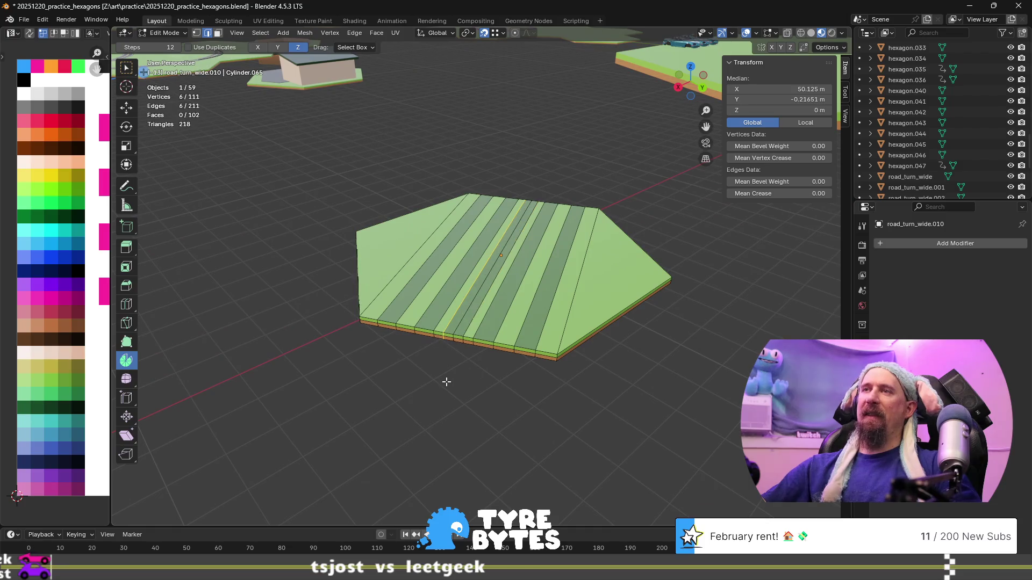
key("Tab")
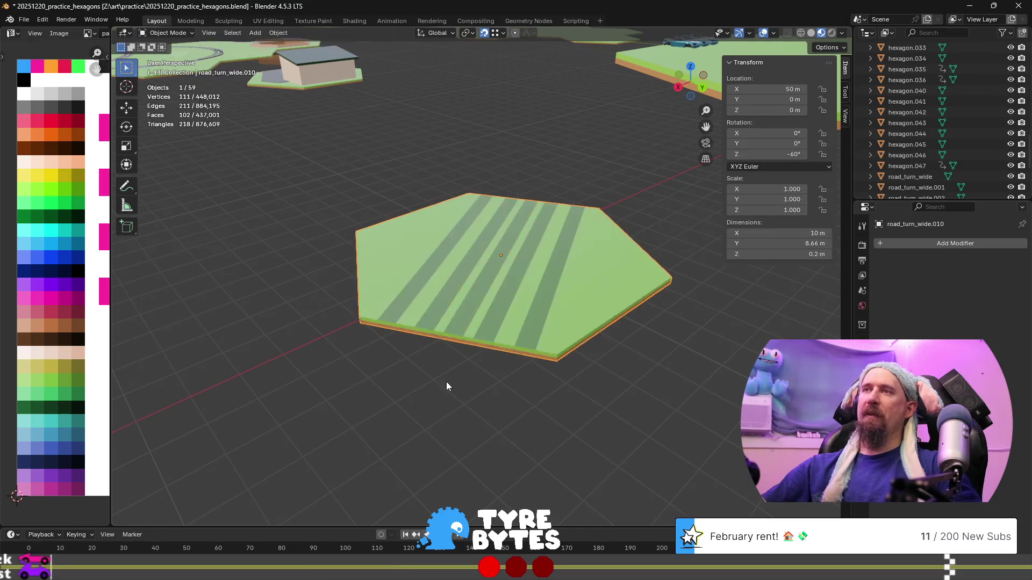
middle_click_drag(447, 383, 500, 362)
scroll(500, 362, "up", 3)
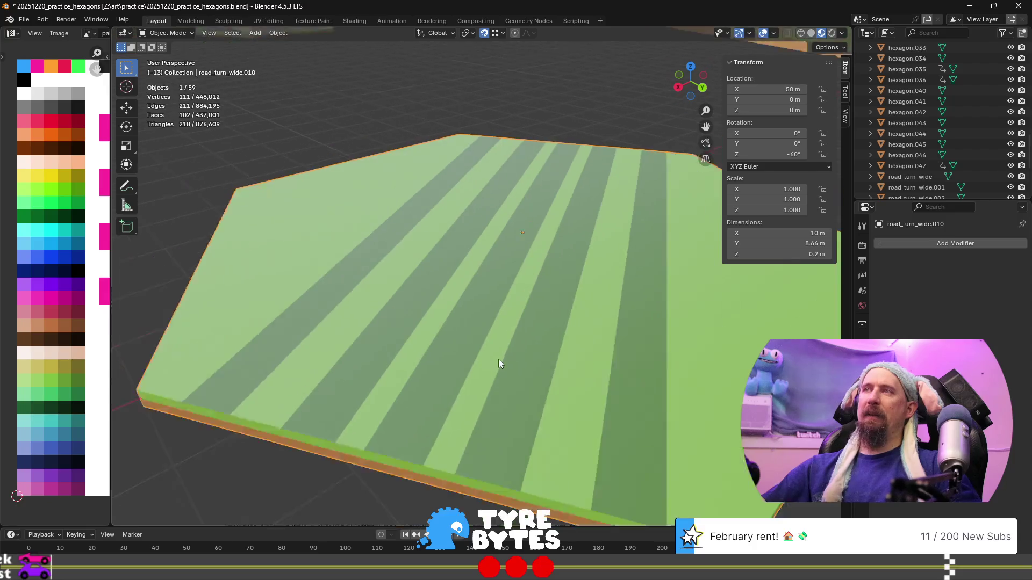
- Orbit around to the tile's opposite side to reach the front side face
scroll(574, 349, "down", 2)
middle_click_drag(573, 349, 461, 340)
key("Tab")
left_click(537, 352)
mouse_move(537, 352)
middle_mouse_down()
mouse_move(505, 343)
mouse_move(531, 334)
mouse_move(334, 329)
mouse_move(347, 339)
mouse_move(382, 320)
mouse_move(472, 310)
middle_mouse_up()
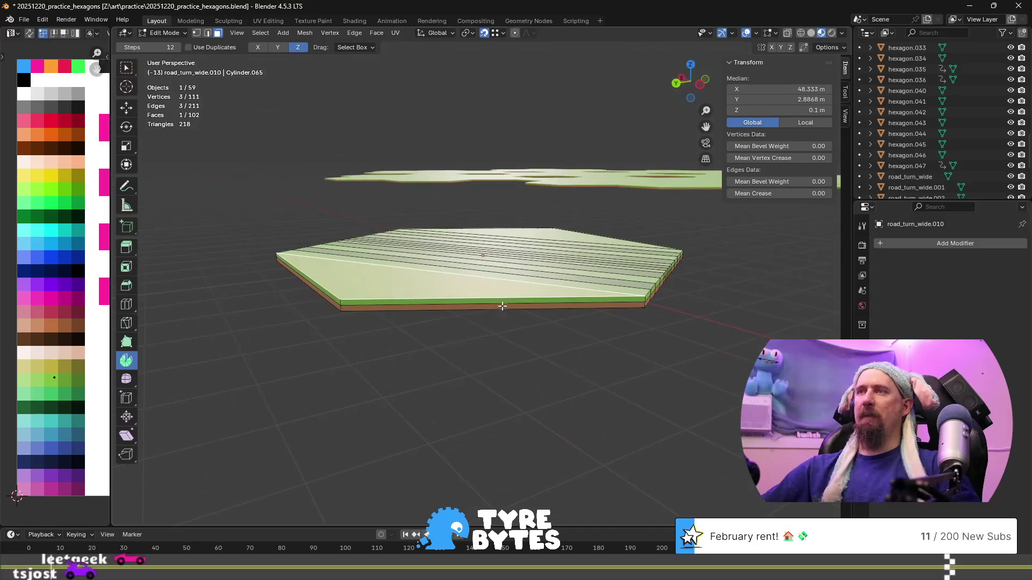
key("Tab")
key("Tab")
scroll(476, 303, "up", 3)
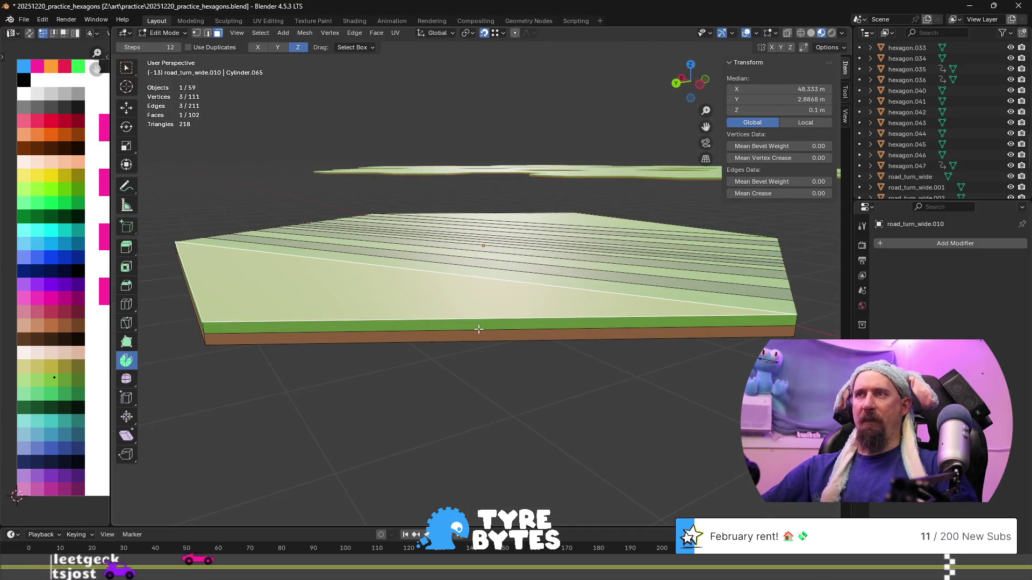
- Add nine evenly spaced, unslid loop cuts across the front side face
key("ctrl+r")
scroll(478, 330, "up", 8)
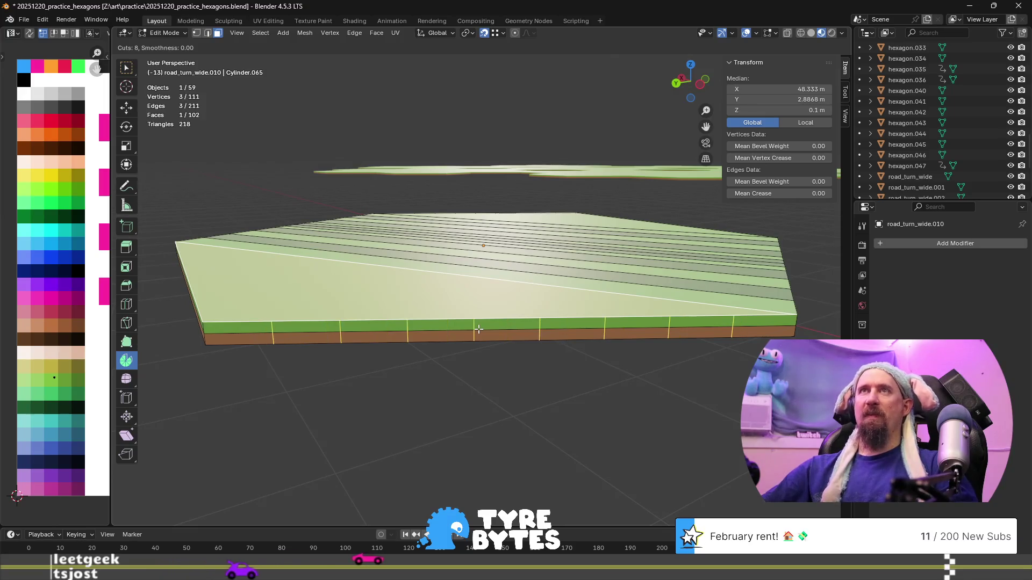
left_click(478, 329)
right_click(478, 329)
middle_click_drag(408, 314, 538, 379)
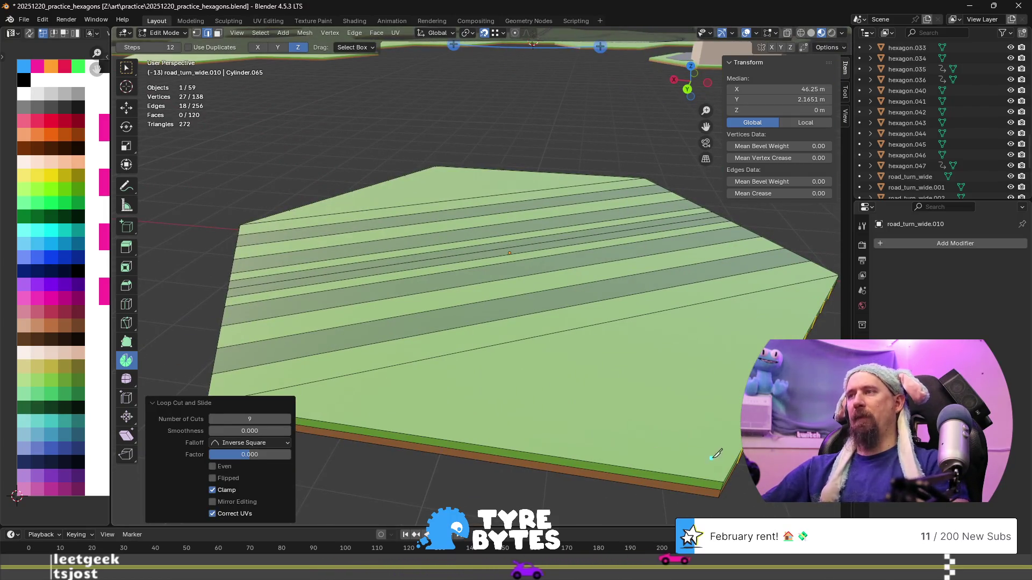
- Knife the first cut from a far-edge vertex to the front edge
left_click(742, 448)
middle_click_drag(542, 473, 505, 338)
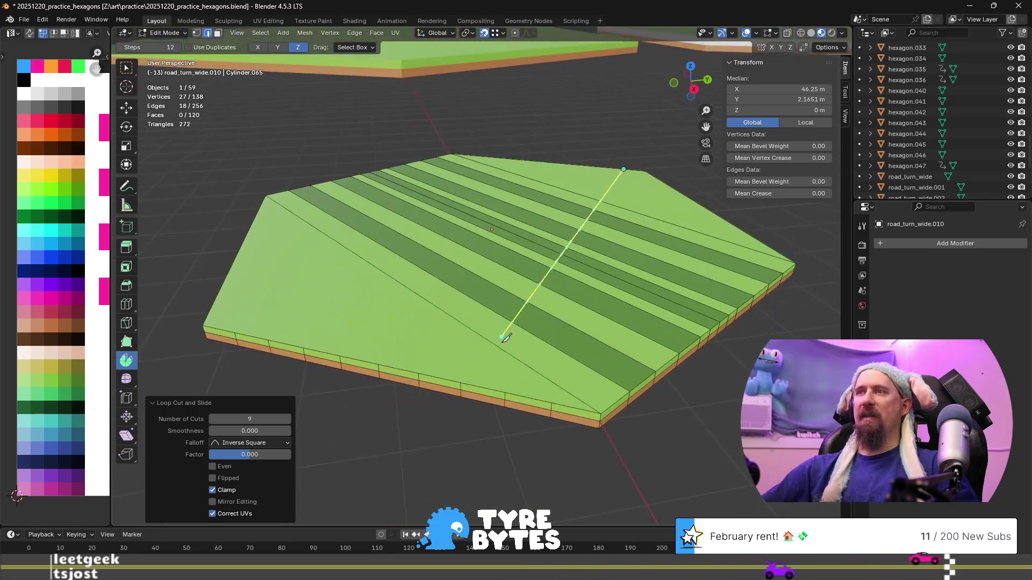
left_click(552, 402)
key("Return")
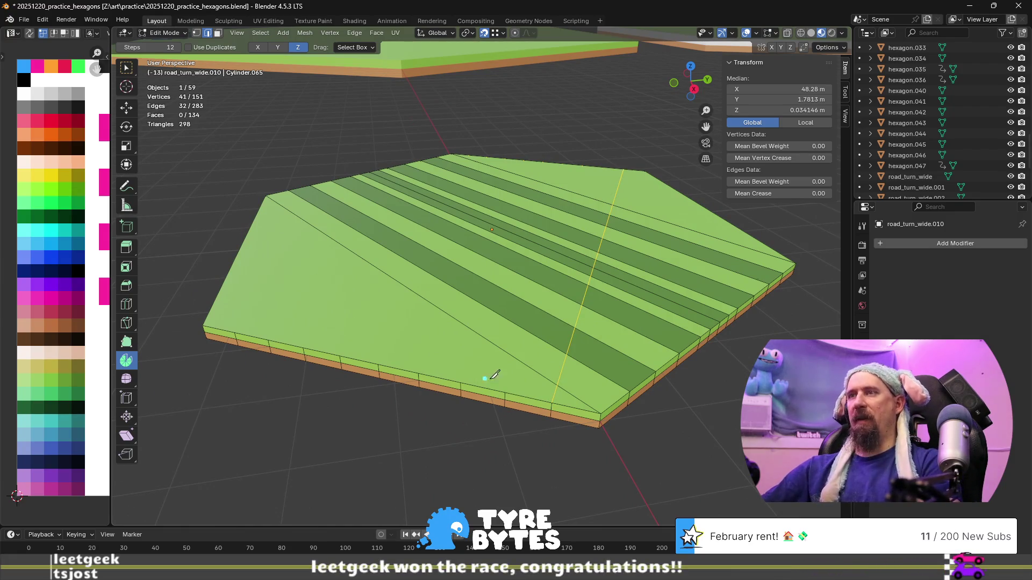
middle_click_drag(517, 356, 286, 350)
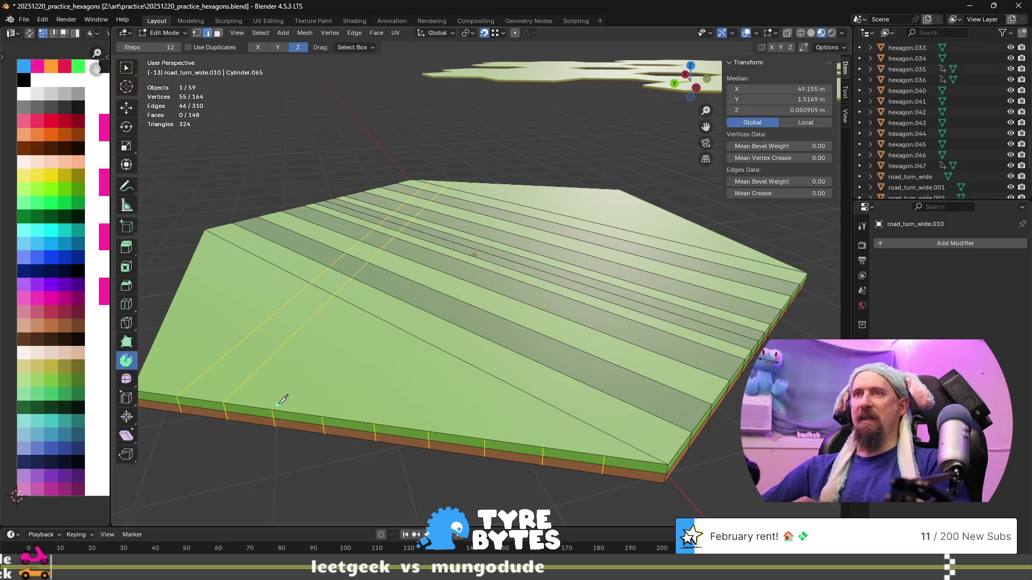
middle_click_drag(210, 317, 487, 350)
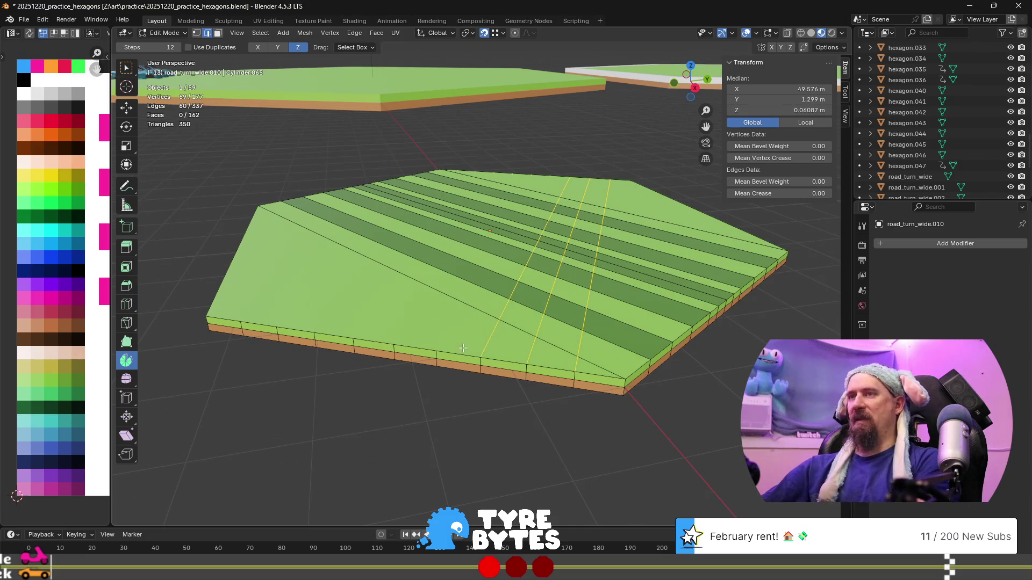
- Knife more cut lines from the front-edge loop-cut points to the far edge and apply them
mouse_move(436, 351)
middle_mouse_down()
mouse_move(387, 313)
mouse_move(231, 306)
mouse_move(344, 419)
middle_mouse_up()
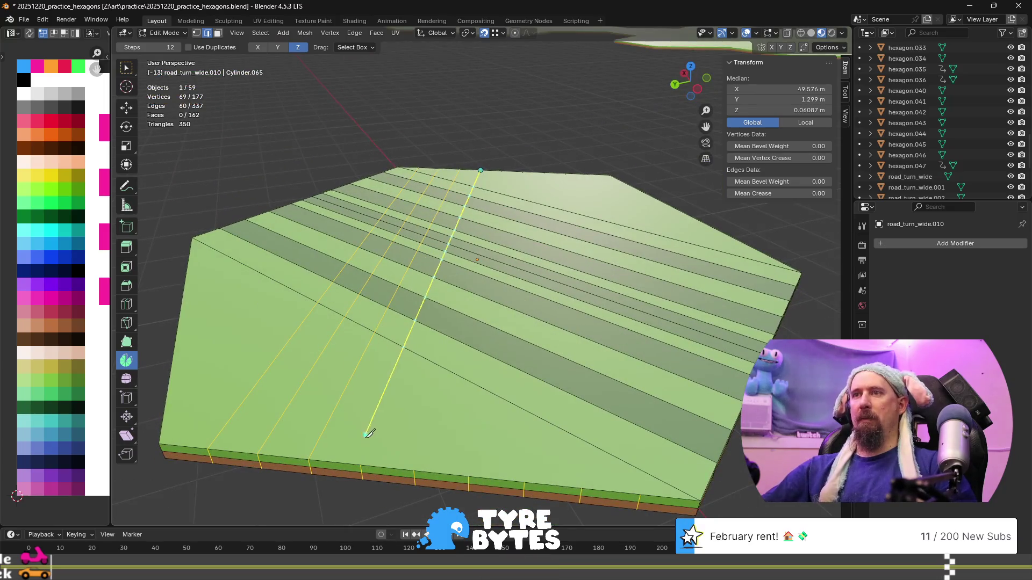
left_click(415, 468)
mouse_move(373, 357)
middle_mouse_down()
mouse_move(516, 377)
mouse_move(618, 356)
middle_mouse_up()
left_click(440, 359)
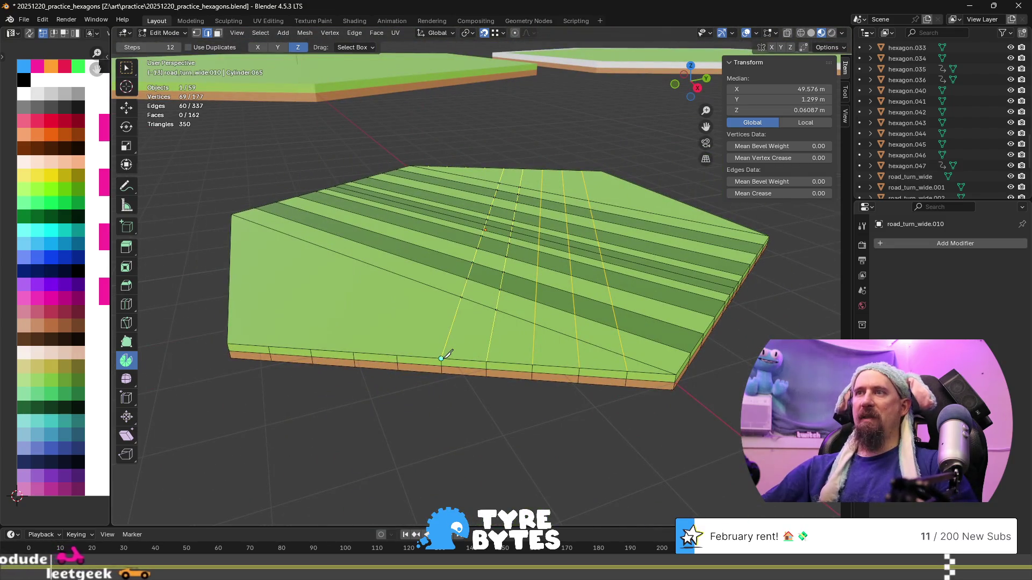
middle_click_drag(400, 349, 352, 330)
left_click(601, 417)
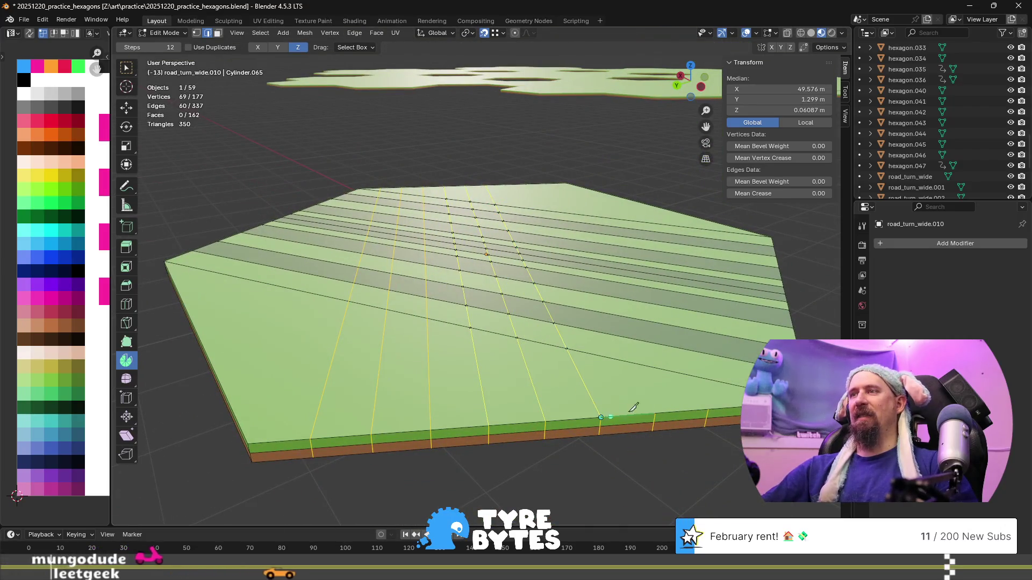
middle_click_drag(462, 323, 323, 377)
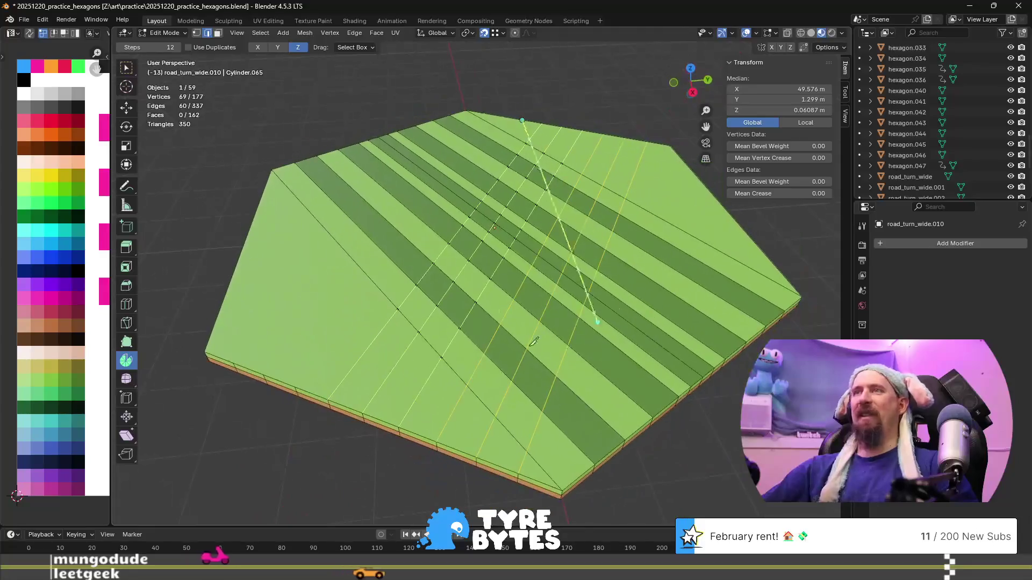
left_click(300, 384)
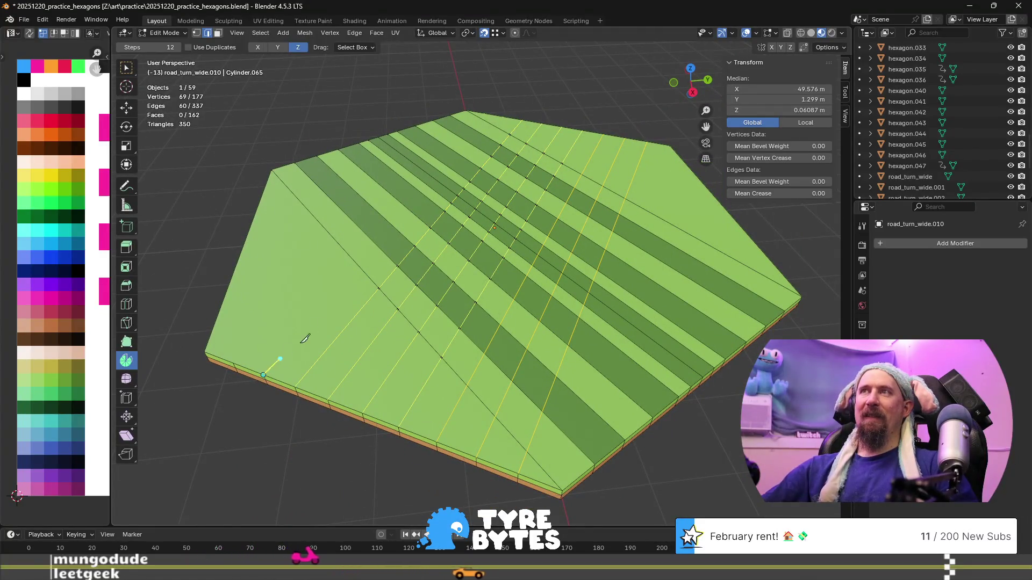
left_click(503, 116)
key("Return")
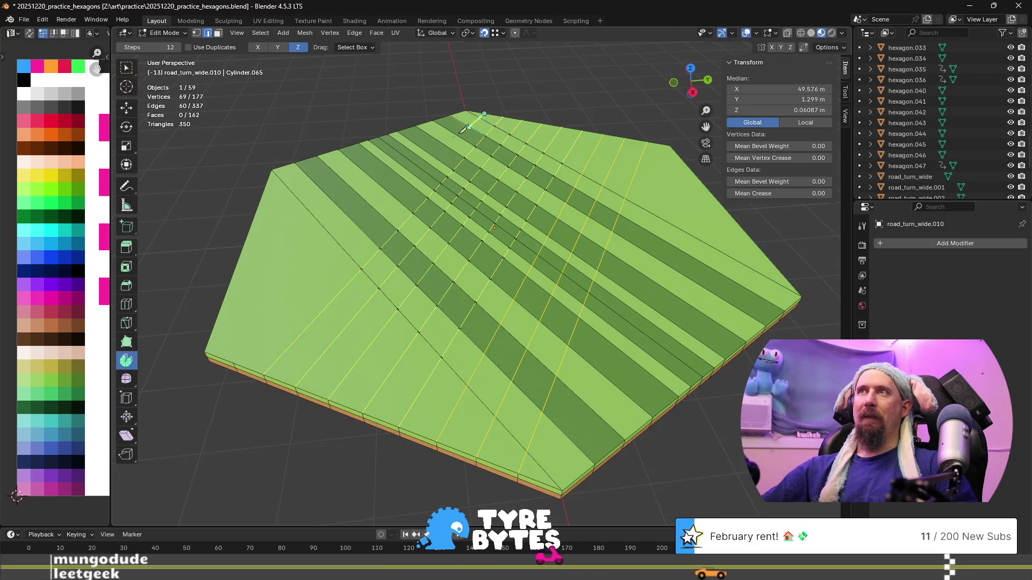
key("Return")
- Orbit around the tile to inspect the new knife cuts across its top
middle_click_drag(260, 301, 297, 376)
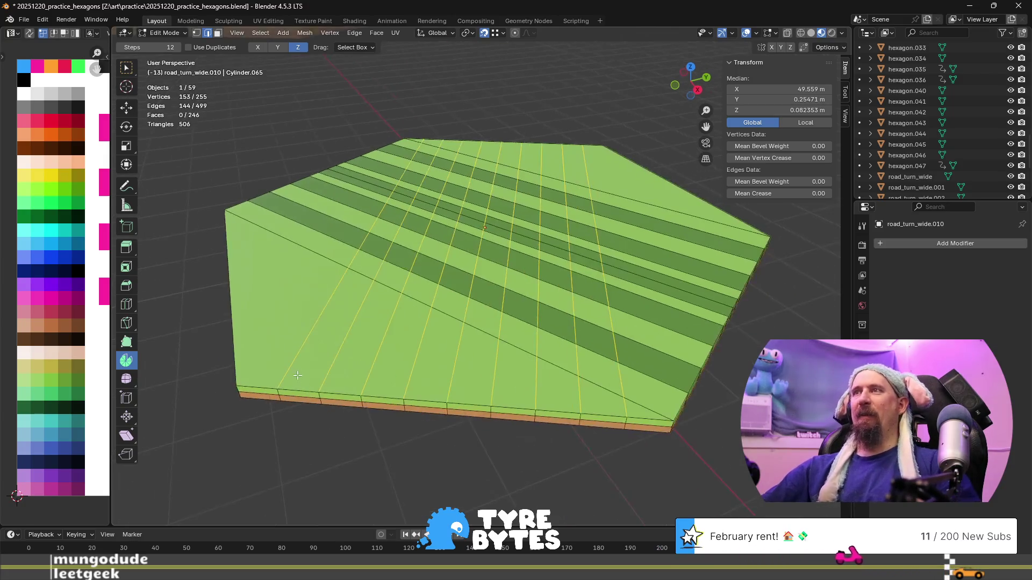
mouse_move(413, 385)
middle_mouse_down()
mouse_move(359, 331)
mouse_move(374, 344)
middle_mouse_up()
middle_click_drag(604, 347, 511, 342)
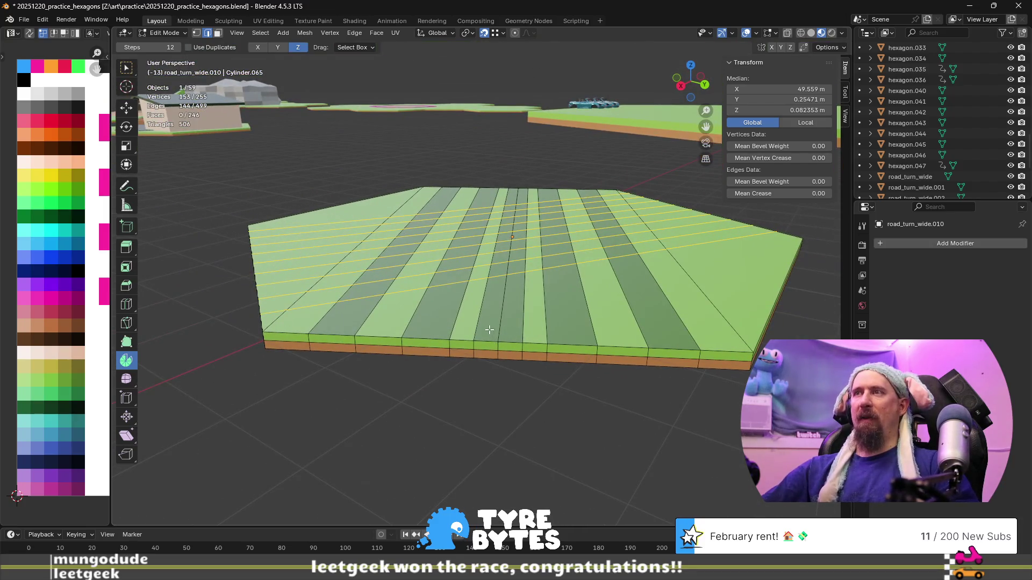
- In face select mode, try picking faces along two adjacent strips, then clear the selection
left_click(489, 329)
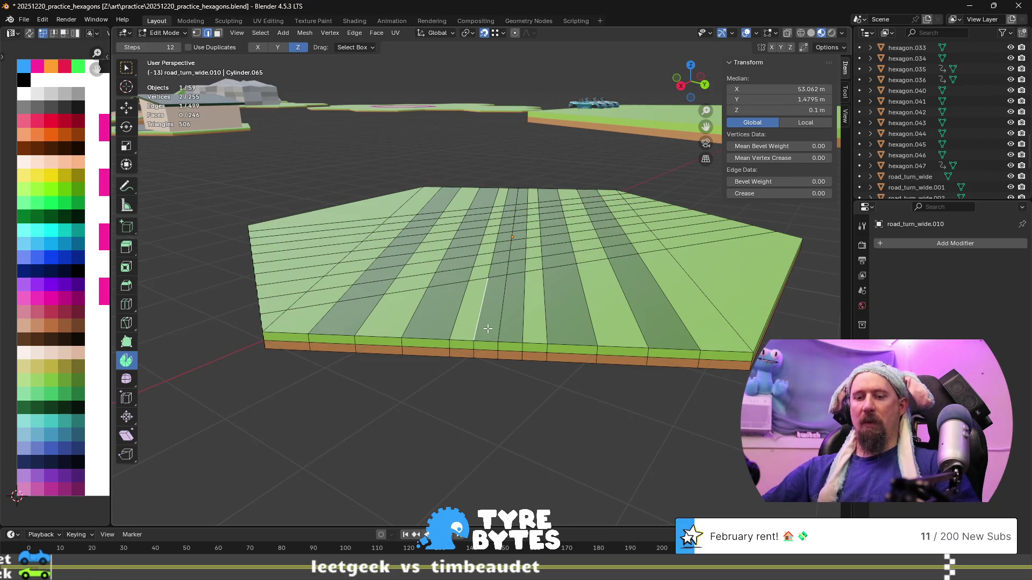
key("3")
left_click(489, 342, "alt")
left_click(512, 342, "alt+shift")
mouse_move(512, 342)
middle_mouse_down()
mouse_move(508, 387)
mouse_move(499, 338)
mouse_move(486, 350)
mouse_move(523, 308)
middle_mouse_up()
key("alt+a")
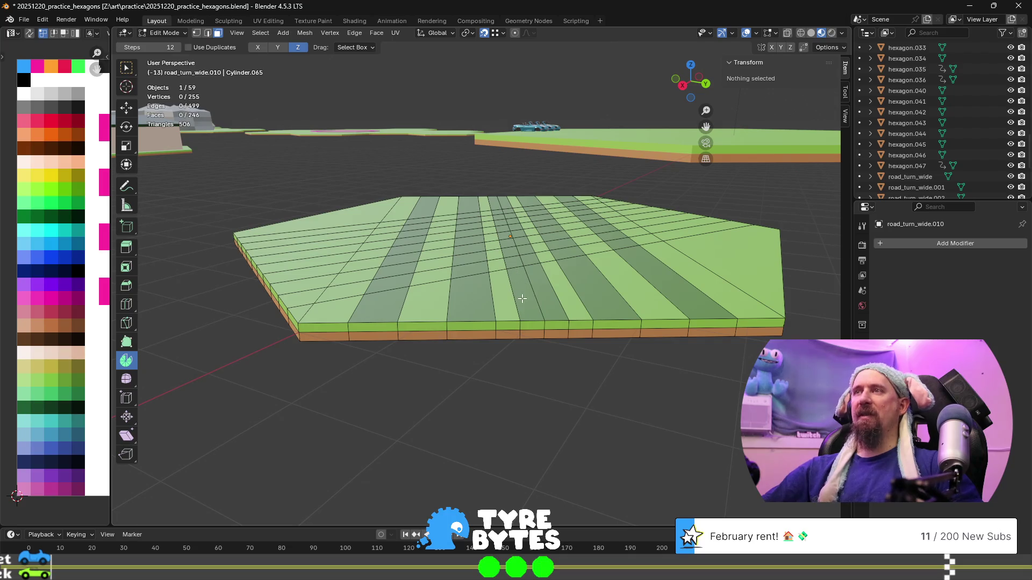
- Select faces along one road strip and fill in the neighbouring column as shortest paths
left_click(522, 298)
left_click(497, 204, "ctrl+shift")
left_click(504, 204, "ctrl+shift")
left_click(544, 301, "ctrl+shift")
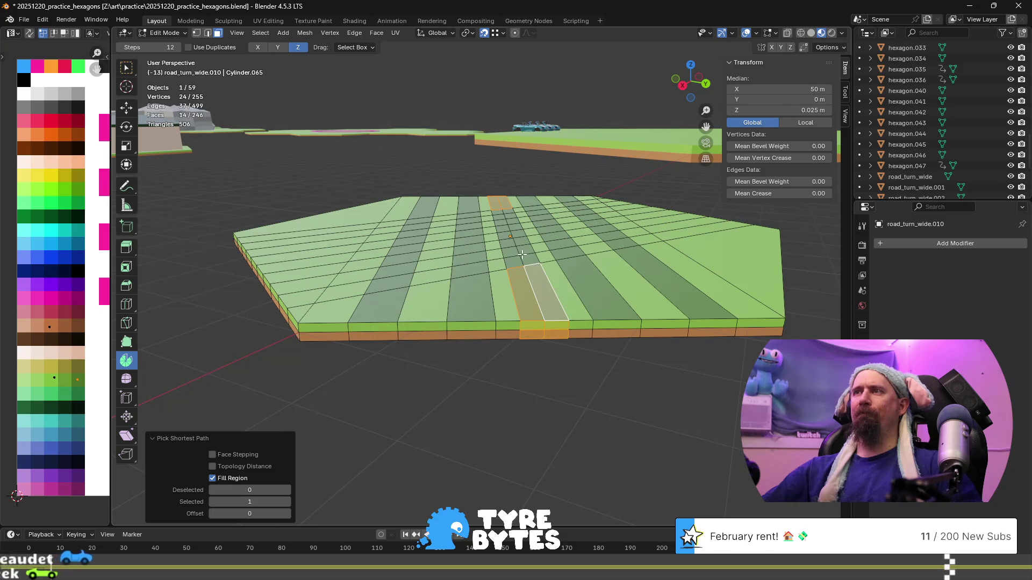
left_click(517, 259, "shift")
- Circle-select the remaining road faces and remove the stray face beside the band
middle_click_drag(517, 259, 511, 344)
key("c")
left_click_drag(511, 344, 519, 155)
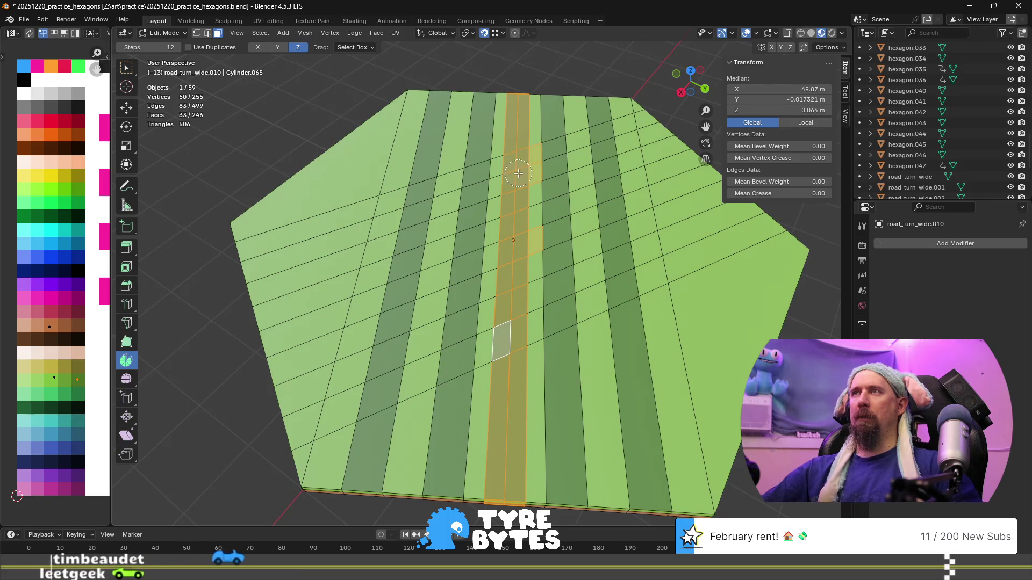
middle_click_drag(552, 181, 550, 266)
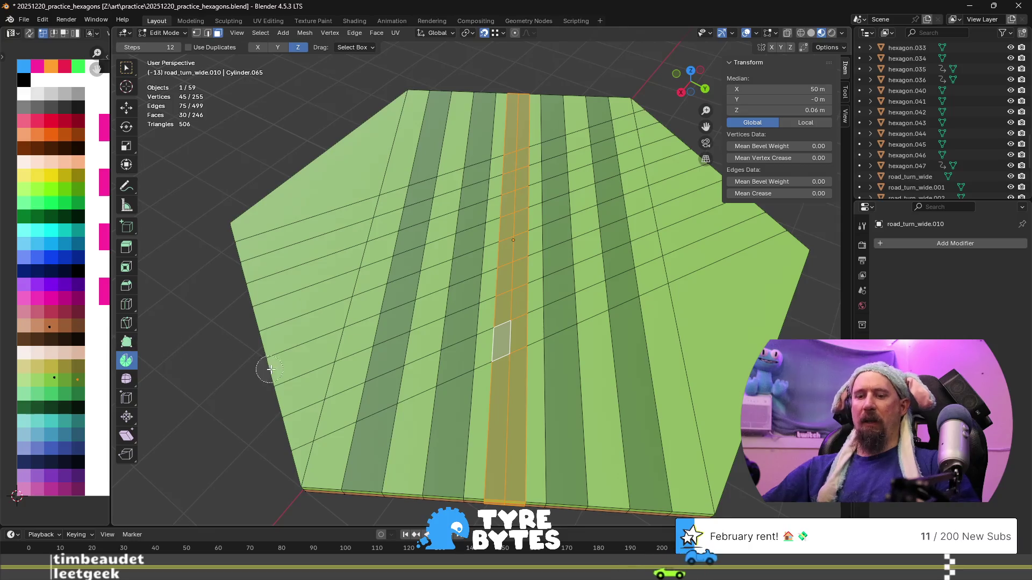
- Move the road faces' UVs onto a different palette colour and confirm it
key("g")
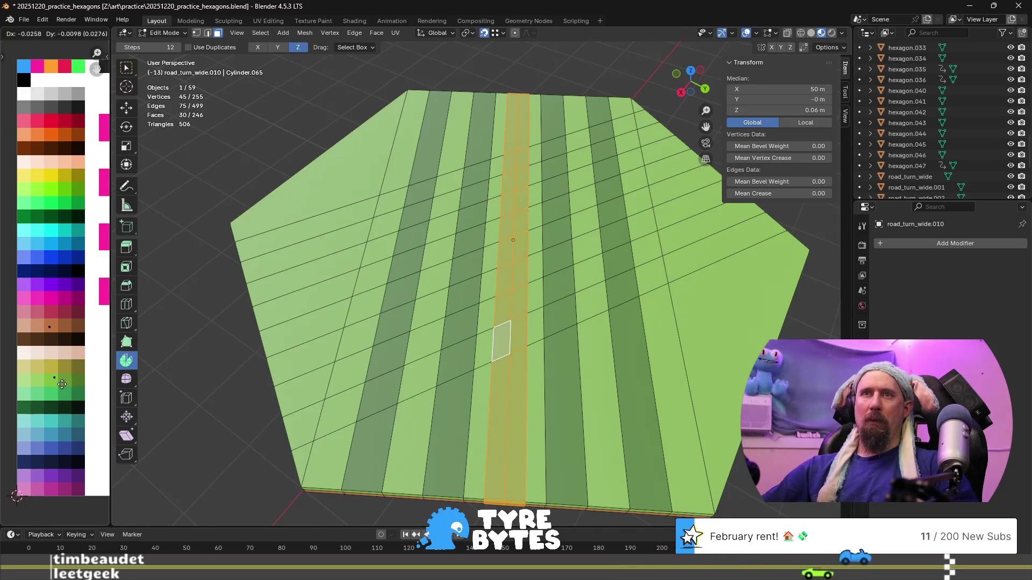
left_click(54, 382)
key("Tab")
mouse_move(405, 298)
middle_mouse_down()
mouse_move(370, 279)
mouse_move(348, 296)
mouse_move(452, 267)
middle_mouse_up()
key("Tab")
- Preview a multi-cut loop cut across the plate, then cancel it
mouse_move(516, 328)
middle_mouse_down()
mouse_move(530, 326)
mouse_move(437, 303)
middle_mouse_up()
key("ctrl+r")
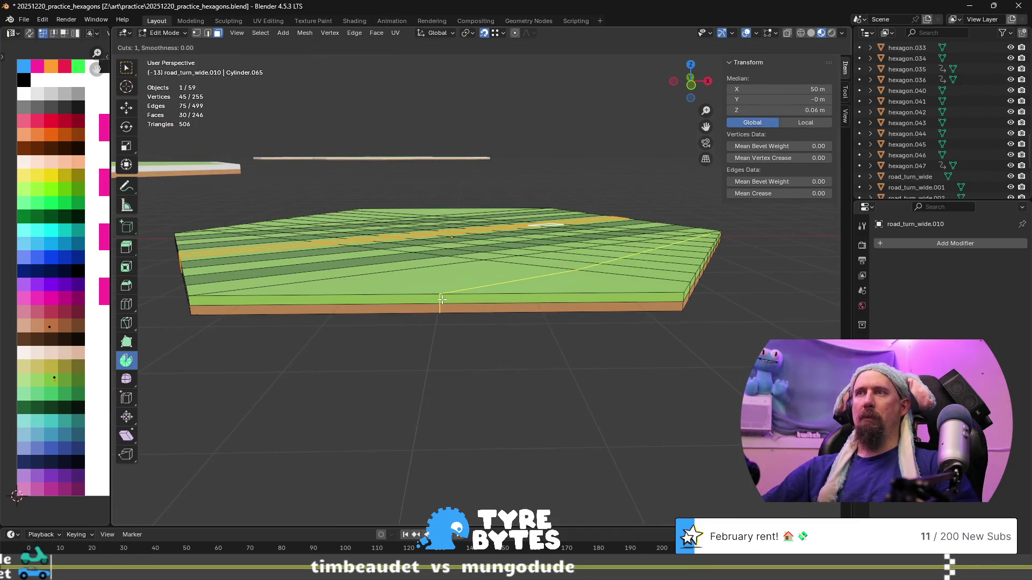
scroll(442, 299, "up", 3)
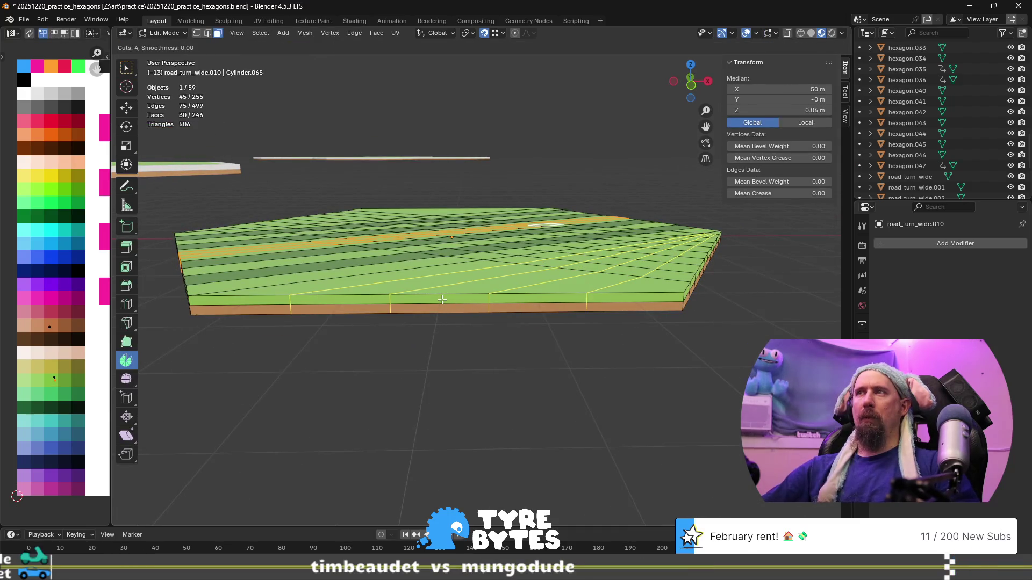
scroll(442, 300, "up", 1)
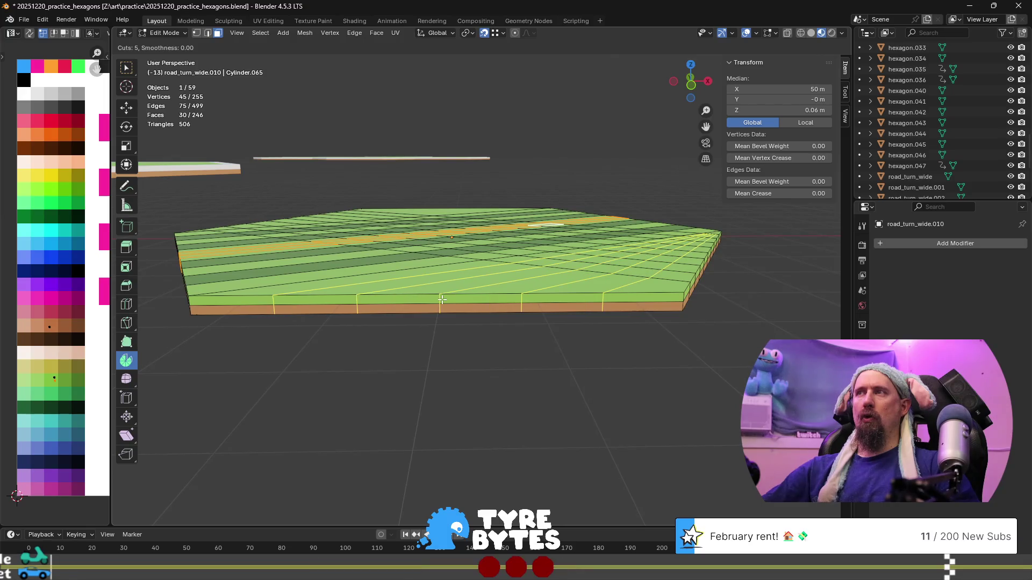
scroll(442, 300, "up", 1)
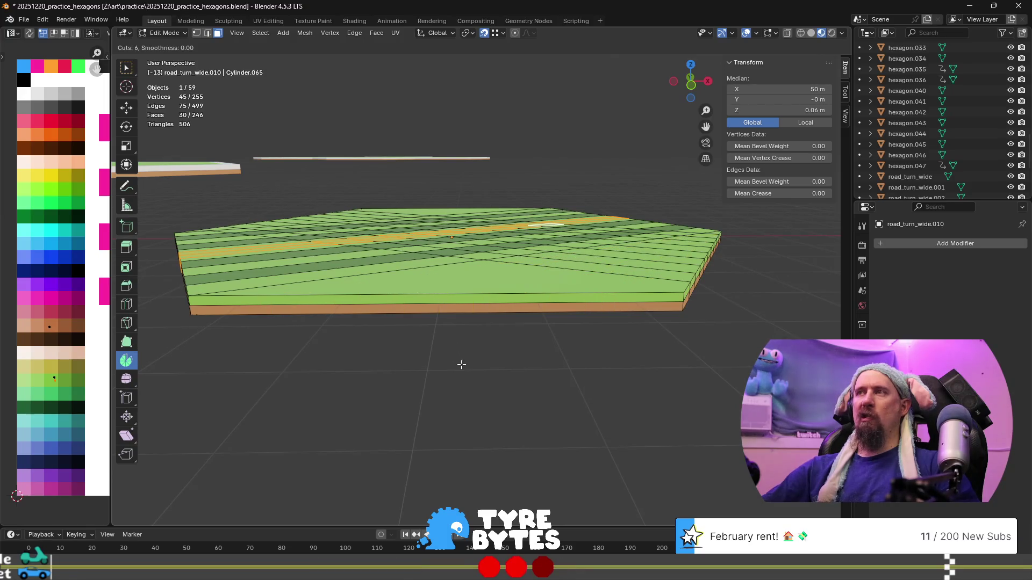
key("Escape")
middle_click_drag(424, 350, 421, 372)
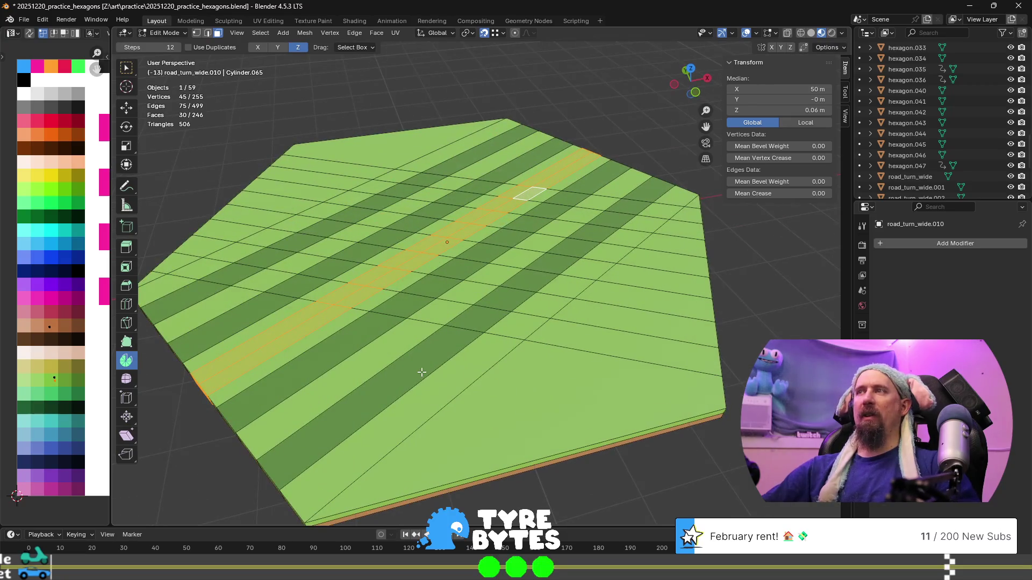
- Try two more loop cuts, cancel both, and view the tile's underside
key("ctrl+r")
scroll(555, 447, "up", 3)
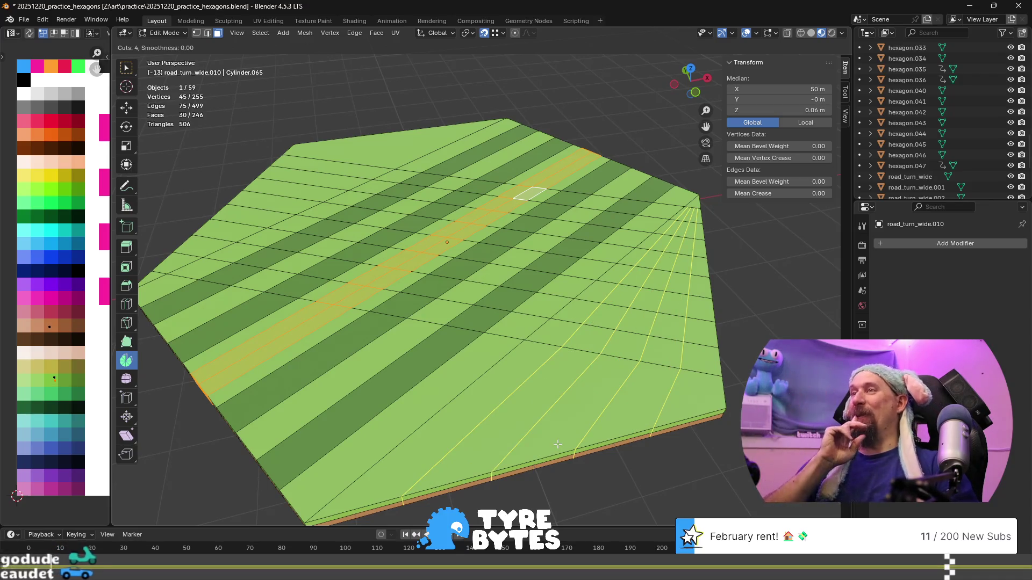
right_click(558, 444)
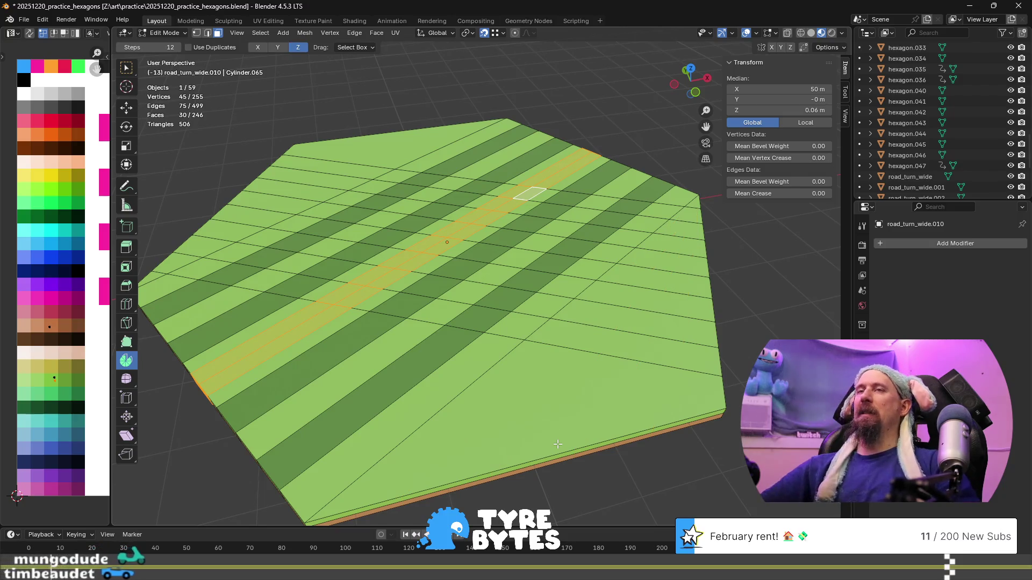
mouse_move(557, 444)
middle_mouse_down()
mouse_move(438, 201)
mouse_move(477, 168)
mouse_move(530, 329)
middle_mouse_up()
key("ctrl+r")
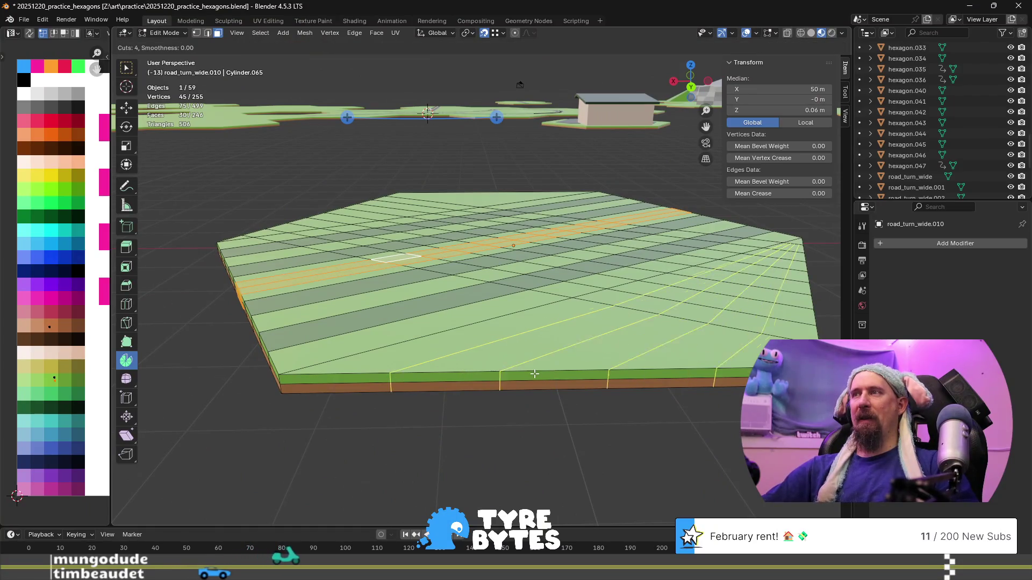
right_click(535, 374)
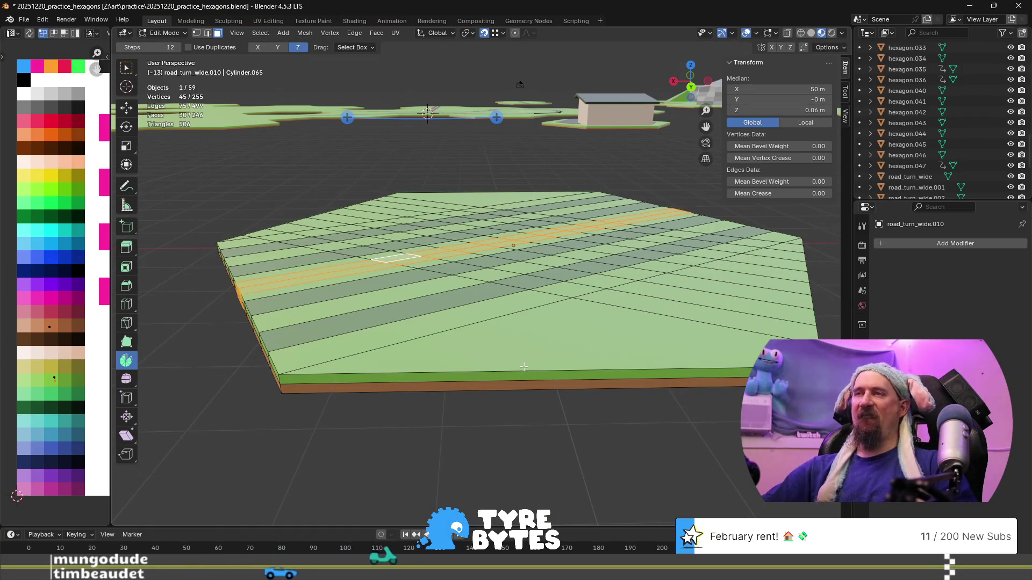
mouse_move(541, 406)
middle_mouse_down()
mouse_move(541, 317)
mouse_move(523, 376)
mouse_move(525, 325)
middle_mouse_up()
scroll(525, 325, "down", 3)
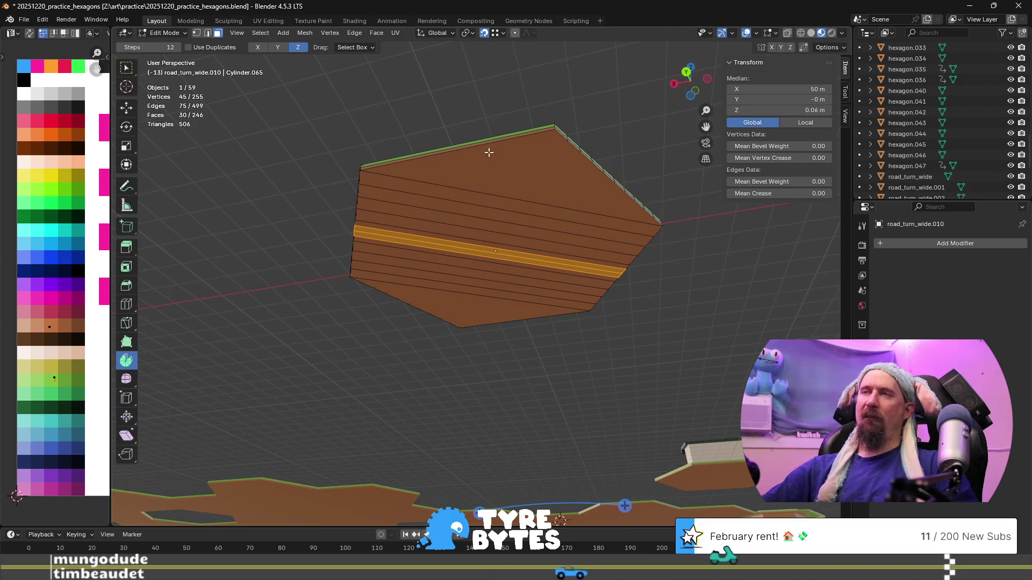
key("ctrl+r")
key("Escape")
middle_click_drag(489, 175, 406, 279)
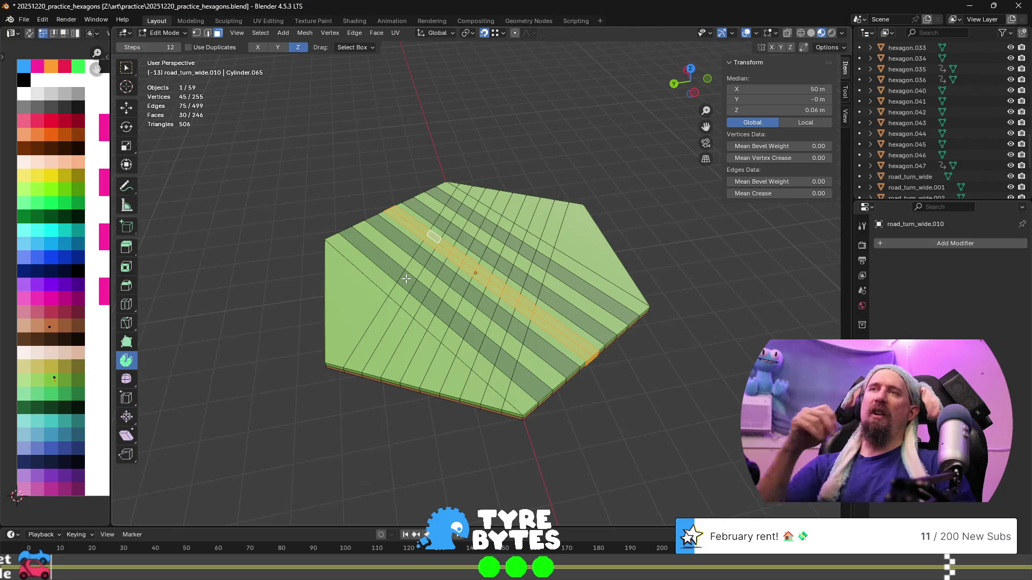
middle_click_drag(365, 308, 484, 326)
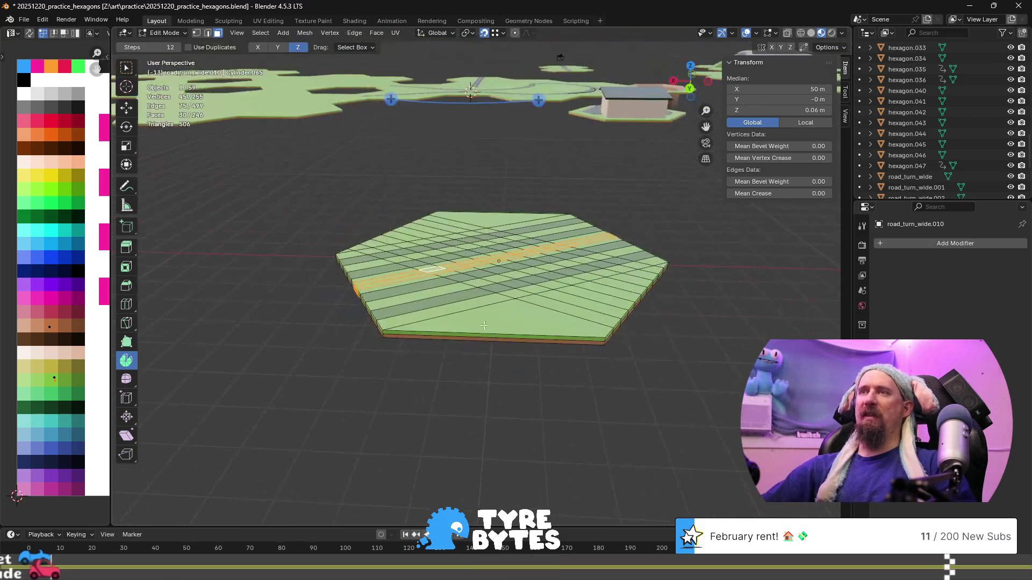
- Add a loop cut of nine evenly spaced edge loops across the hexagon, without sliding
key("ctrl+r")
scroll(487, 333, "up", 6)
scroll(487, 333, "up", 1)
scroll(487, 333, "up", 1)
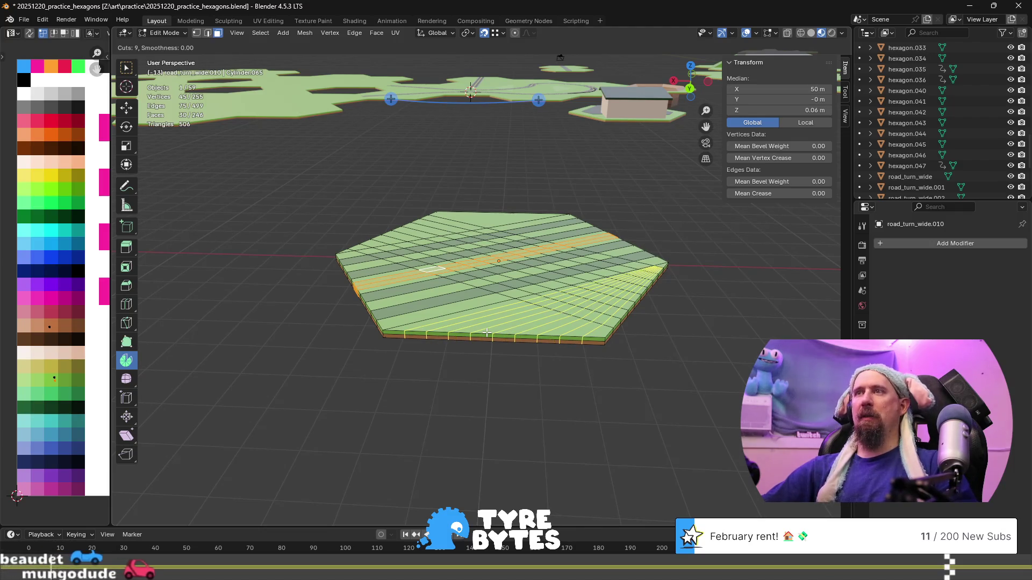
left_click(487, 333)
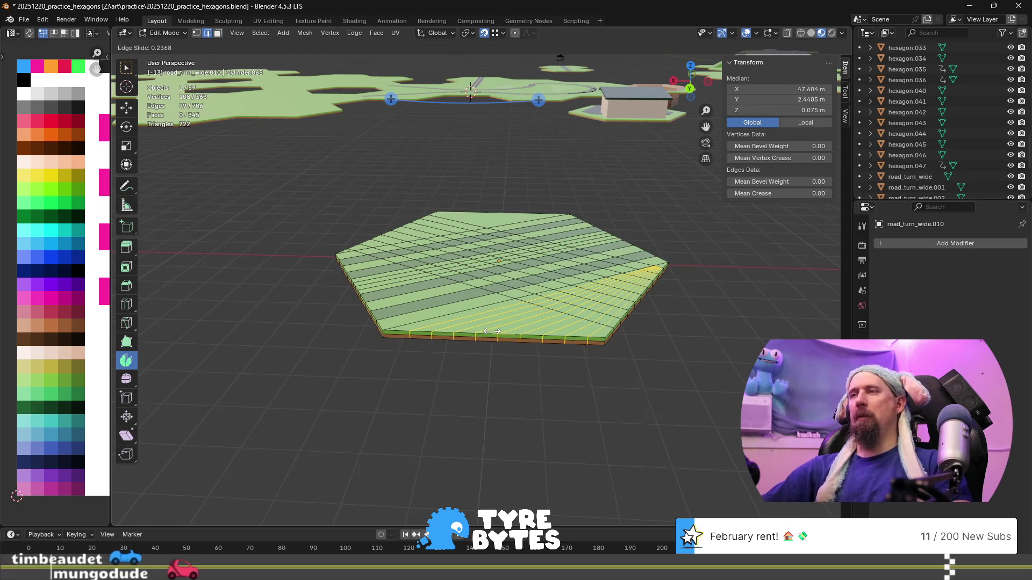
right_click(491, 332)
- Select the full edge ring running along the tile's rim
mouse_move(511, 362)
middle_mouse_down()
mouse_move(514, 247)
mouse_move(521, 382)
middle_mouse_up()
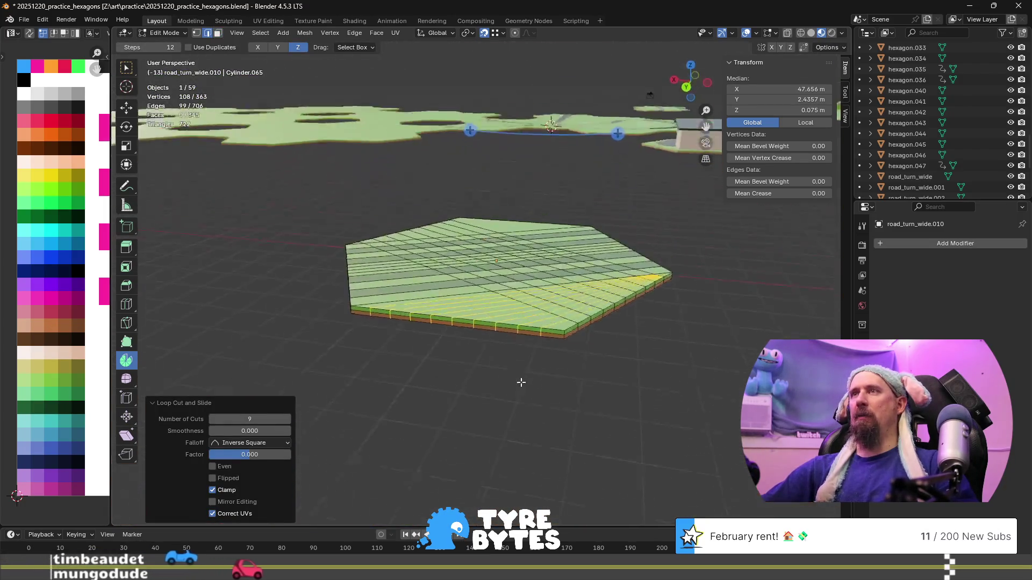
scroll(521, 382, "up", 4)
scroll(645, 397, "down", 1)
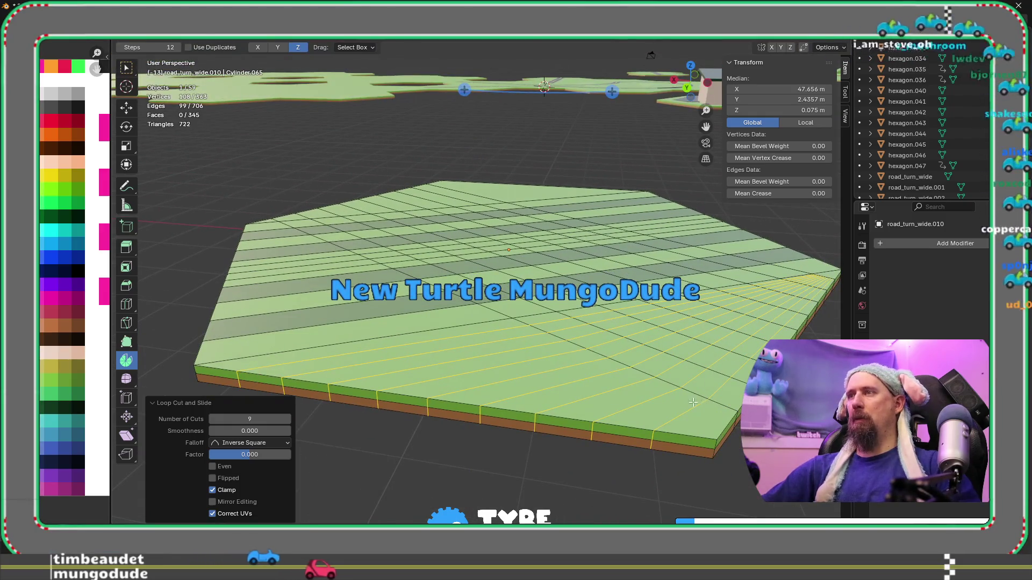
left_click(680, 417, "alt")
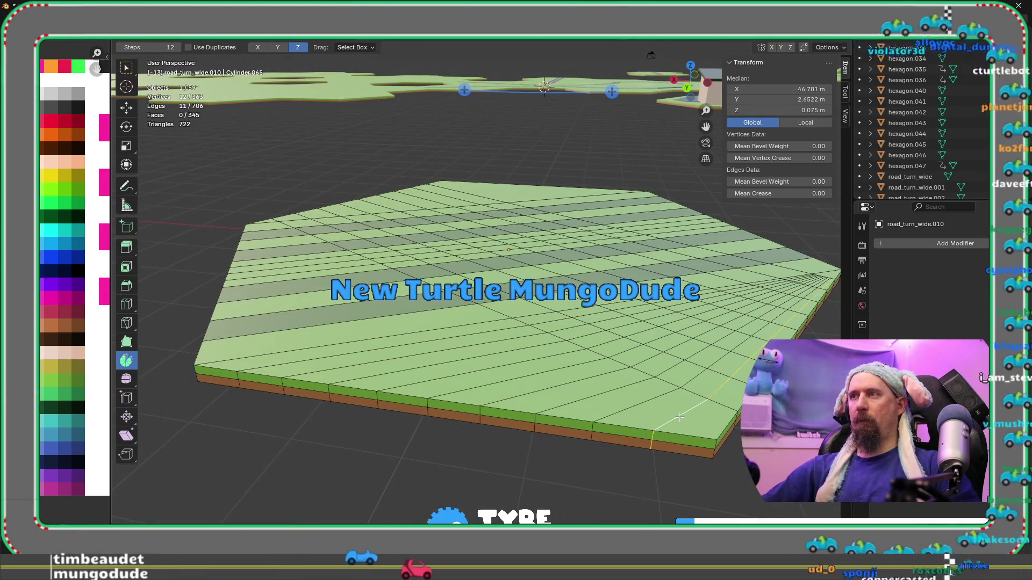
left_click(654, 431)
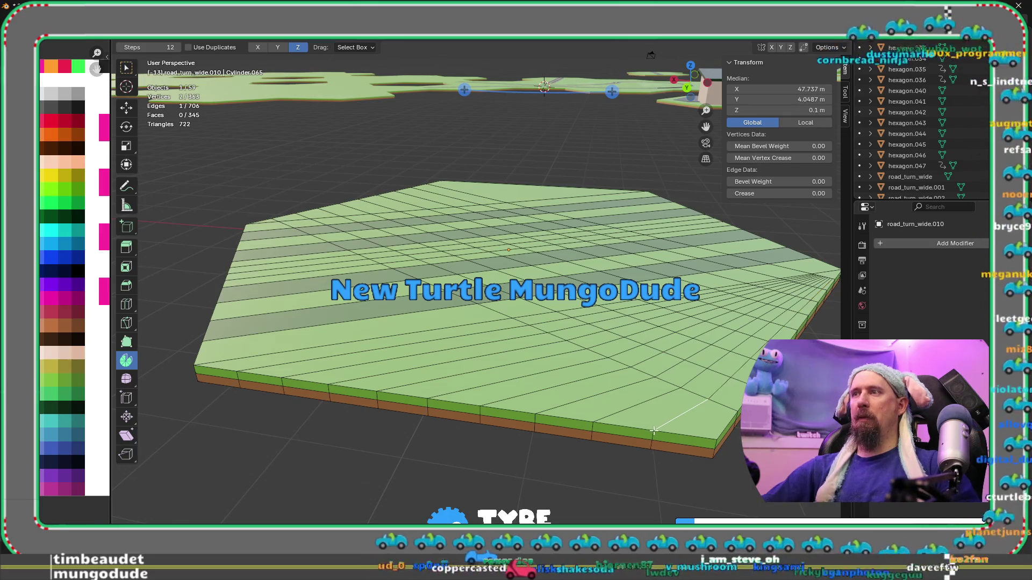
left_click(653, 433, "ctrl+alt")
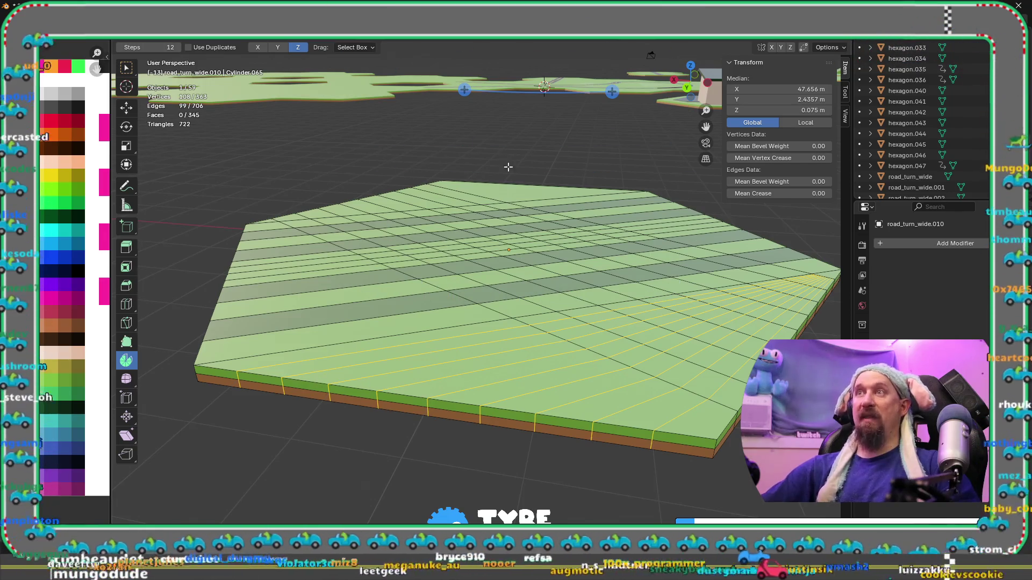
middle_click_drag(508, 167, 408, 375)
- Remove the seven vertical rim edges from the edge selection
left_click(396, 376, "shift")
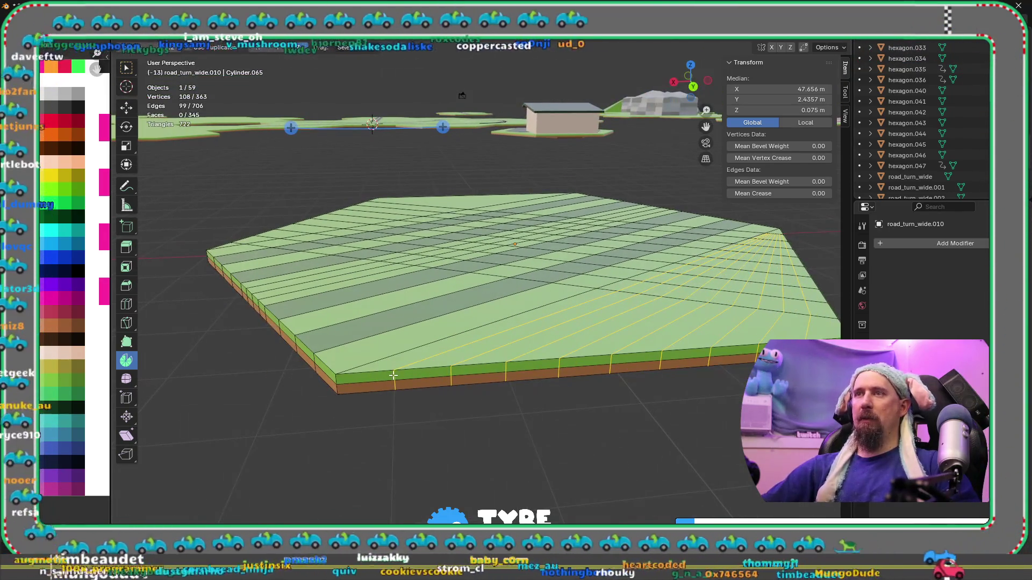
left_click(442, 386, "shift")
left_click(516, 379, "shift")
left_click(554, 375, "shift")
left_click(611, 371, "shift")
left_click(661, 368, "shift")
left_click(710, 365, "shift")
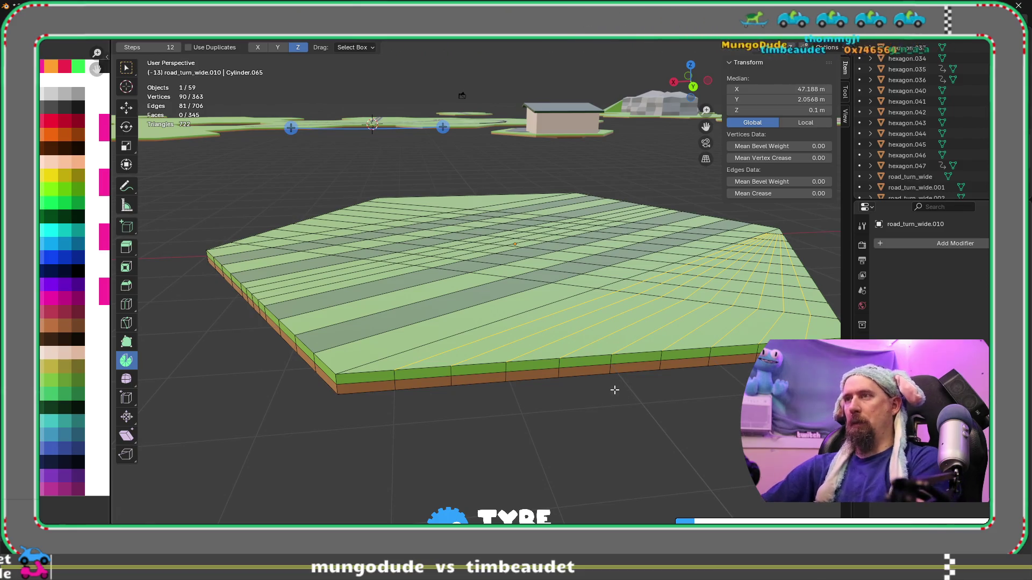
- Dissolve the selected edges, after trying and undoing Delete Edges and Delete Vertices
key("x")
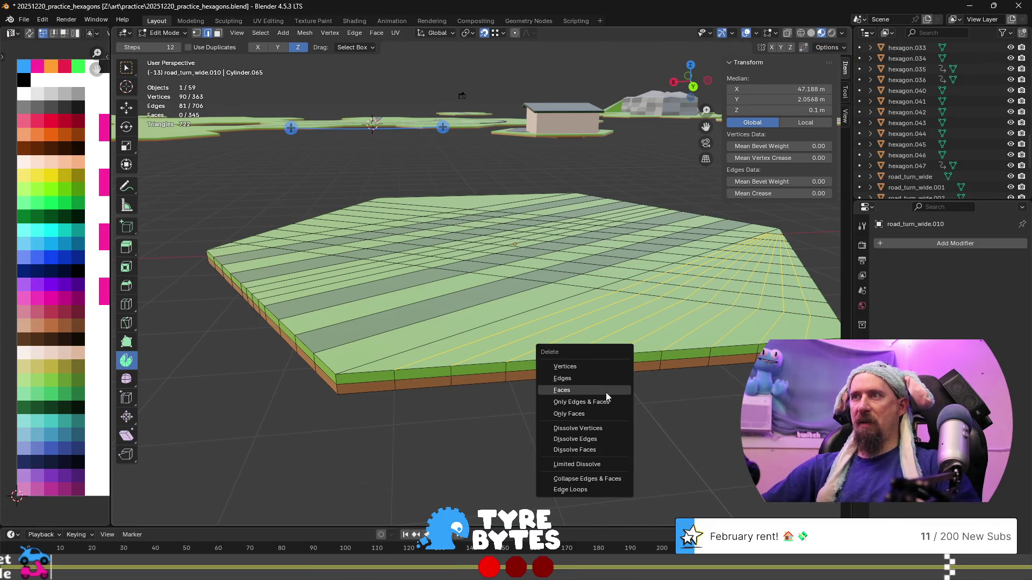
left_click(605, 379)
key("ctrl+z")
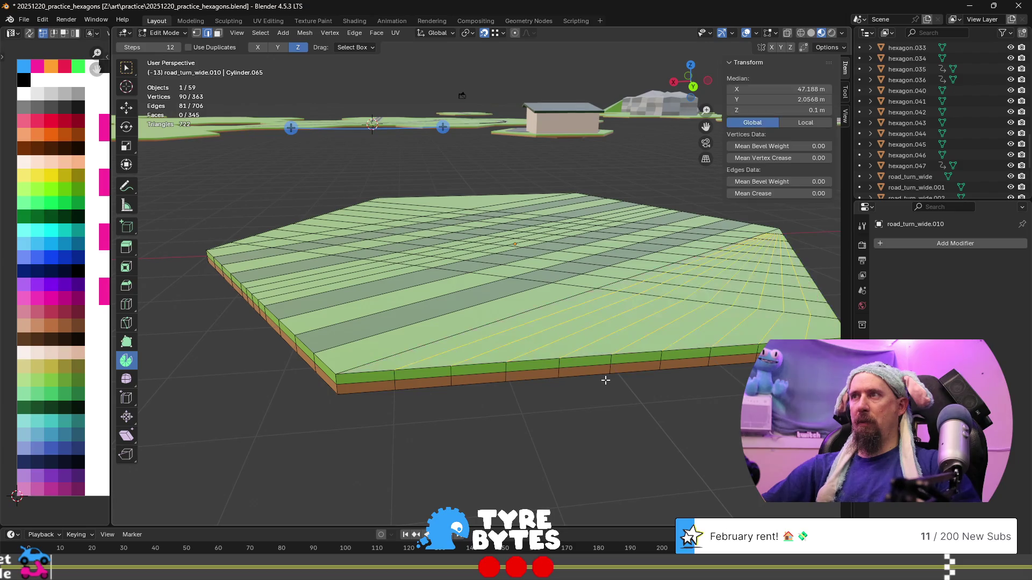
key("x")
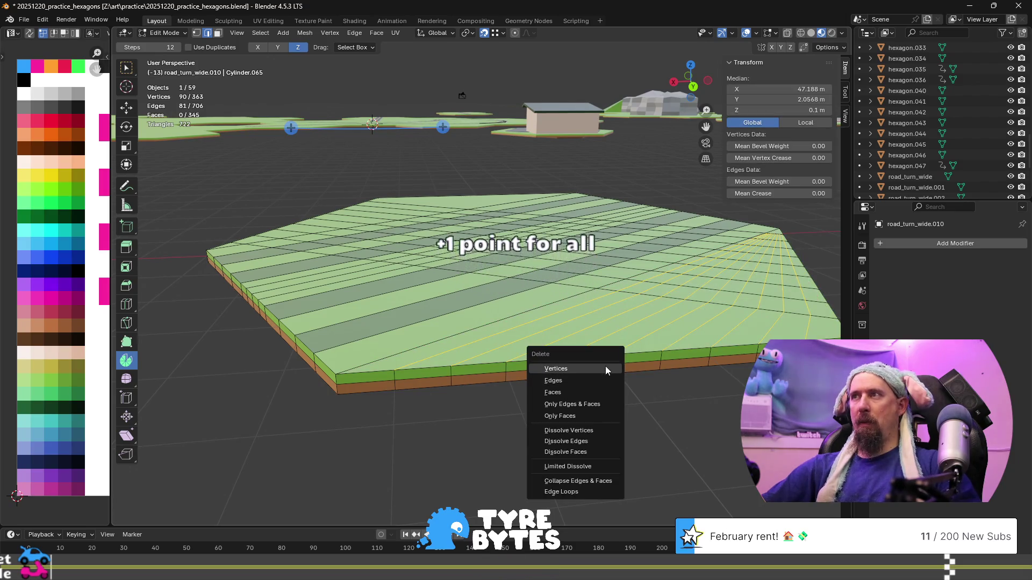
left_click(606, 367)
key("ctrl+z")
key("x")
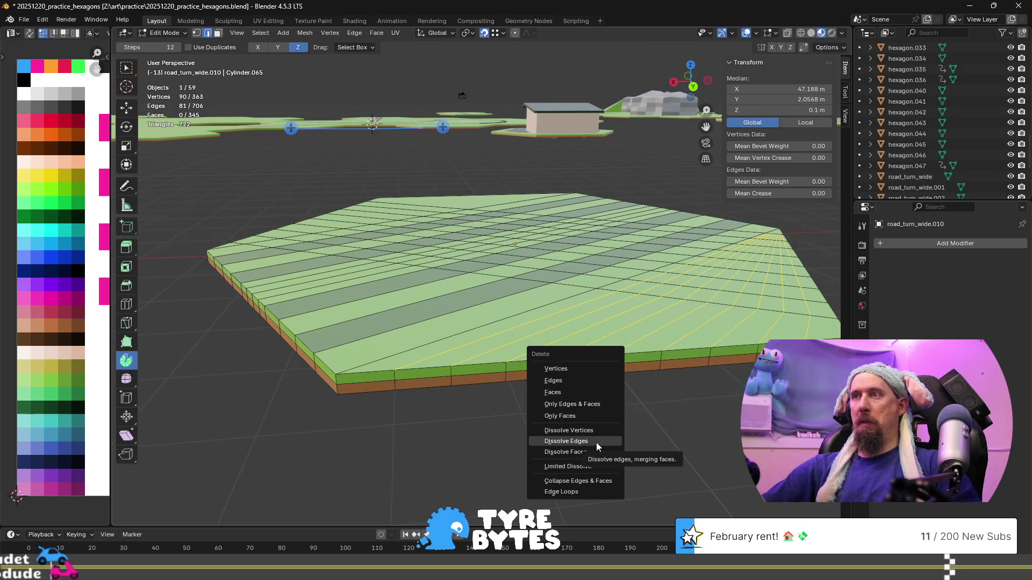
left_click(596, 443)
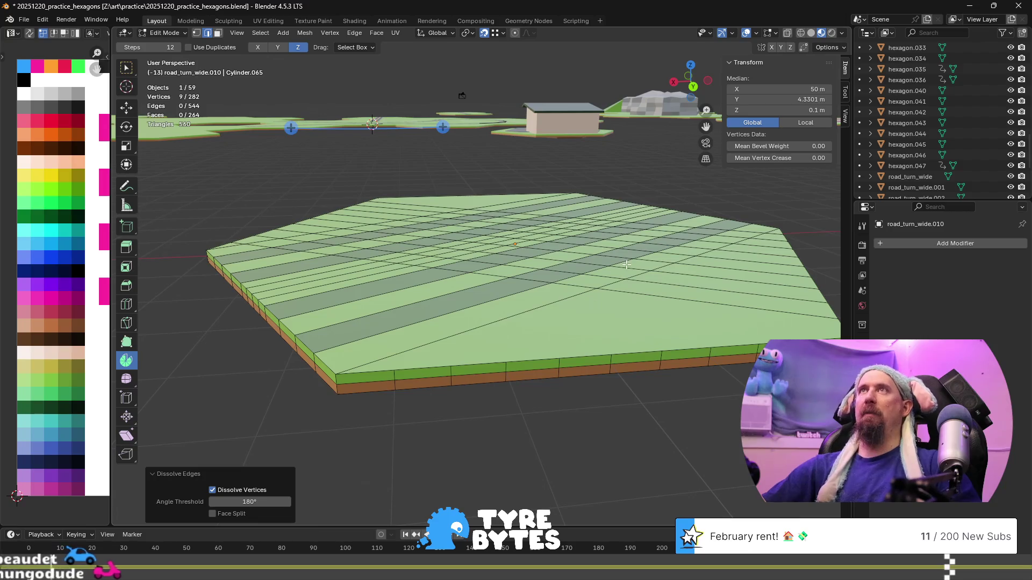
middle_click_drag(596, 443, 527, 430)
middle_click_drag(501, 276, 437, 410)
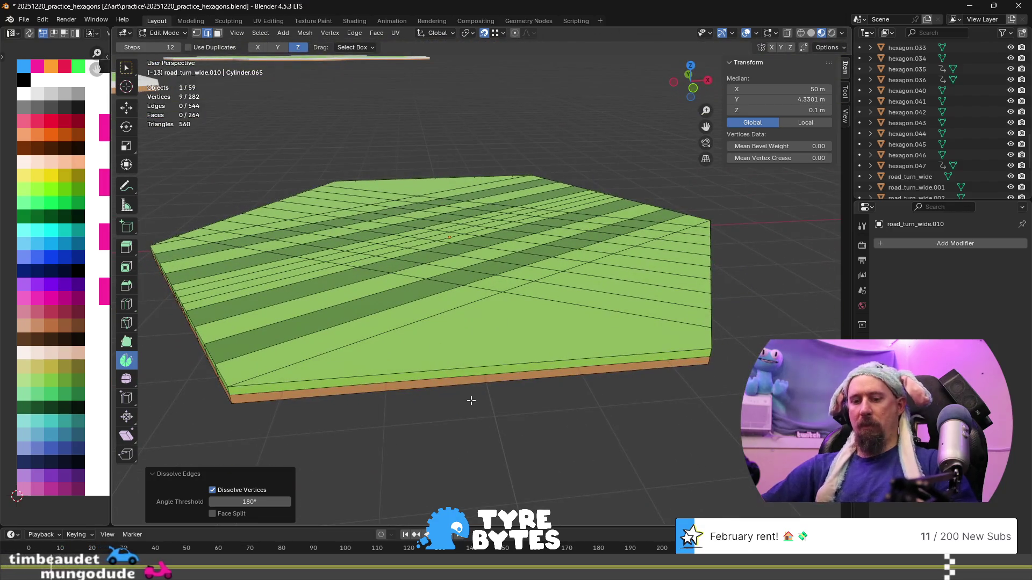
key("ctrl+r")
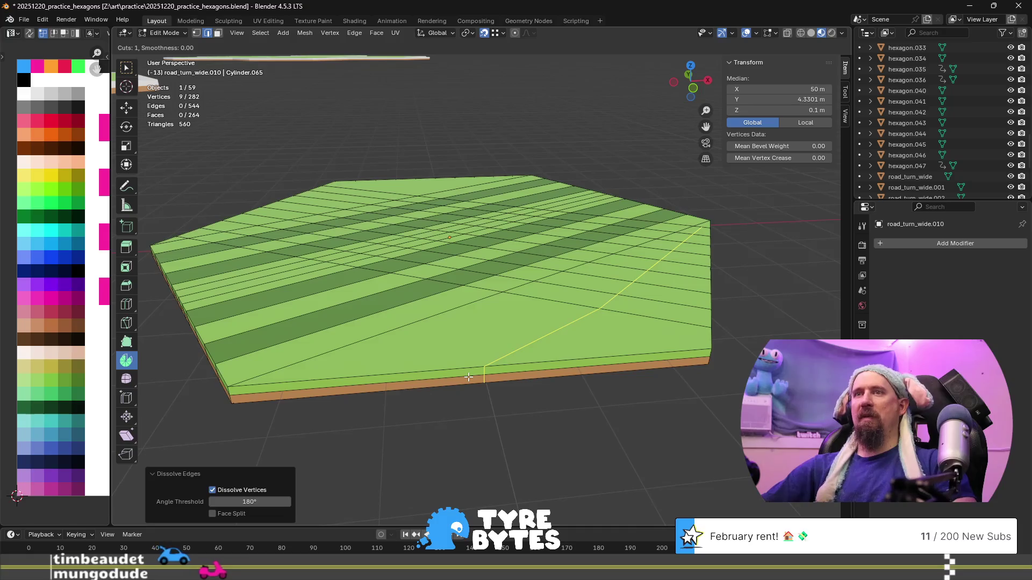
key("Escape")
left_click(469, 370)
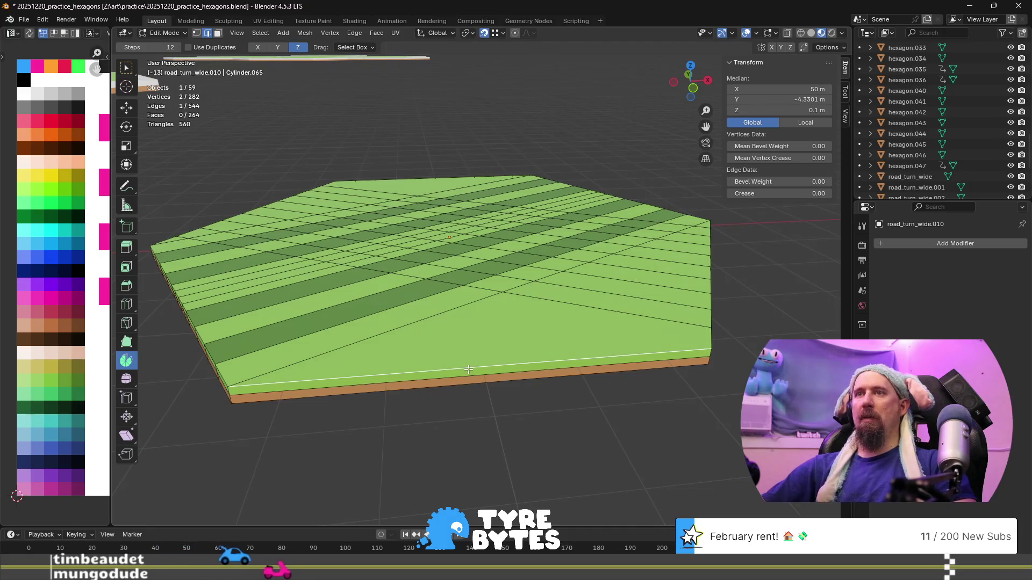
left_click(469, 378, "shift")
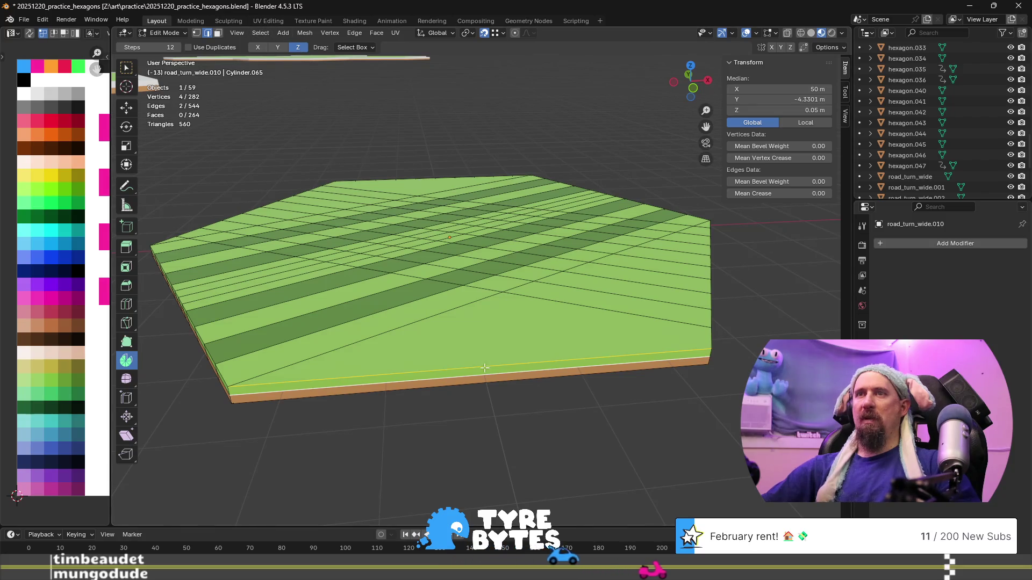
mouse_move(286, 305)
middle_mouse_down()
mouse_move(284, 318)
mouse_move(301, 309)
mouse_move(292, 292)
middle_mouse_up()
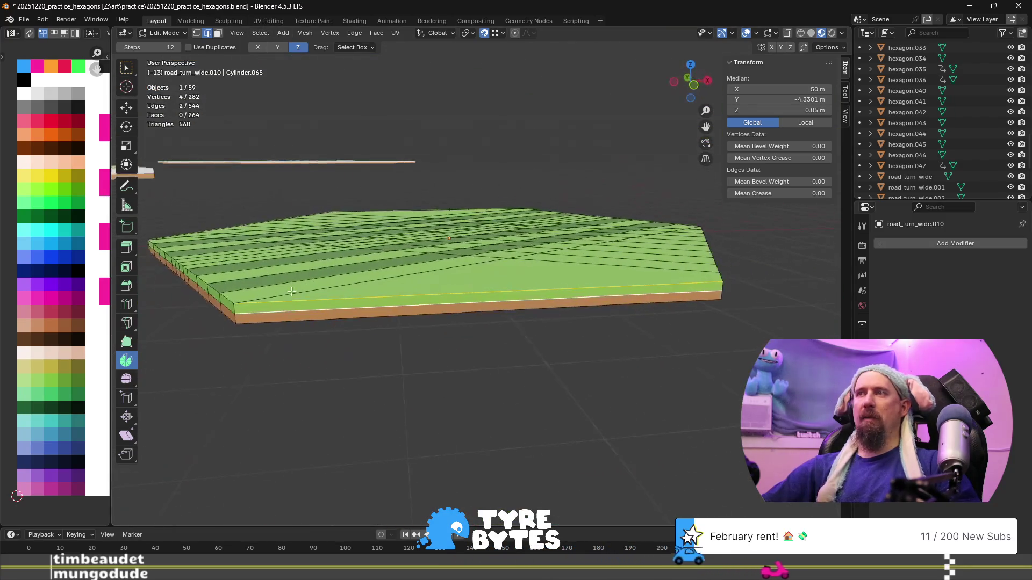
key("3")
left_click(458, 307)
left_click(458, 311, "shift")
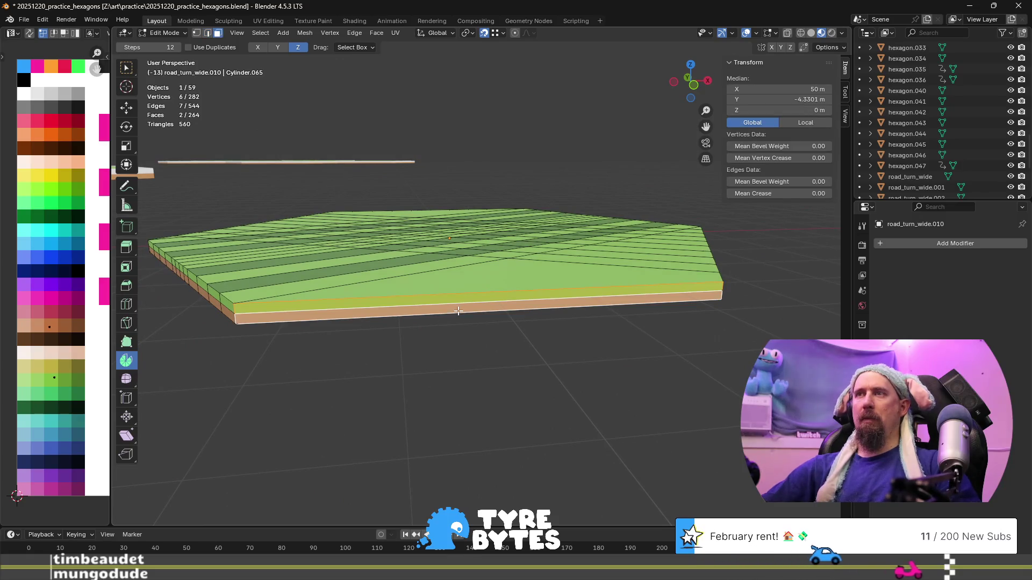
left_click(271, 32)
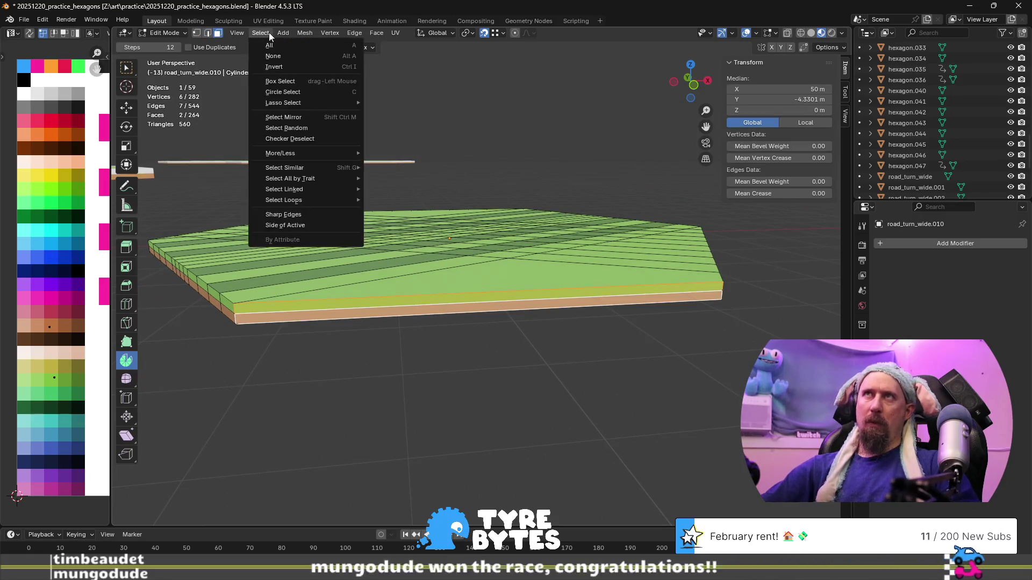
mouse_move(348, 31)
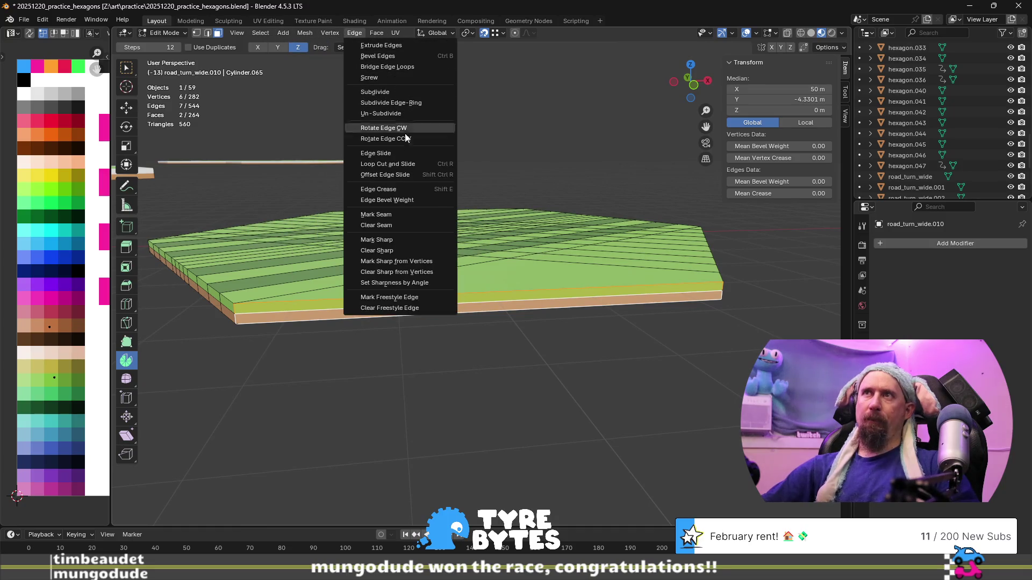
left_click(401, 91)
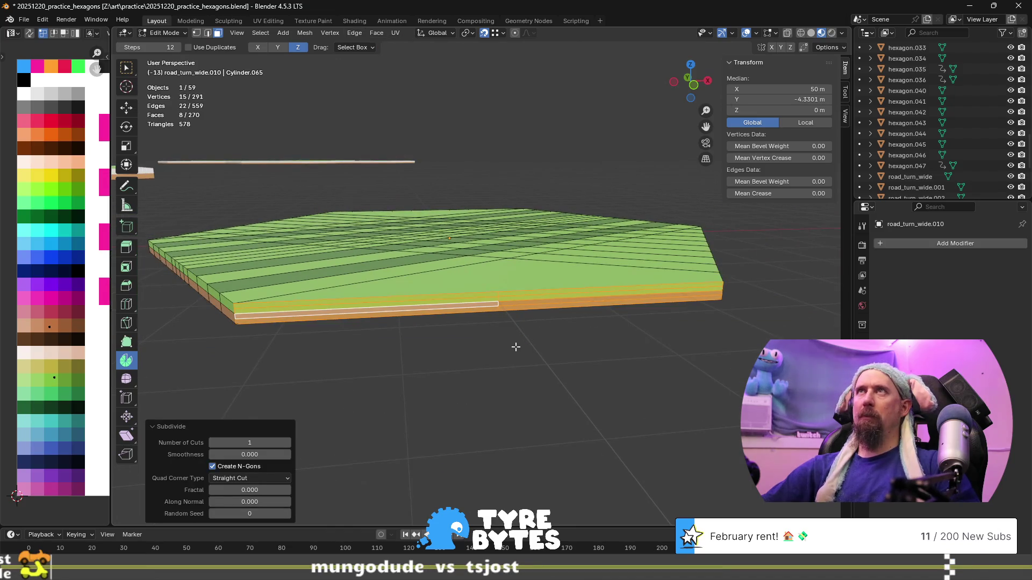
key("ctrl+z")
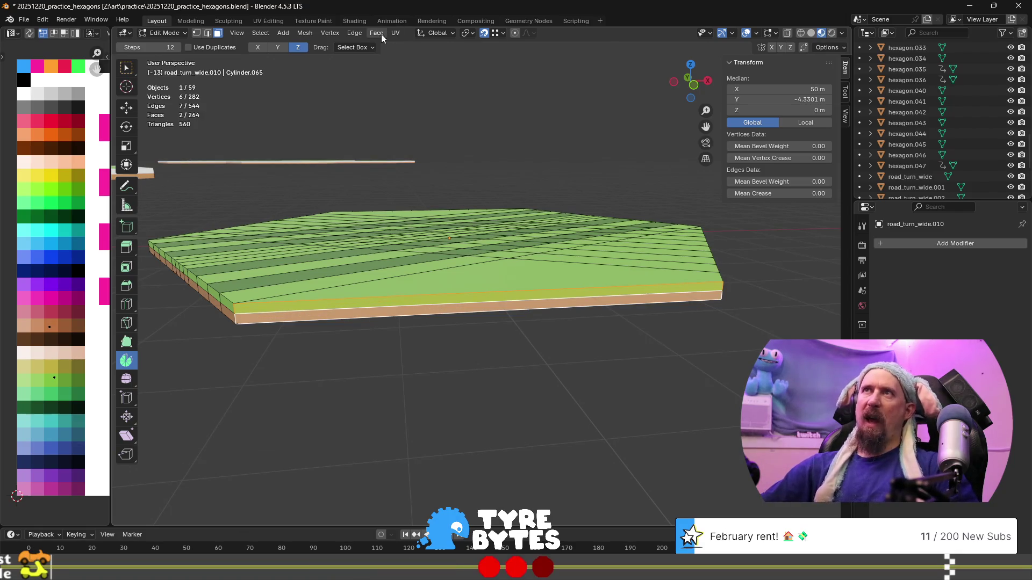
left_click(354, 33)
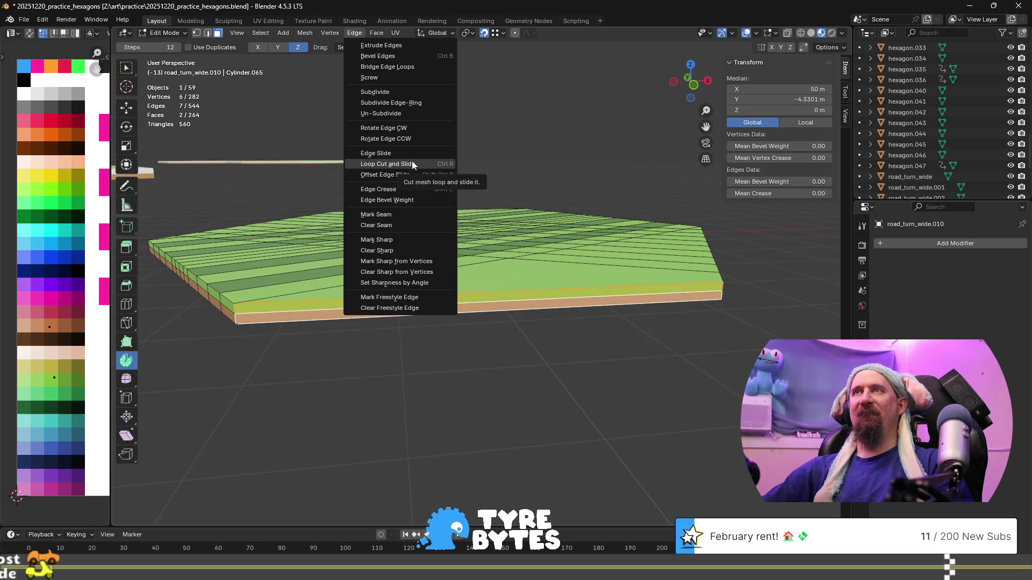
- Subdivide the edge ring and add a nine-cut loop cut across the front
left_click(411, 102)
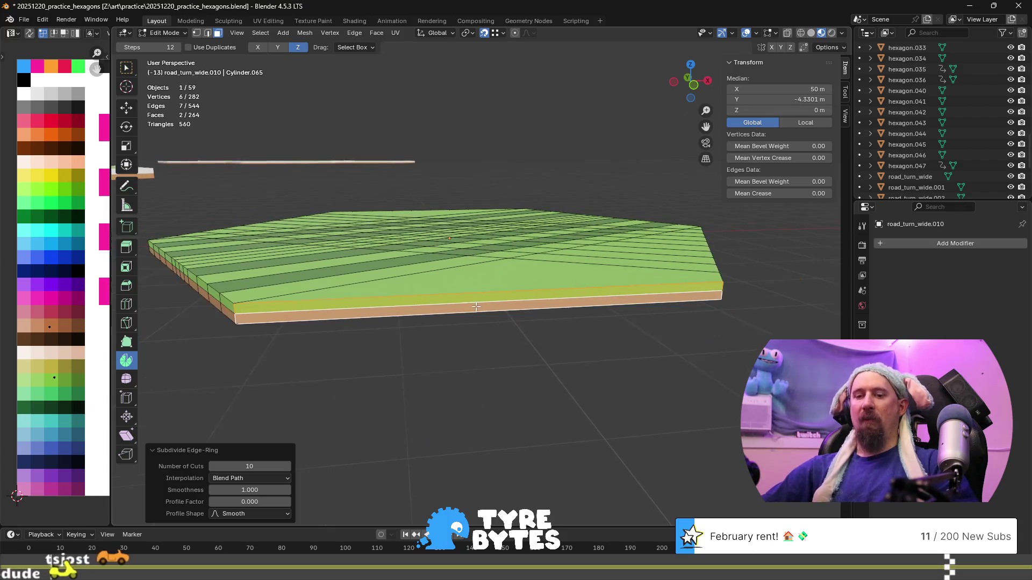
key("ctrl+r")
scroll(473, 291, "up", 8)
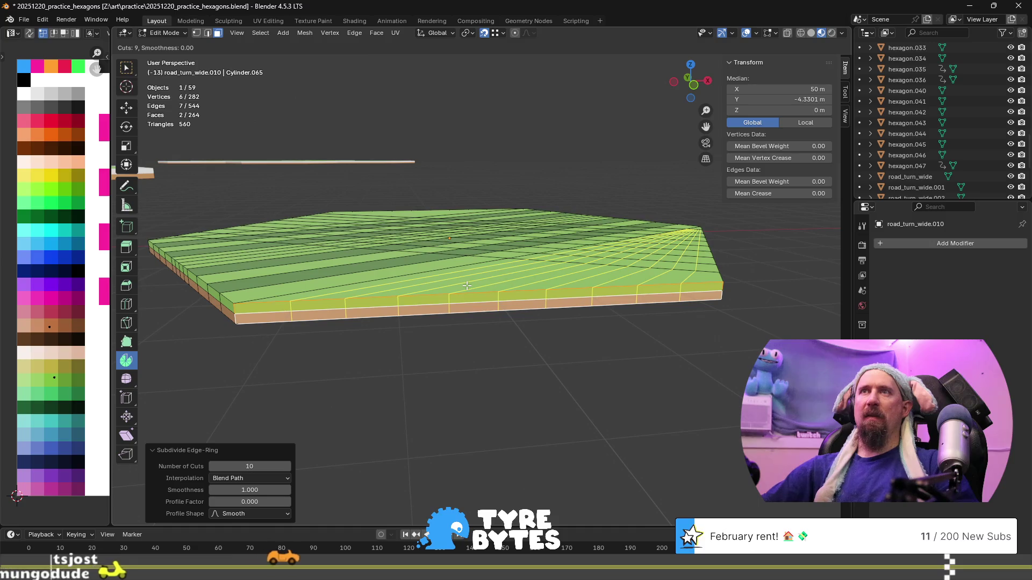
left_click(467, 286)
right_click(467, 286)
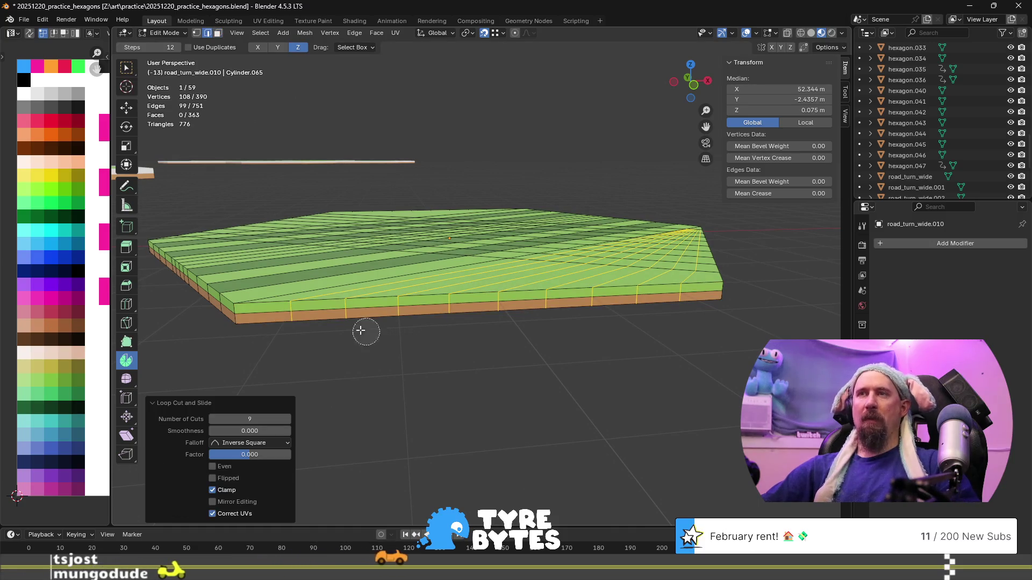
- Deselect the new vertical edges and dissolve the remaining selected edges, then view from top
middle_click_drag(330, 320, 672, 301)
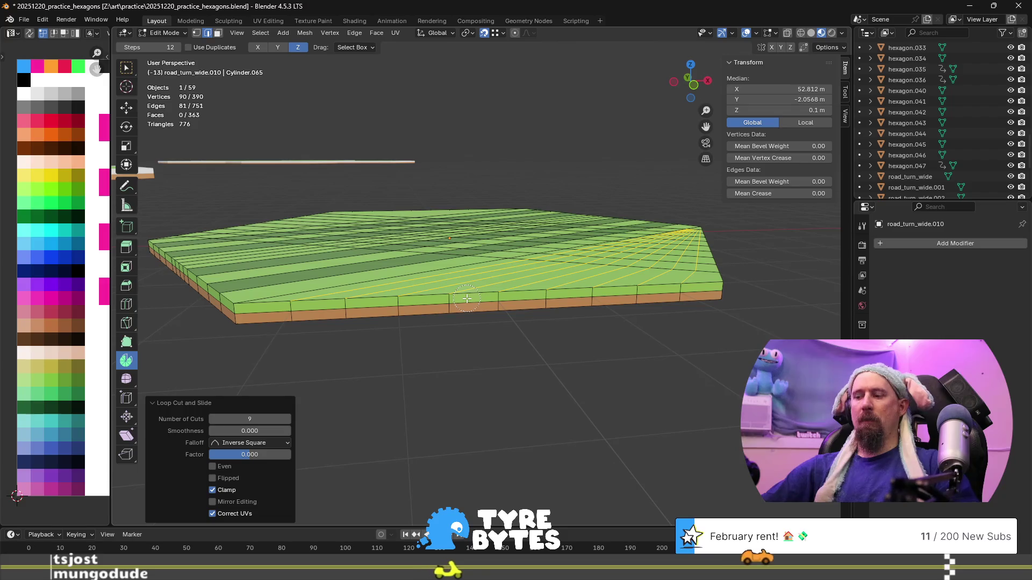
key("Escape")
key("x")
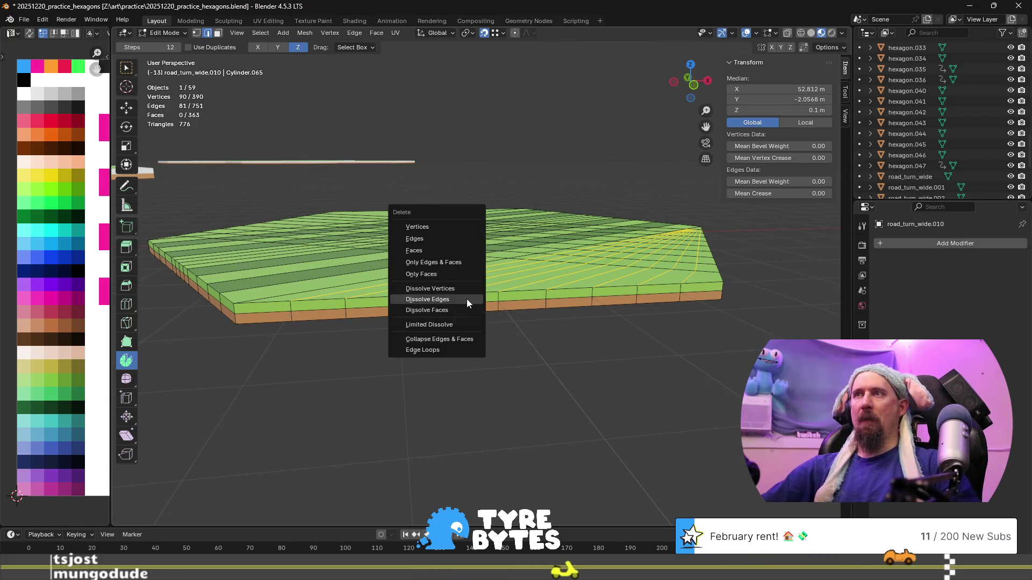
left_click(467, 298)
mouse_move(466, 299)
middle_mouse_down()
mouse_move(418, 292)
mouse_move(533, 266)
middle_mouse_up()
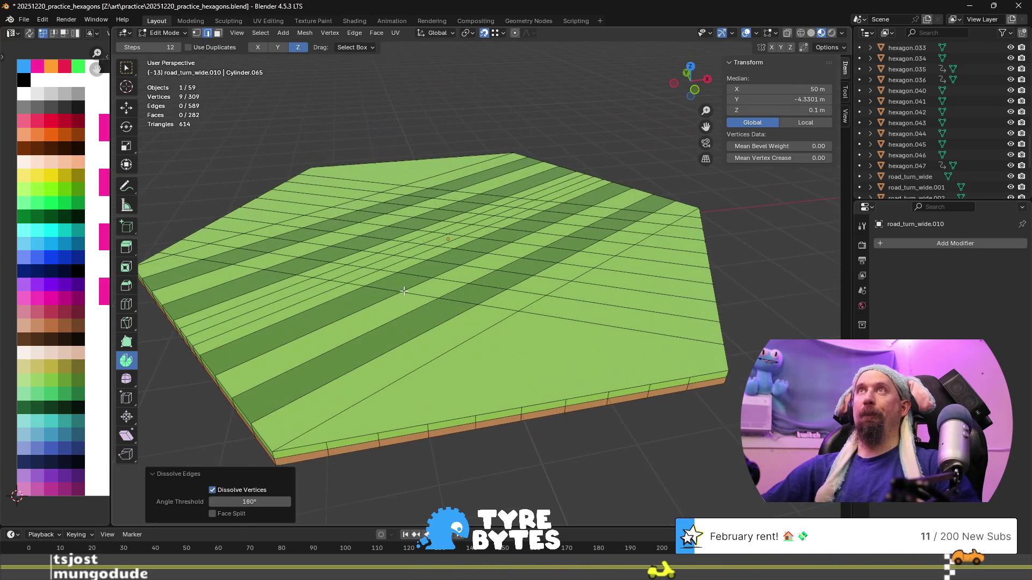
scroll(403, 291, "down", 3)
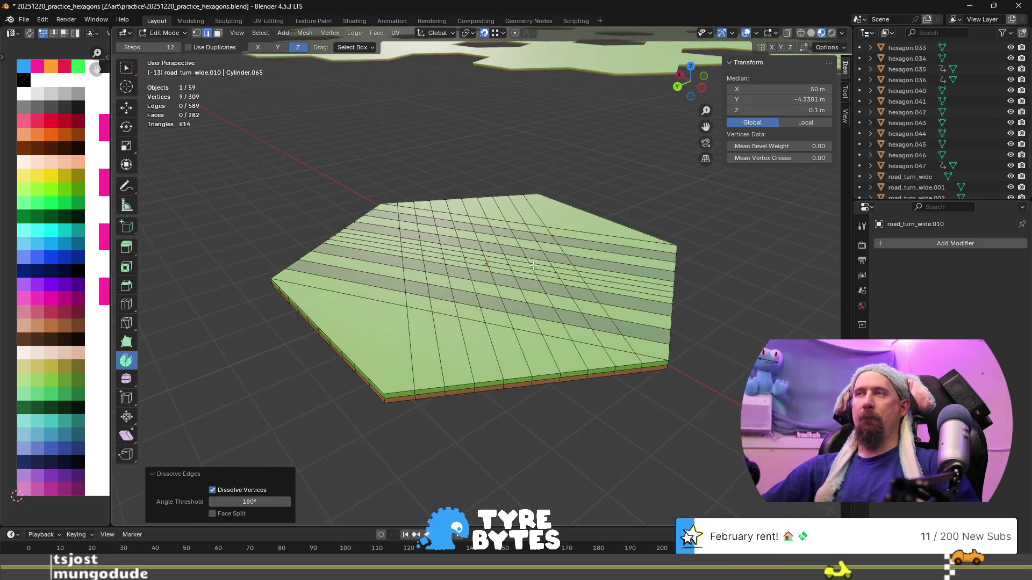
key("KP_7")
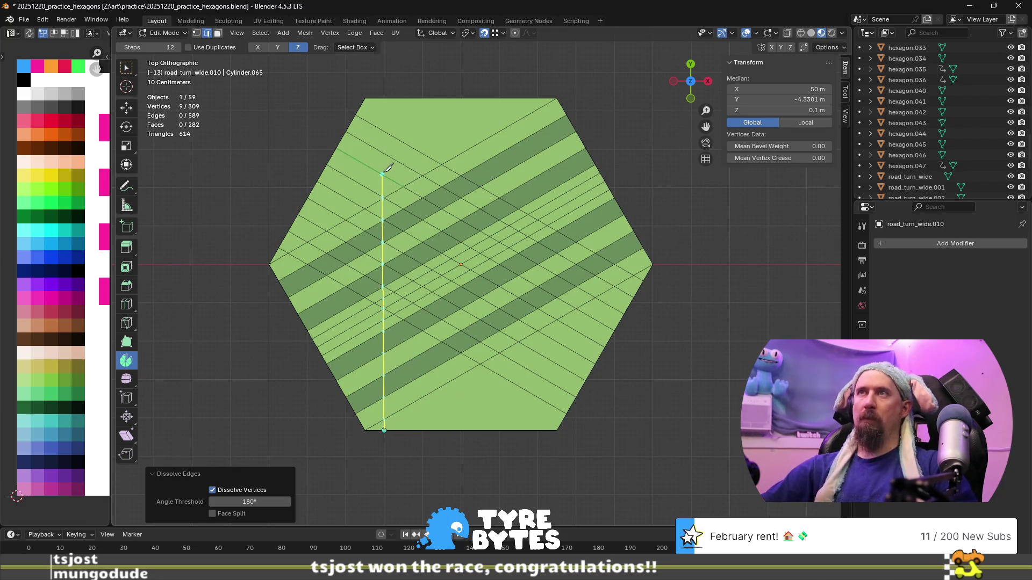
- Knife several parallel vertical cuts from top edge to bottom edge across the hexagon
left_click(403, 97)
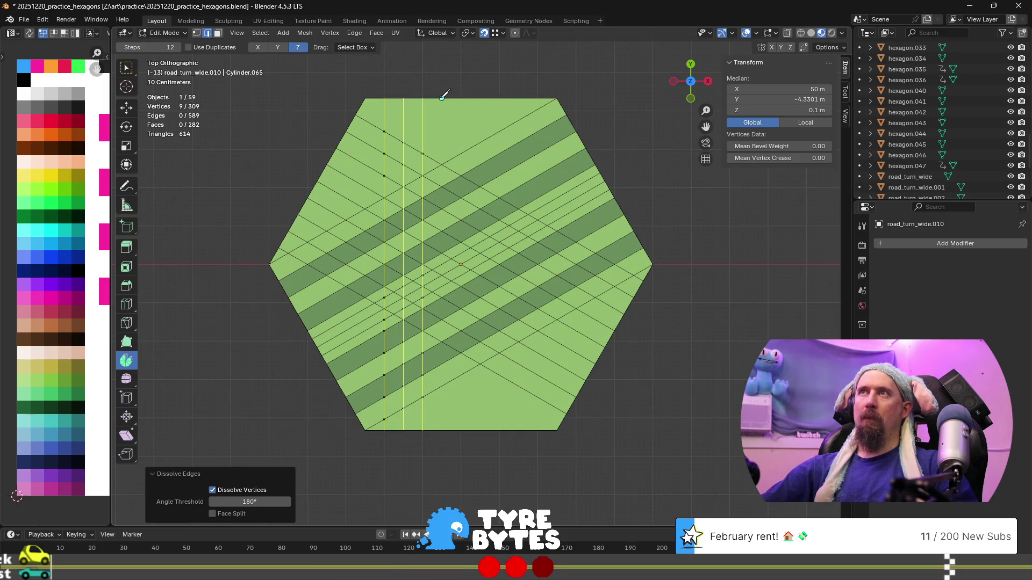
left_click(442, 430)
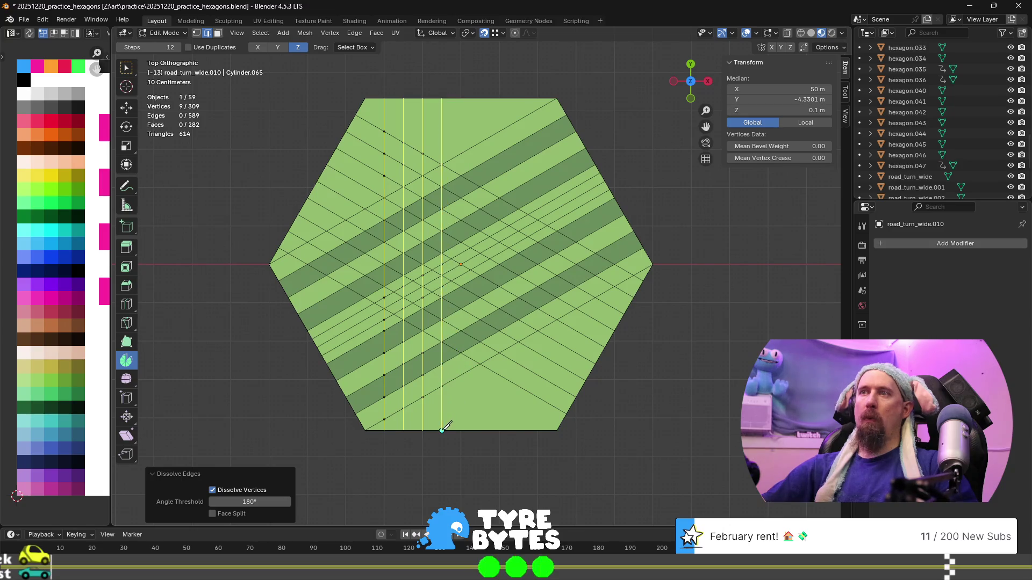
left_click(461, 430)
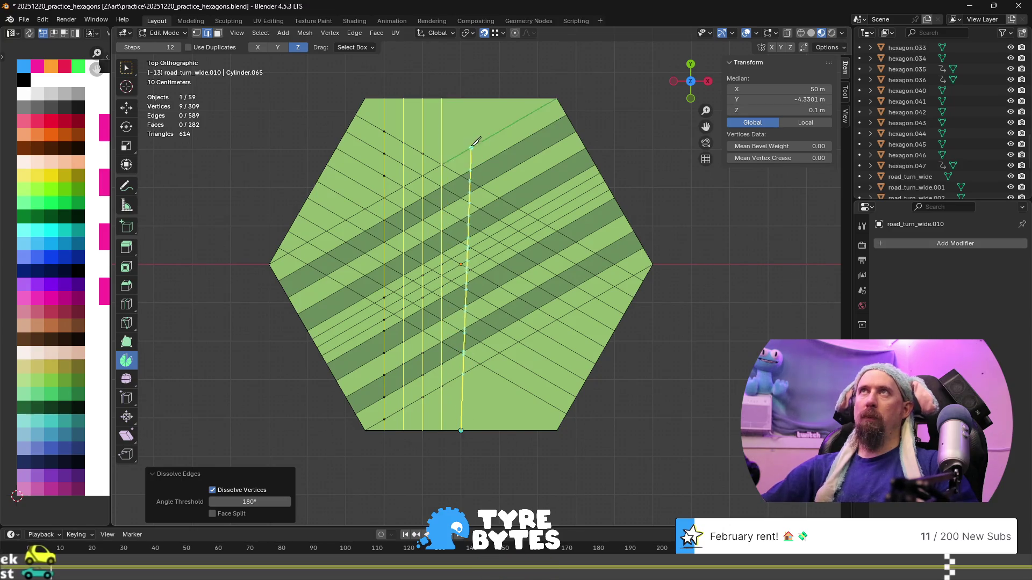
left_click(460, 99)
left_click(480, 99)
left_click(480, 430)
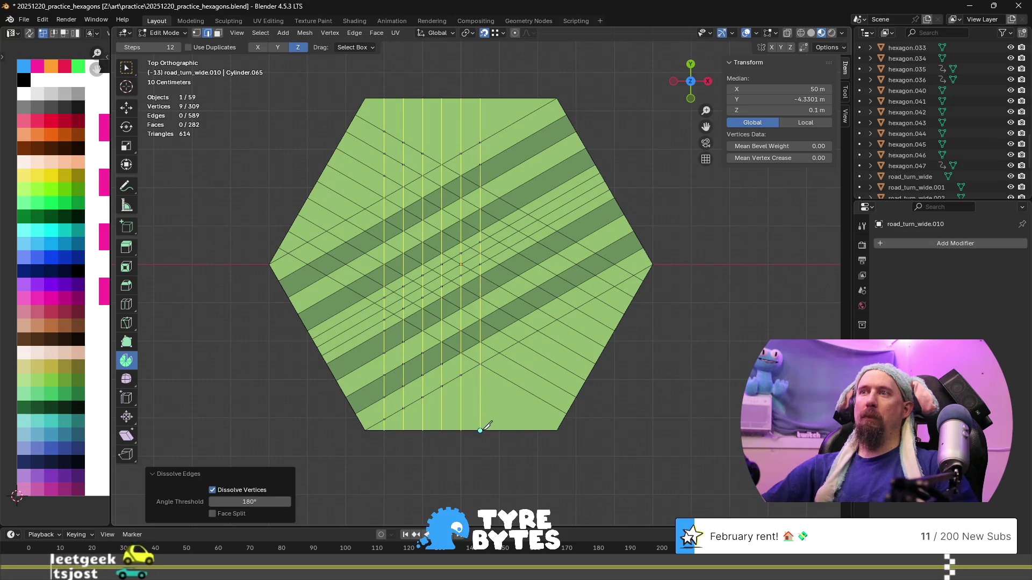
left_click(499, 430)
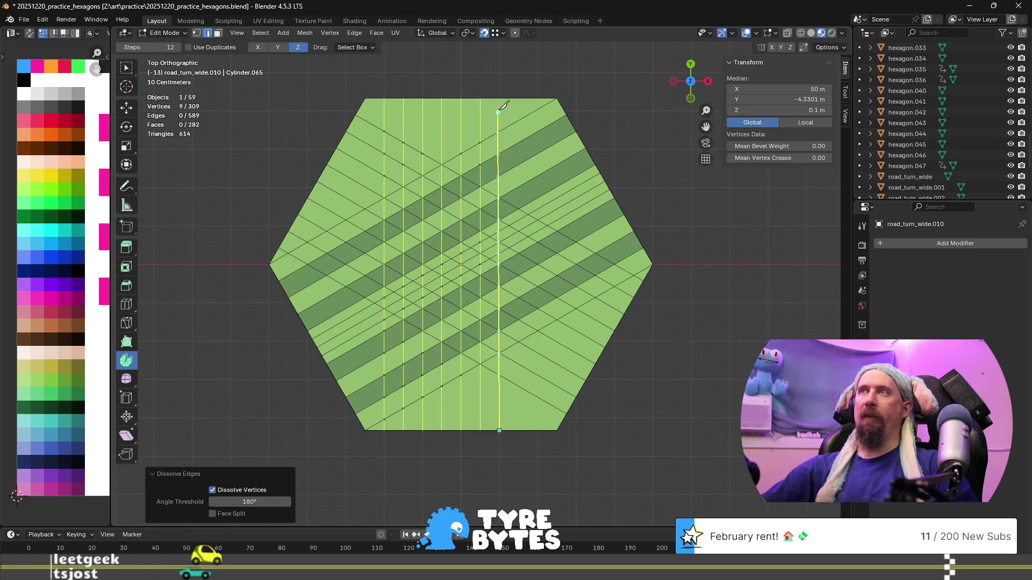
left_click(519, 98)
left_click(519, 430)
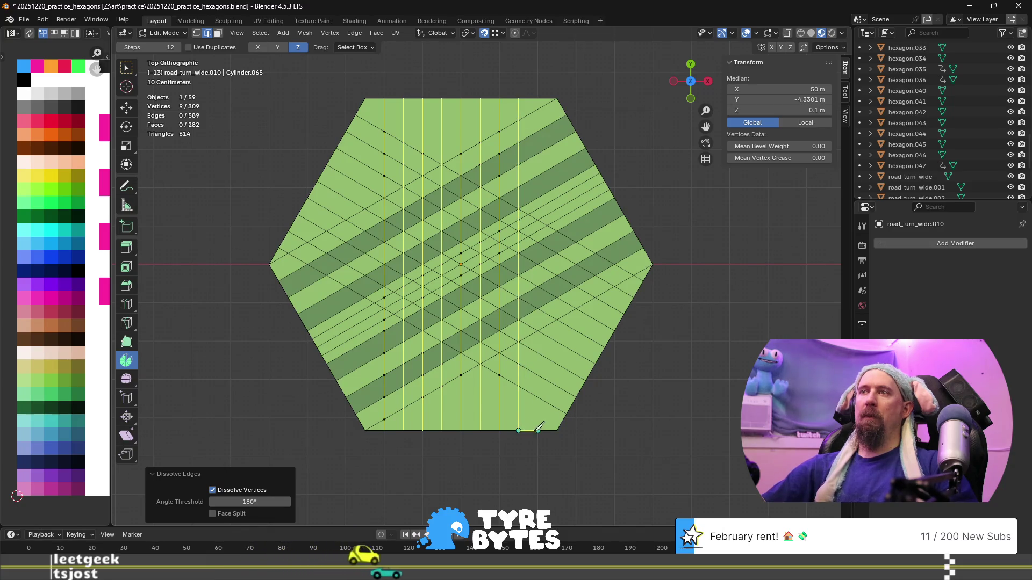
left_click(538, 430)
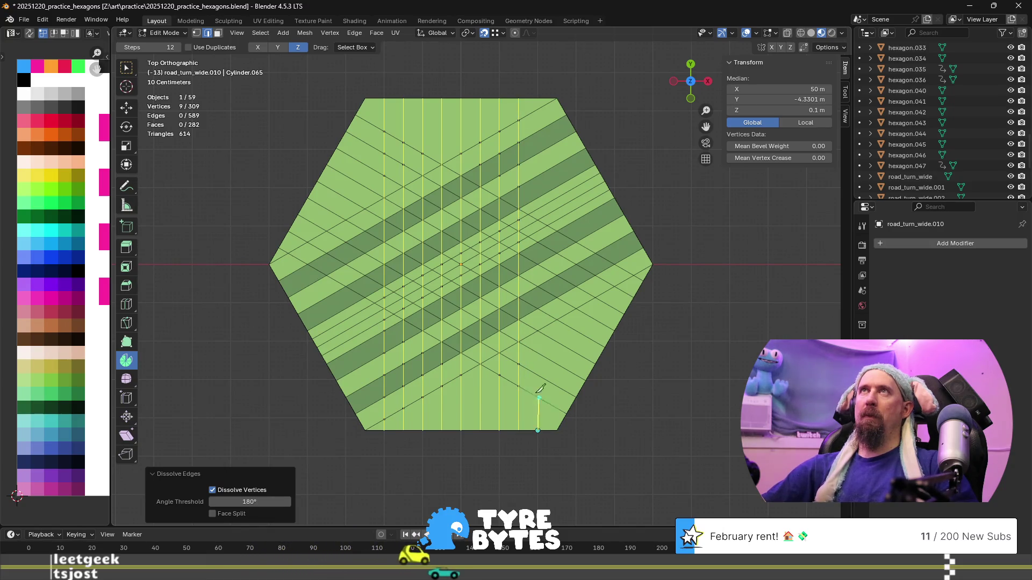
left_click(538, 99)
key("Return")
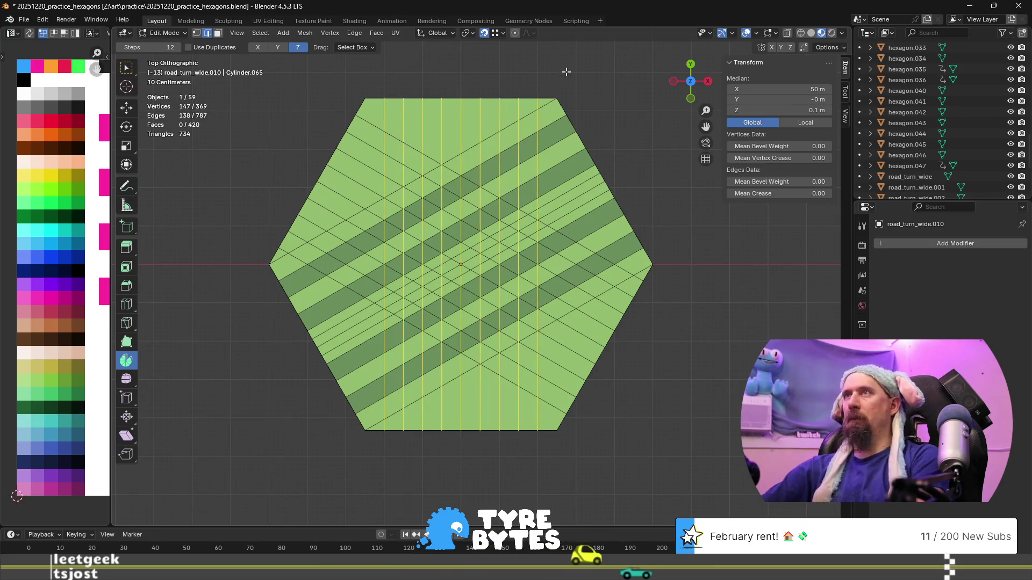
middle_click_drag(523, 234, 412, 288)
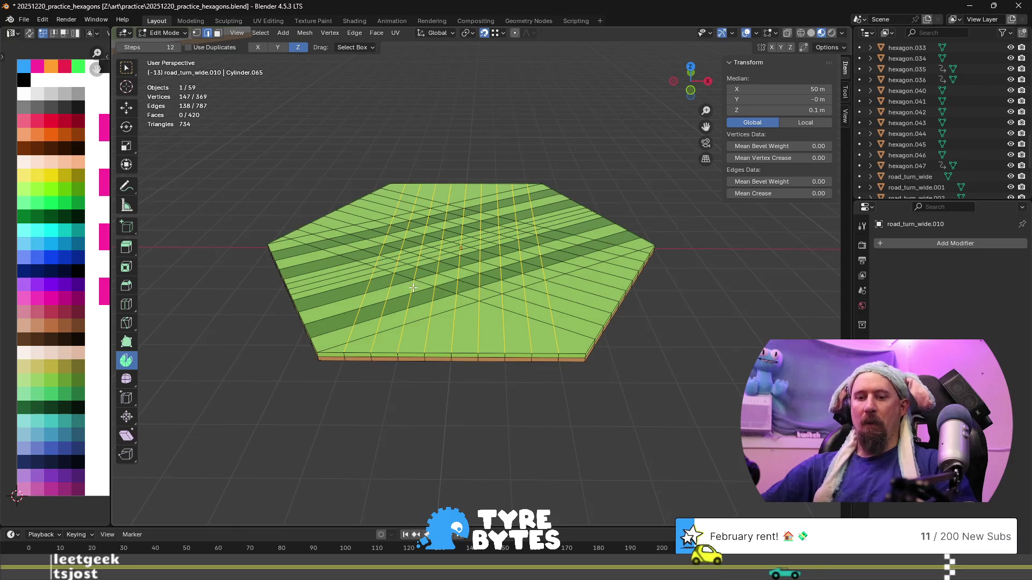
- In face select mode, try a shortest-path fill up the tile, then undo it
key("3")
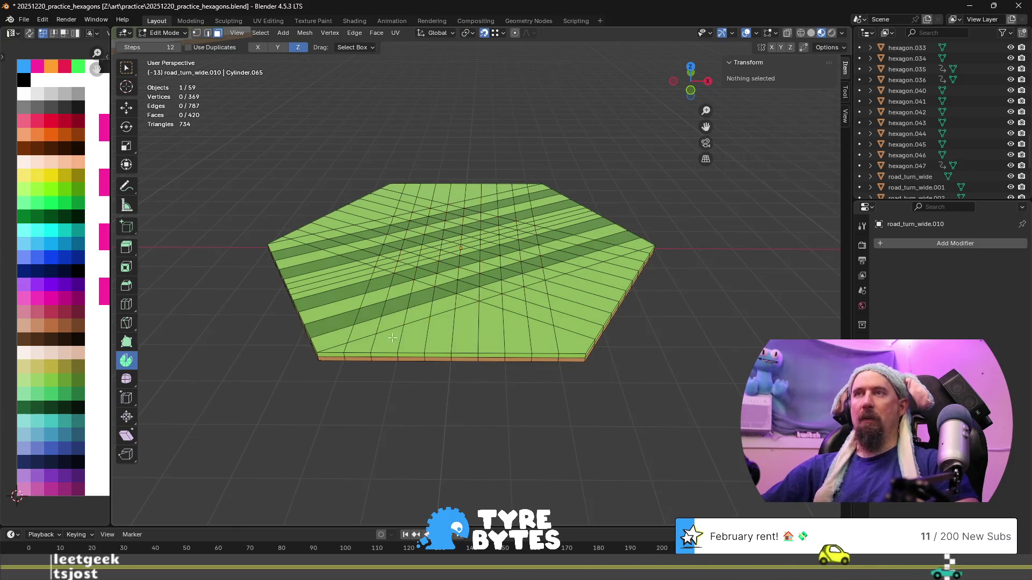
left_click(389, 351, "alt")
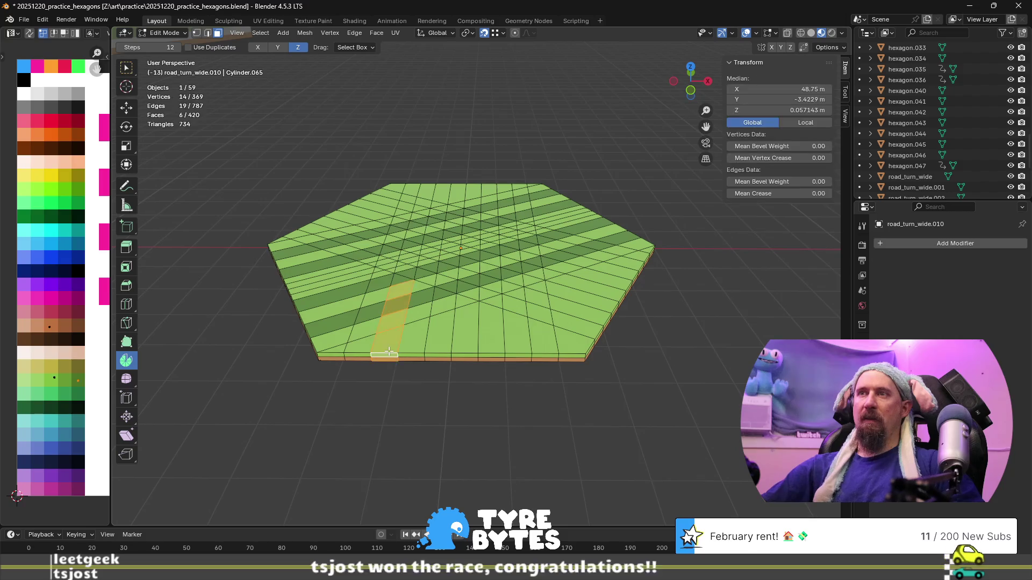
left_click(393, 337)
left_click(425, 190, "ctrl+shift")
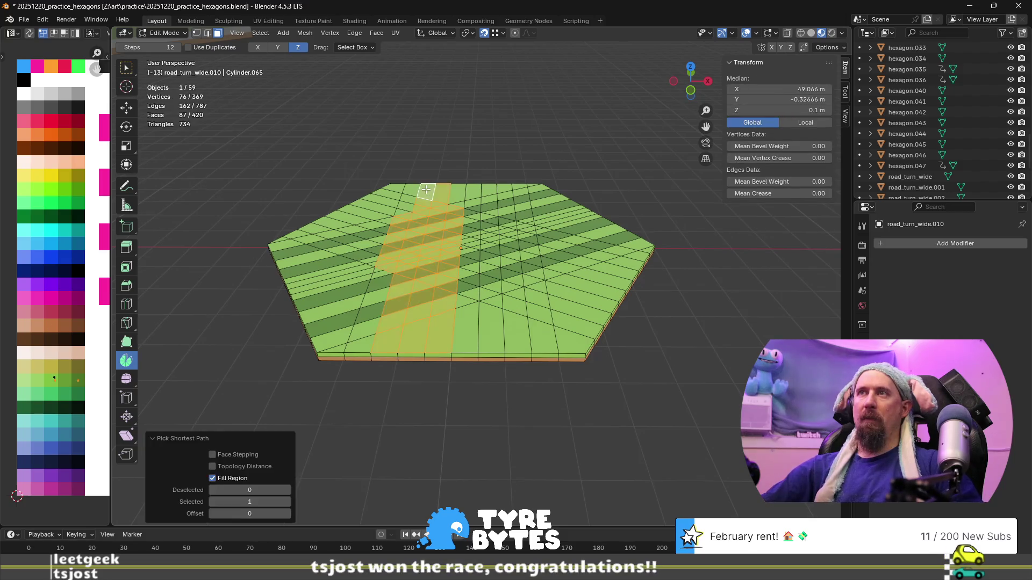
key("ctrl+z")
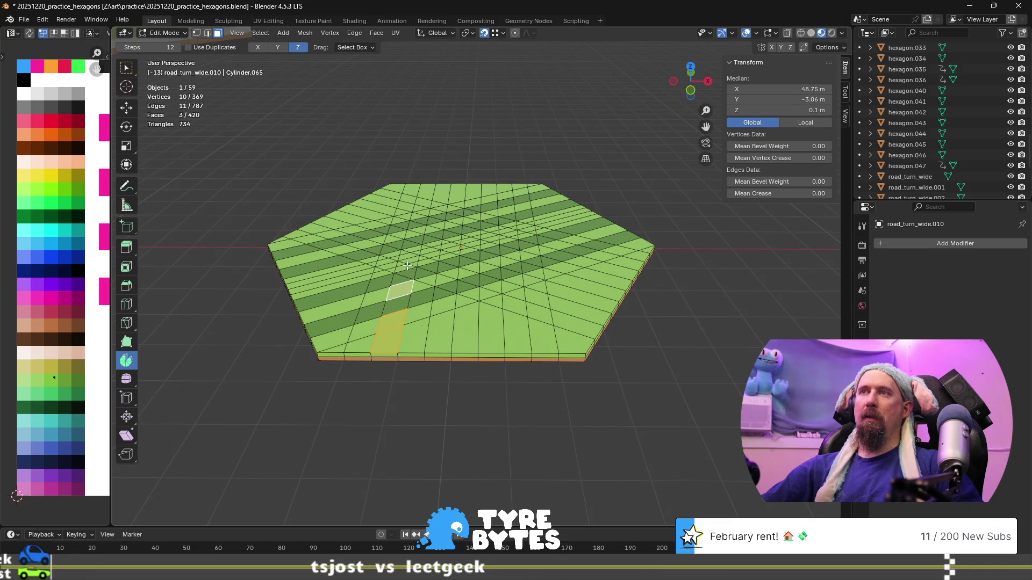
scroll(403, 308, "up", 3)
middle_click_drag(394, 311, 479, 358)
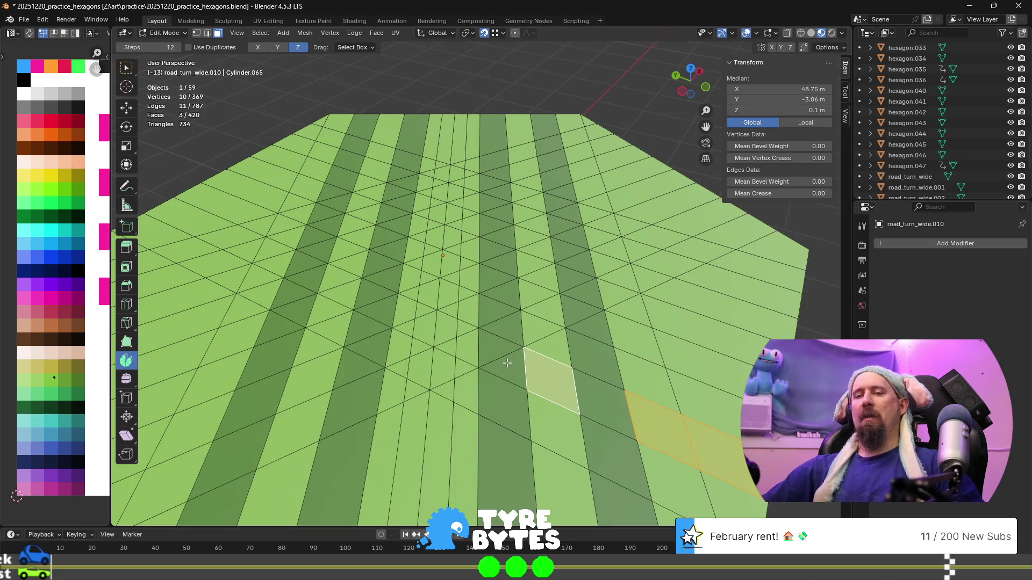
- Circle-select the first road strip of faces, trimming the extra upper row
key("c")
left_click_drag(507, 363, 463, 332)
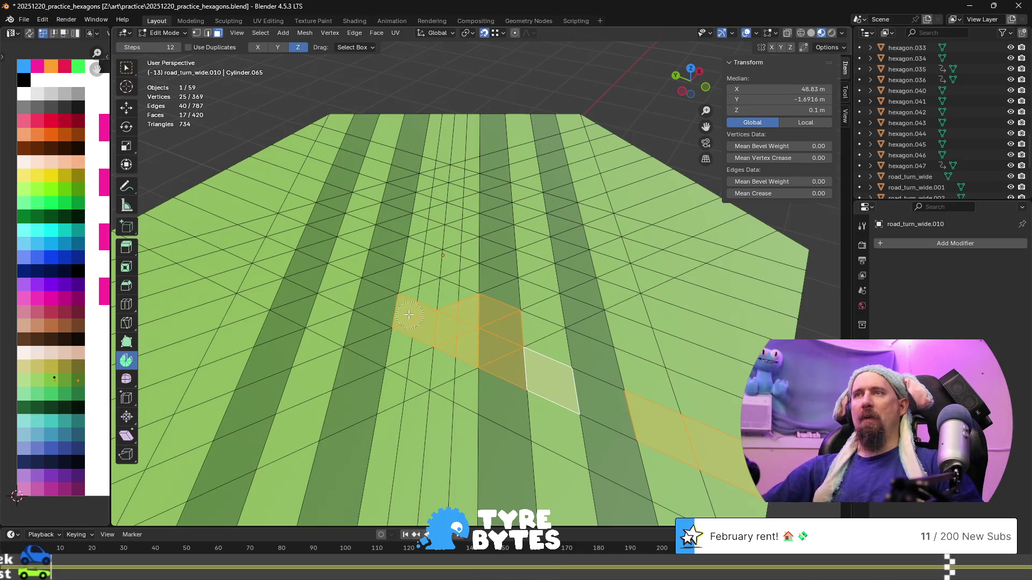
middle_click_drag(437, 305, 506, 320)
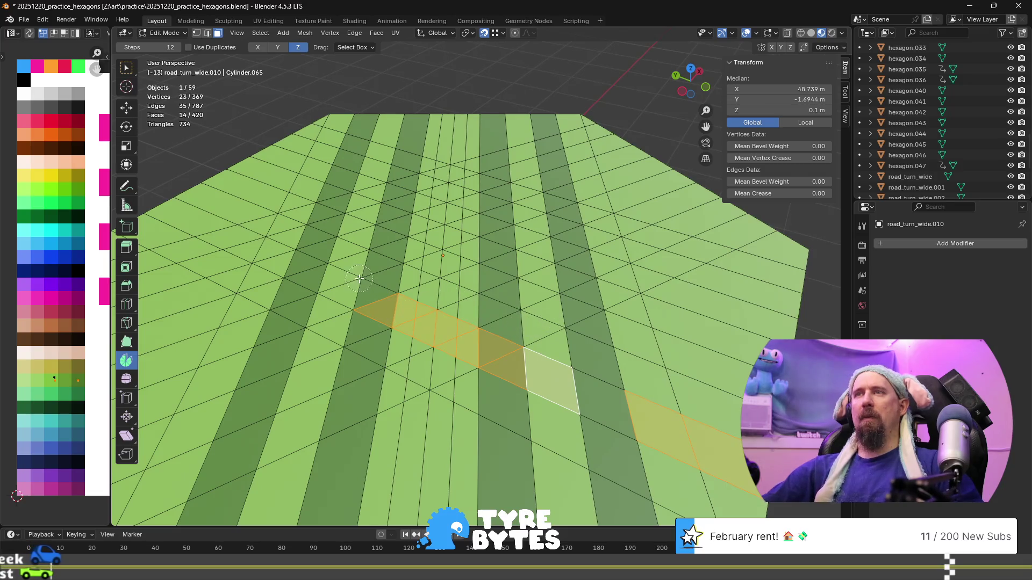
left_click_drag(375, 302, 161, 212)
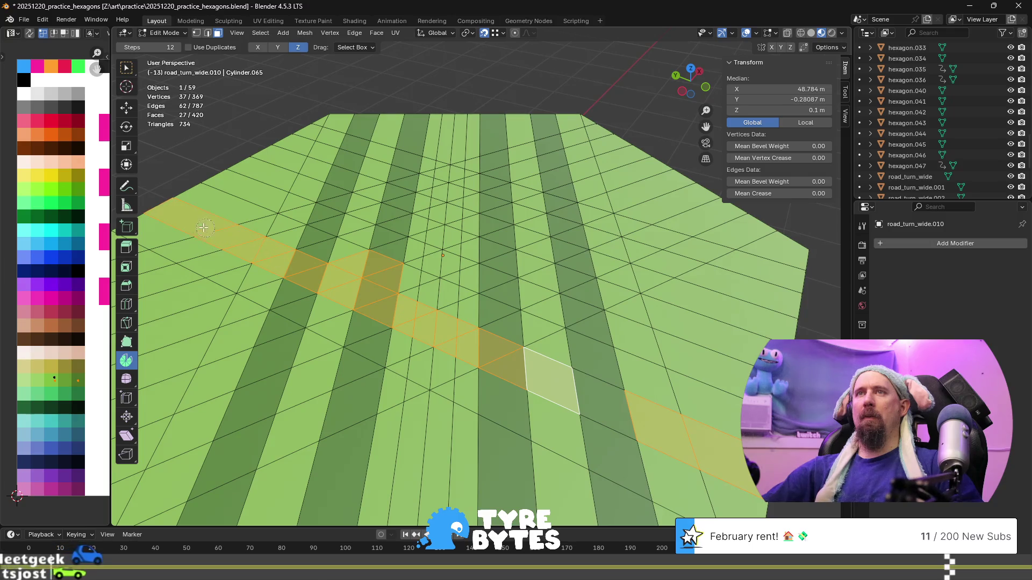
middle_click_drag(344, 263, 392, 277)
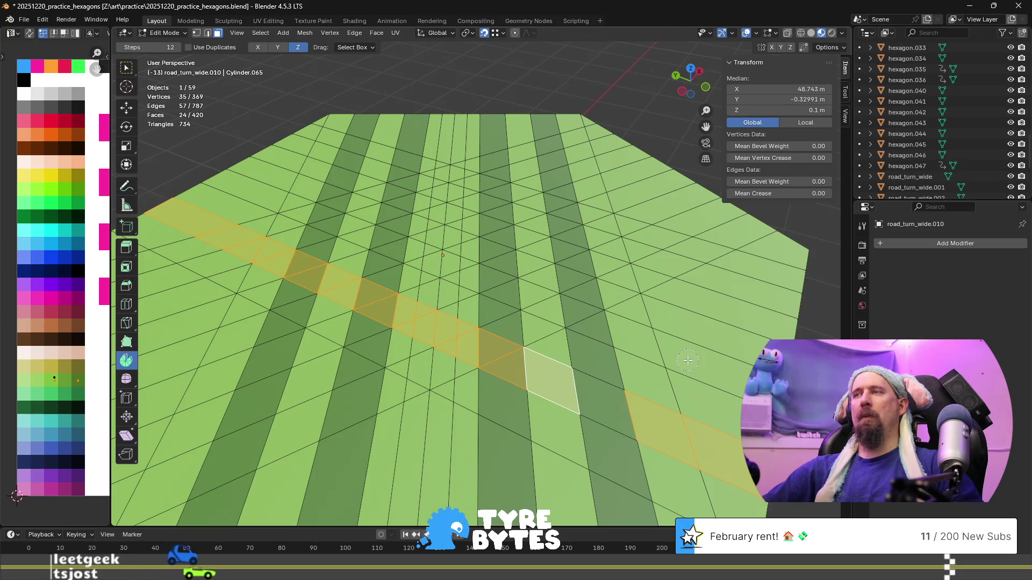
scroll(649, 363, "down", 4)
middle_click_drag(649, 362, 537, 390)
middle_click_drag(471, 389, 458, 445)
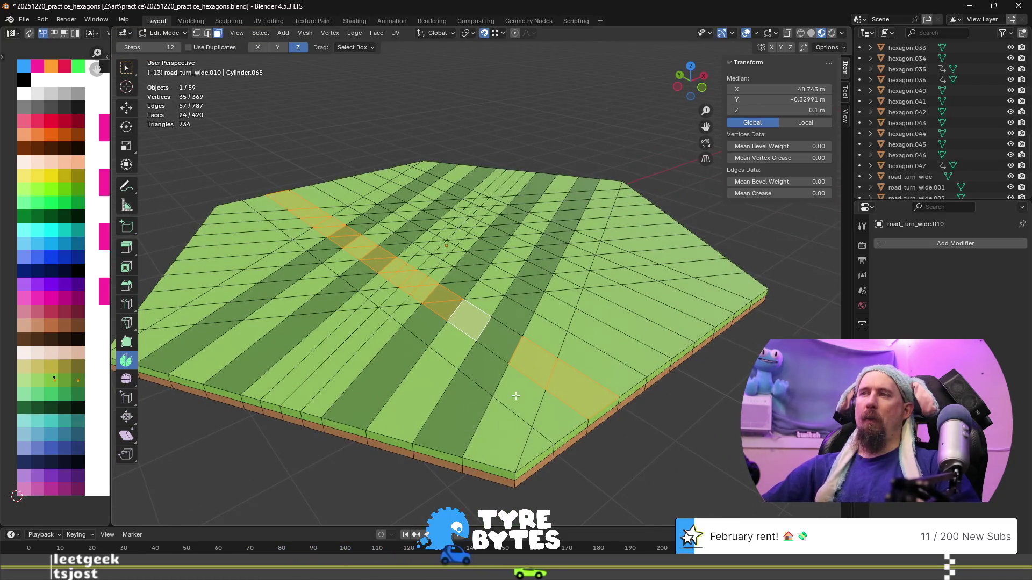
middle_click_drag(546, 412, 482, 416)
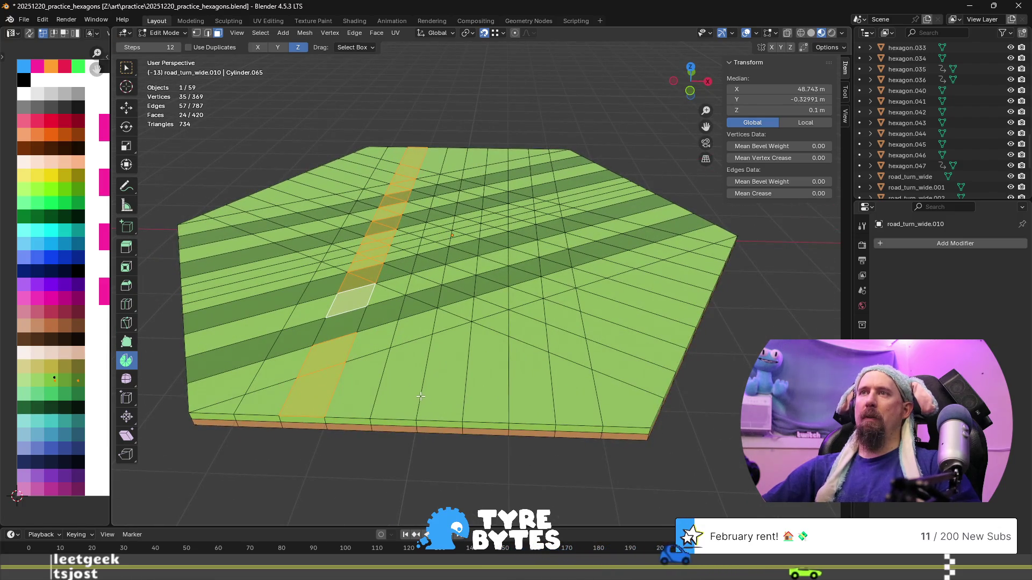
- Paint faces into the second road strip and extend it to the hexagon edge
left_click(360, 330, "shift")
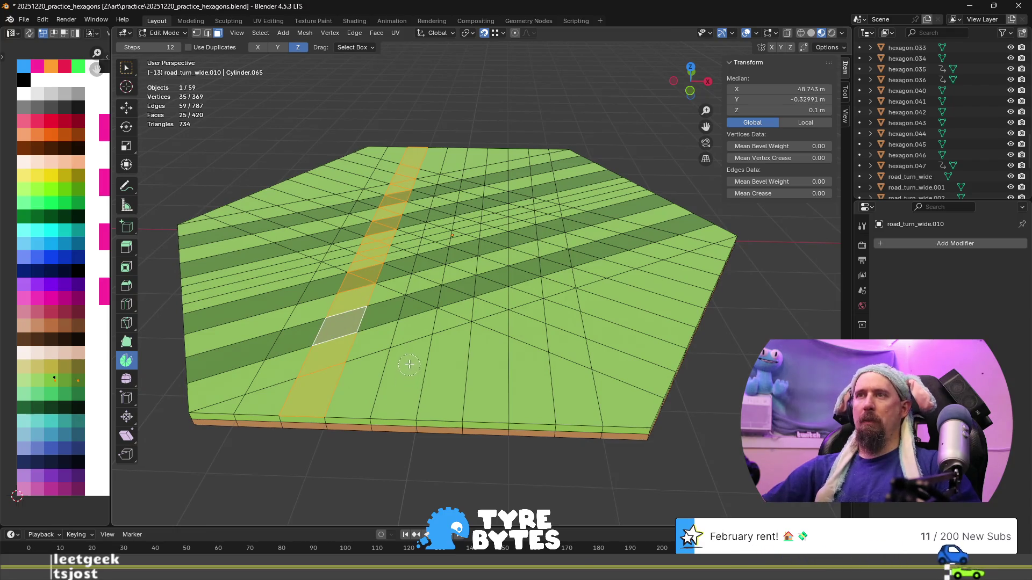
left_click_drag(409, 365, 419, 316)
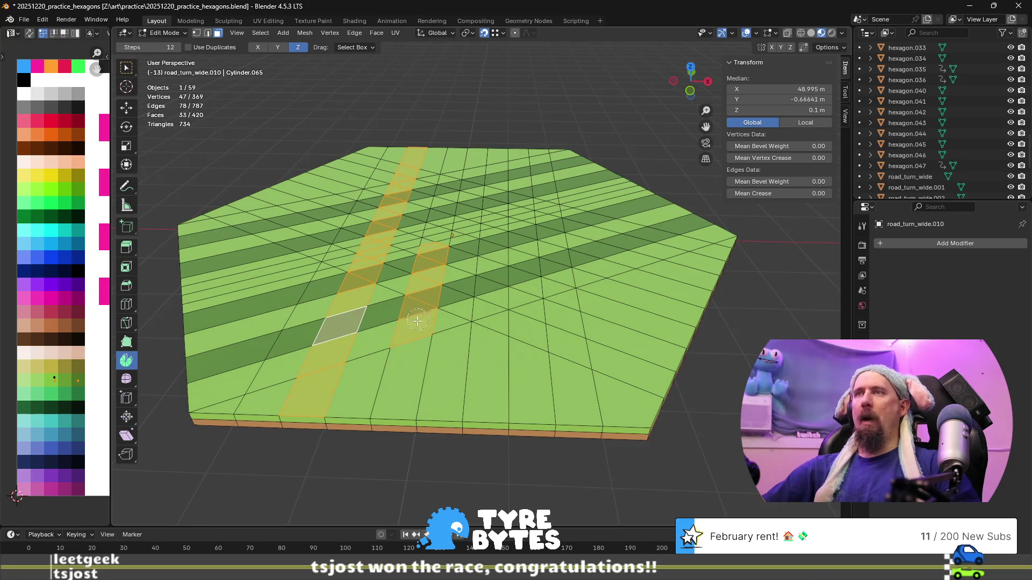
mouse_move(385, 287)
middle_mouse_down()
mouse_move(447, 334)
mouse_move(441, 379)
middle_mouse_up()
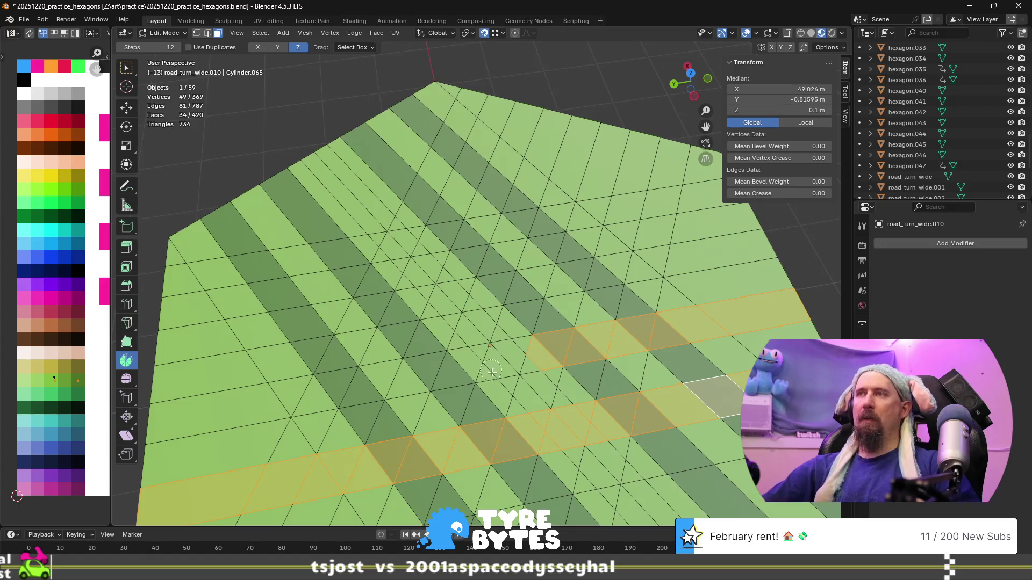
left_click(349, 384, "ctrl")
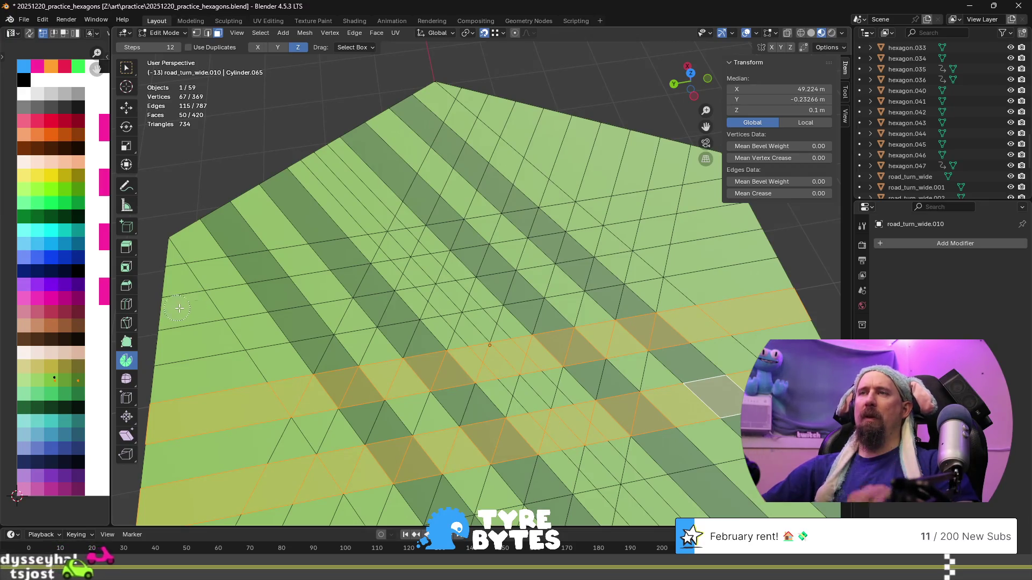
scroll(567, 339, "down", 3)
middle_click_drag(567, 339, 521, 301)
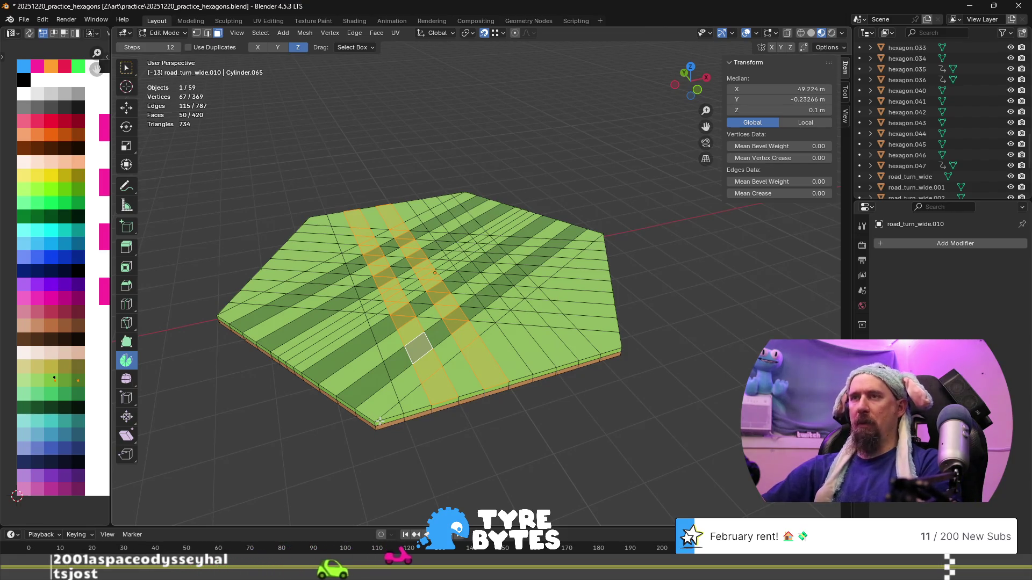
key("k")
left_click(379, 422)
mouse_move(309, 277)
middle_mouse_down()
mouse_move(419, 355)
mouse_move(494, 430)
middle_mouse_up()
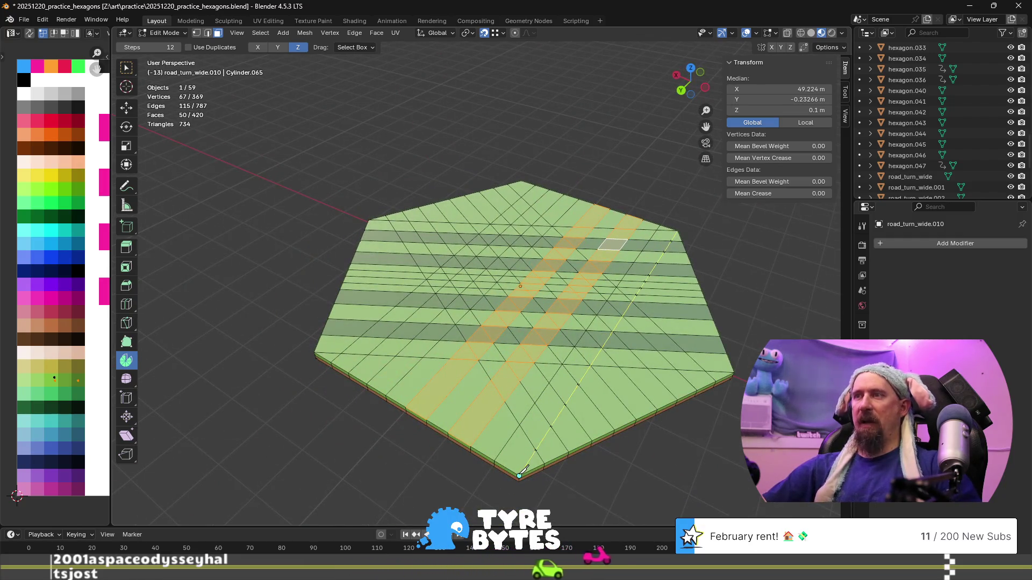
- Confirm the first corner knife cut and add another from the front-left corner vertex
key("Return")
mouse_move(520, 476)
middle_mouse_down()
mouse_move(495, 412)
mouse_move(505, 409)
mouse_move(508, 430)
mouse_move(416, 422)
middle_mouse_up()
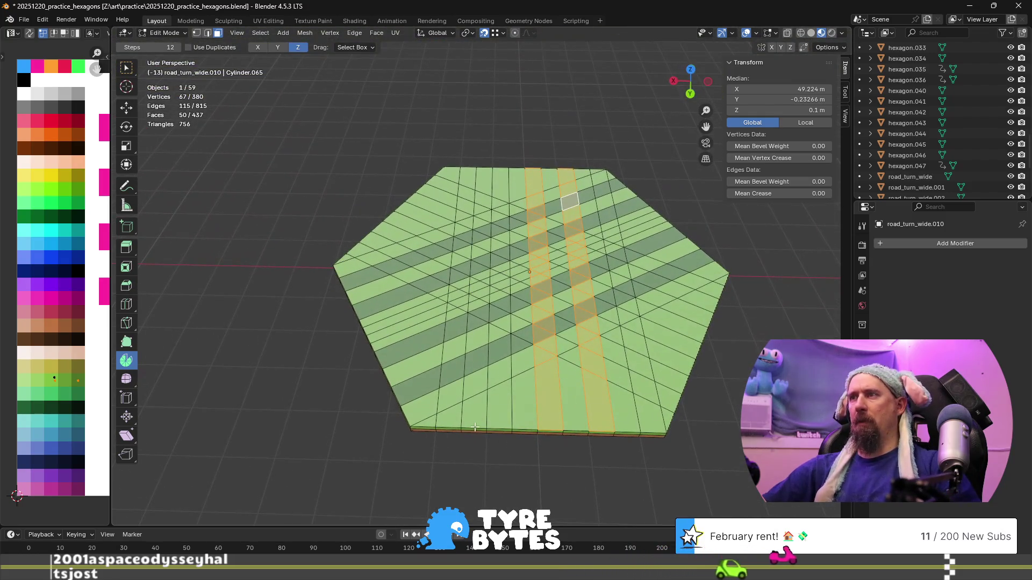
key("k")
left_click(413, 428)
middle_click_drag(422, 313, 322, 301)
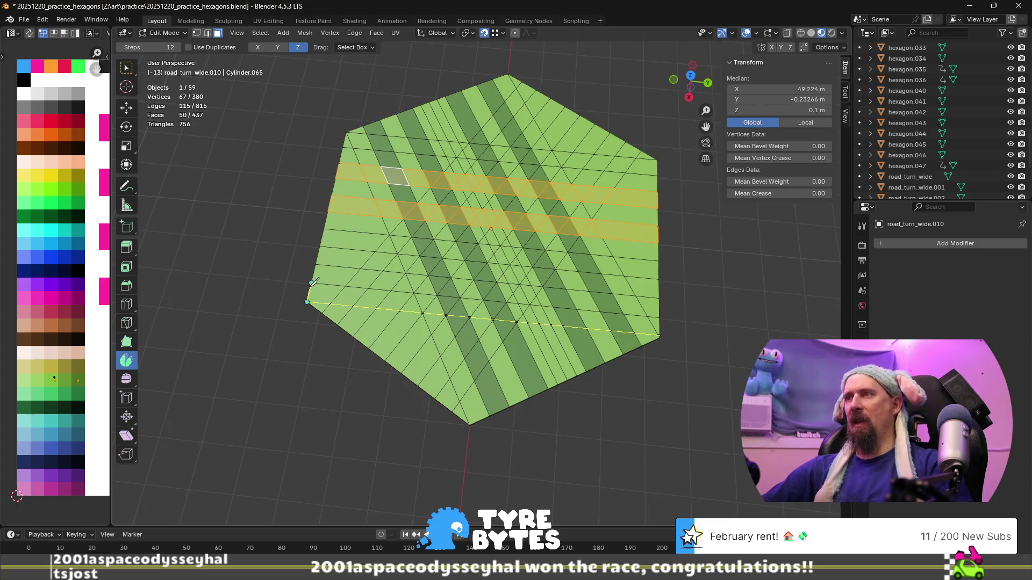
key("Return")
mouse_move(553, 433)
middle_mouse_down()
mouse_move(588, 429)
mouse_move(496, 421)
middle_mouse_up()
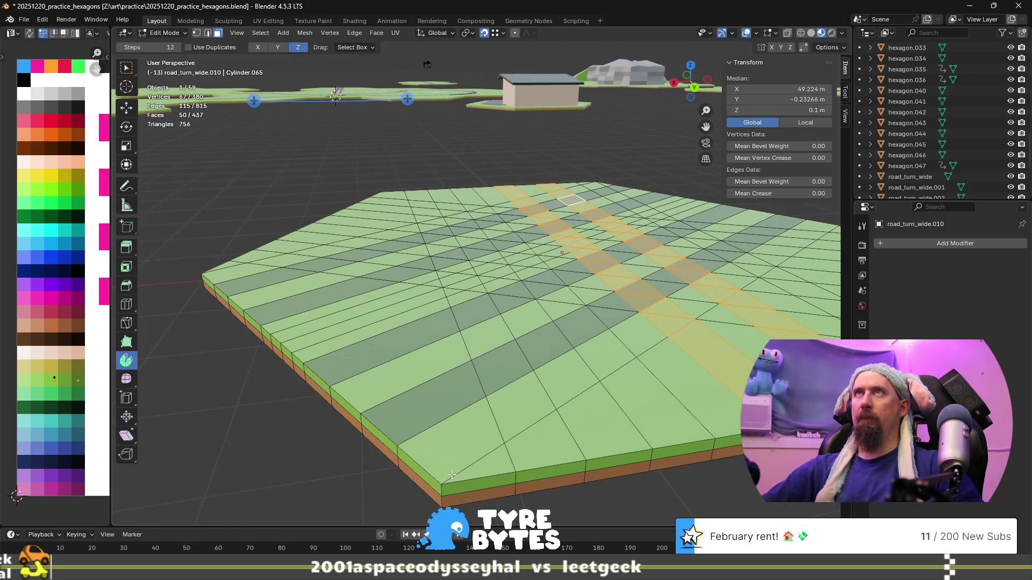
scroll(452, 476, "down", 2)
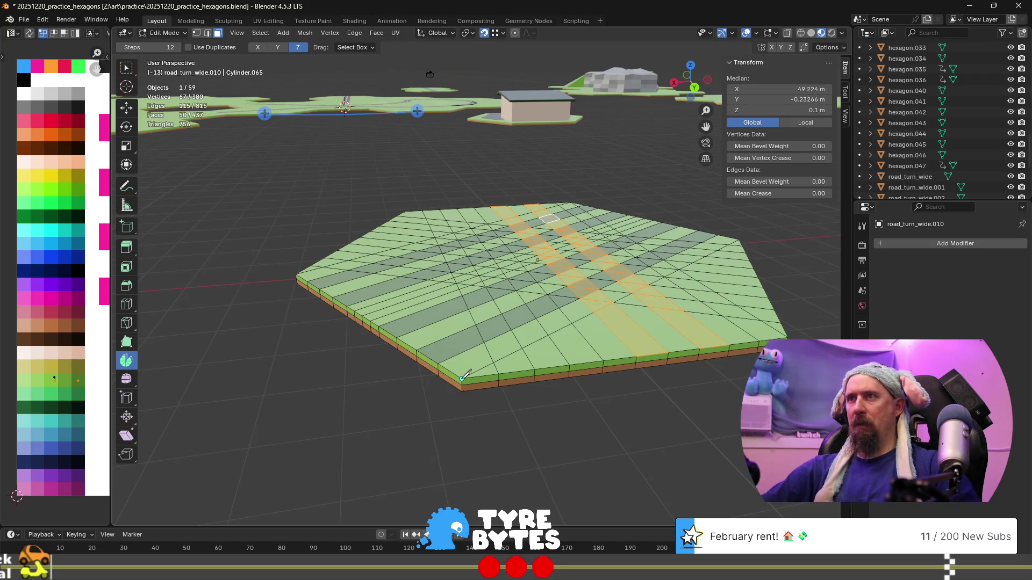
- Knife a cut between two corner vertices, then clear the selection and pick one bottom face
left_click(462, 378)
middle_click_drag(462, 378, 602, 425)
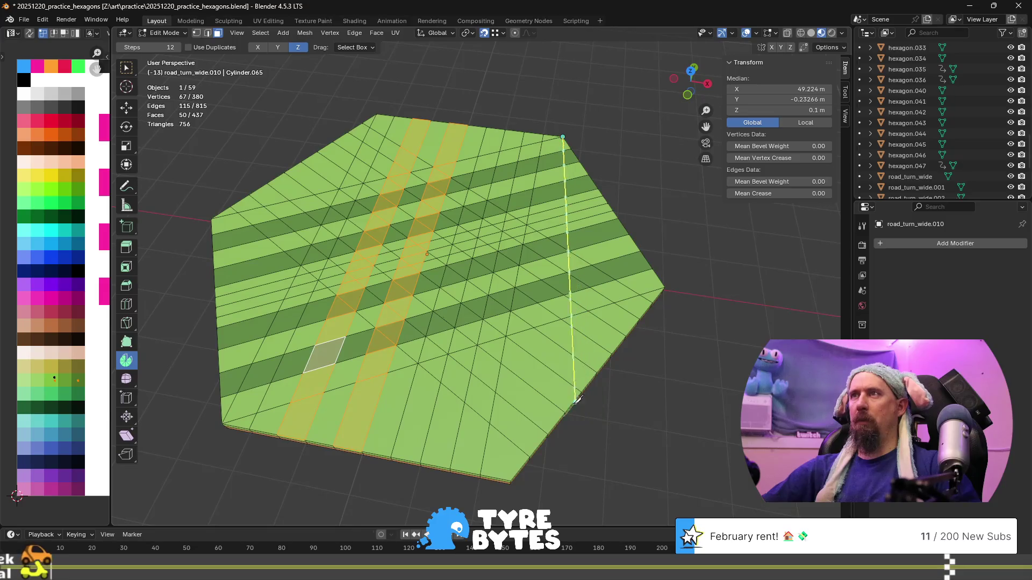
left_click(511, 480)
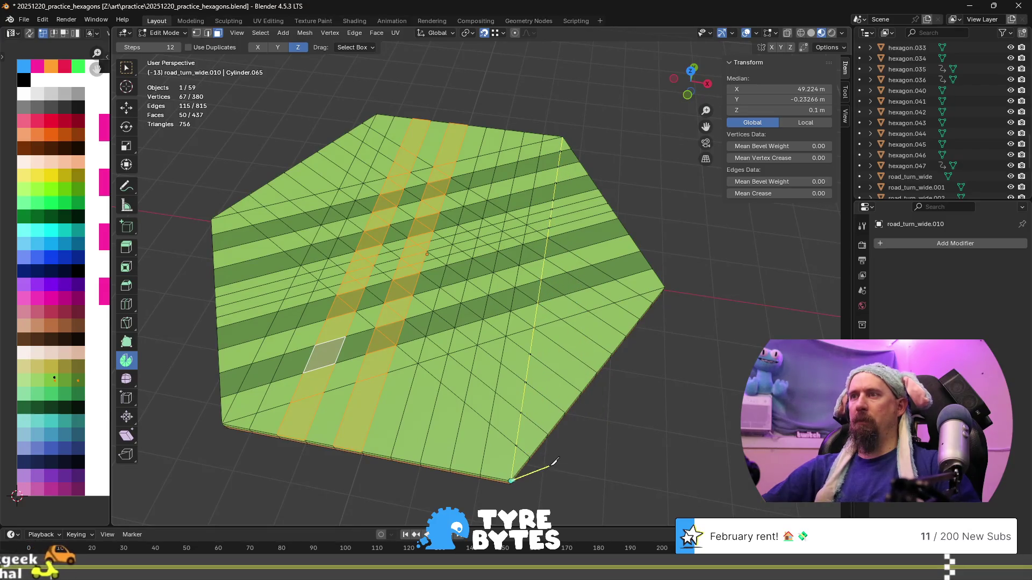
key("Return")
middle_click_drag(561, 463, 482, 407)
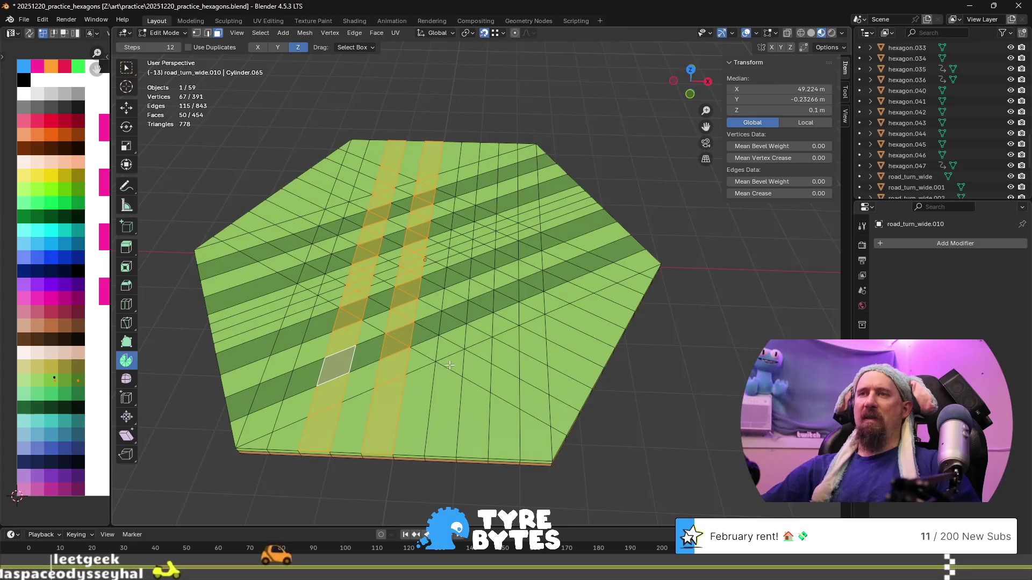
key("alt+a")
left_click(529, 408)
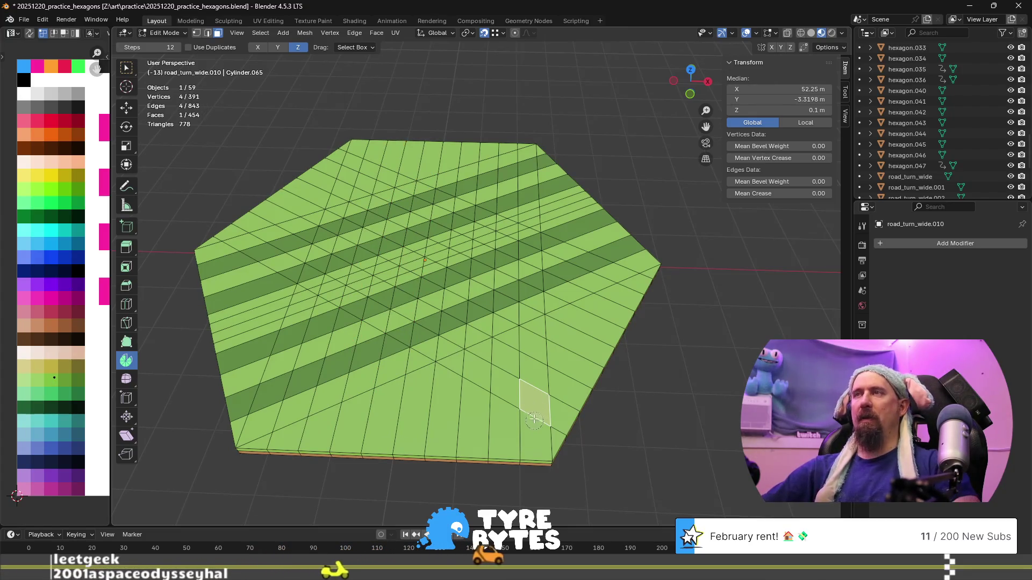
scroll(530, 398, "up", 5)
middle_click_drag(526, 387, 520, 362)
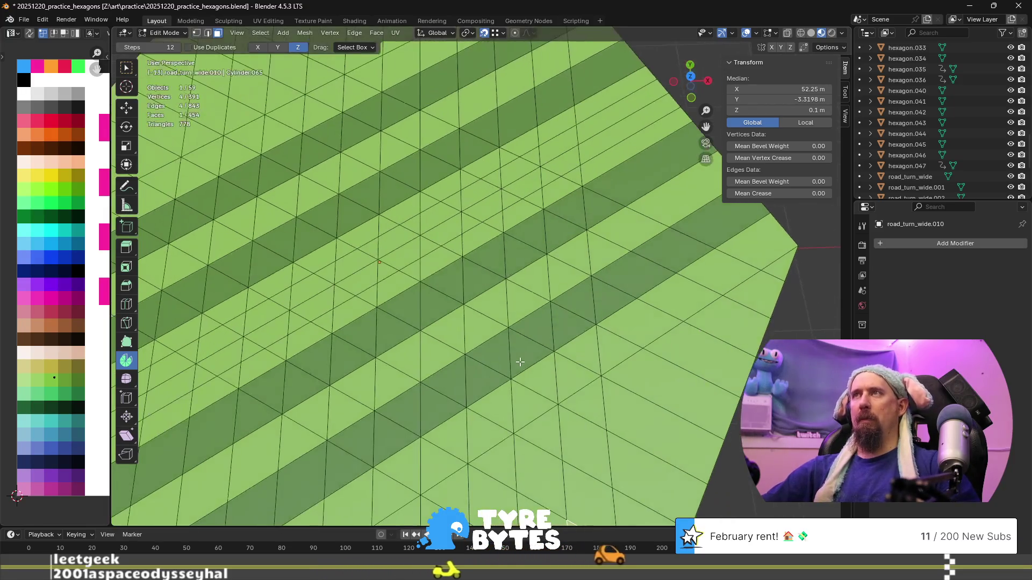
key("KP_7")
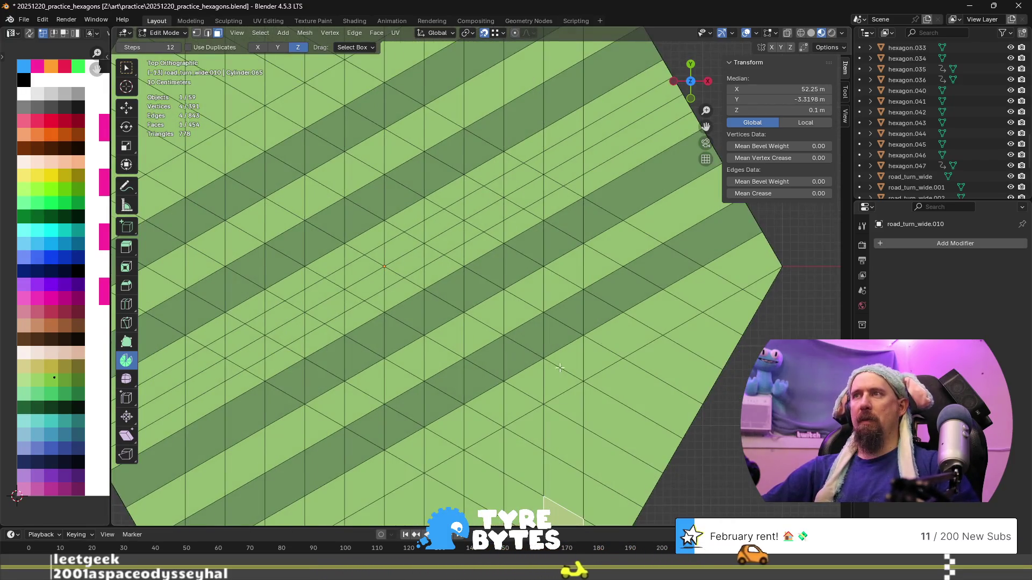
scroll(560, 368, "down", 2)
mouse_move(492, 232)
middle_mouse_down("shift")
mouse_move(500, 288)
mouse_move(517, 280)
middle_mouse_up("shift")
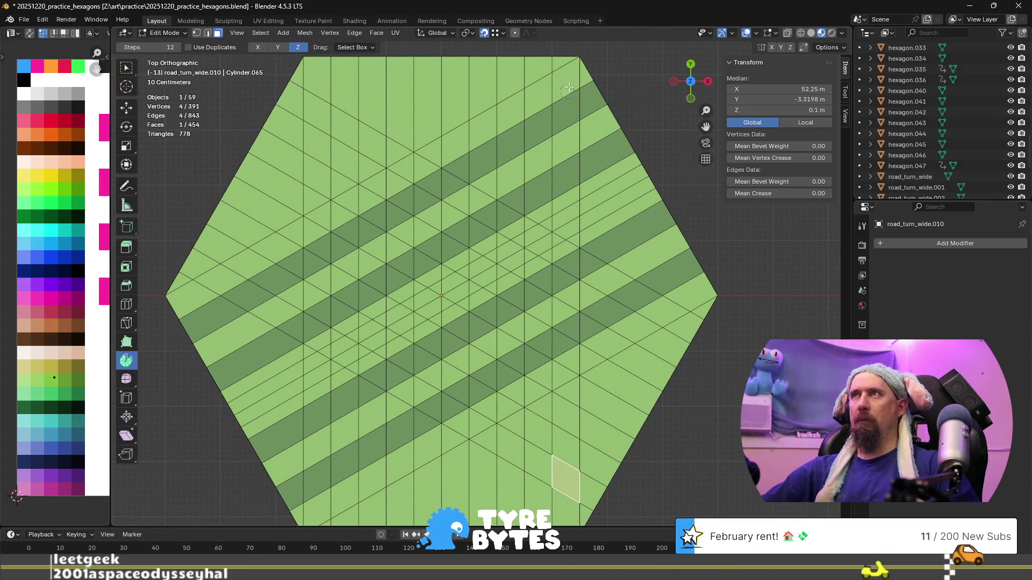
mouse_move(566, 63)
left_mouse_down()
mouse_move(564, 237)
mouse_move(550, 339)
left_mouse_up()
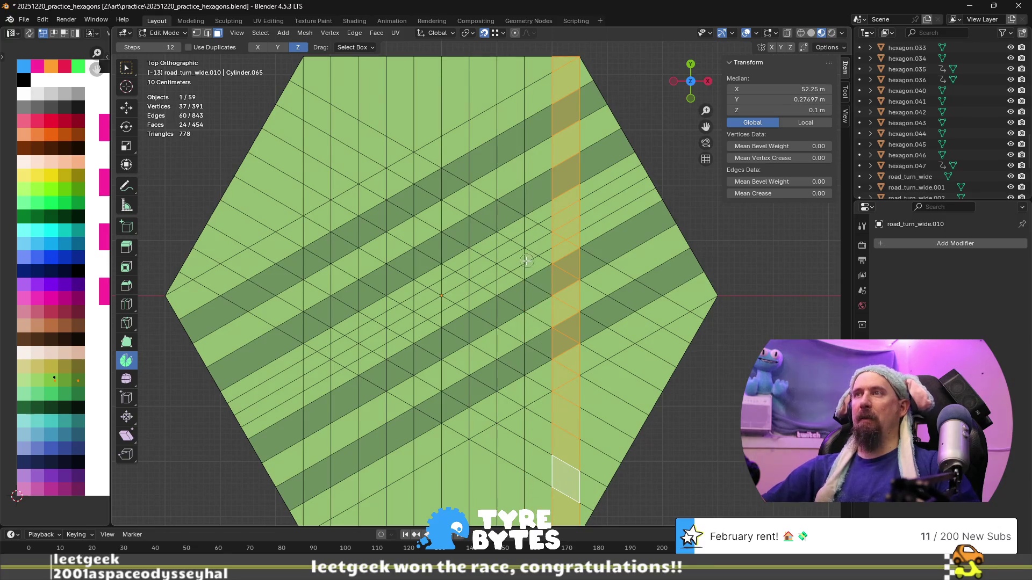
left_click_drag(510, 77, 502, 242)
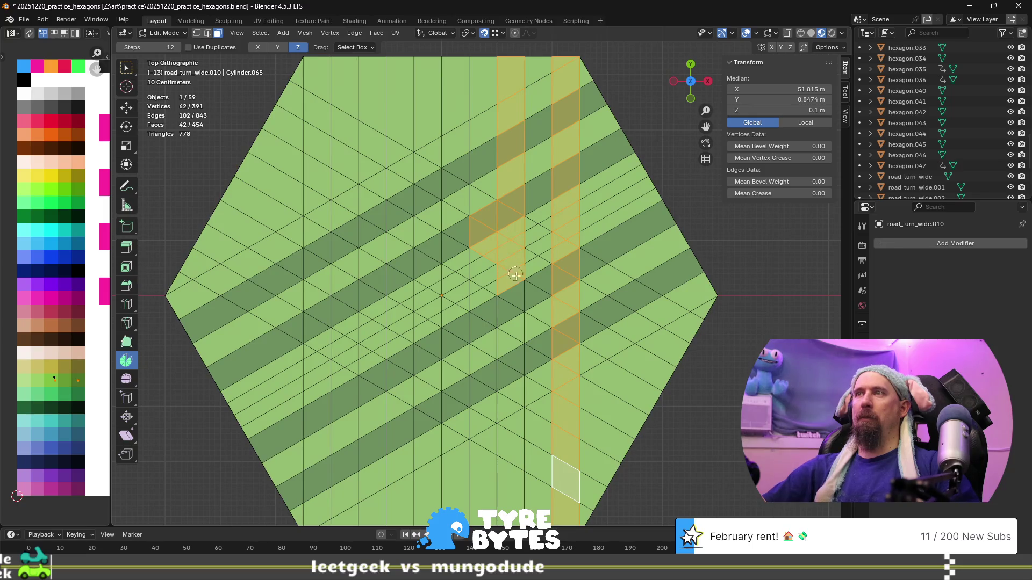
left_click_drag(514, 295, 503, 423)
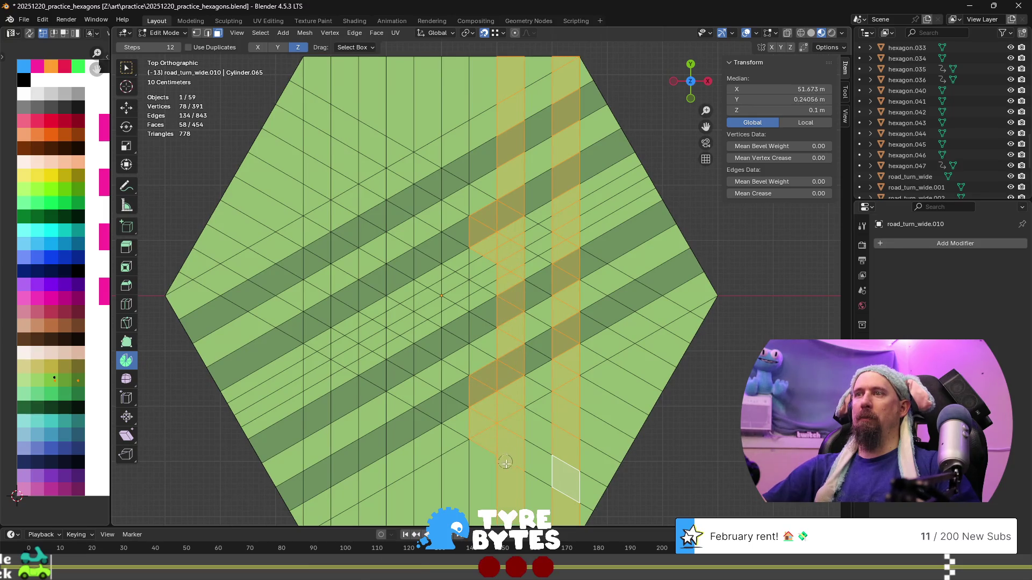
middle_click_drag(476, 419, 470, 321)
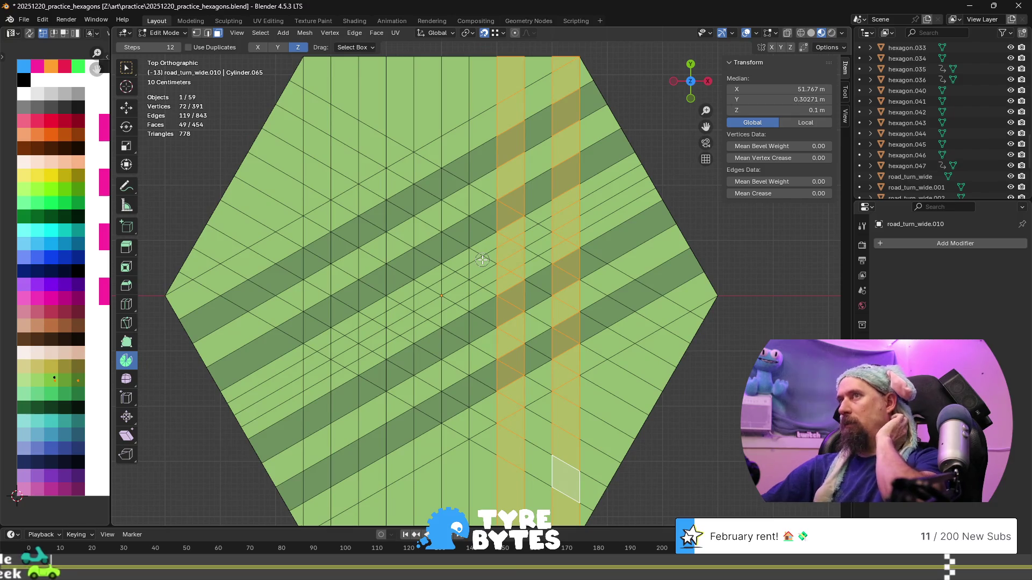
mouse_move(441, 513)
left_mouse_down()
mouse_move(438, 339)
mouse_move(443, 397)
mouse_move(456, 273)
mouse_move(430, 299)
left_mouse_up()
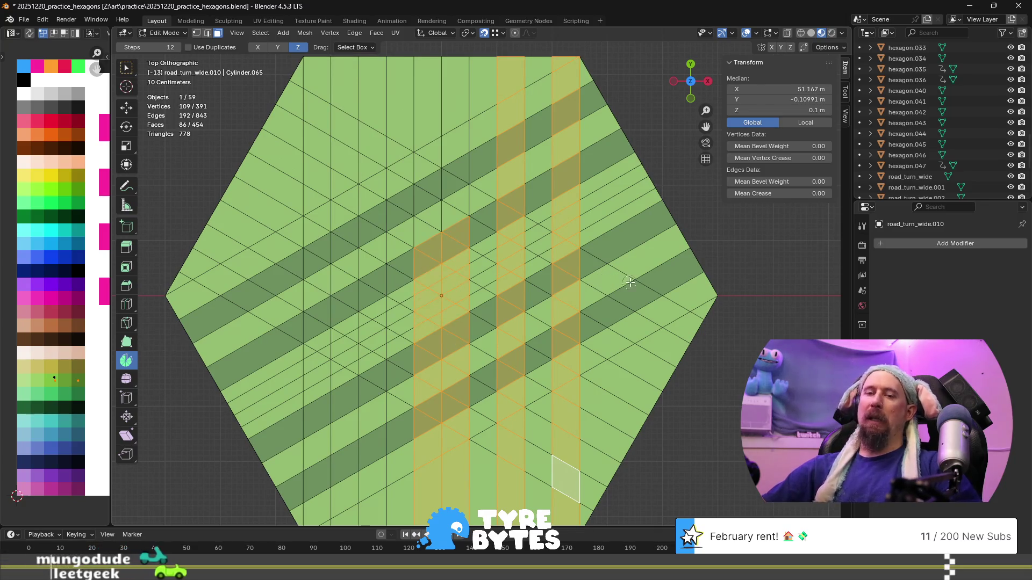
left_click(600, 255)
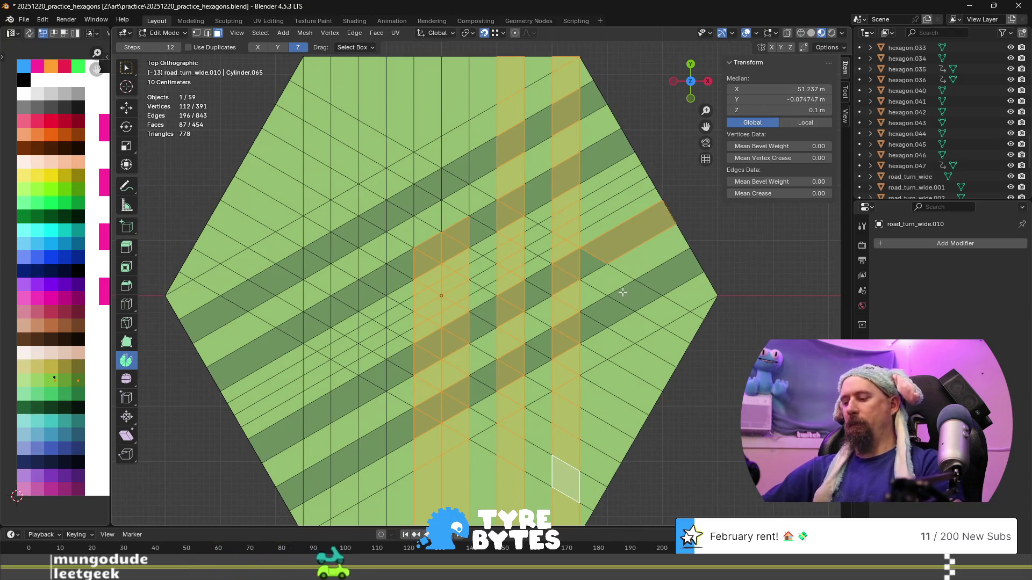
left_click(591, 256)
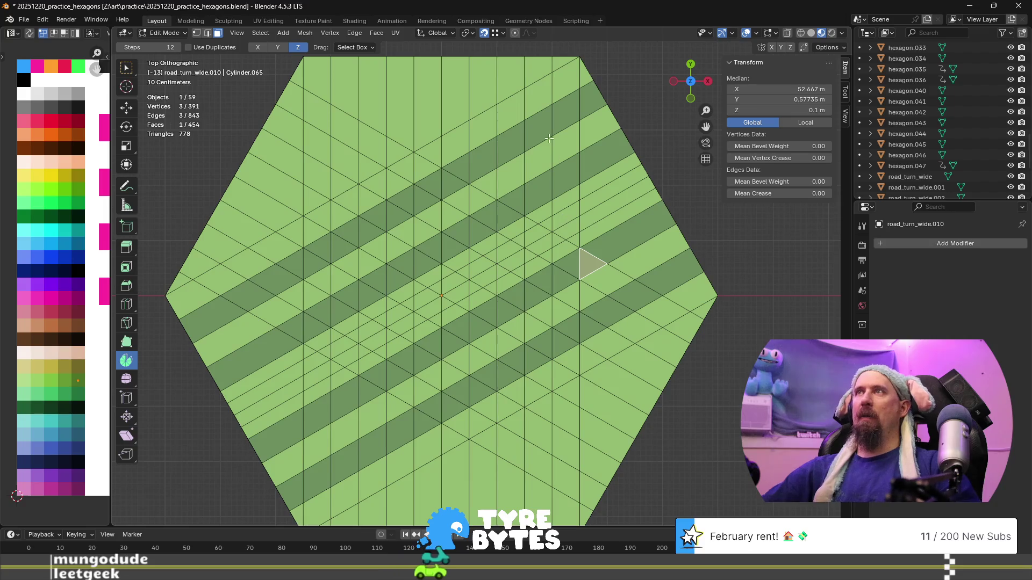
- Circle-select the vertical road columns top to bottom, deselecting stray faces between them
mouse_move(539, 71)
left_mouse_down()
mouse_move(532, 324)
mouse_move(550, 423)
left_mouse_up()
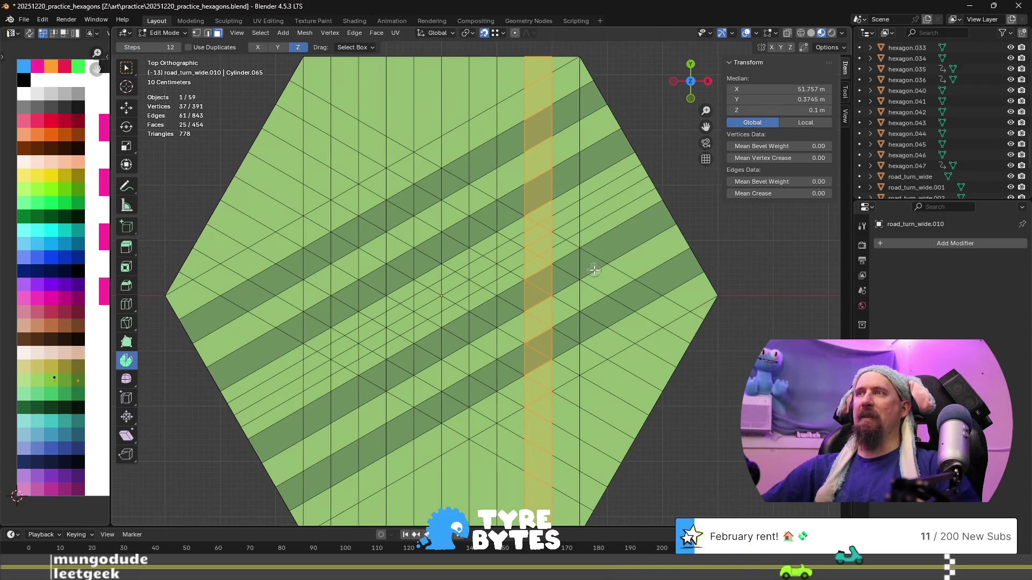
left_click(482, 132)
left_click_drag(482, 142, 476, 436)
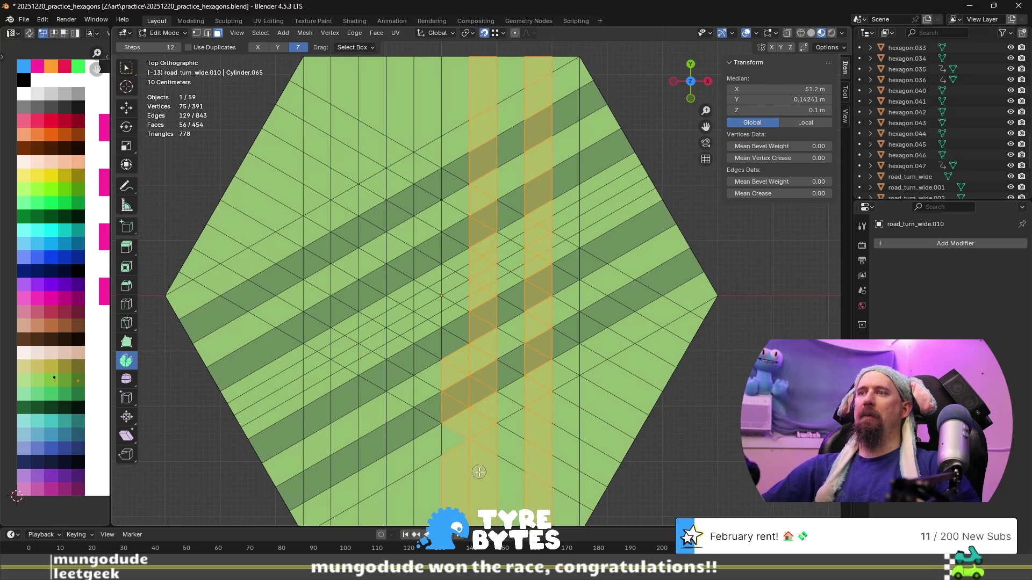
middle_click_drag(448, 307, 447, 447)
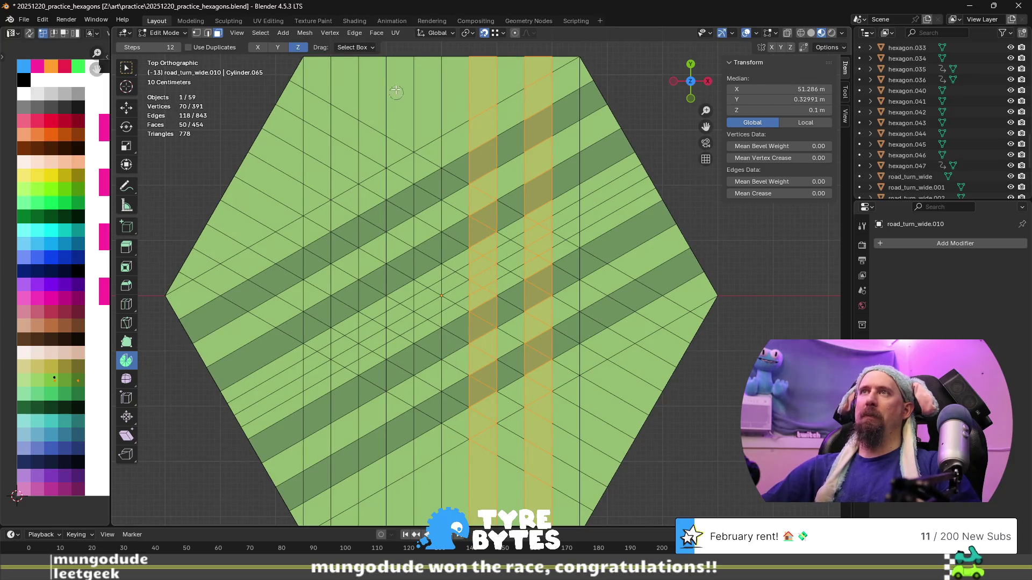
left_click_drag(401, 120, 395, 416)
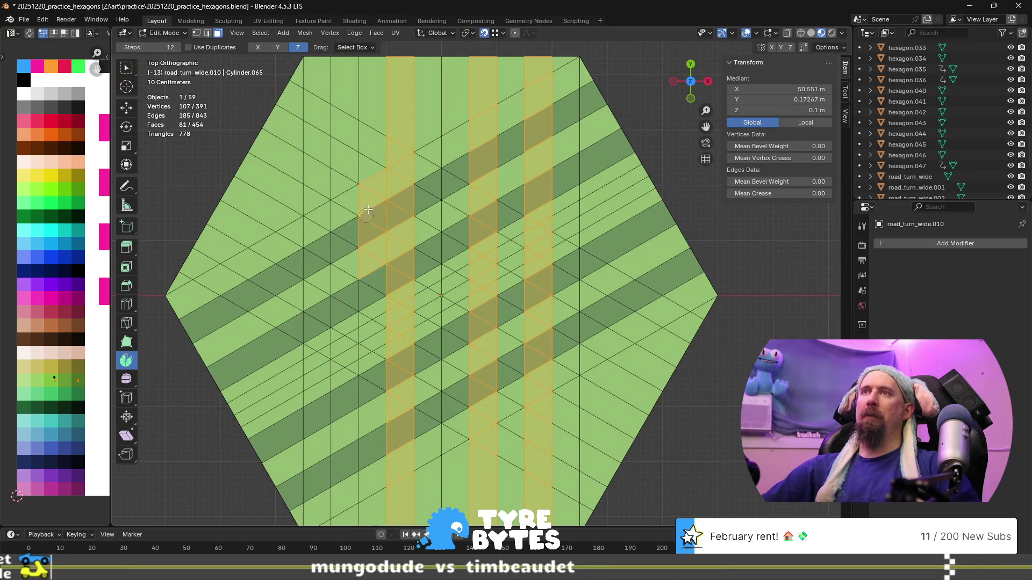
middle_click_drag(374, 178, 353, 285)
left_click_drag(344, 107, 339, 320)
left_click_drag(339, 406, 338, 504)
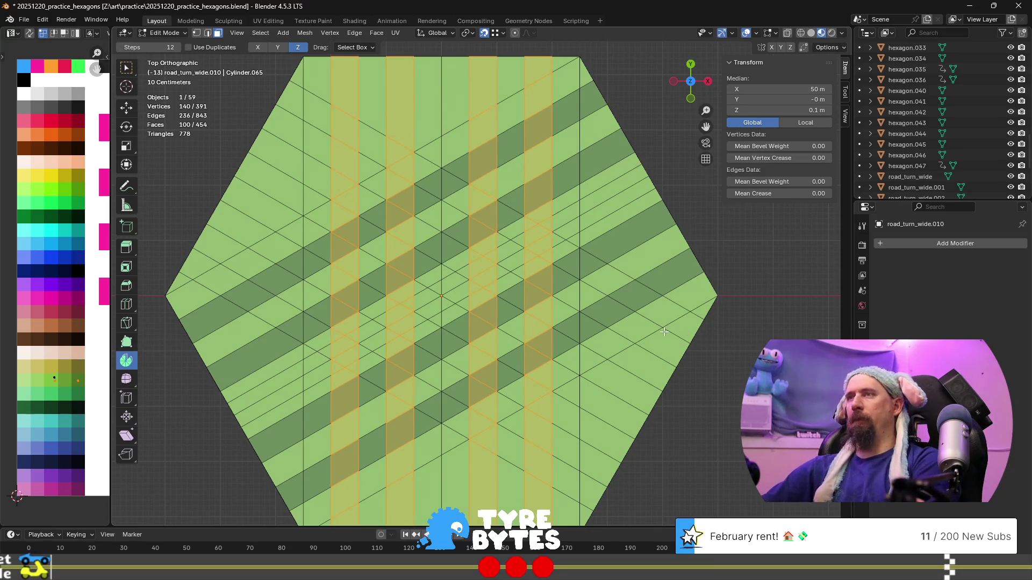
scroll(664, 332, "down", 4)
scroll(654, 337, "up", 2)
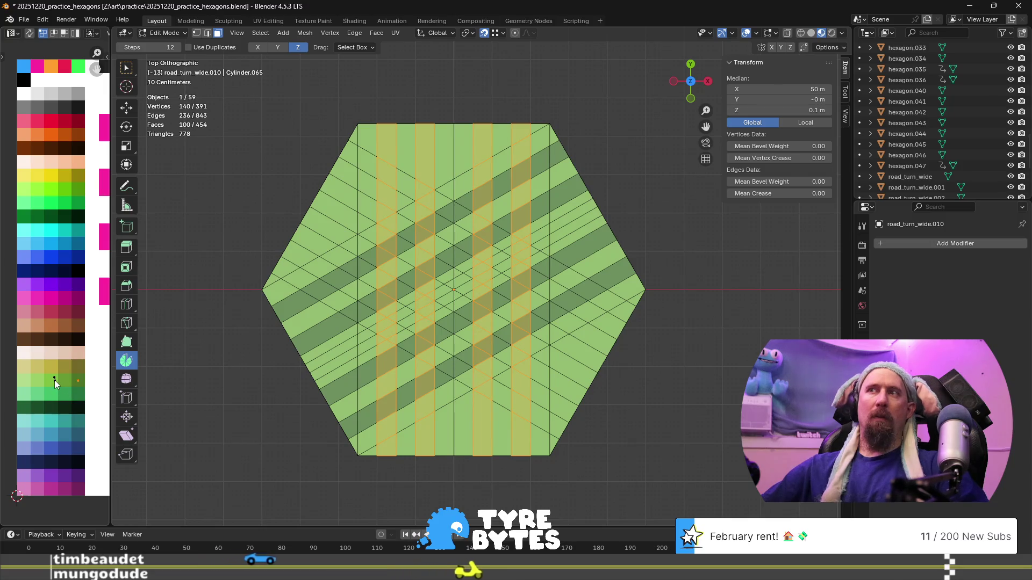
- Collapse all road UVs to a point and drop them on the dark green palette swatch
key("a")
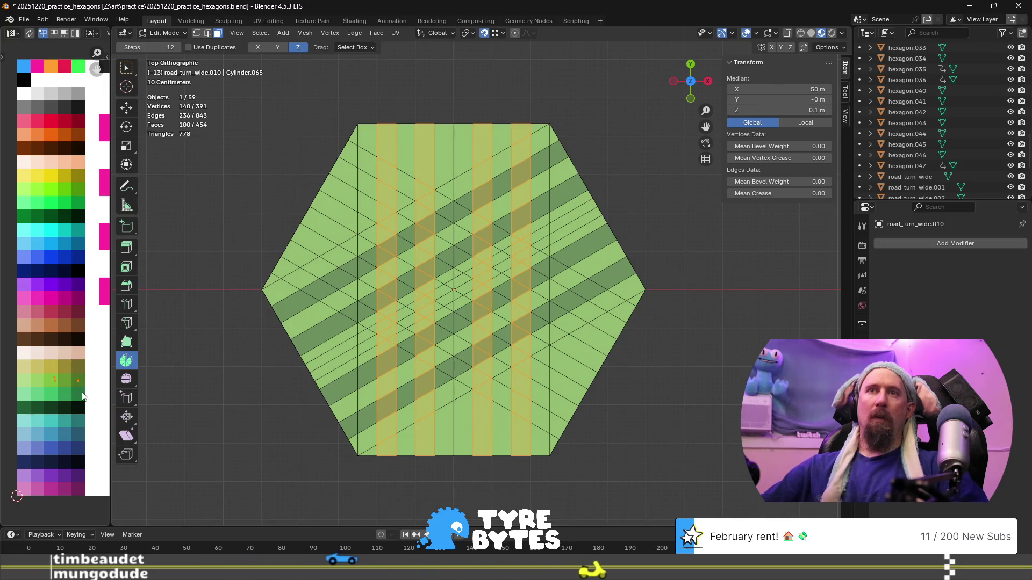
type("s")
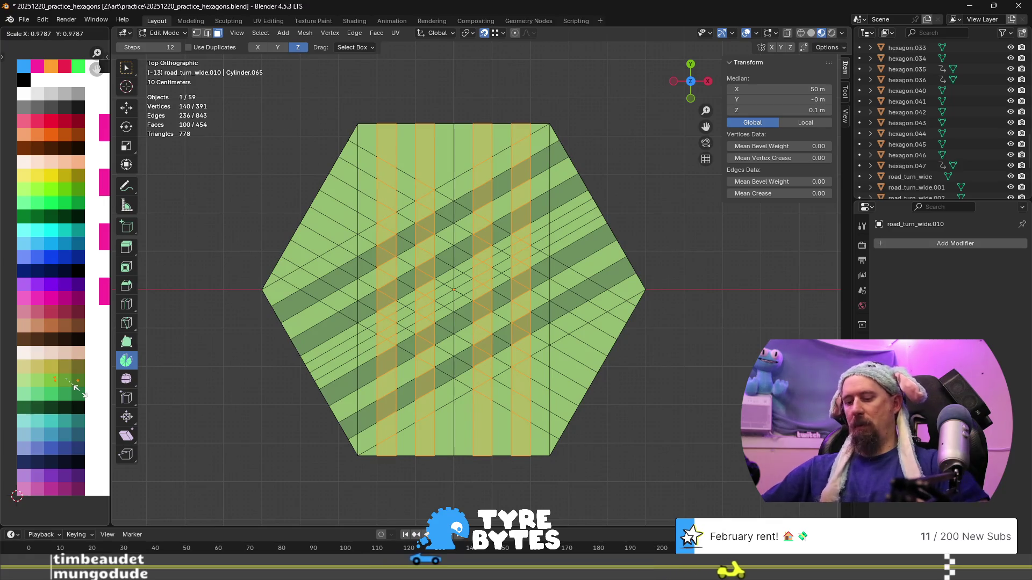
type("0")
key("Return")
key("g")
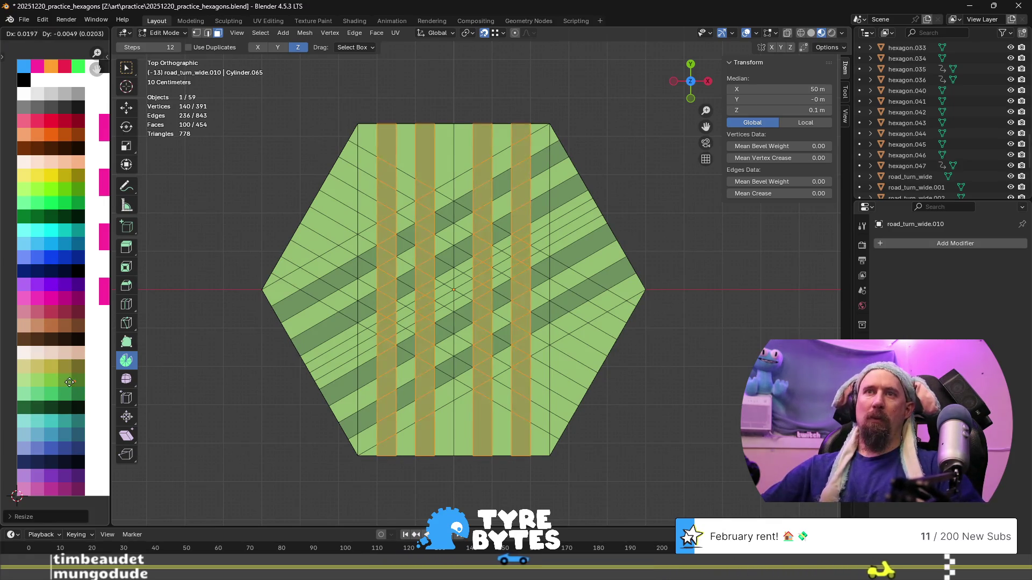
left_click(74, 382)
key("Tab")
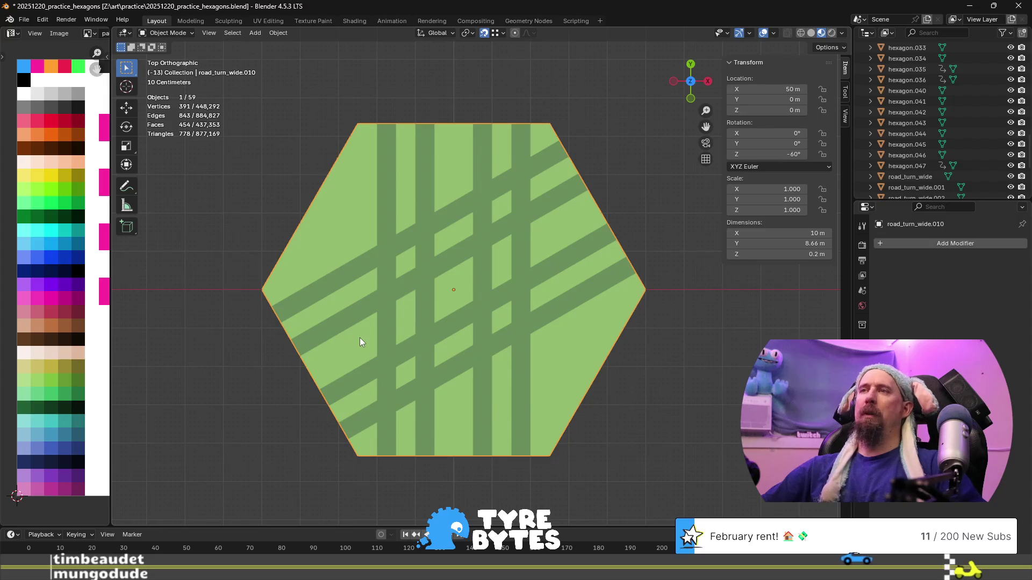
- Return to Edit Mode and orbit the tile into a perspective view
key("Tab")
scroll(295, 297, "up", 3)
middle_click_drag(287, 295, 440, 246)
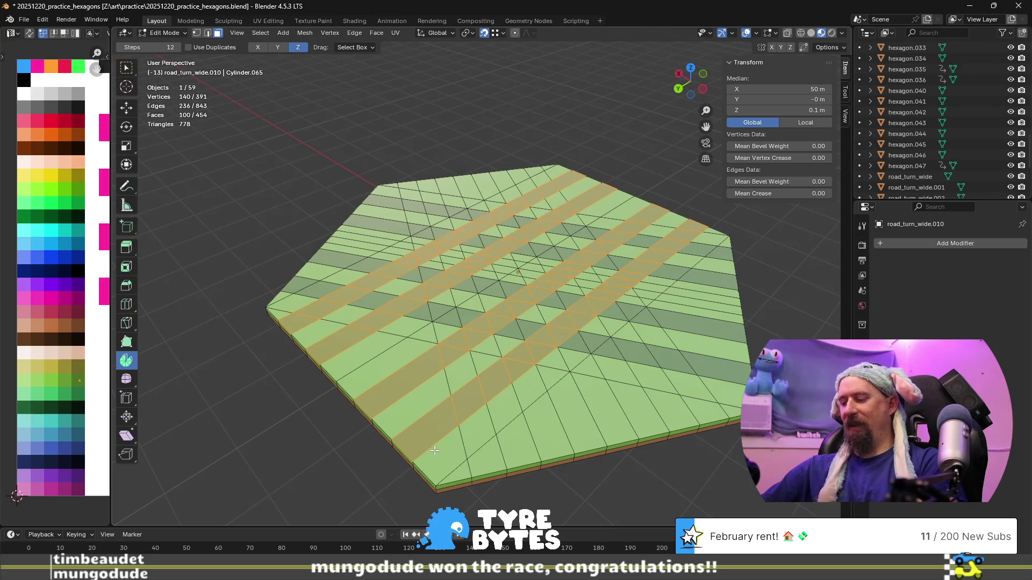
- Finish the knife cut to the tile's bottom corner and view the tile from the top
middle_click_drag(308, 398, 356, 430)
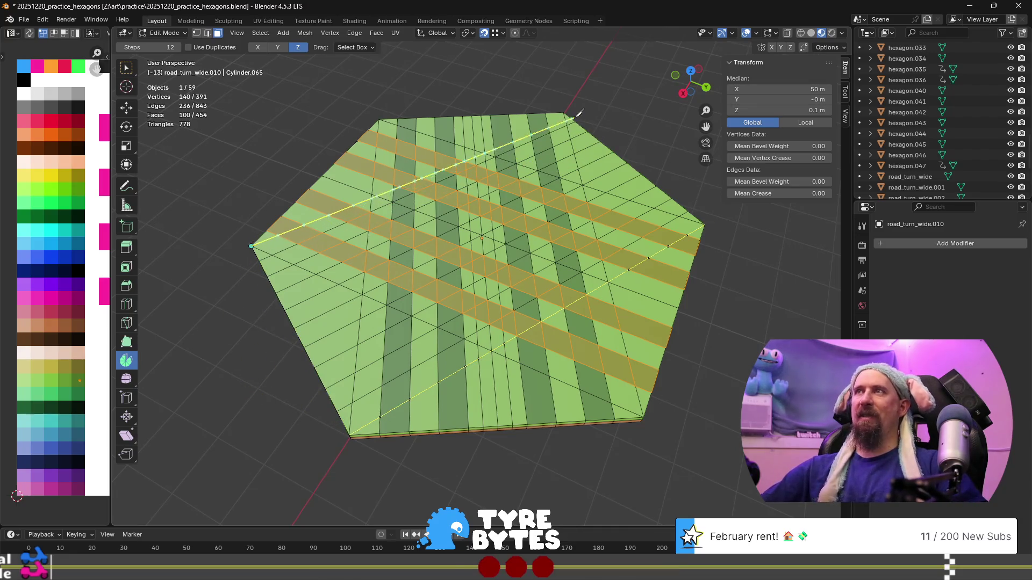
mouse_move(605, 106)
middle_mouse_down()
mouse_move(521, 356)
mouse_move(505, 373)
mouse_move(519, 439)
middle_mouse_up()
left_click(501, 376)
key("Return")
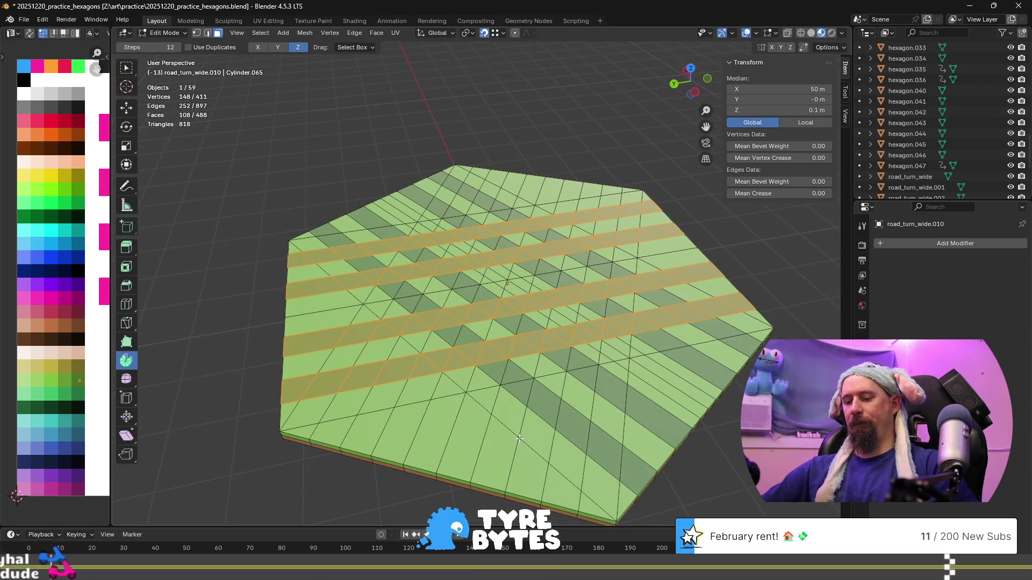
key("KP_7")
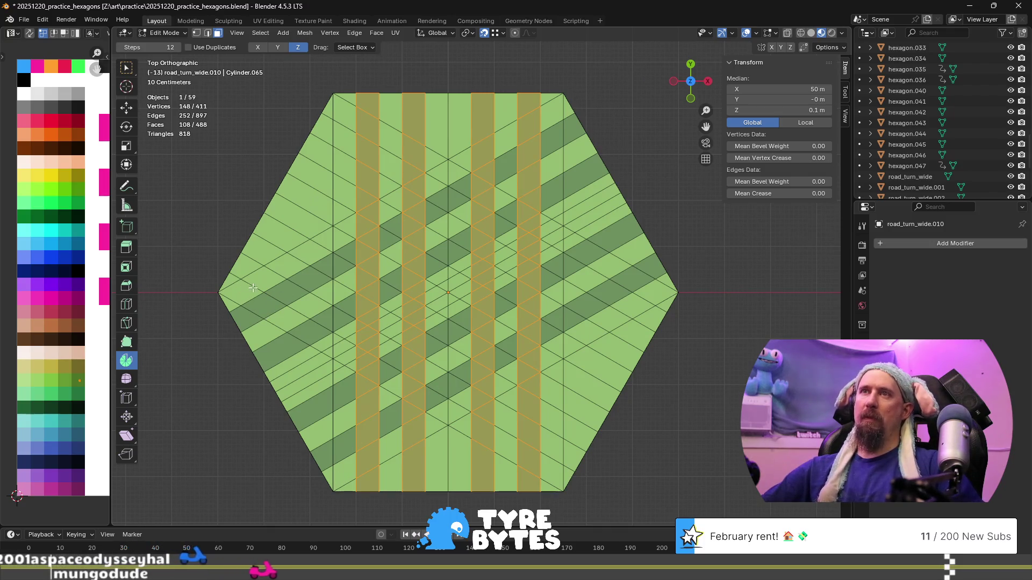
- Select the diagonal stripe faces running from the left corner down to the lower right
left_click(254, 265, "shift")
left_click(281, 292, "shift")
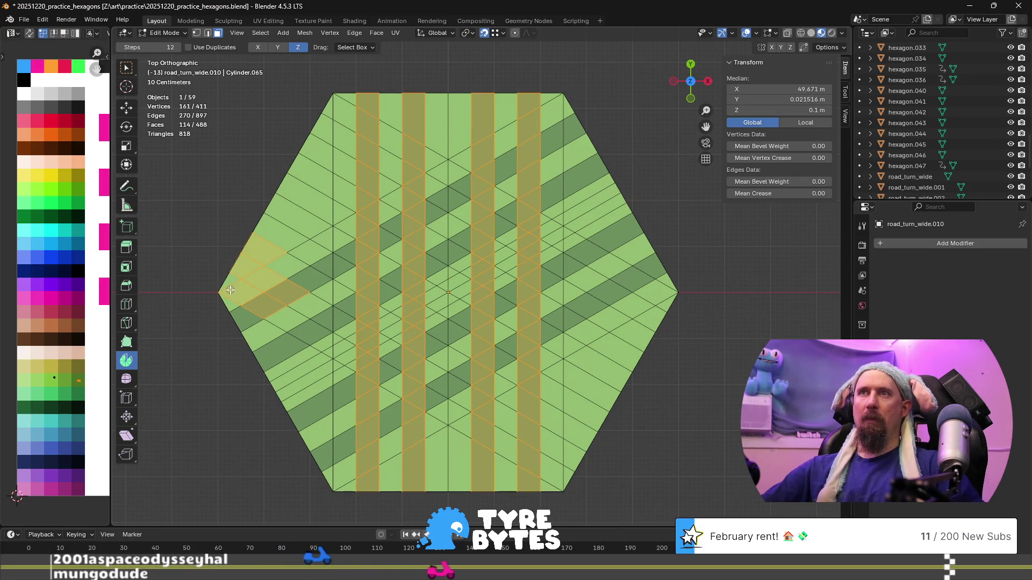
key("ctrl+z")
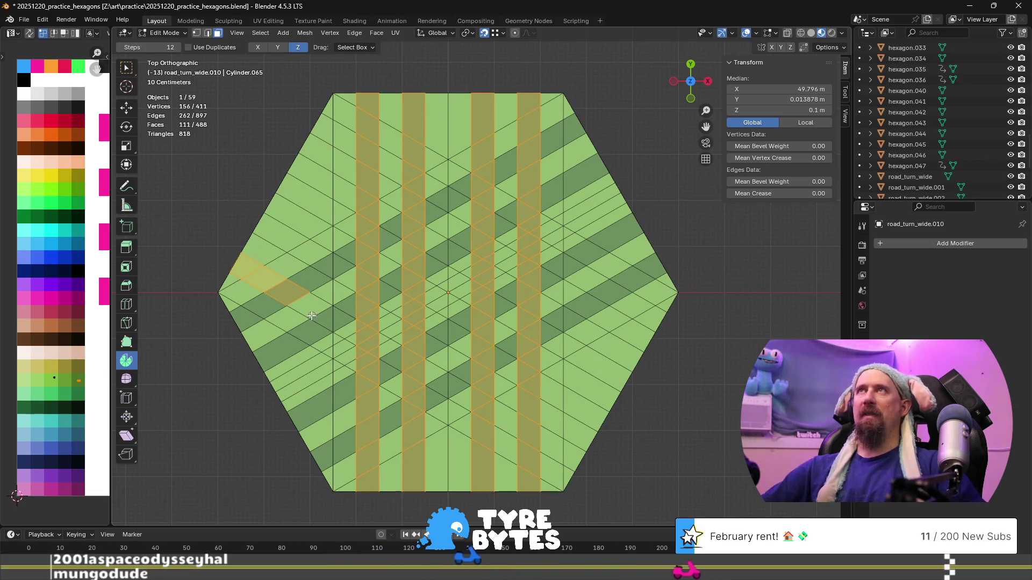
left_click(395, 348, "ctrl")
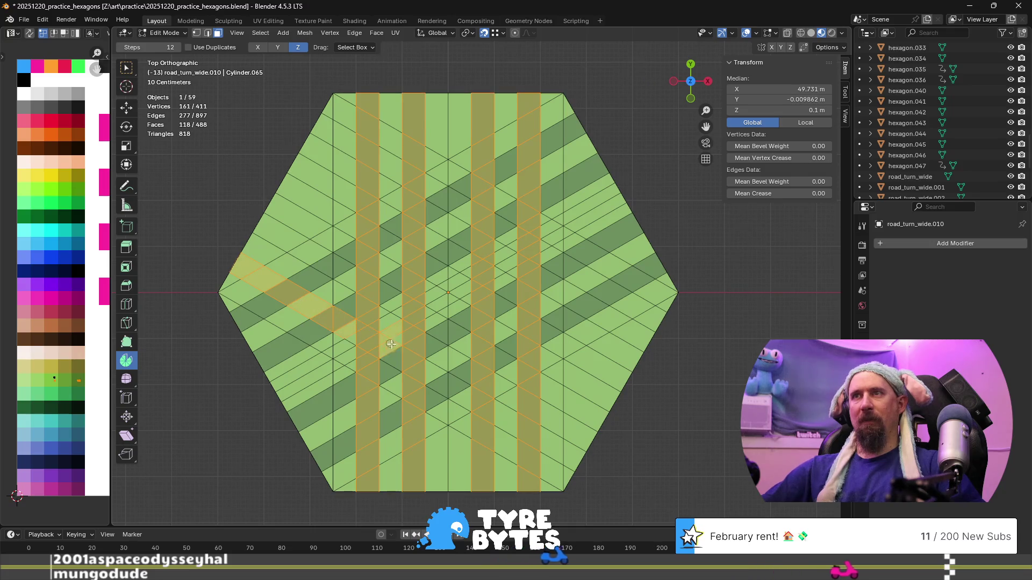
left_click(497, 412, "ctrl")
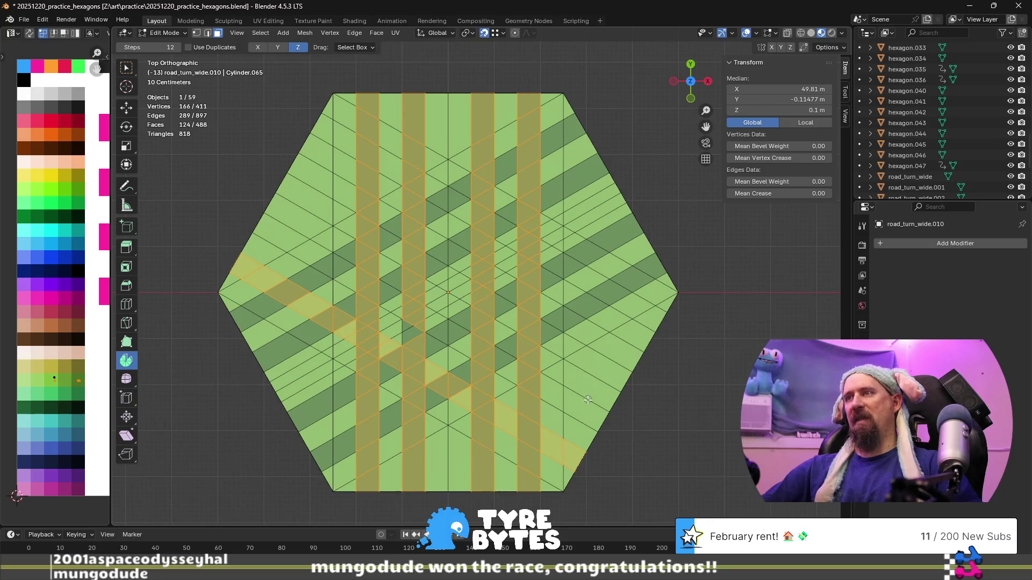
left_click(491, 362, "shift")
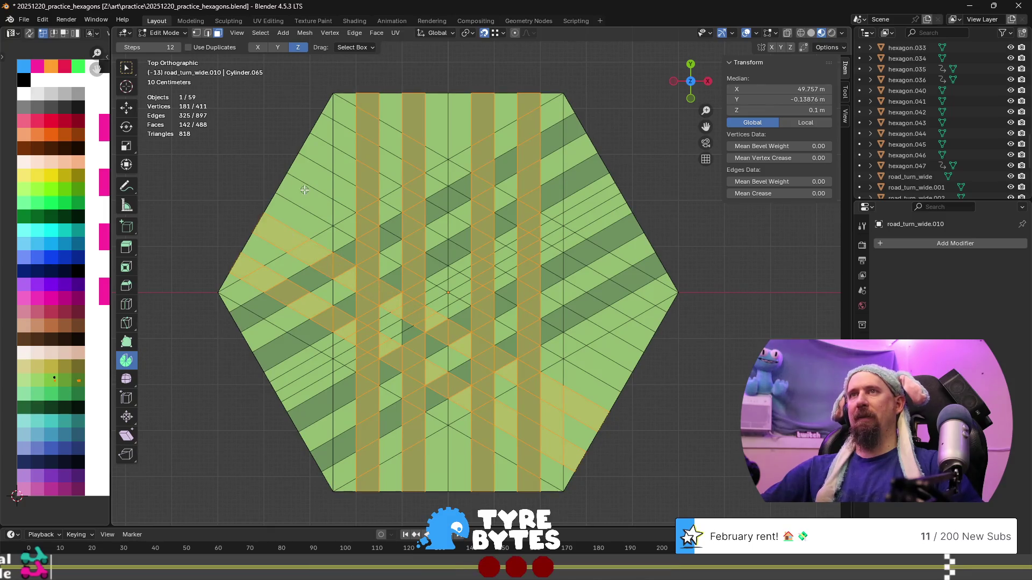
- Add the upper-left, right, upper-right and small triangle stripe faces, then collapse their UVs with S 0
left_click(311, 168, "shift")
left_click(338, 185, "shift")
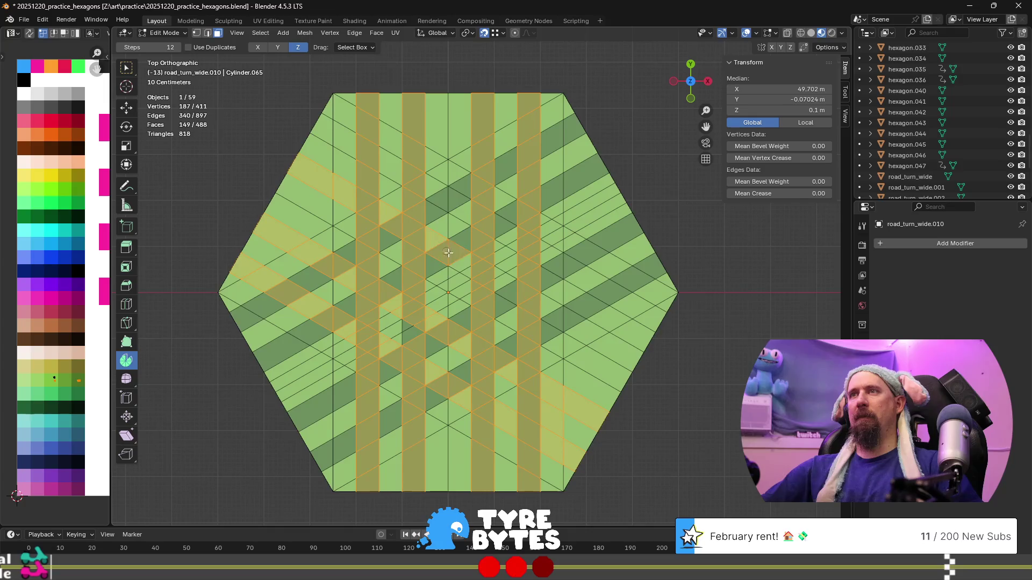
left_click(571, 324, "shift")
left_click(591, 333, "shift")
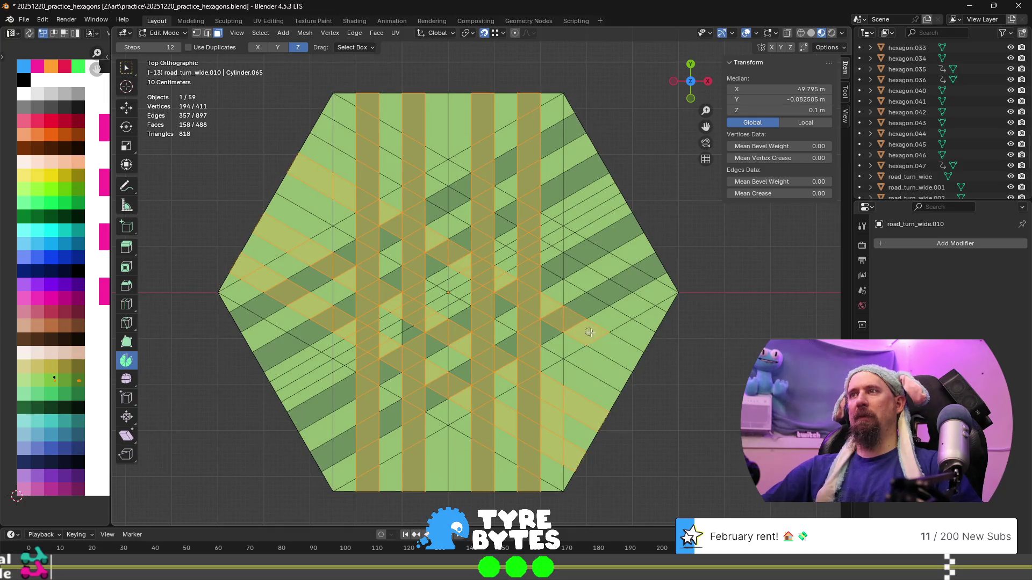
left_click(645, 315, "shift")
left_click(586, 279, "shift")
left_click(551, 254, "shift")
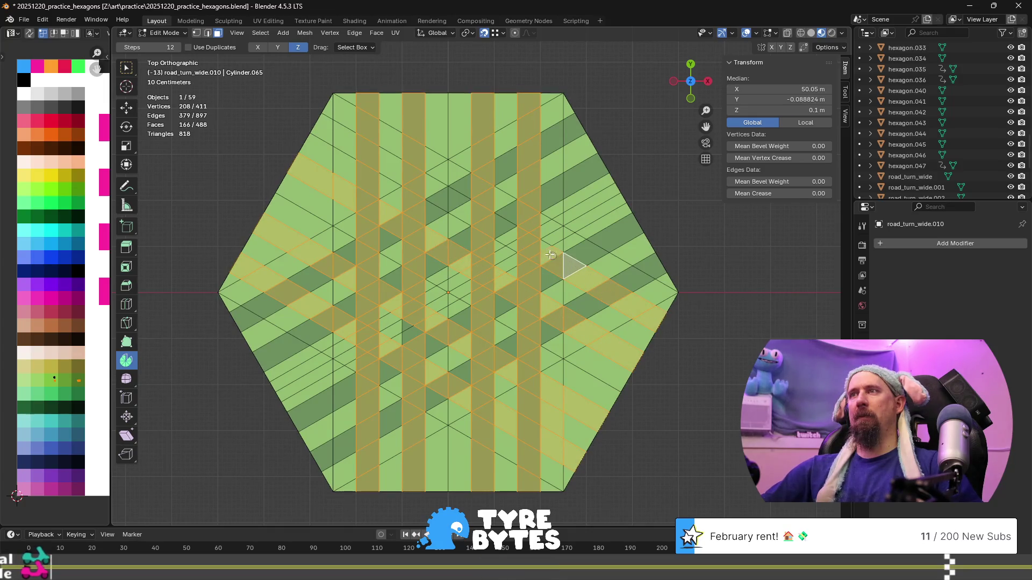
left_click(456, 205, "shift")
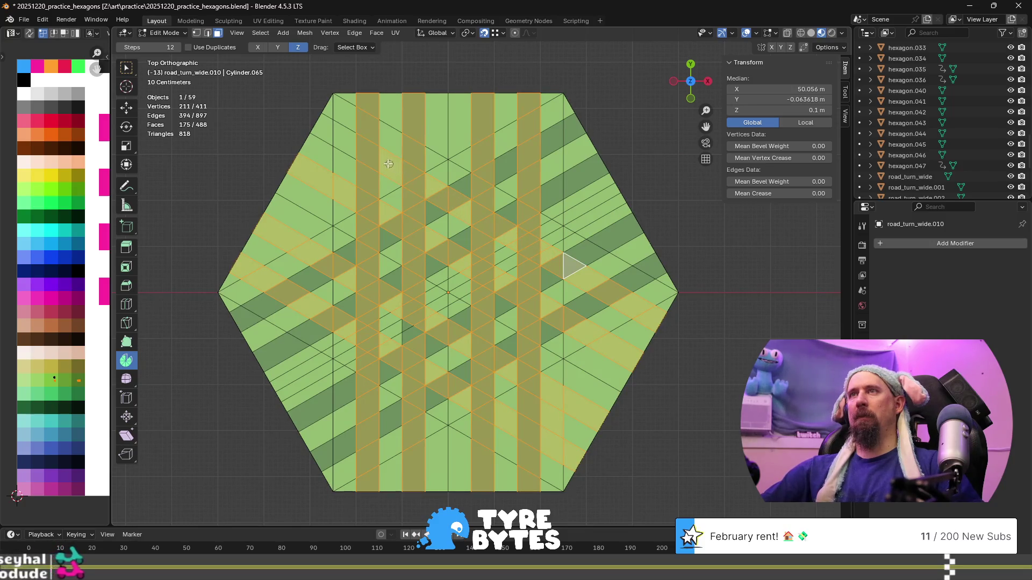
left_click(326, 130, "shift")
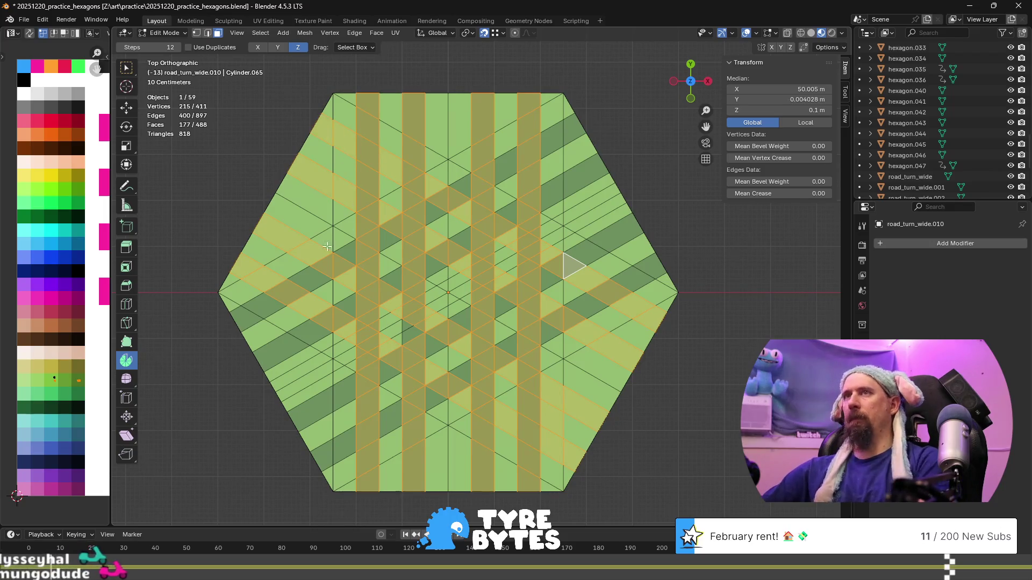
key("s")
key("0")
key("Return")
- Place the stripe UVs on the darker green swatch and view the framed tile in perspective
key("g")
left_click(69, 387)
key("Tab")
scroll(449, 340, "down", 5)
mouse_move(449, 340)
middle_mouse_down()
mouse_move(522, 394)
mouse_move(509, 330)
mouse_move(376, 321)
mouse_move(348, 359)
middle_mouse_up()
scroll(349, 356, "down", 3)
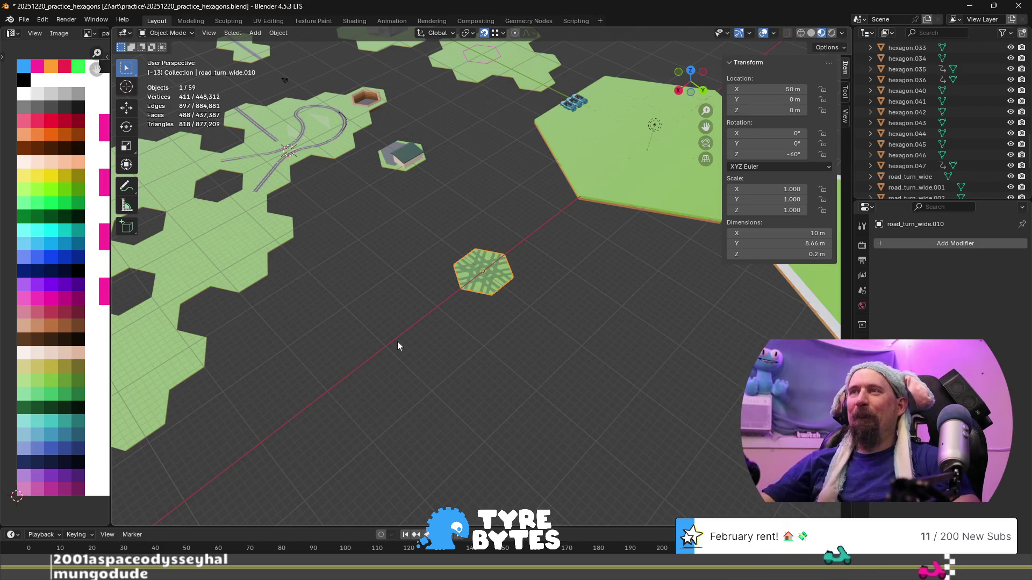
key("KP_Decimal")
- Collapse all the tile's UVs onto a new light base colour, then try cyan and preview it
key("Tab")
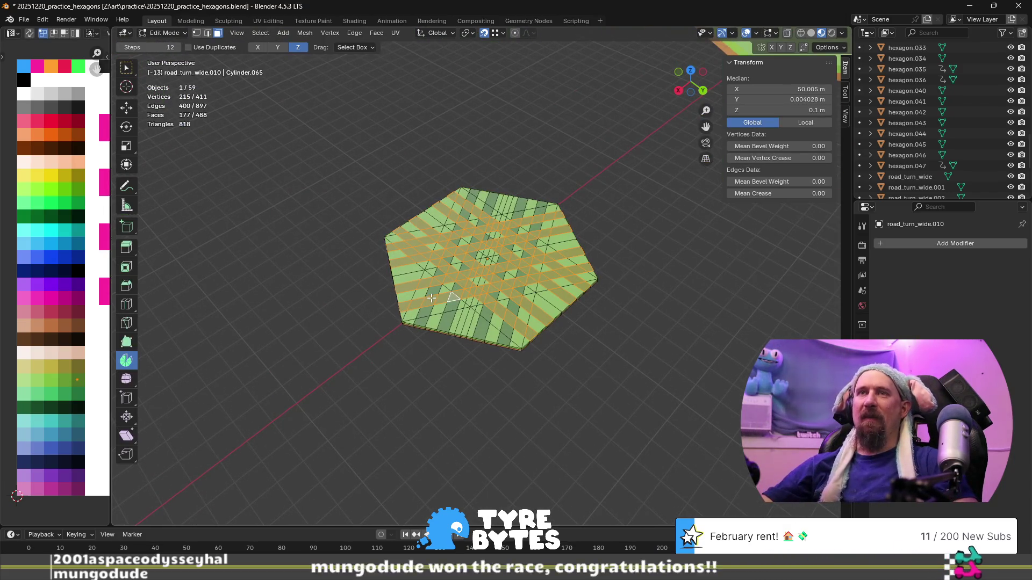
key("a")
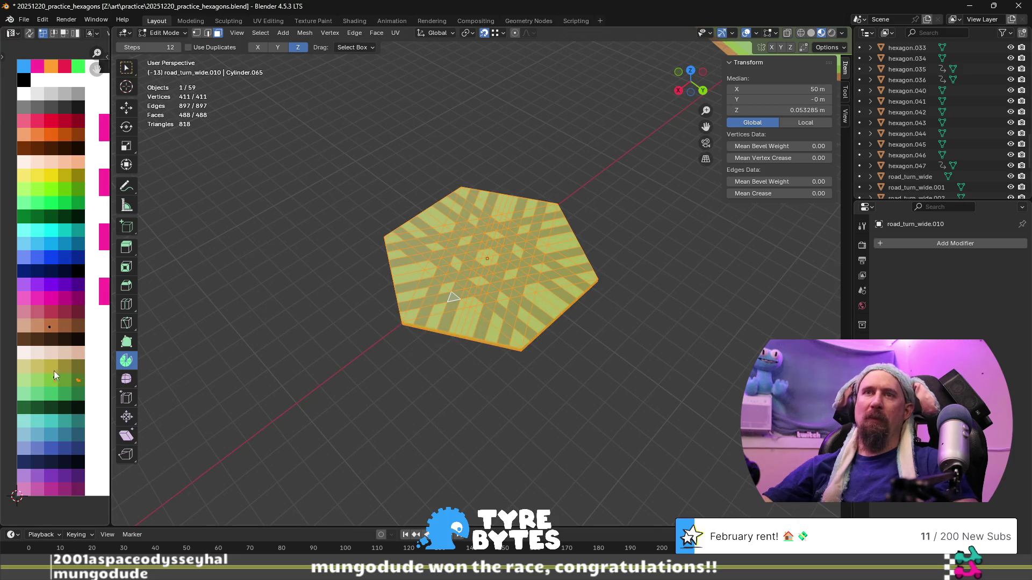
key("s")
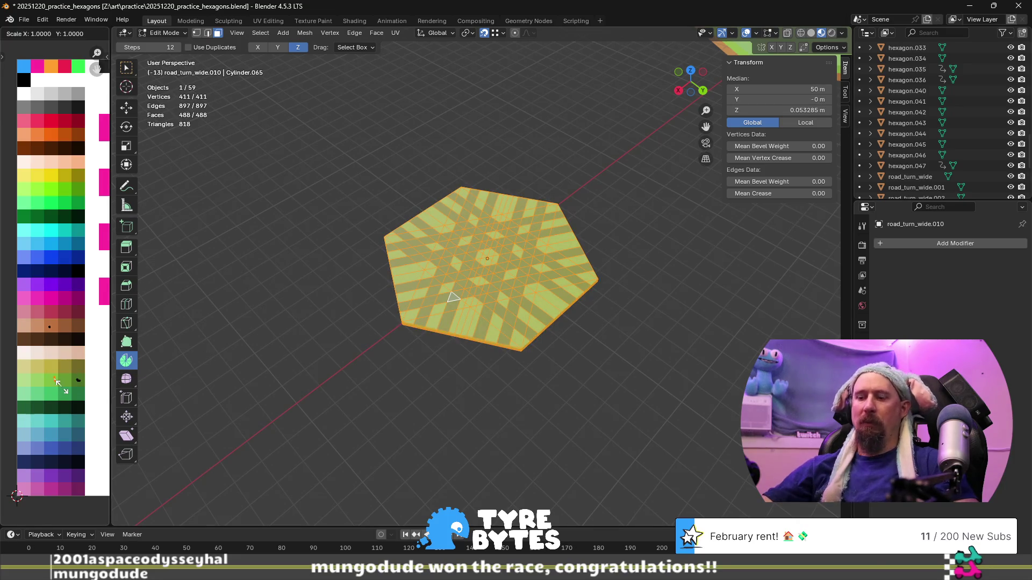
key("Return")
key("g")
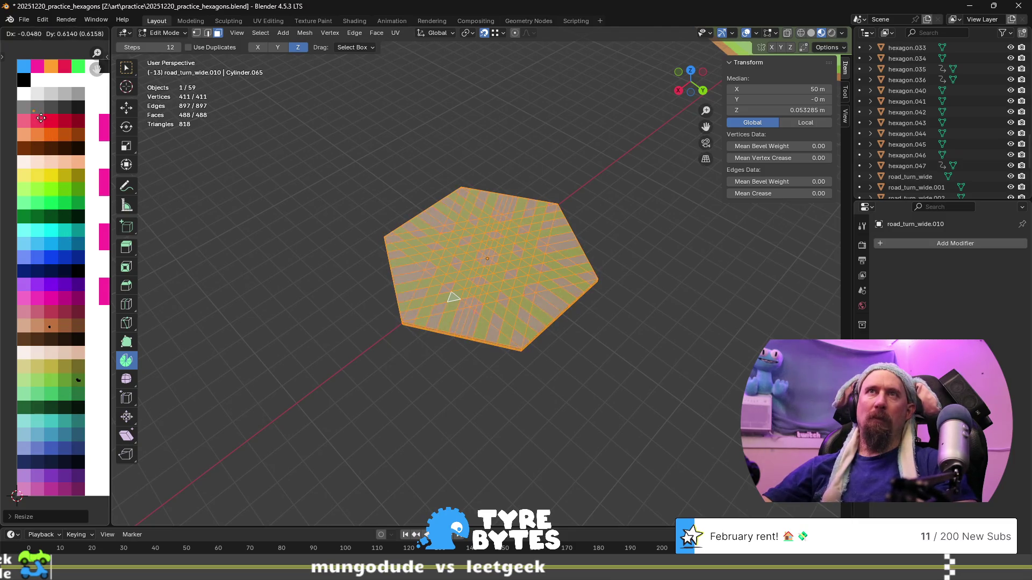
left_click(41, 103)
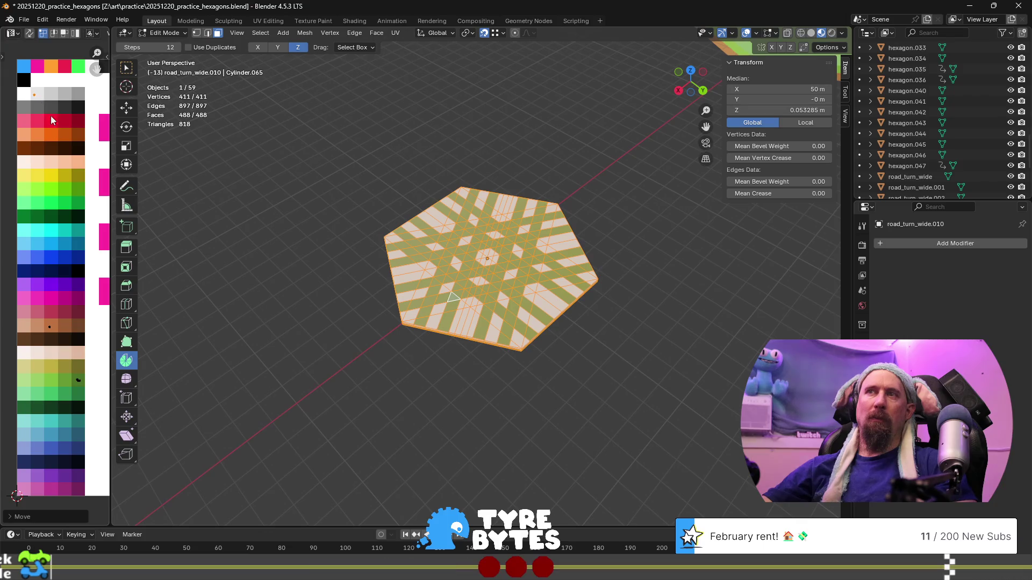
key("g")
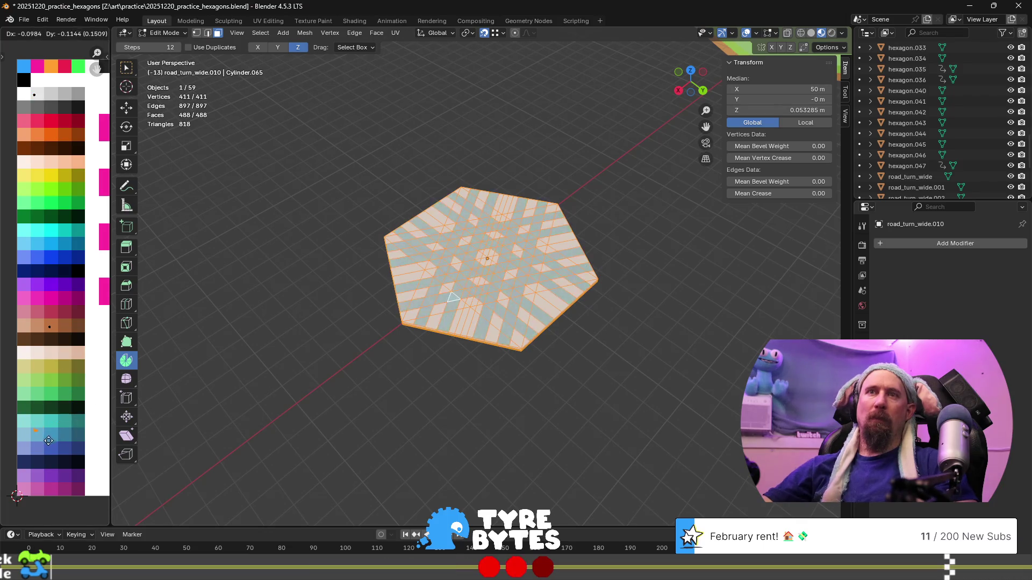
left_click(51, 443)
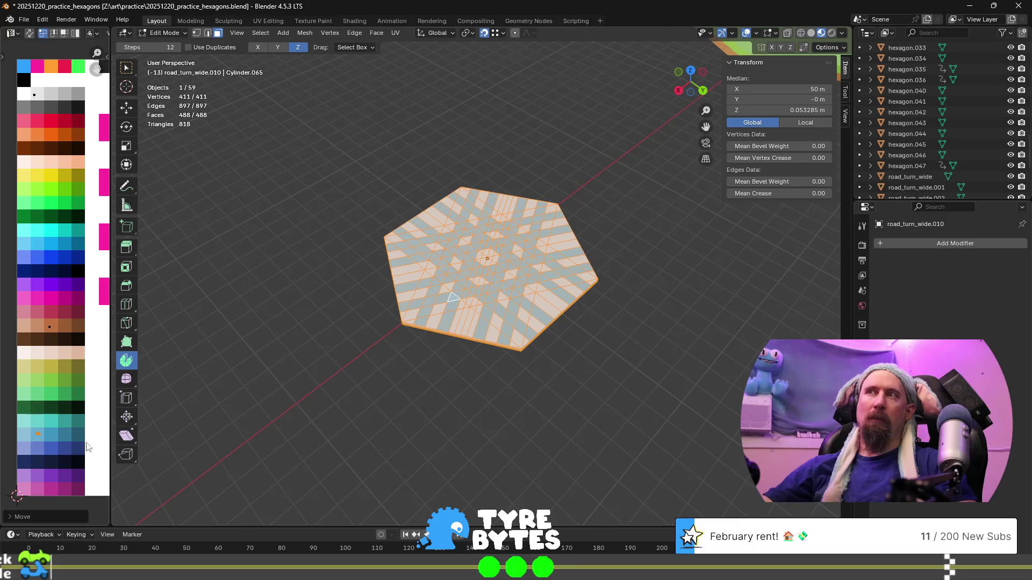
scroll(400, 337, "down", 3)
key("Tab")
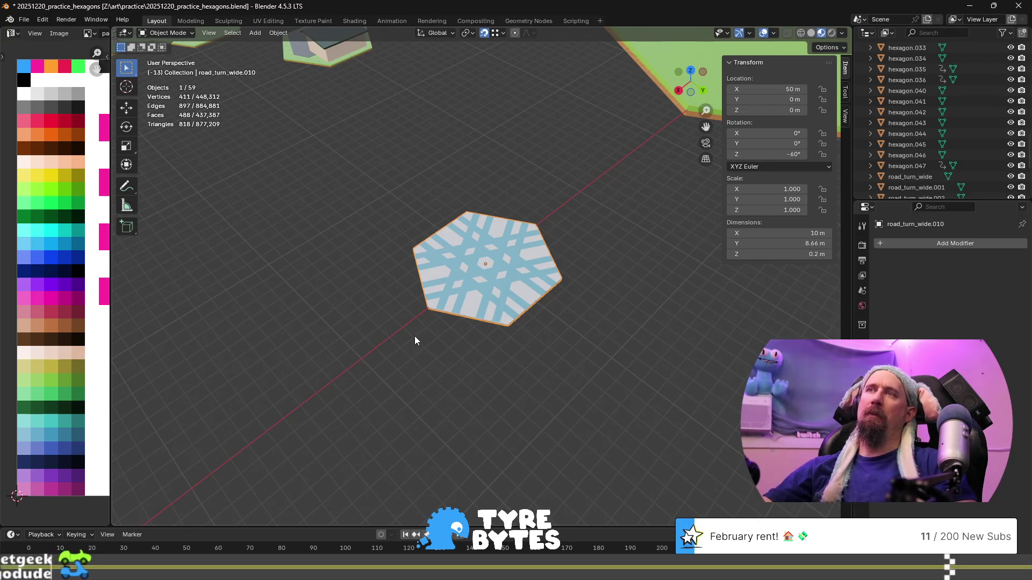
- Recolour the tile to white stripes on a pale blue base and view it from above
key("Tab")
key("a")
key("alt+a")
key("a")
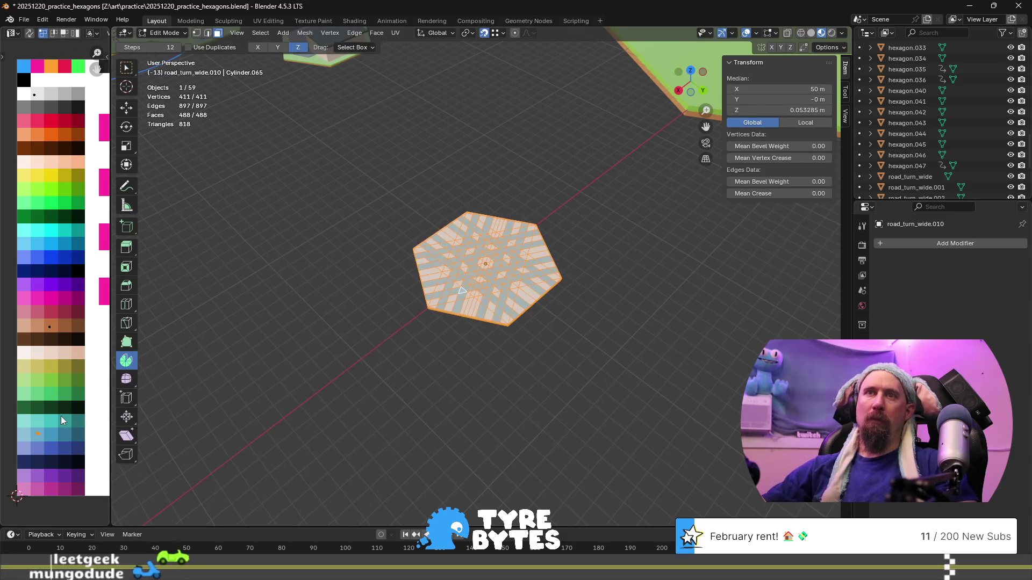
left_click(41, 373)
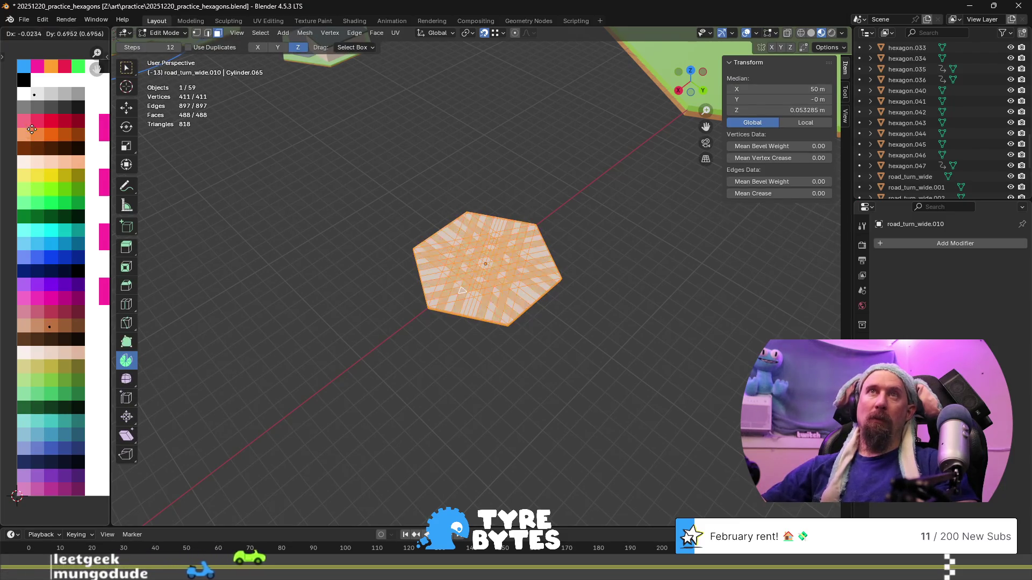
left_click(35, 107)
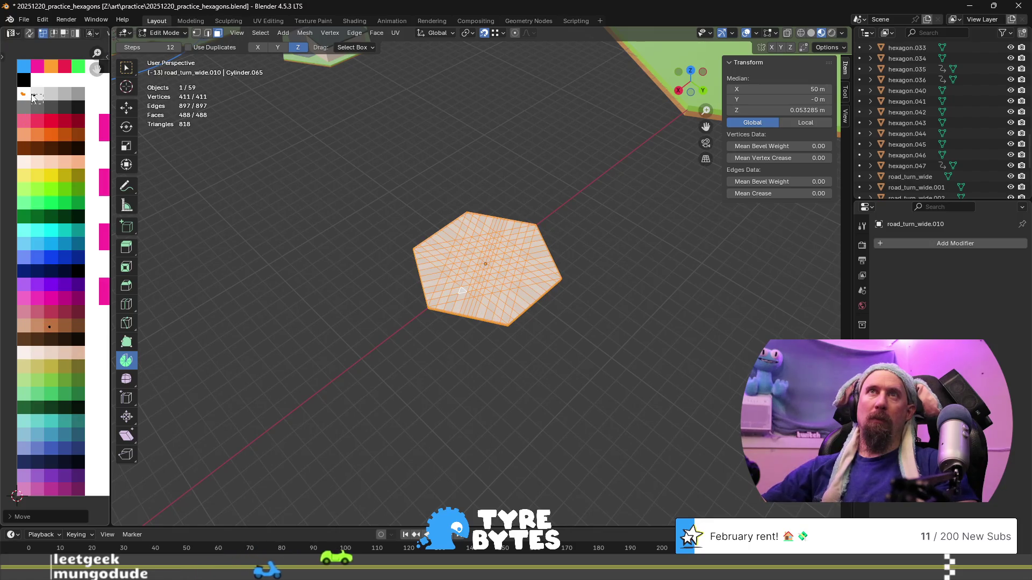
key("g")
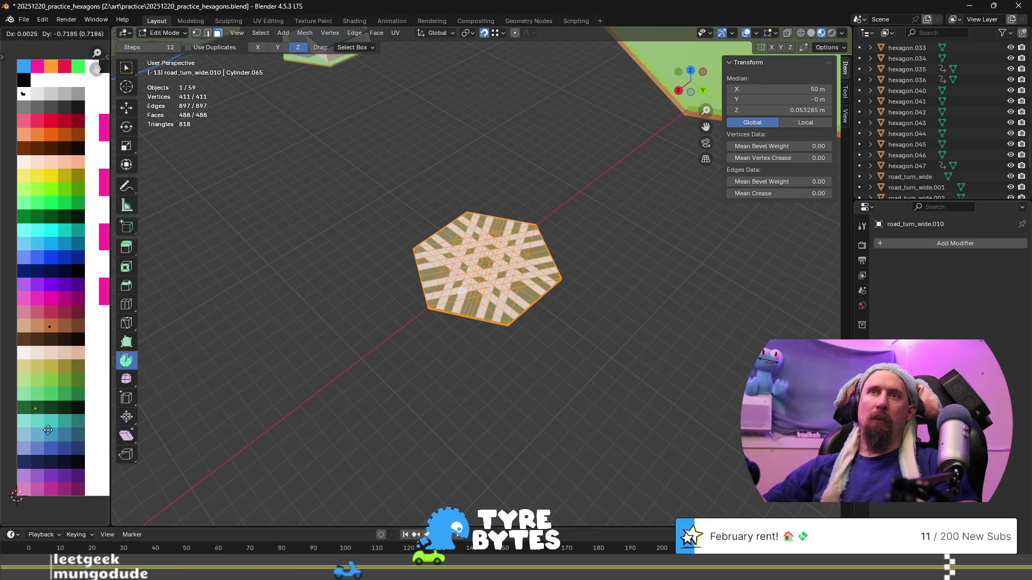
left_click(48, 456)
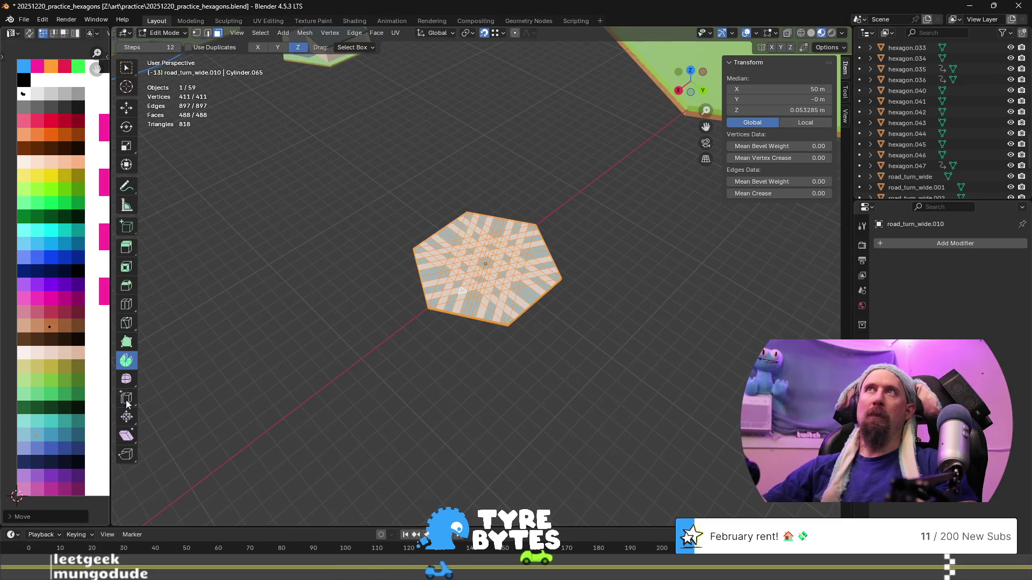
key("Tab")
scroll(547, 272, "up", 3)
mouse_move(547, 272)
middle_mouse_down()
mouse_move(483, 283)
mouse_move(504, 278)
middle_mouse_up()
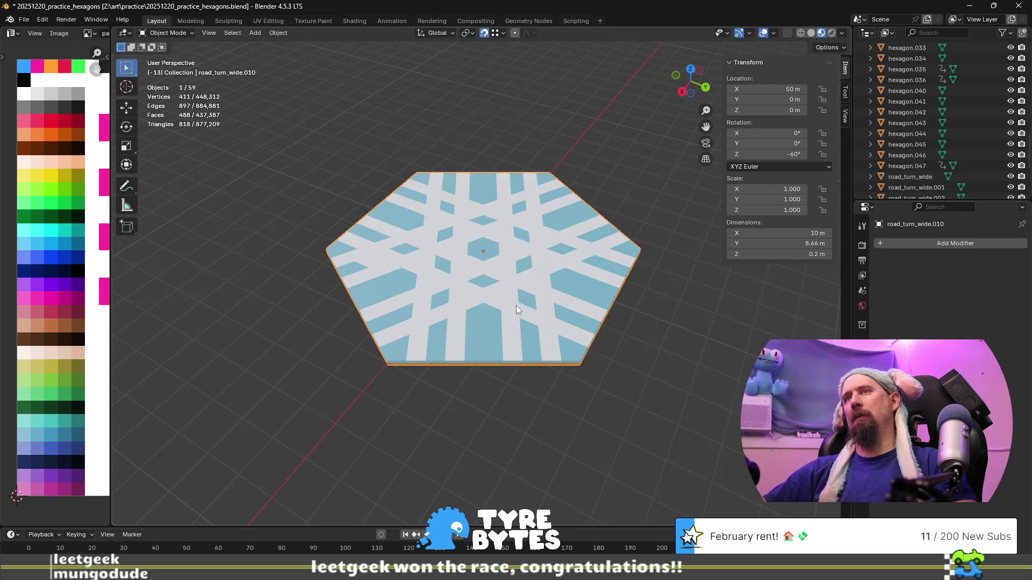
key("Tab")
left_click(368, 263)
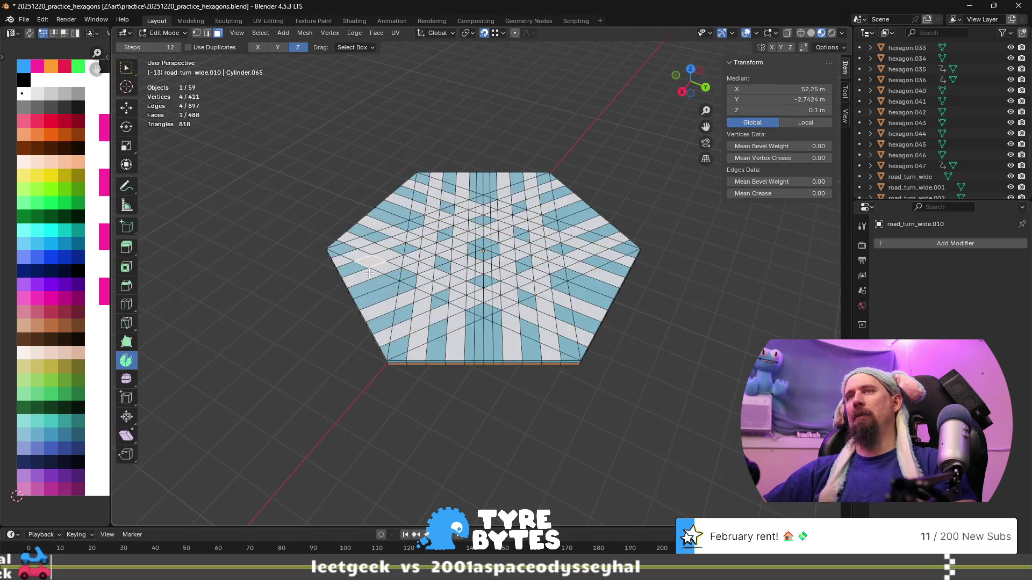
scroll(372, 287, "up", 3)
middle_click_drag(313, 294, 138, 370)
key("Tab")
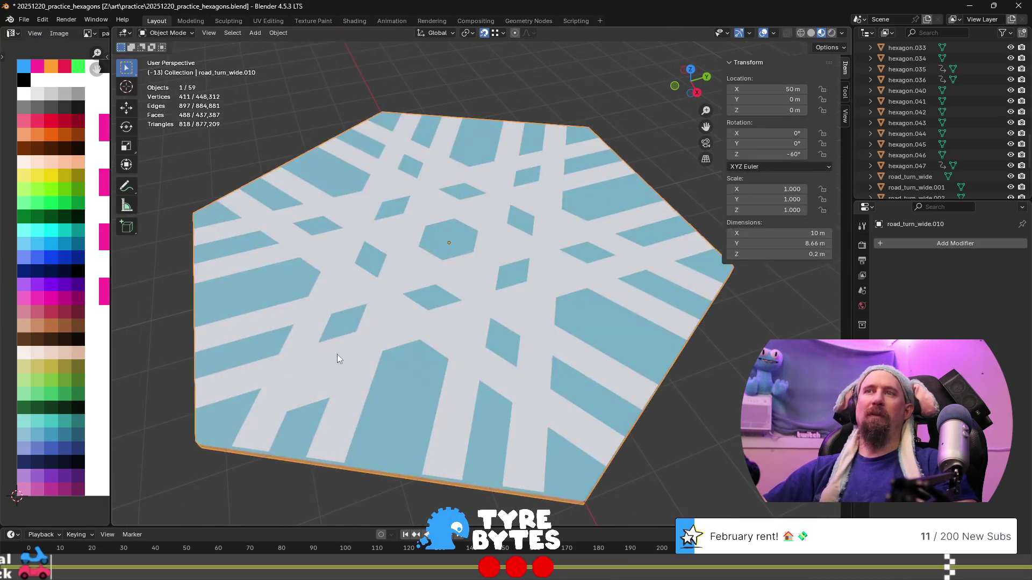
key("Tab")
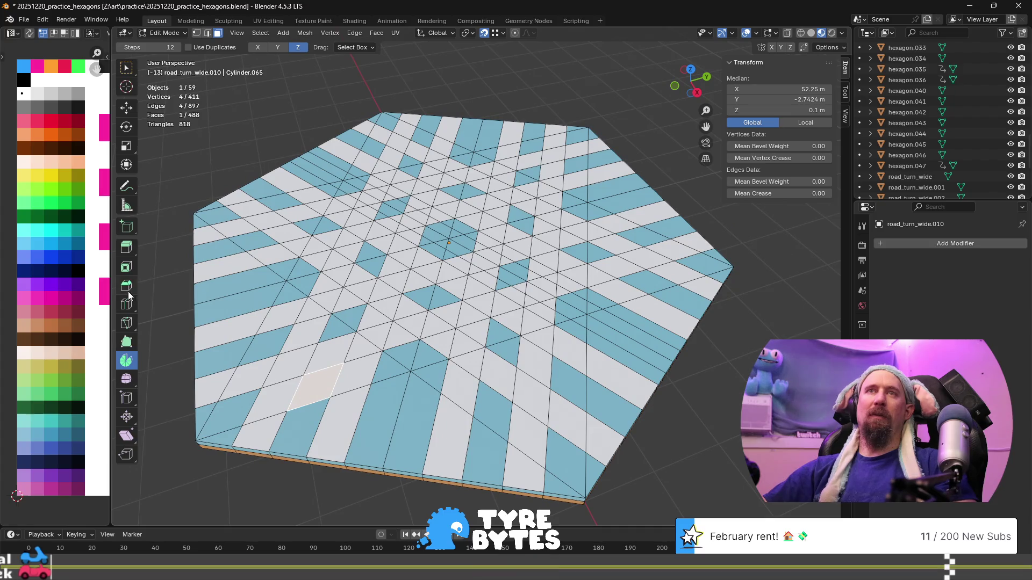
key("a")
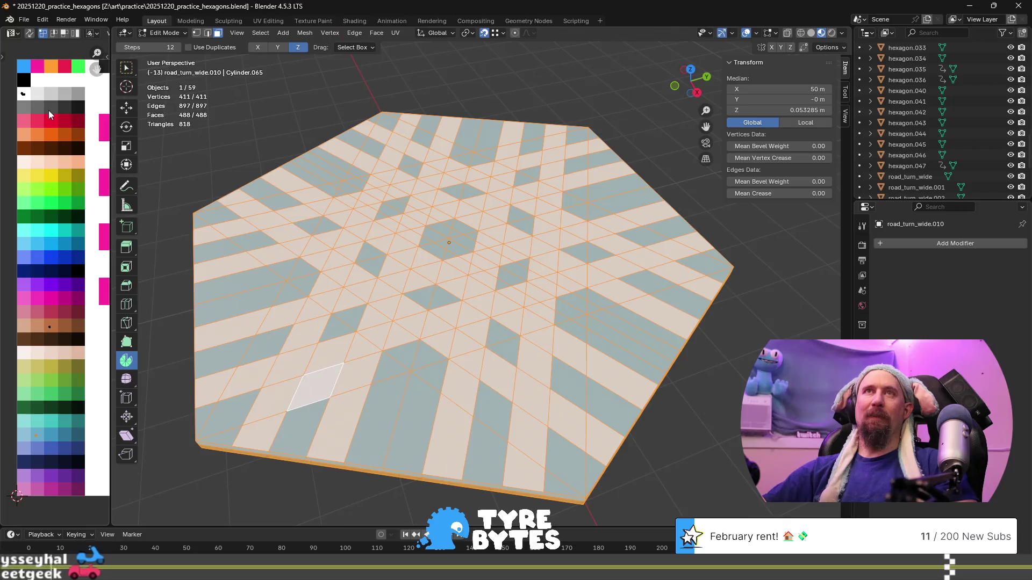
key("g")
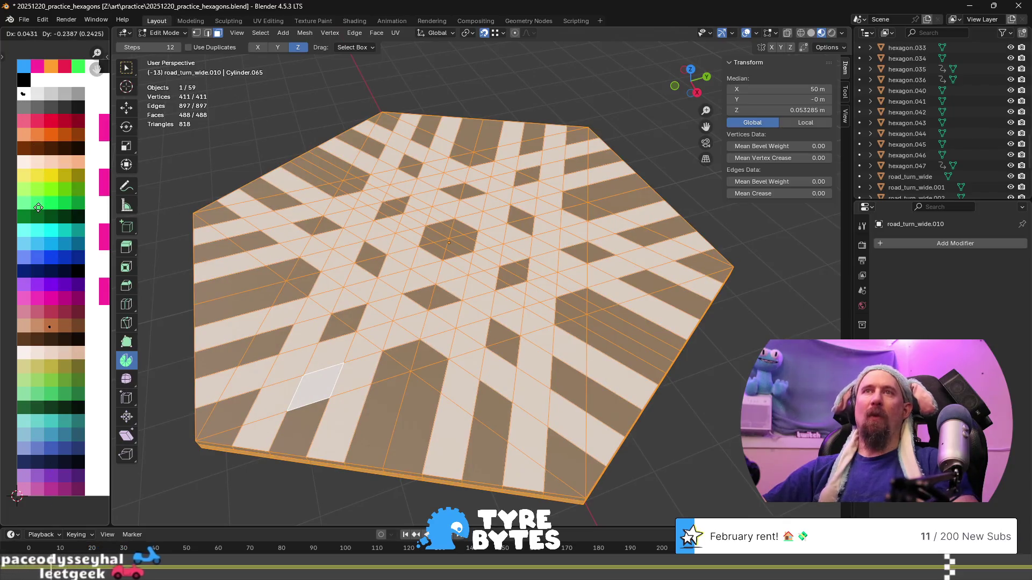
left_click(38, 207)
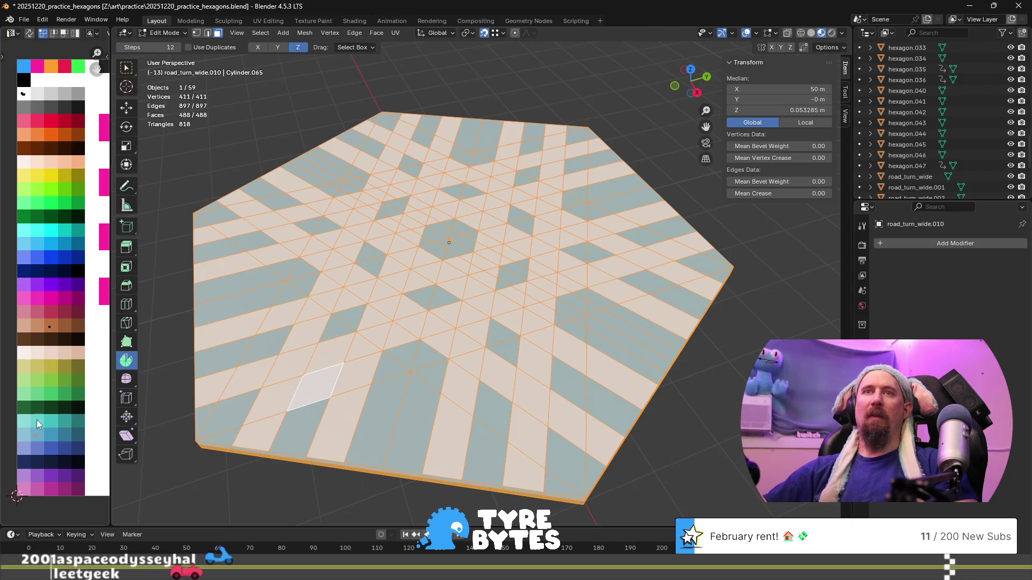
left_click(333, 393)
left_click(323, 392)
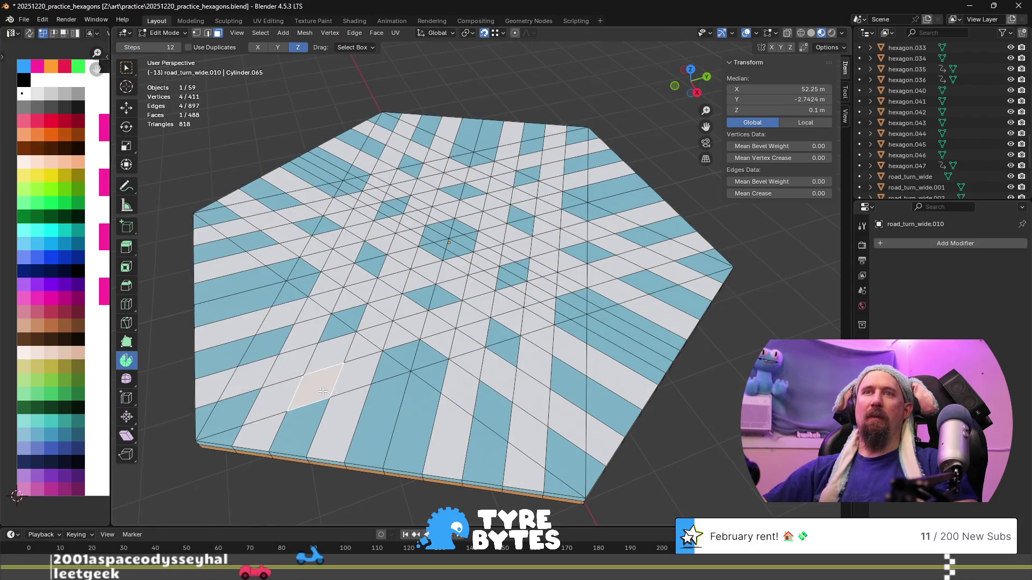
key("g")
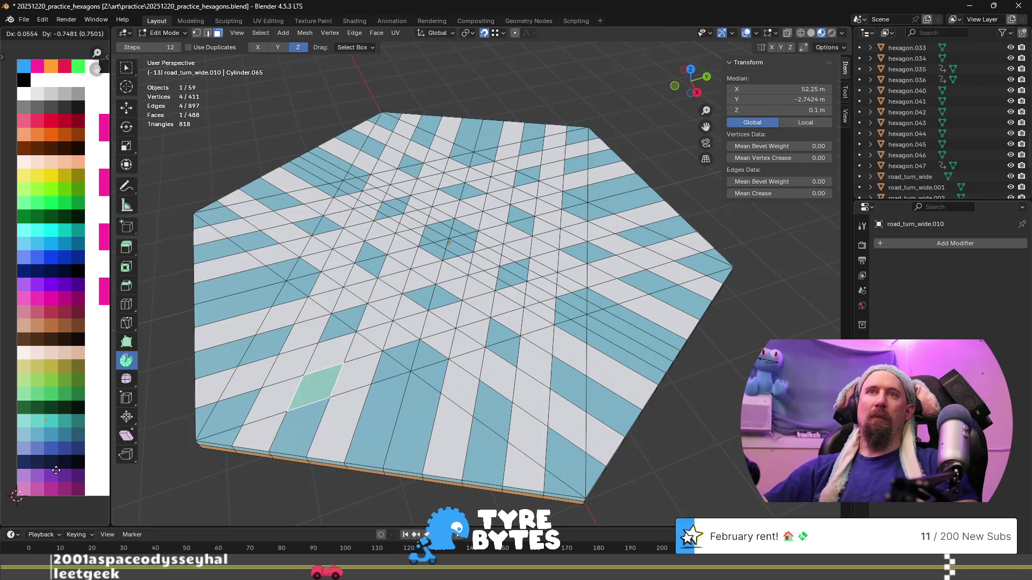
left_click(66, 461)
key("Tab")
scroll(489, 300, "down", 1)
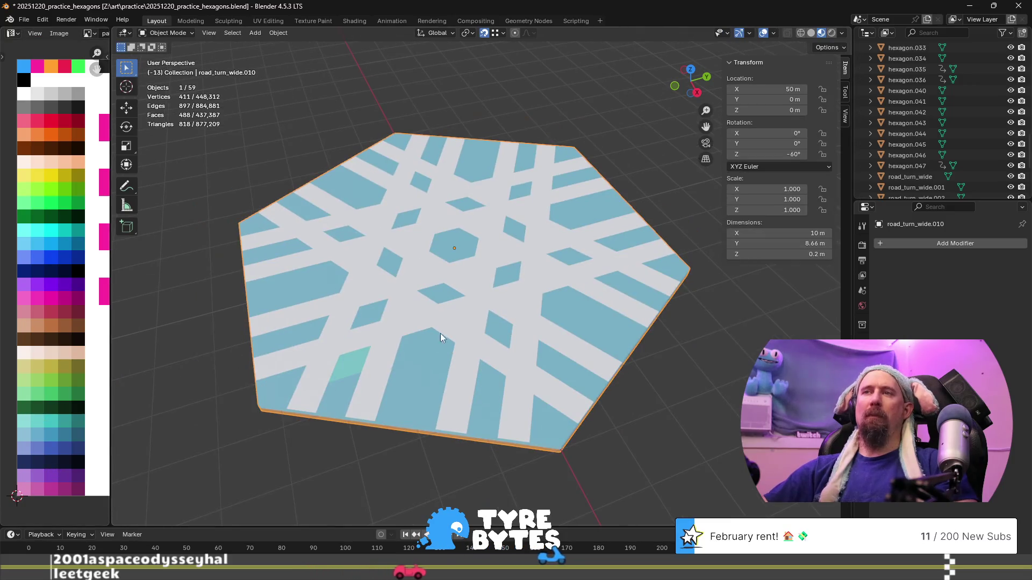
key("Tab")
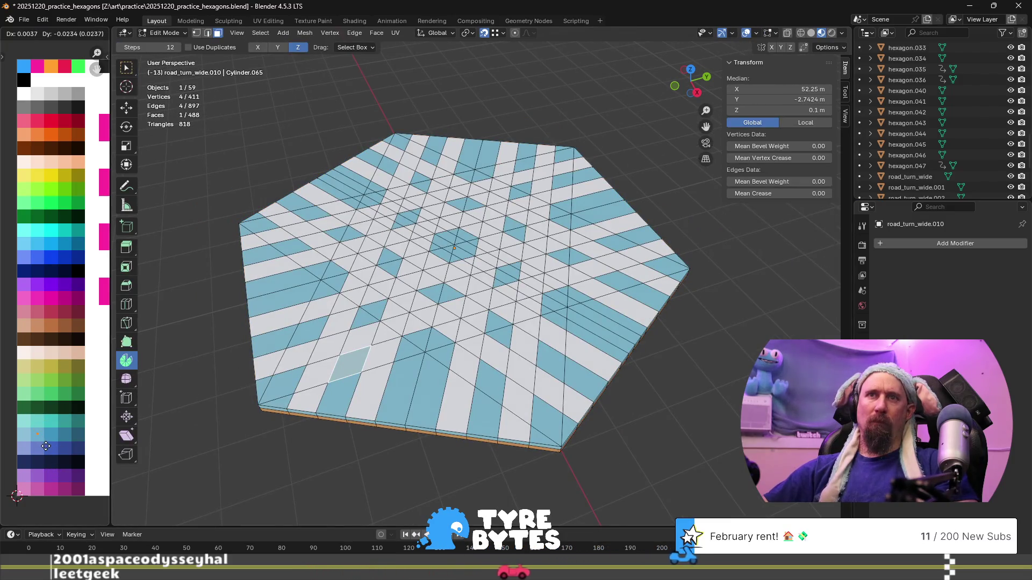
key("Tab")
scroll(663, 352, "down", 3)
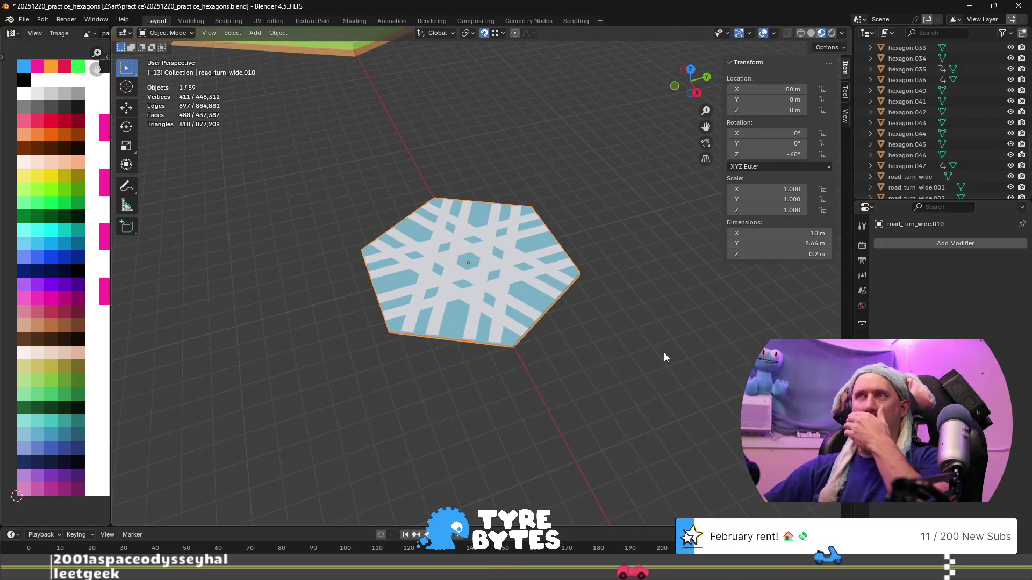
left_click(660, 337)
- Duplicate the hexagon tile 8.66 m along Y and frame both tiles
scroll(658, 334, "down", 5)
mouse_move(656, 332)
middle_mouse_down()
mouse_move(549, 291)
mouse_move(504, 289)
middle_mouse_up()
scroll(499, 288, "up", 5)
left_click(497, 290)
middle_click_drag(372, 305, 482, 311)
key("shift+d")
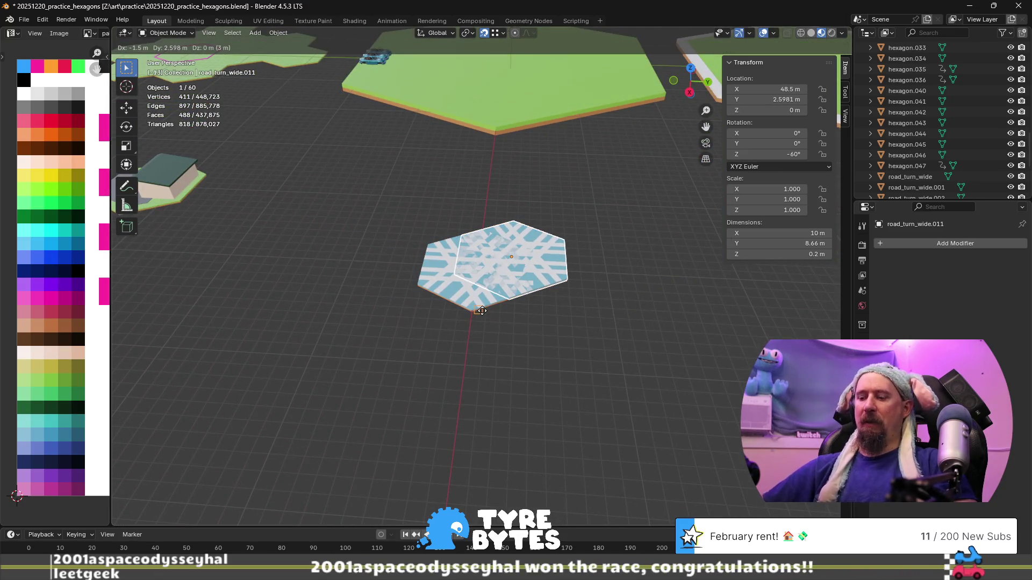
type("y")
type("8.")
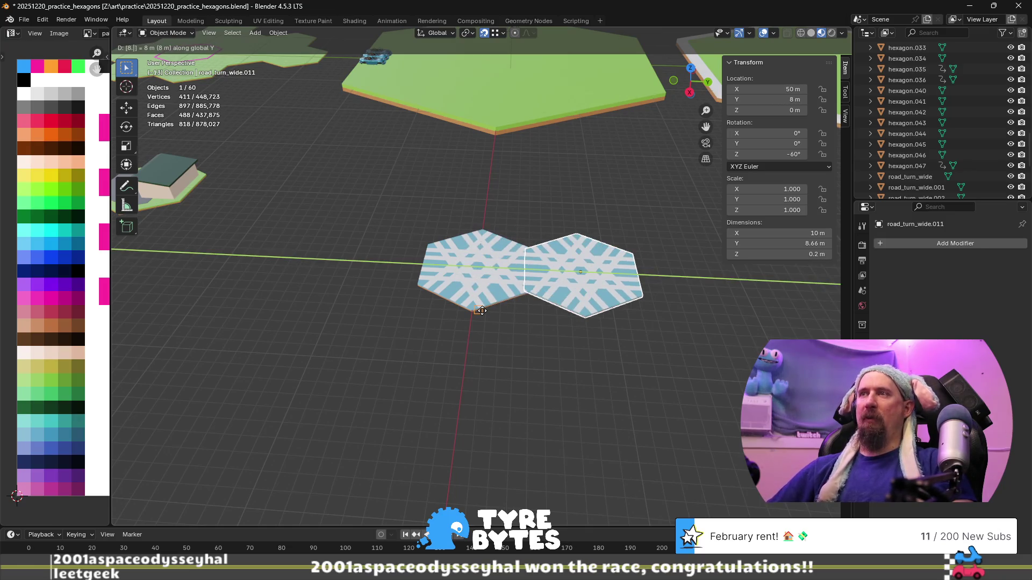
type("66")
key("Return")
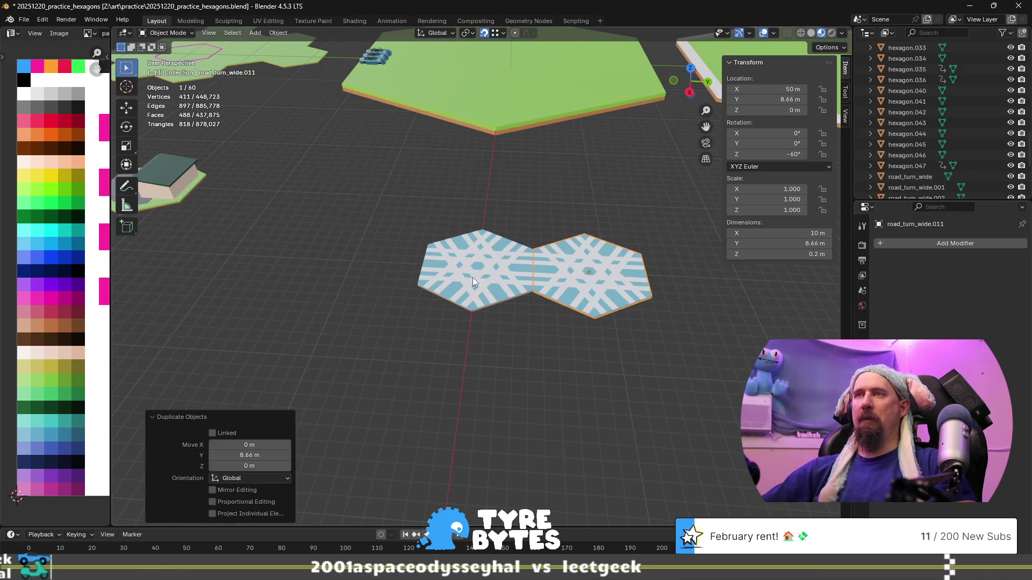
left_click(475, 277, "shift")
middle_click_drag(476, 279, 478, 301)
key("KP_Decimal")
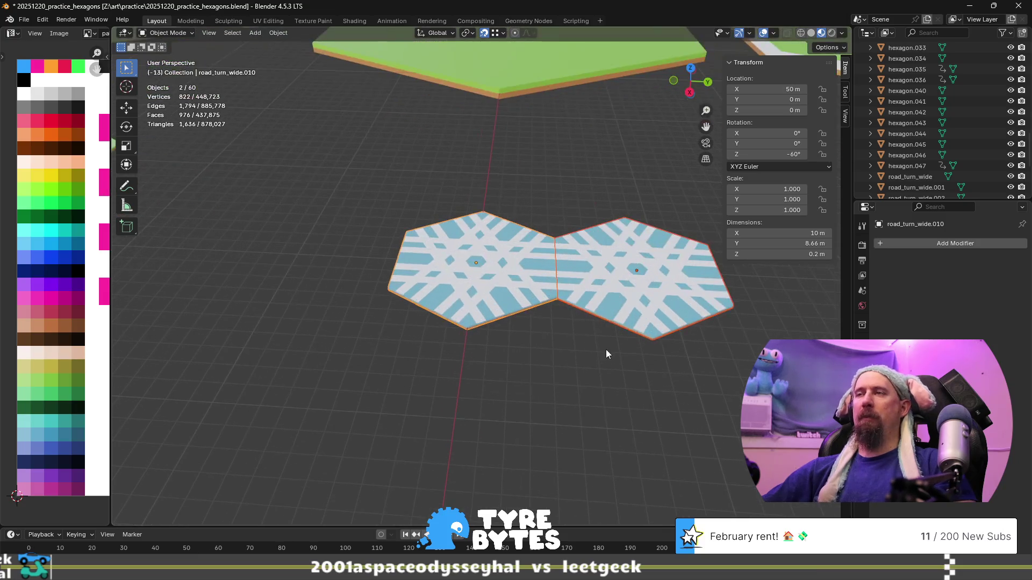
- Duplicate the right tile, offsetting the copy 7 m in X and -4.33 m in Y
left_click(574, 301)
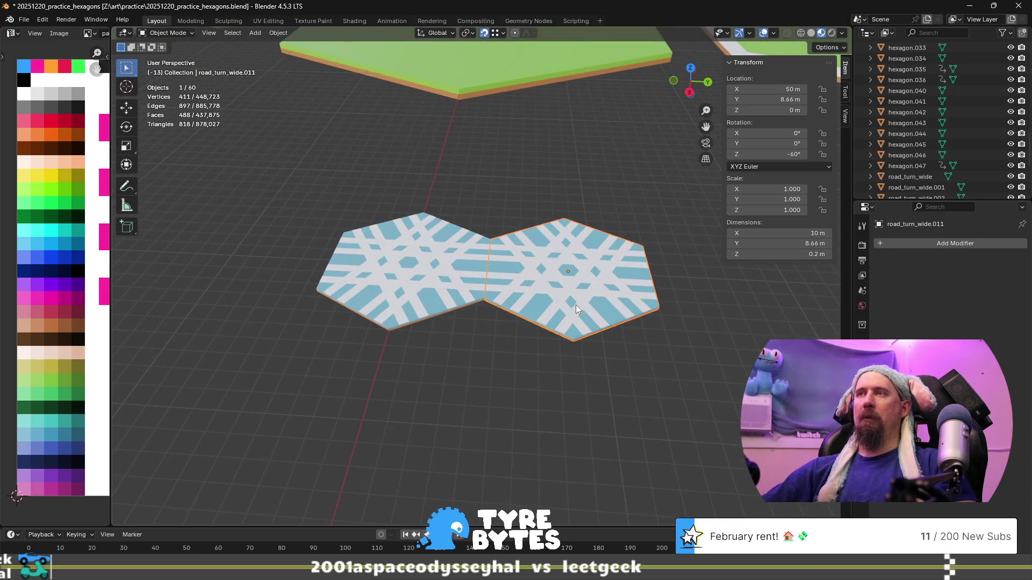
key("shift+d")
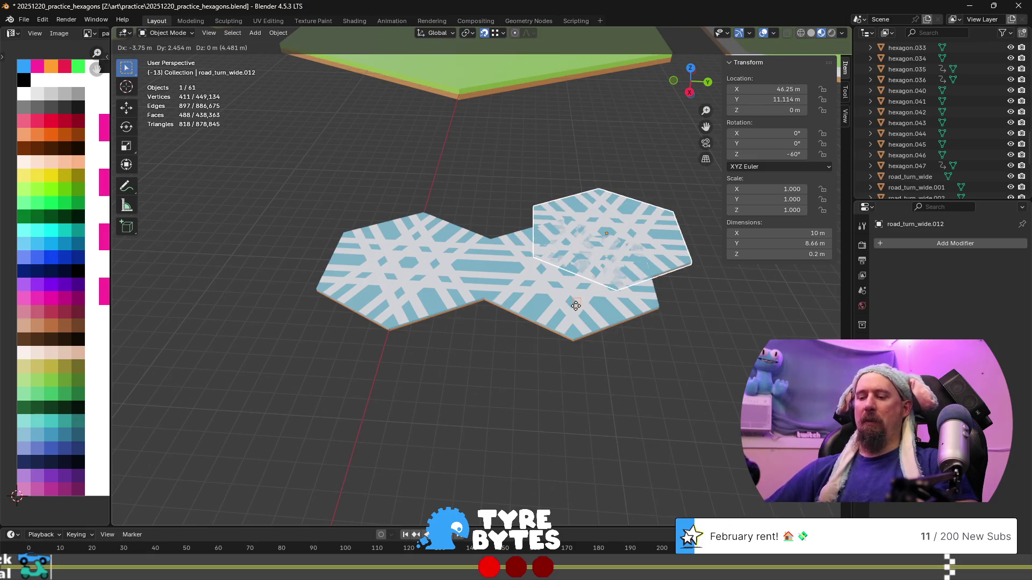
key("x")
key("7")
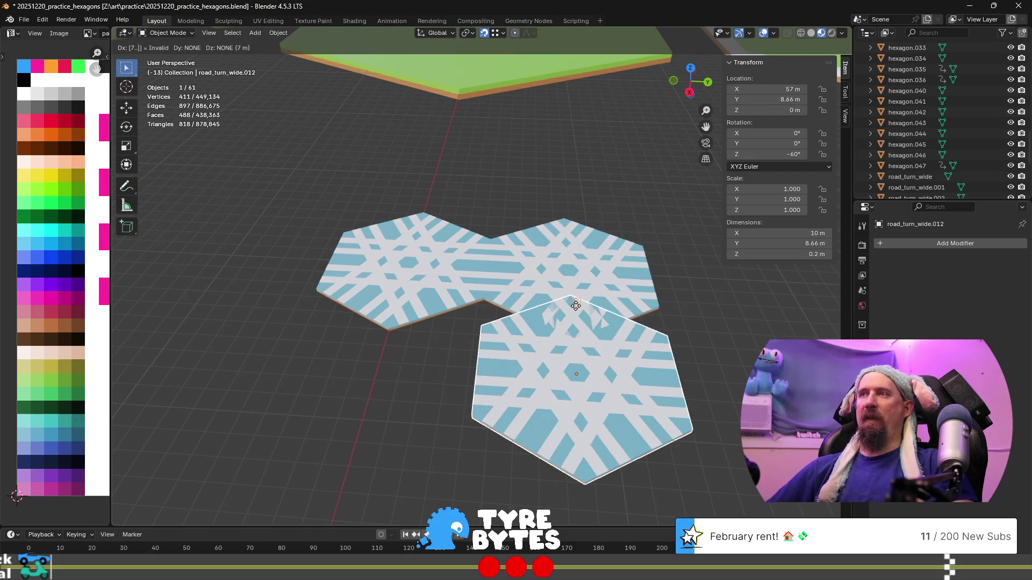
key("x")
key("Return")
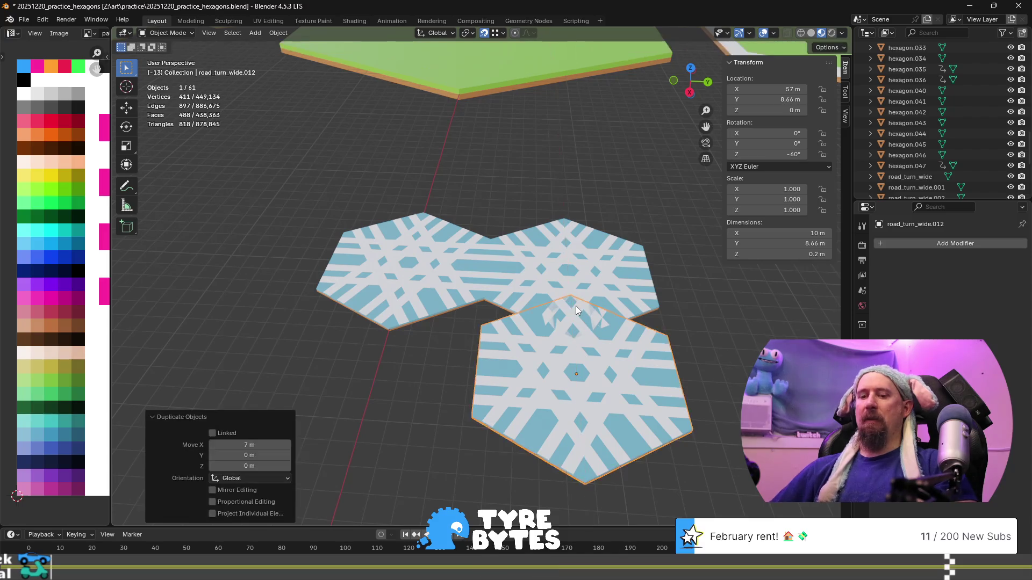
key("g")
key("y")
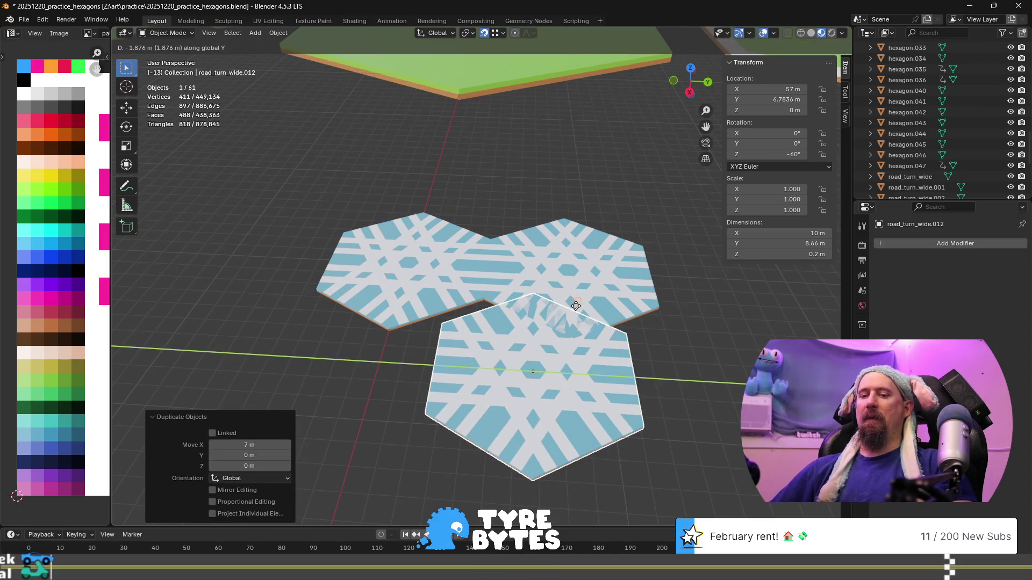
type("-4")
type(".33")
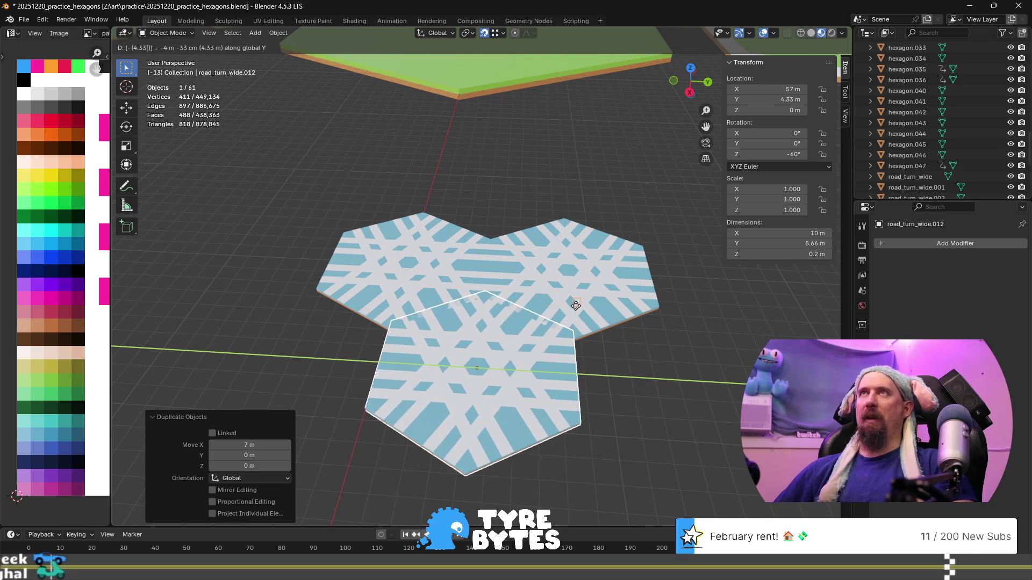
key("Return")
- Delete the misplaced third hexagon copy
left_click(462, 155)
mouse_move(463, 154)
middle_mouse_down()
mouse_move(443, 288)
mouse_move(505, 289)
middle_mouse_up()
scroll(567, 313, "up", 4)
middle_click_drag(621, 364, 449, 360, "shift")
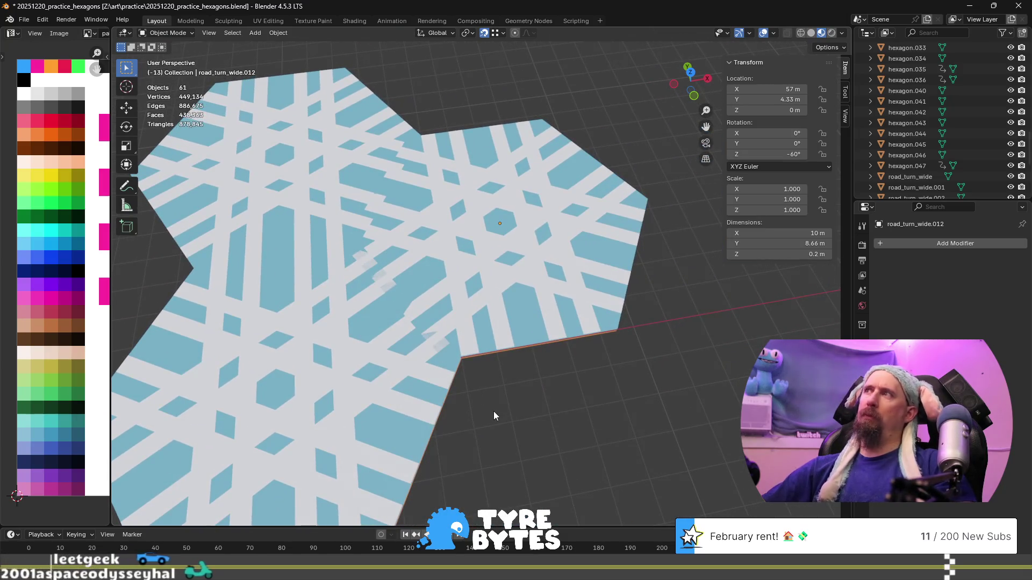
key("Delete")
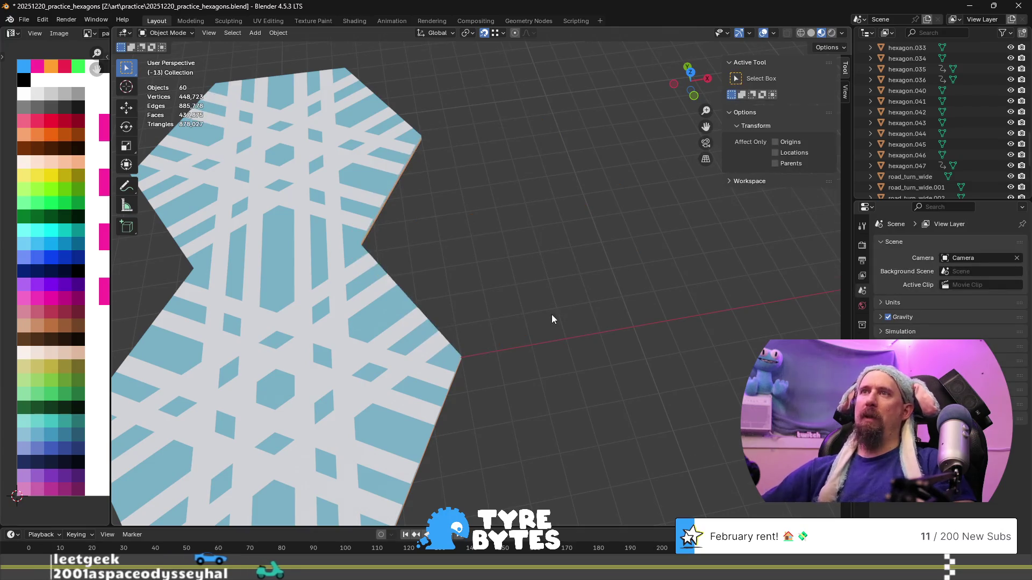
scroll(551, 314, "down", 5)
- Duplicate the upper tile 7.5 m along X and move the copy -4.33 m in Y
left_click(400, 172)
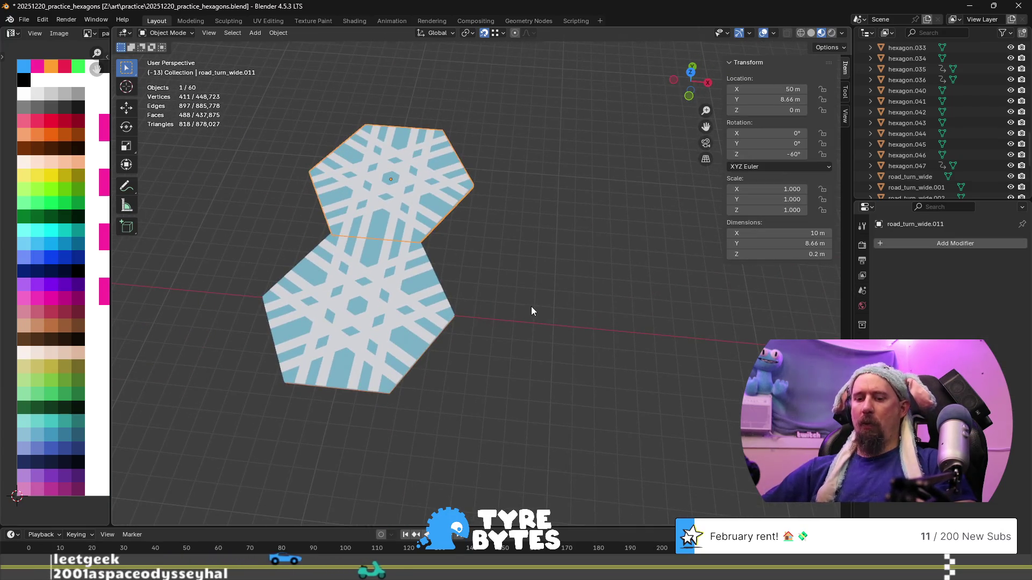
key("g")
key("x")
key("Escape")
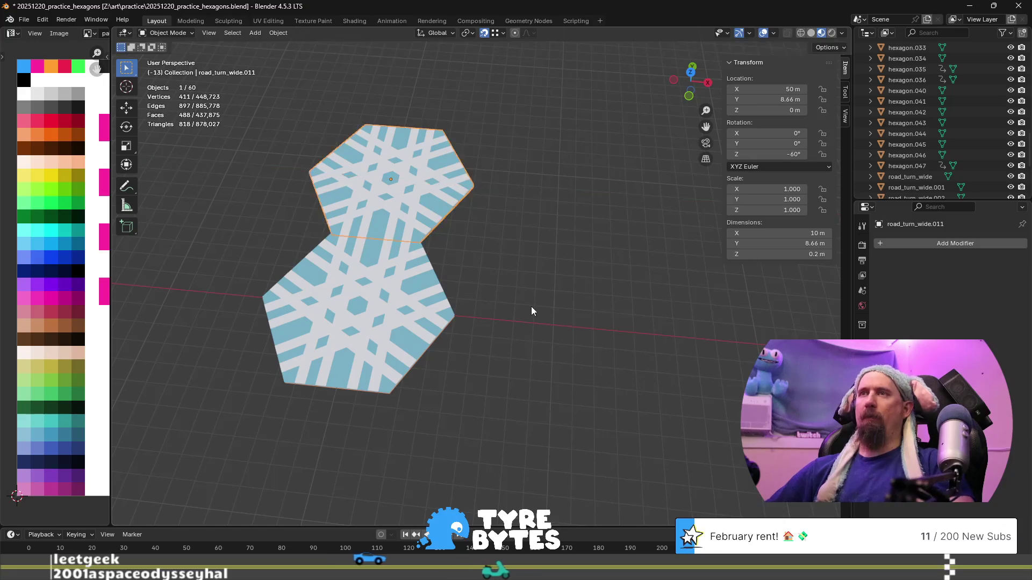
key("shift+d")
type("x")
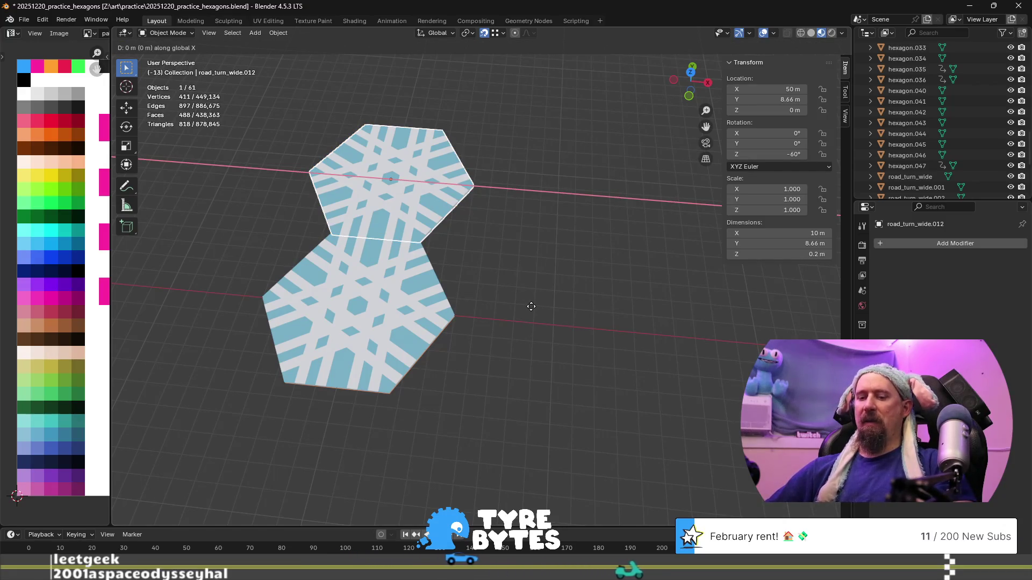
type("8")
key("BackSpace")
type("7.5")
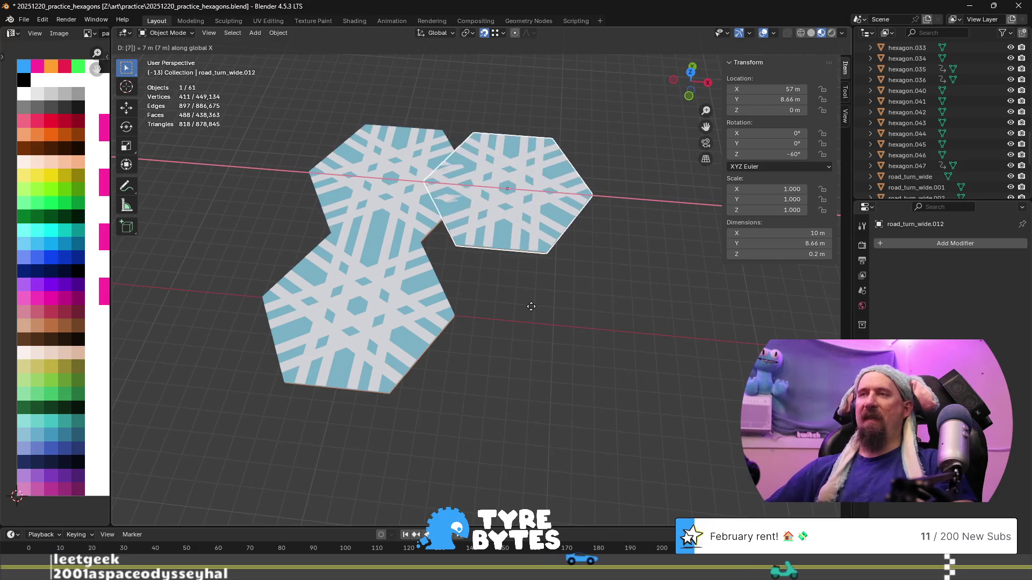
key("Return")
key("g")
key("y")
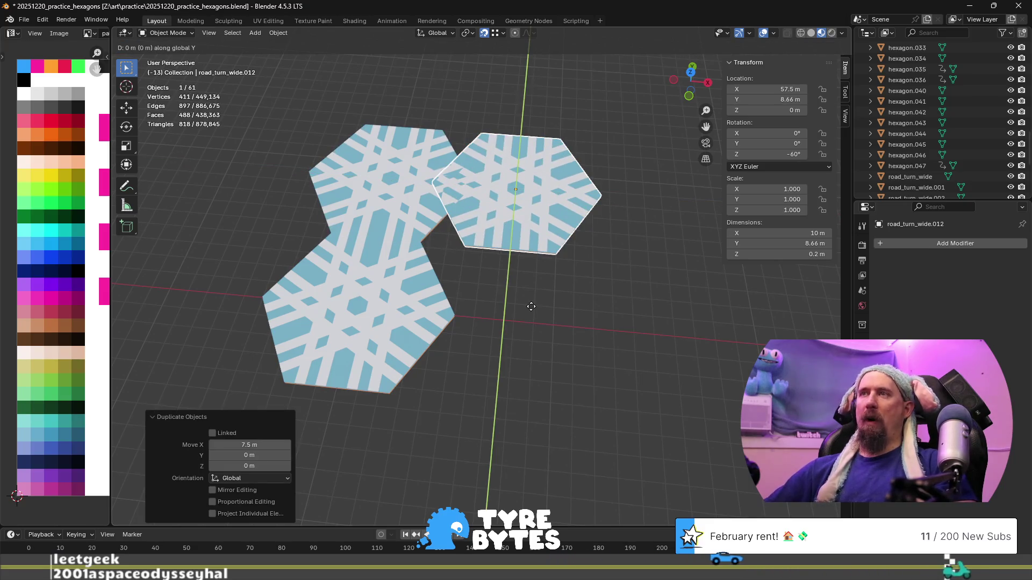
type("-4.33")
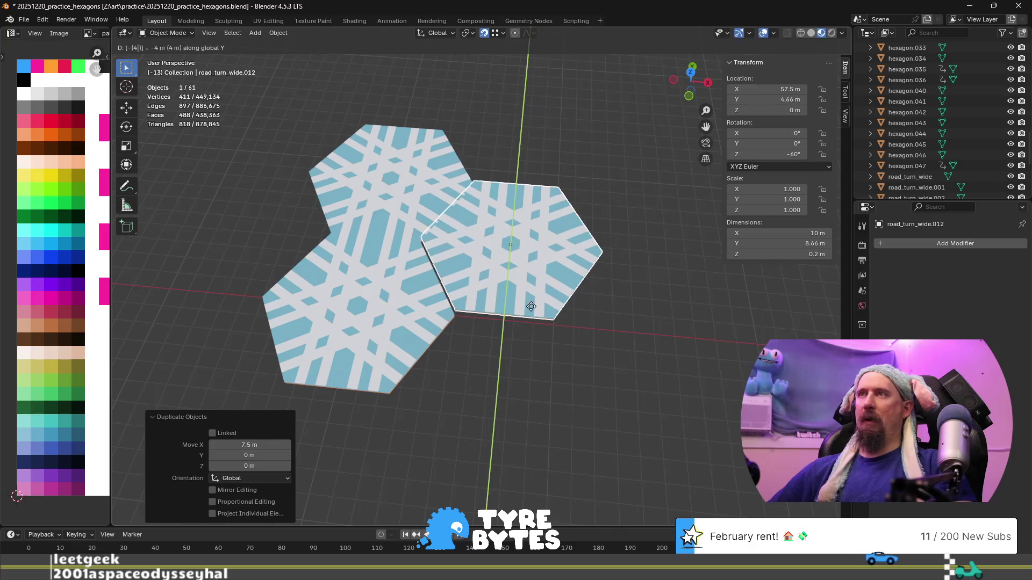
key("Return")
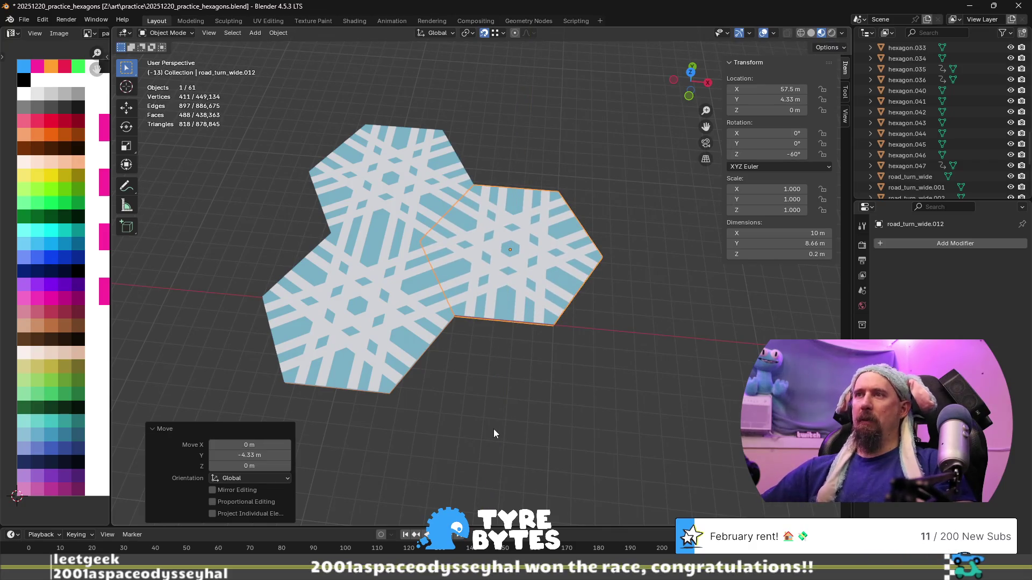
- Select the left and then the right hexagon tile to check their placement
left_click(445, 373)
scroll(446, 373, "up", 3)
scroll(445, 374, "down", 2)
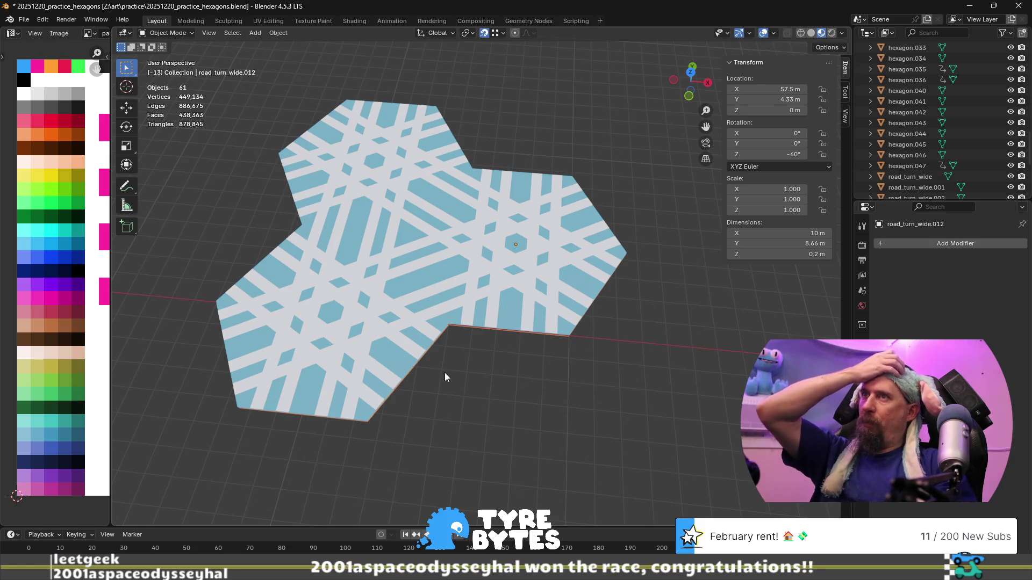
scroll(444, 373, "down", 2)
scroll(446, 366, "up", 4)
left_click(332, 354)
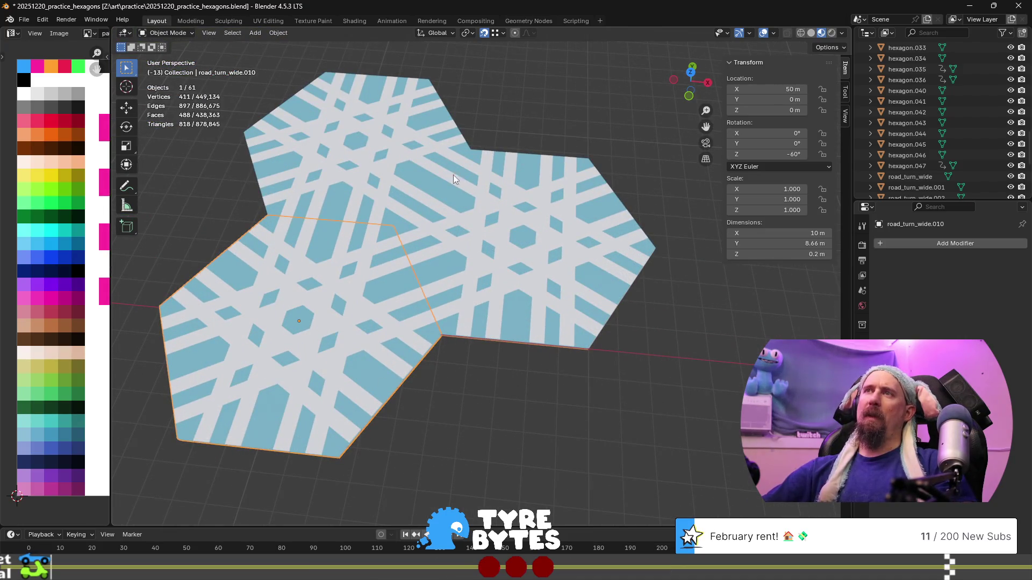
left_click(451, 254)
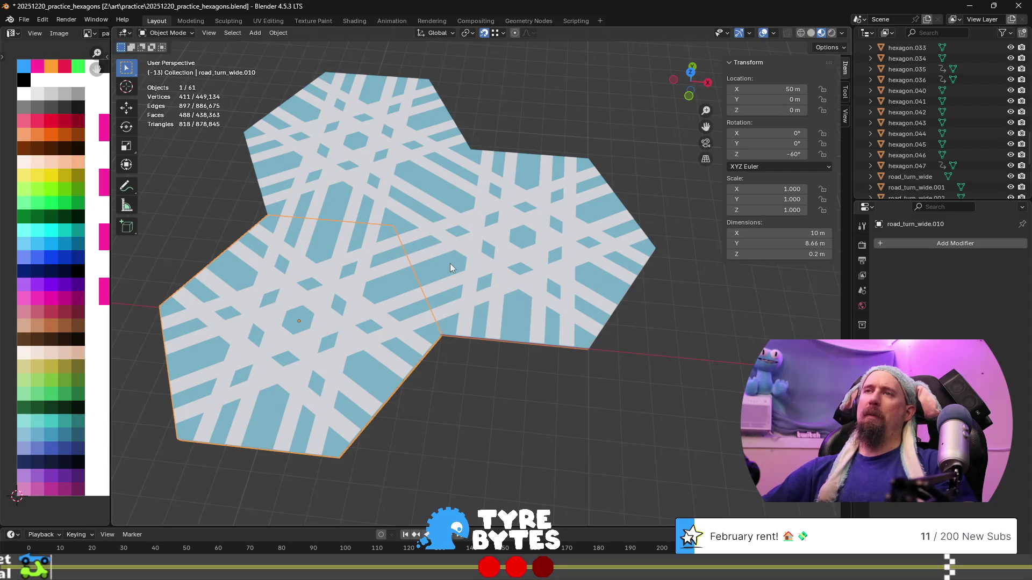
scroll(450, 263, "down", 3)
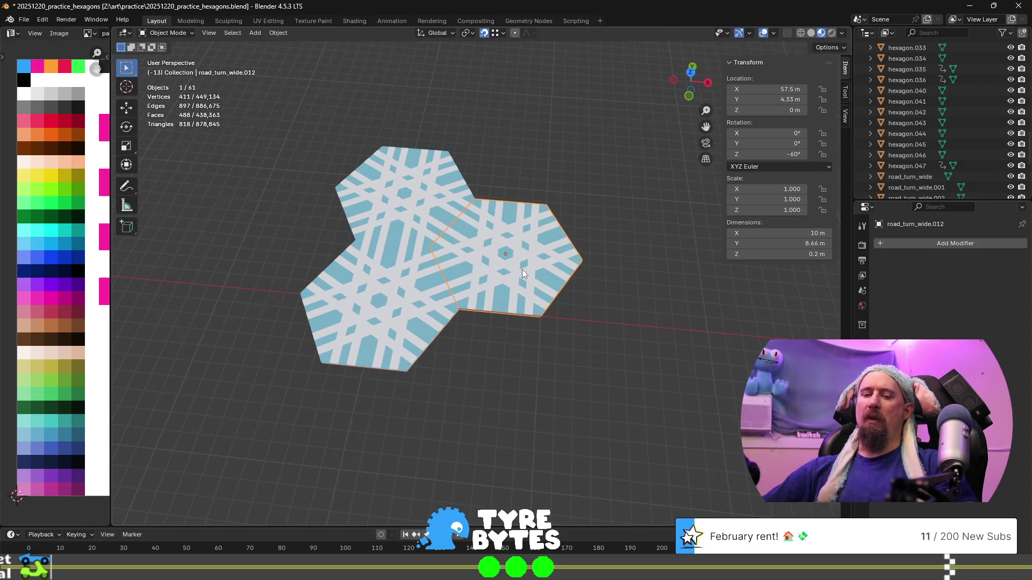
key("shift+s")
left_click(529, 330)
left_click(408, 309)
left_click(467, 33)
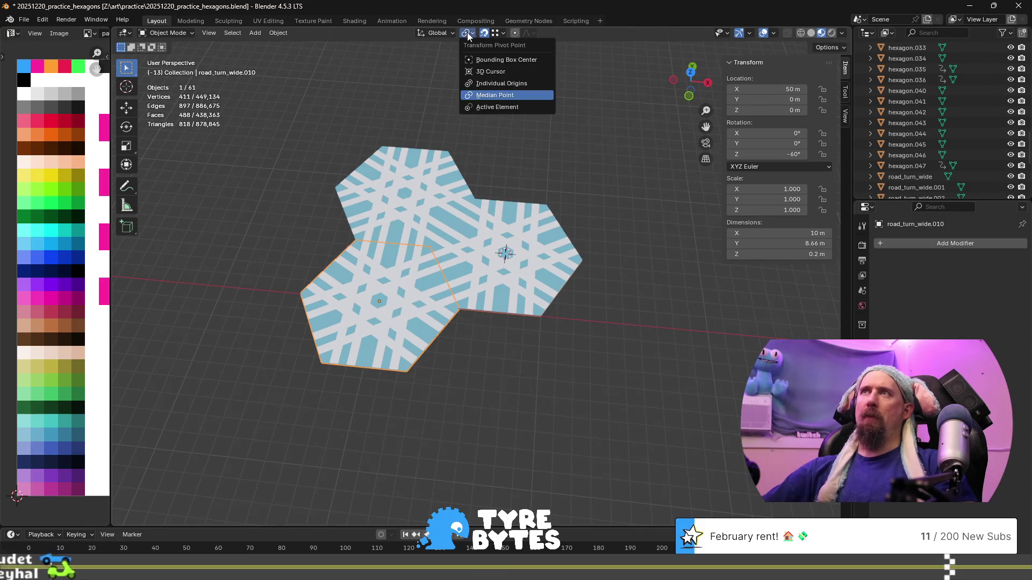
left_click(507, 72)
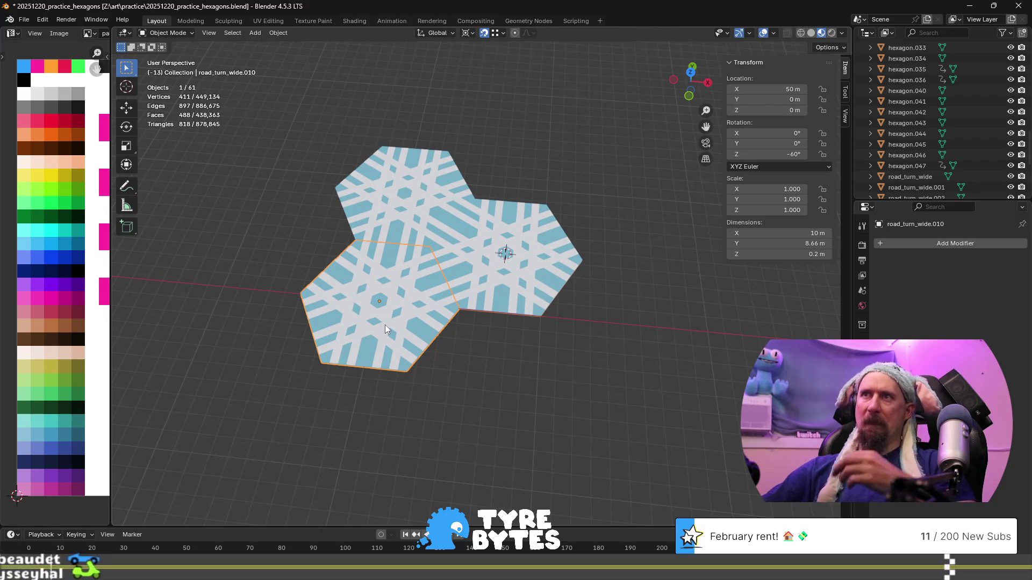
key("shift+d")
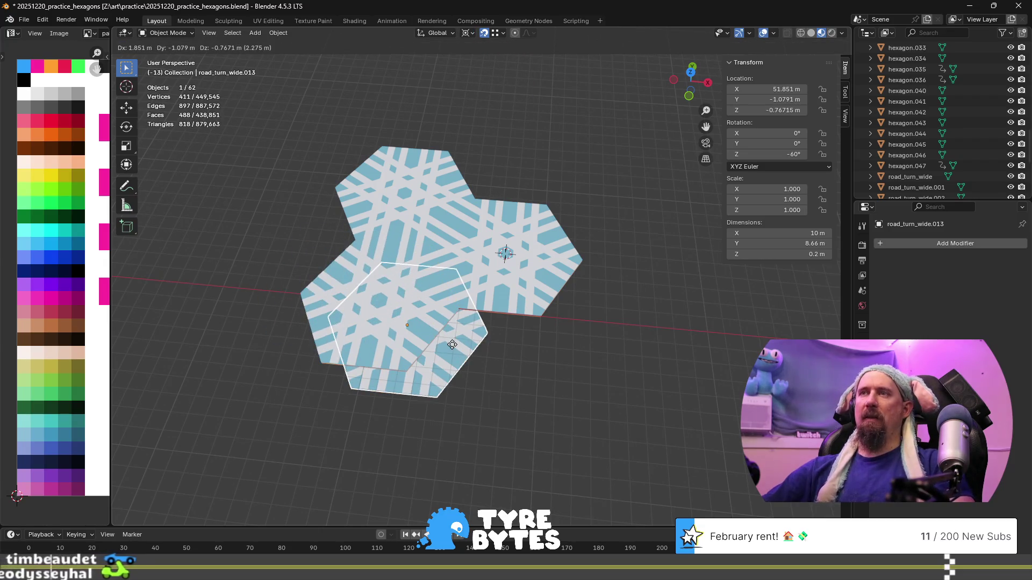
key("Escape")
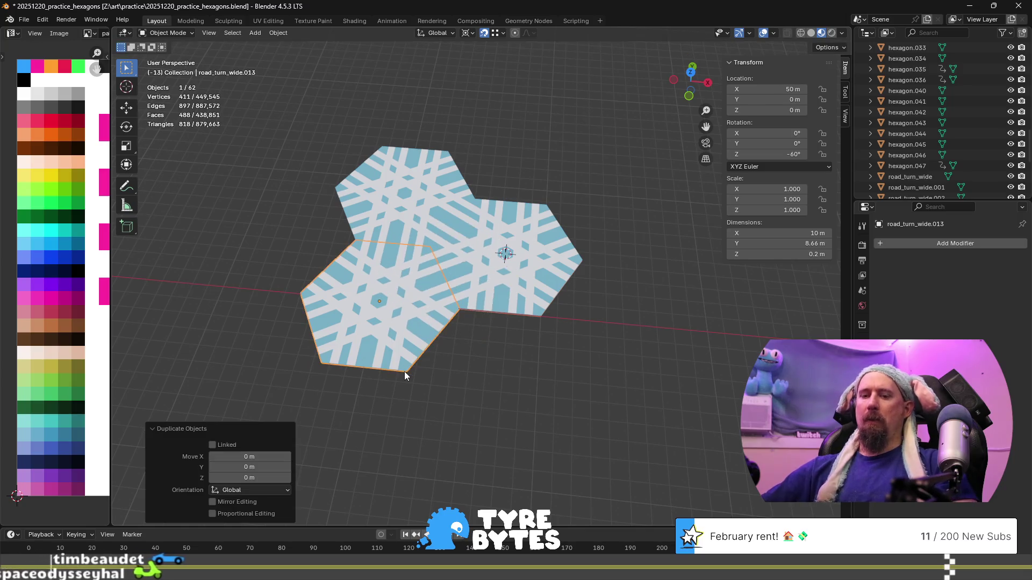
key("r")
key("z")
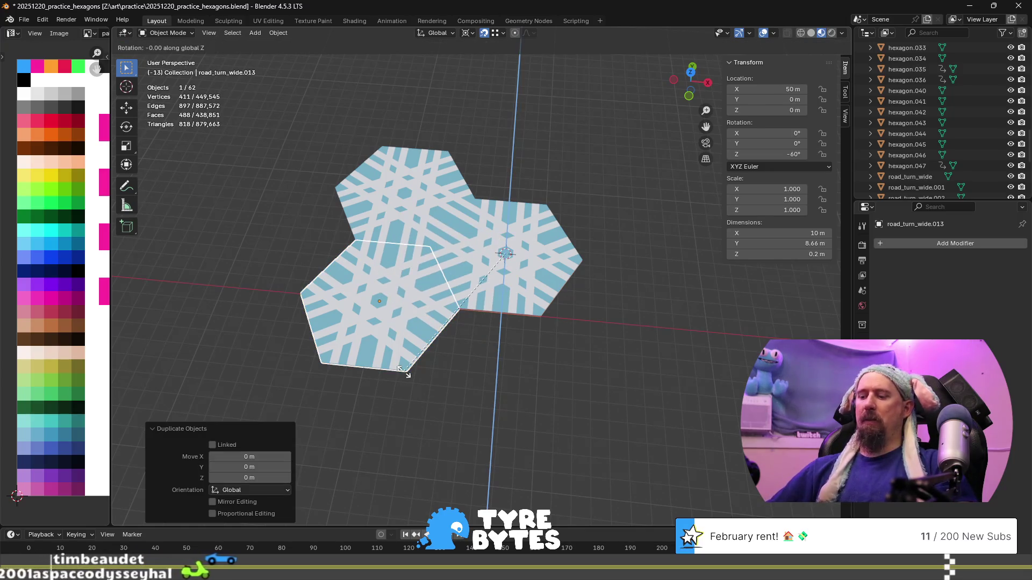
type("60")
key("Return")
key("shift+d")
key("Escape")
type("rz")
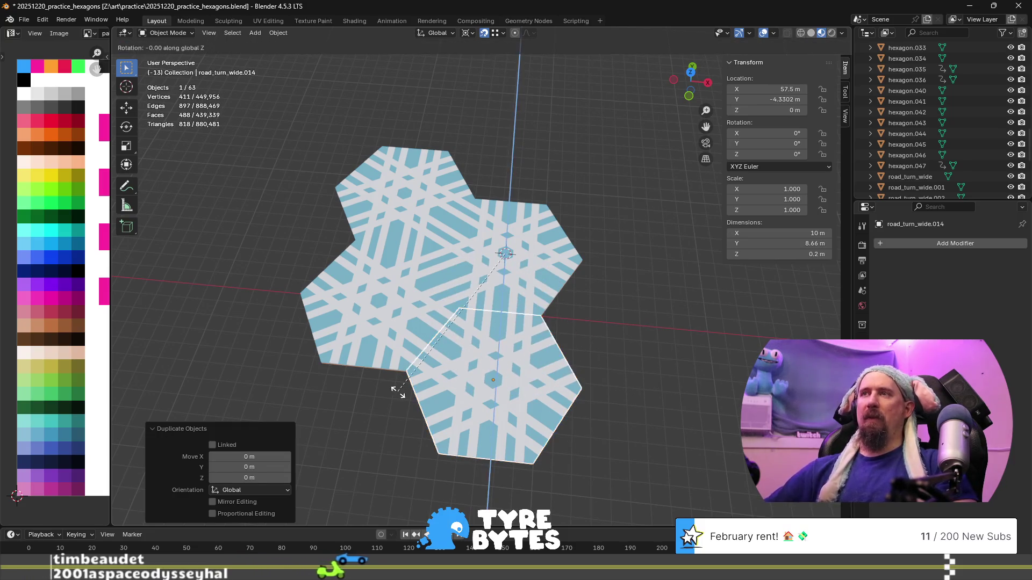
type("60")
key("Return")
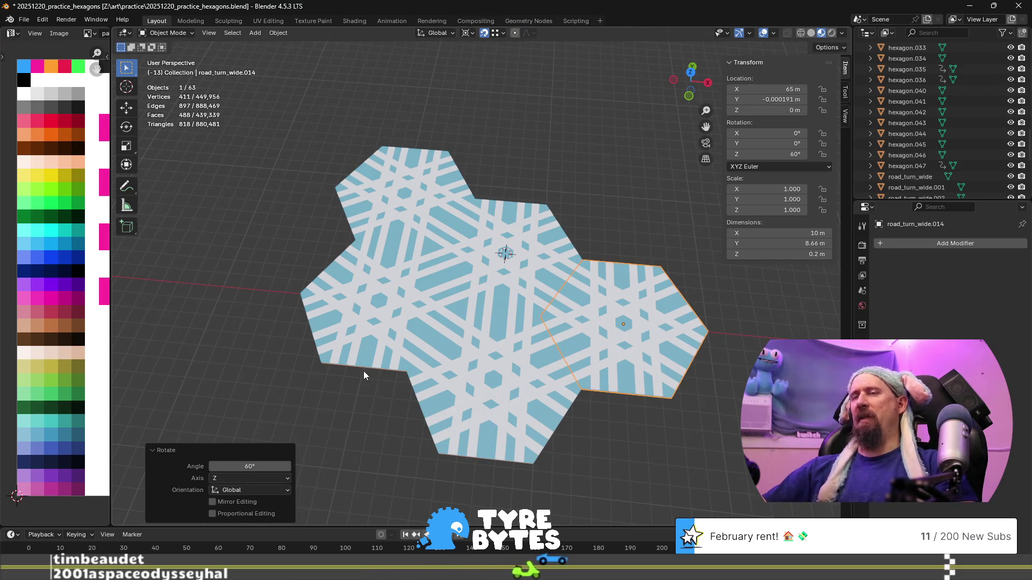
scroll(363, 370, "up", 6)
mouse_move(379, 395)
middle_mouse_down("shift")
mouse_move(222, 172)
mouse_move(311, 141)
middle_mouse_up("shift")
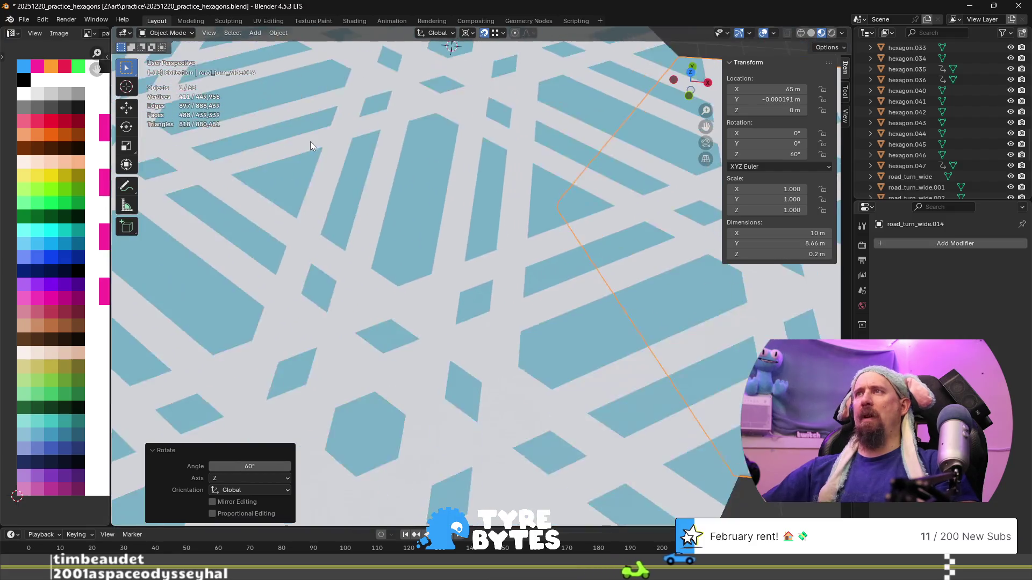
scroll(311, 142, "down", 5)
scroll(396, 156, "up", 5)
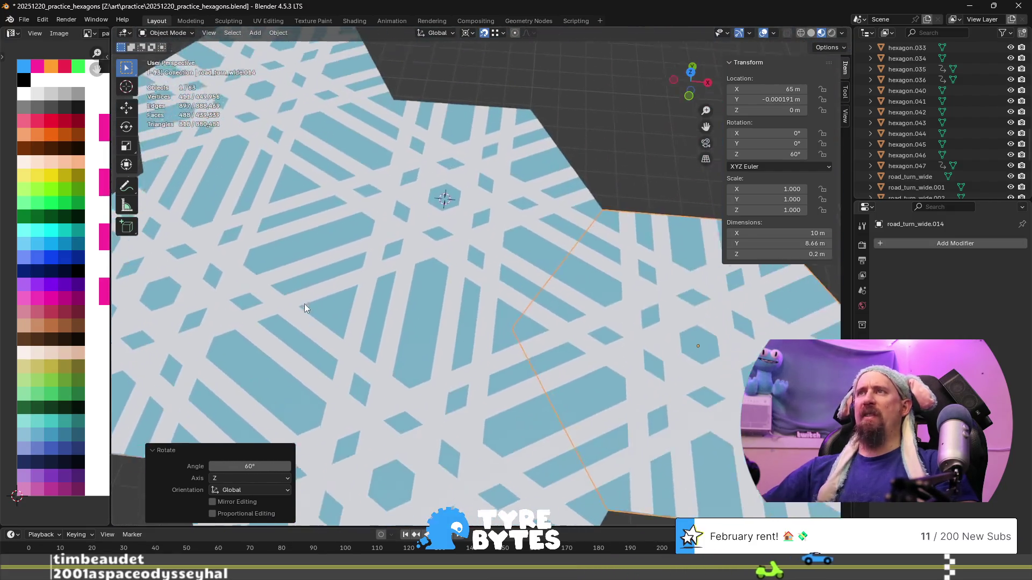
scroll(309, 307, "up", 2, "shift")
mouse_move(347, 270)
middle_mouse_down("shift")
mouse_move(440, 197)
mouse_move(334, 289)
middle_mouse_up("shift")
scroll(334, 289, "down", 3)
scroll(335, 291, "down", 1)
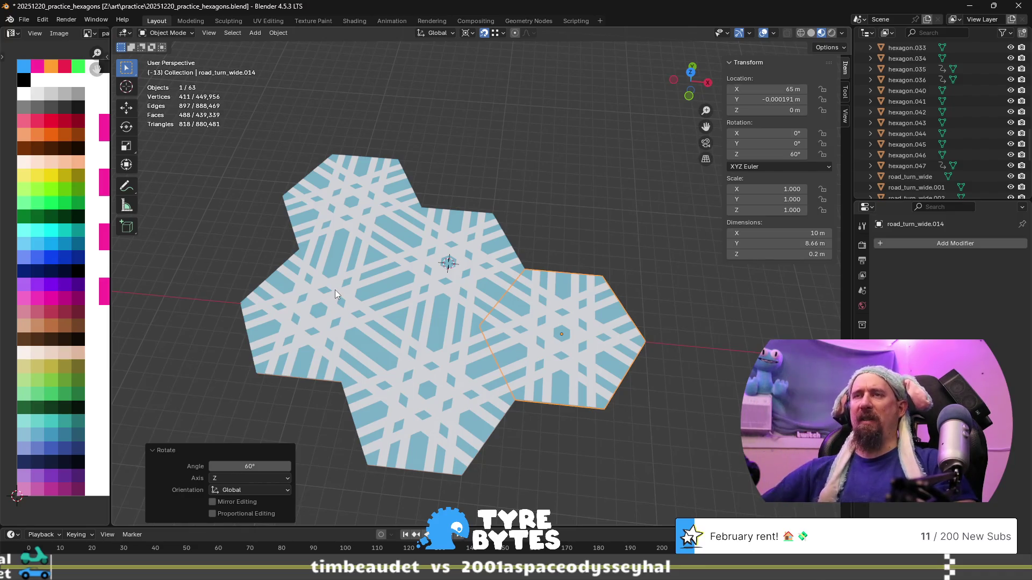
scroll(335, 289, "down", 8)
middle_click_drag(435, 383, 438, 215, "shift")
- Select road_turn_wide.003, frame it and isolate it in Local view
scroll(438, 215, "up", 6)
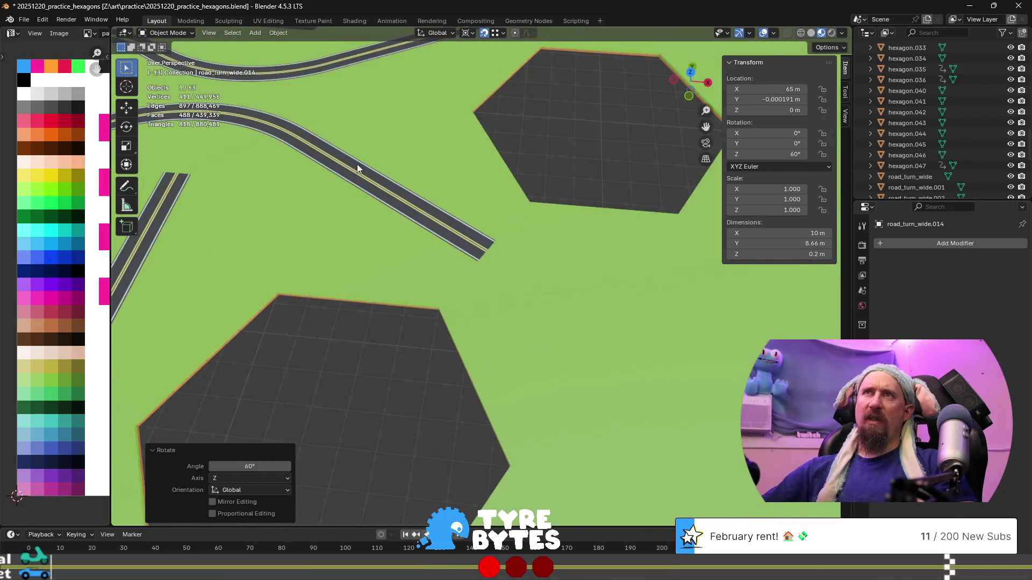
middle_click_drag(357, 168, 566, 418, "shift")
scroll(524, 365, "up", 3)
left_click(385, 322)
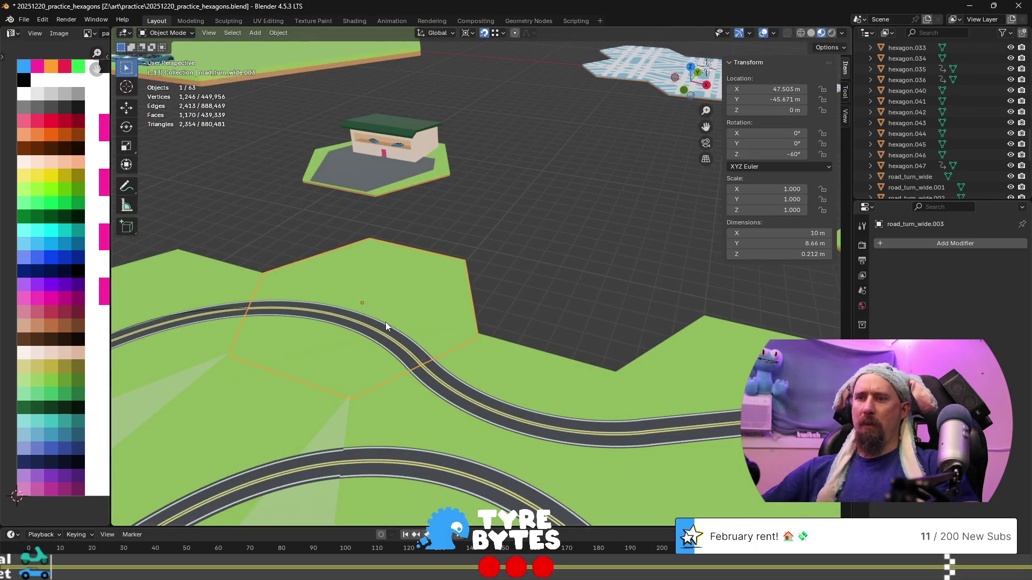
key("KP_Decimal")
mouse_move(385, 321)
middle_mouse_down()
mouse_move(424, 303)
mouse_move(412, 296)
mouse_move(485, 330)
mouse_move(515, 327)
middle_mouse_up()
scroll(523, 324, "down", 5)
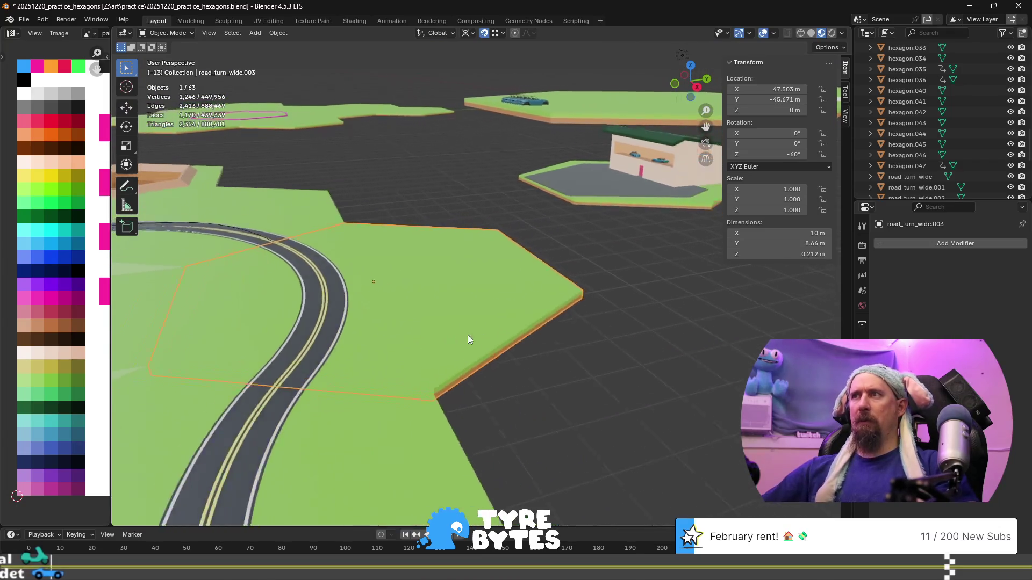
key("KP_Divide")
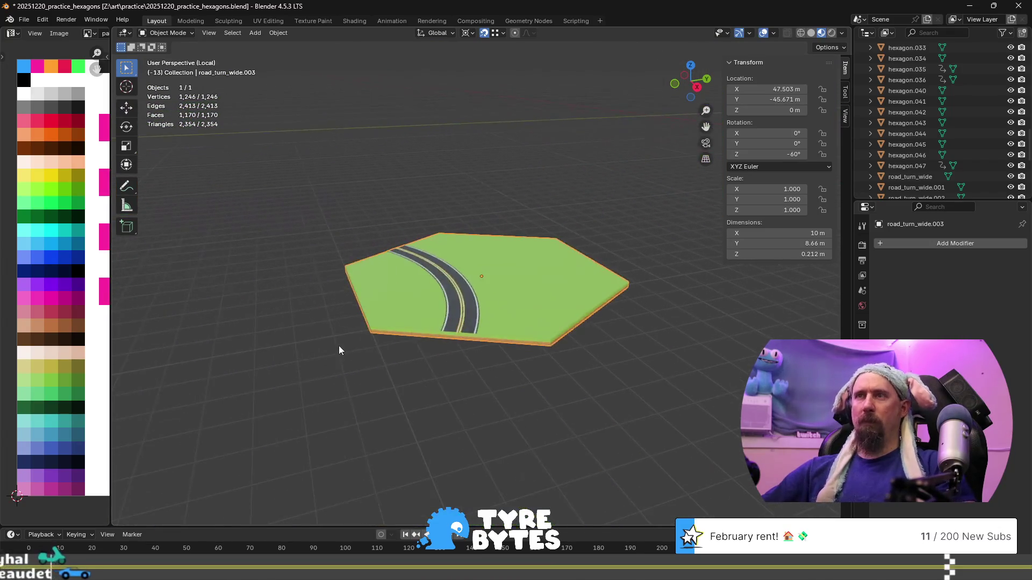
scroll(425, 382, "up", 6)
scroll(468, 296, "down", 3)
- Select a side-wall vertex and the road-edge vertex (Z 0.1125 m) to compare their heights
key("Tab")
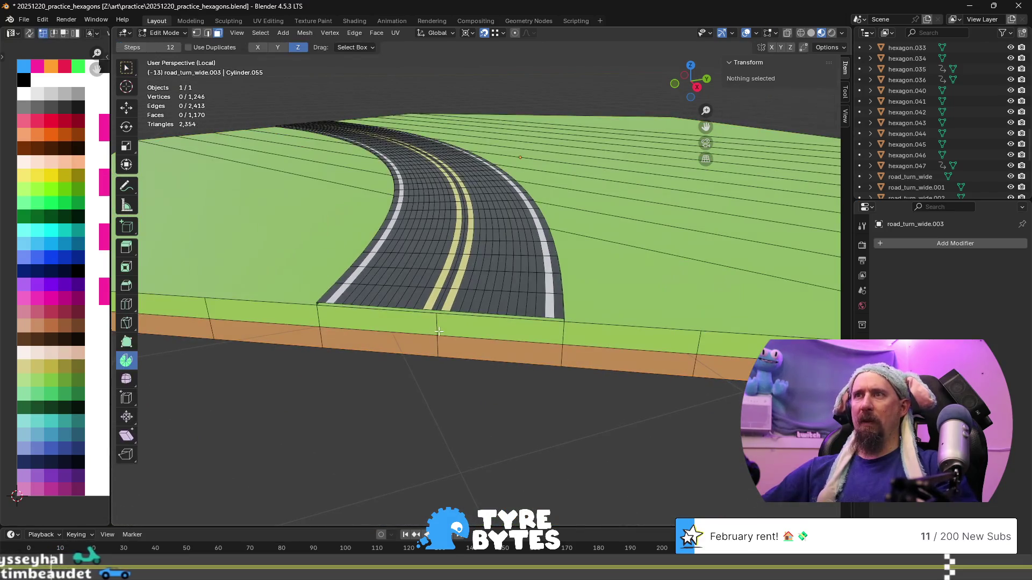
scroll(444, 353, "up", 5)
middle_click_drag(444, 353, 427, 266)
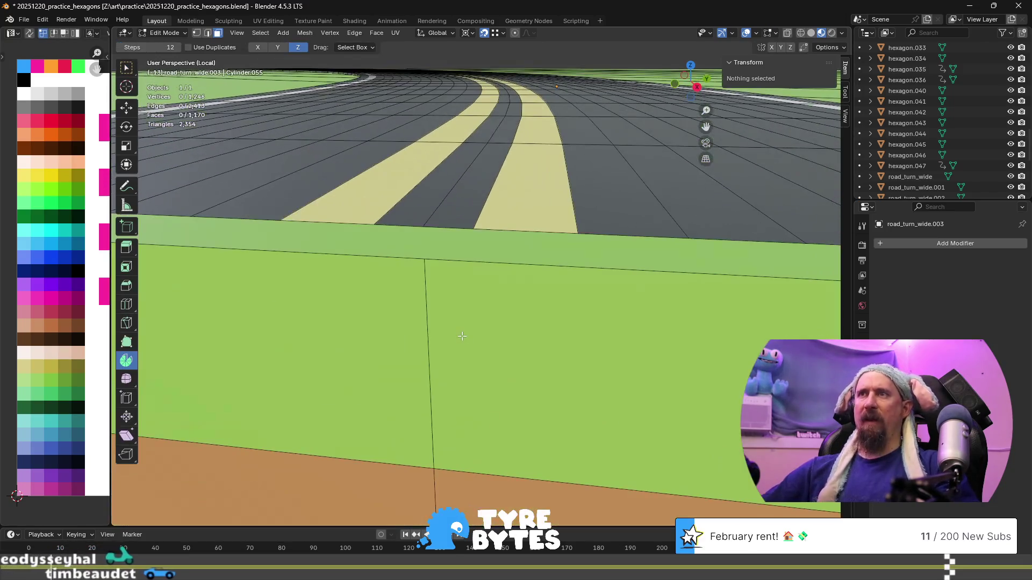
left_click(426, 264)
key("1")
left_click(425, 264)
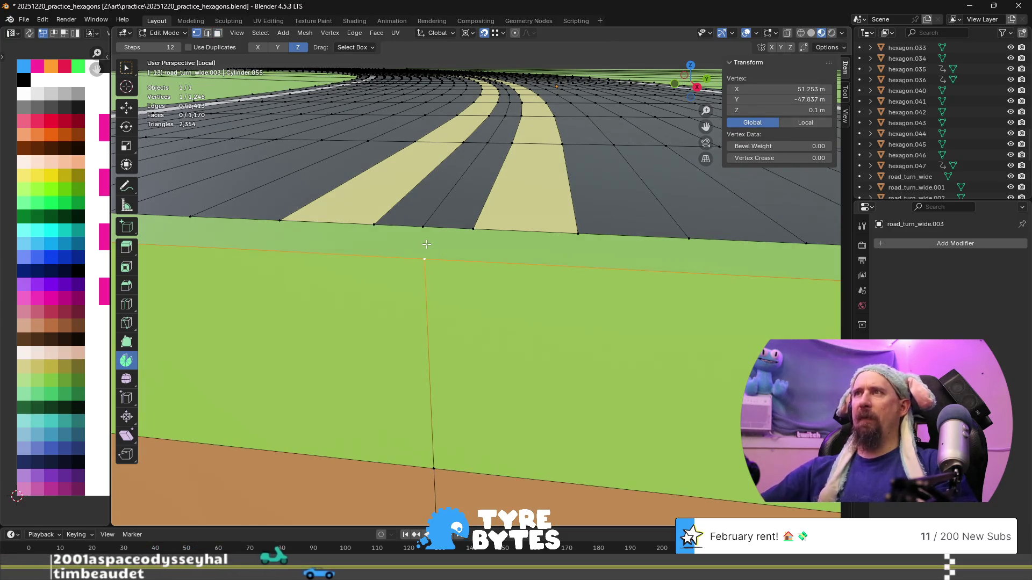
left_click(421, 226)
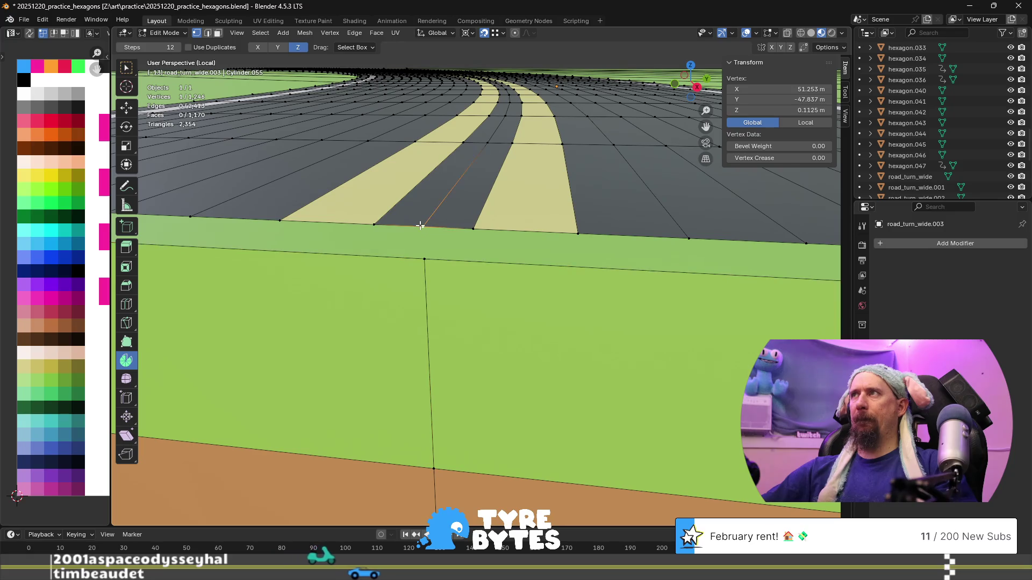
left_click(425, 252)
key("Tab")
scroll(427, 245, "down", 8)
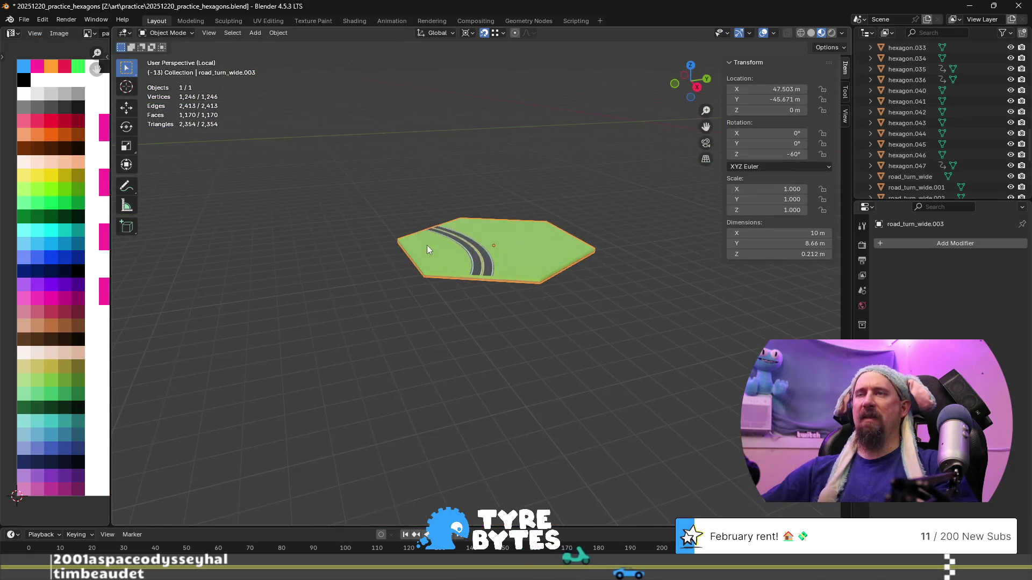
- Isolate the road_turn_wide.001 tile in local view and orbit to a low side angle
key("KP_Divide")
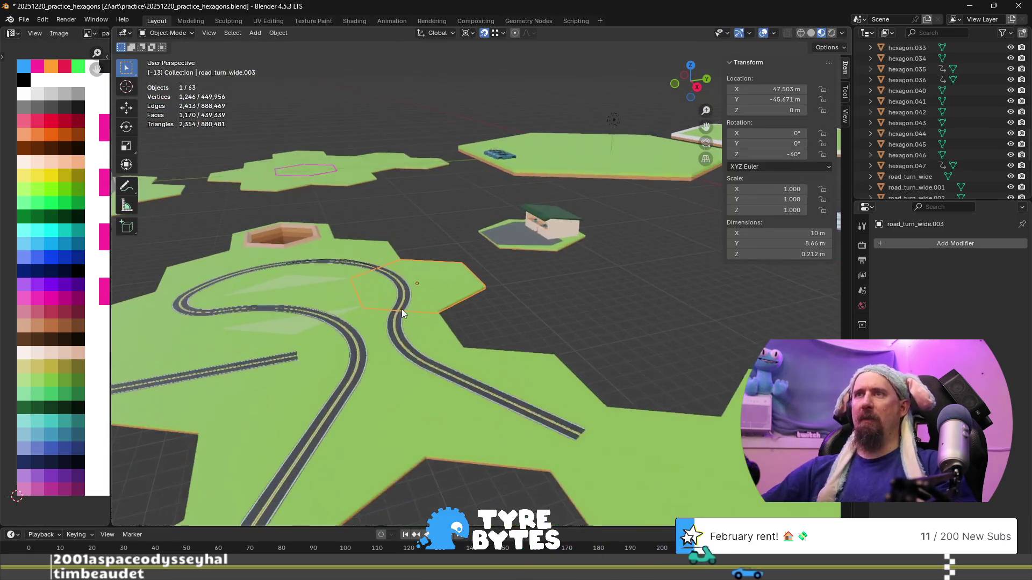
left_click(374, 305)
scroll(385, 316, "up", 4)
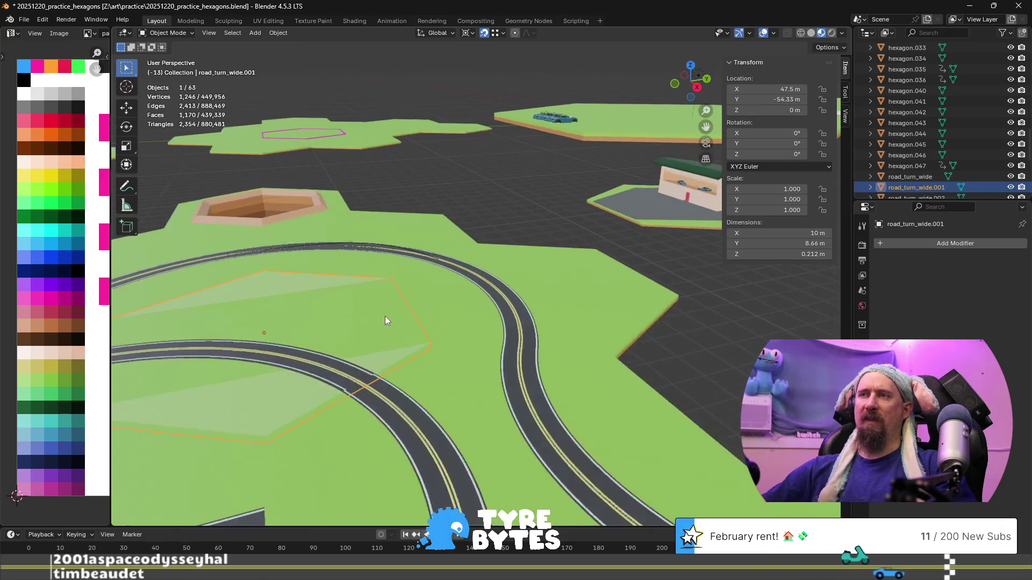
key("KP_Divide")
mouse_move(443, 382)
middle_mouse_down()
mouse_move(549, 395)
mouse_move(560, 379)
mouse_move(404, 349)
mouse_move(456, 341)
mouse_move(473, 371)
mouse_move(494, 345)
middle_mouse_up()
scroll(456, 338, "up", 3)
- Read the tile's seam and road-edge vertex coordinates in edit mode, then restore the full hex map
key("Tab")
left_click(491, 320)
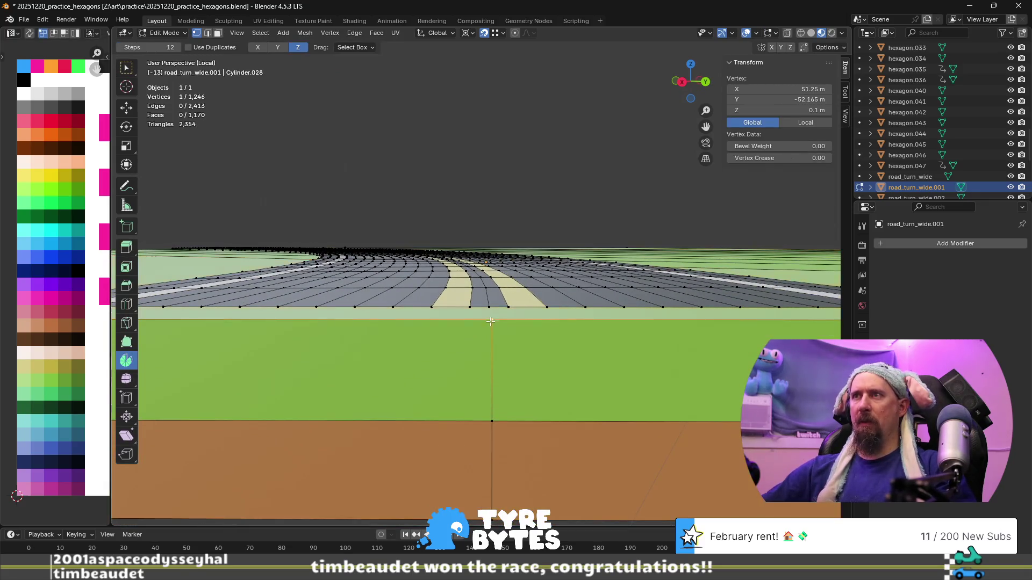
left_click(489, 313)
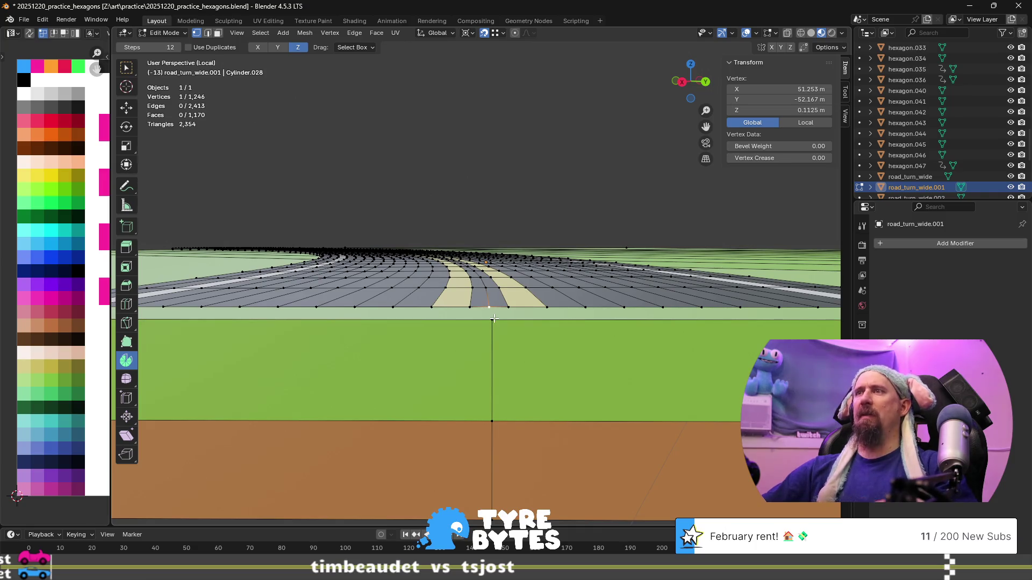
left_click(494, 319)
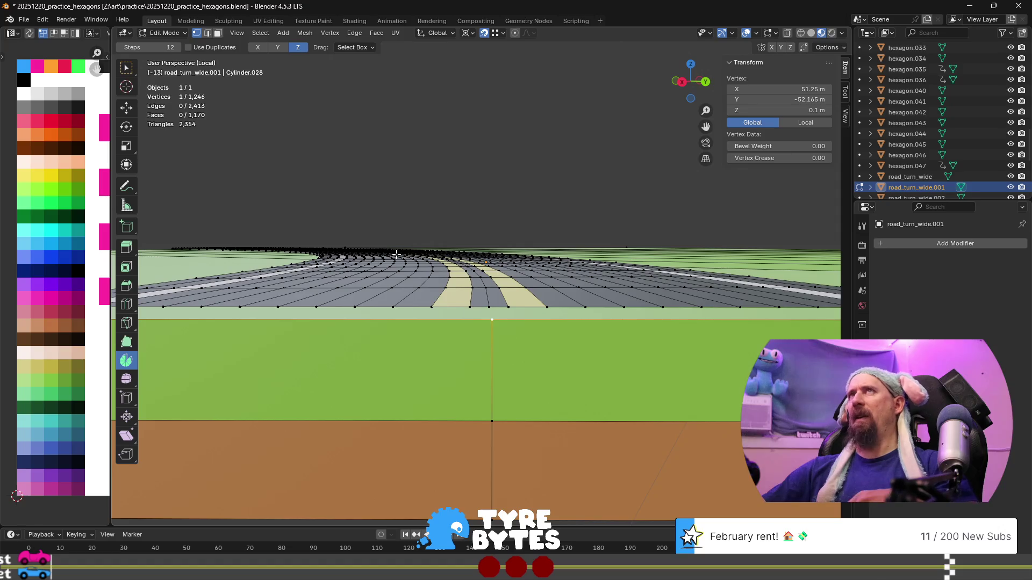
scroll(405, 258, "down", 4)
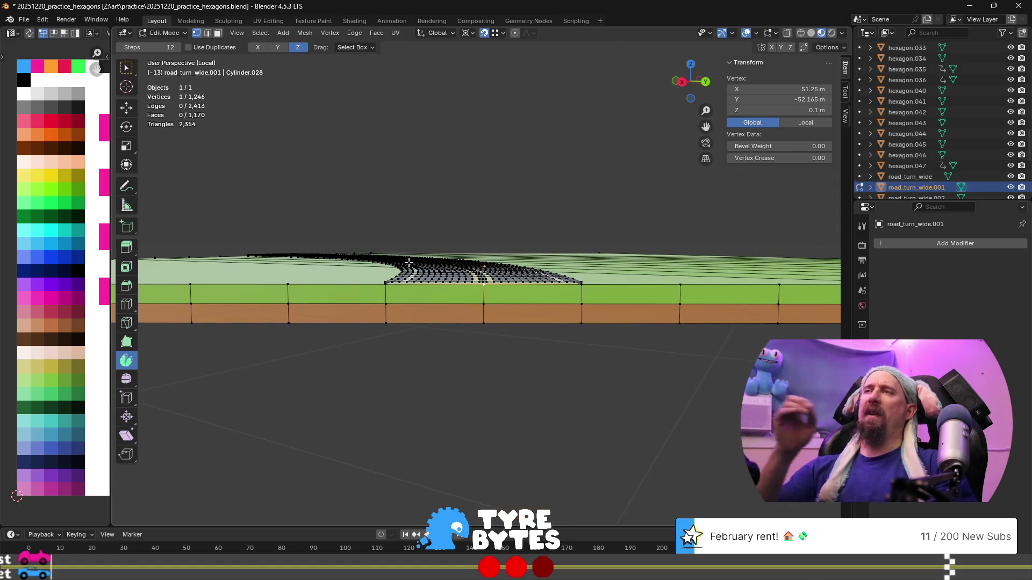
mouse_move(417, 267)
middle_mouse_down()
mouse_move(389, 233)
mouse_move(477, 308)
middle_mouse_up()
key("Tab")
middle_click_drag(585, 352, 552, 343)
scroll(552, 343, "down", 2)
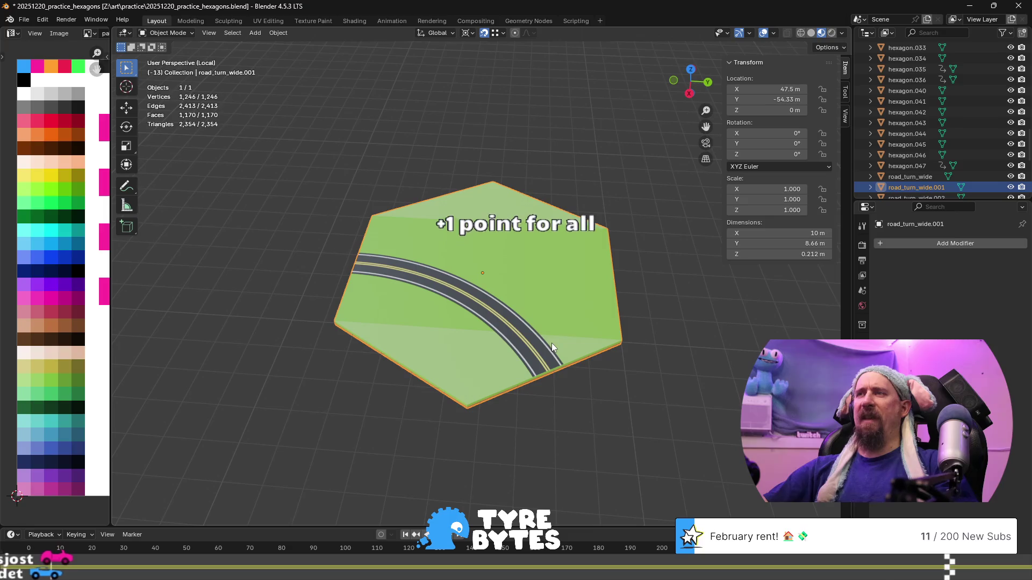
key("KP_Divide")
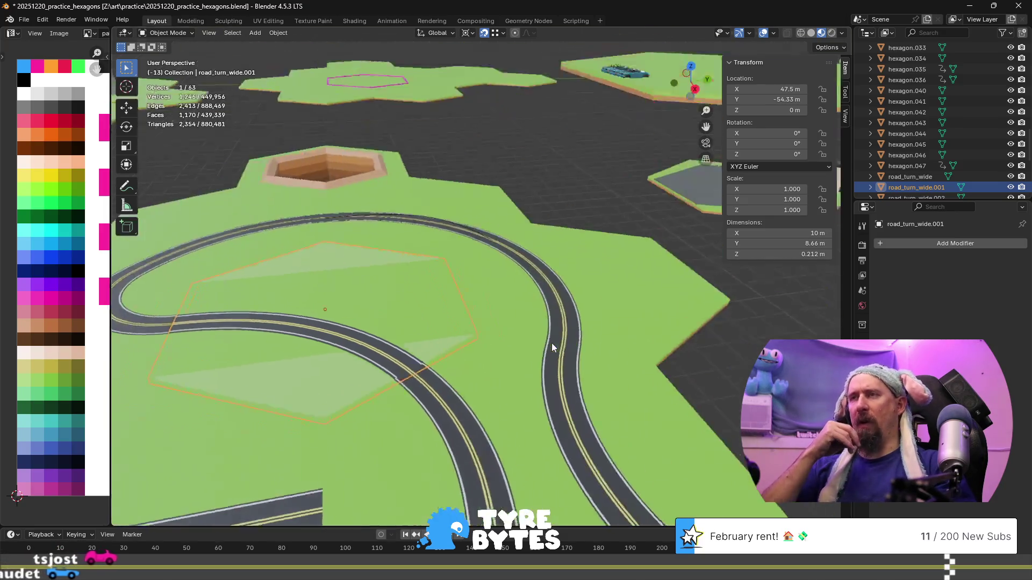
scroll(551, 343, "down", 2)
scroll(552, 343, "down", 3)
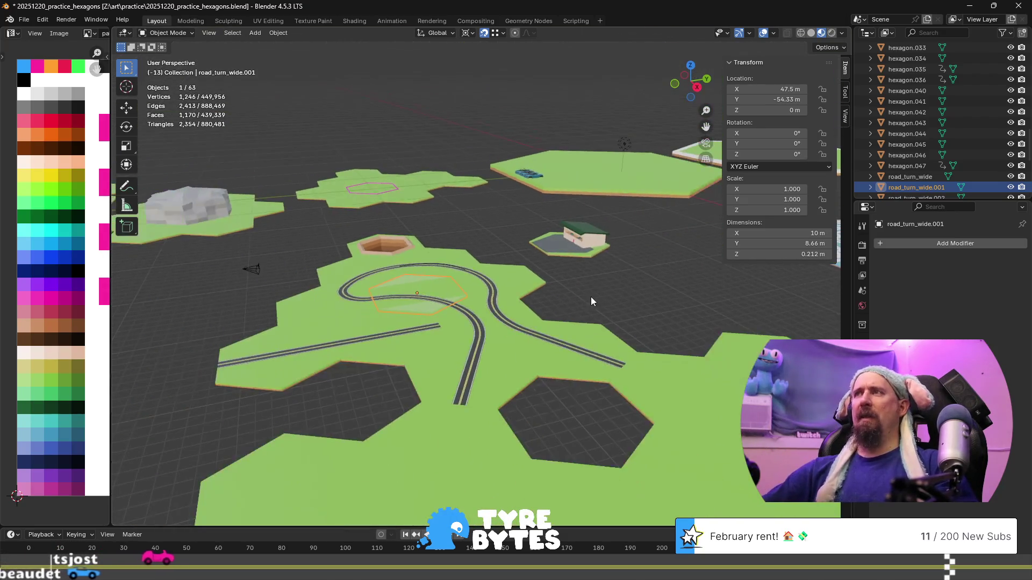
middle_click_drag(591, 301, 380, 295, "shift")
middle_click_drag(646, 282, 435, 337, "shift")
scroll(408, 404, "up", 3)
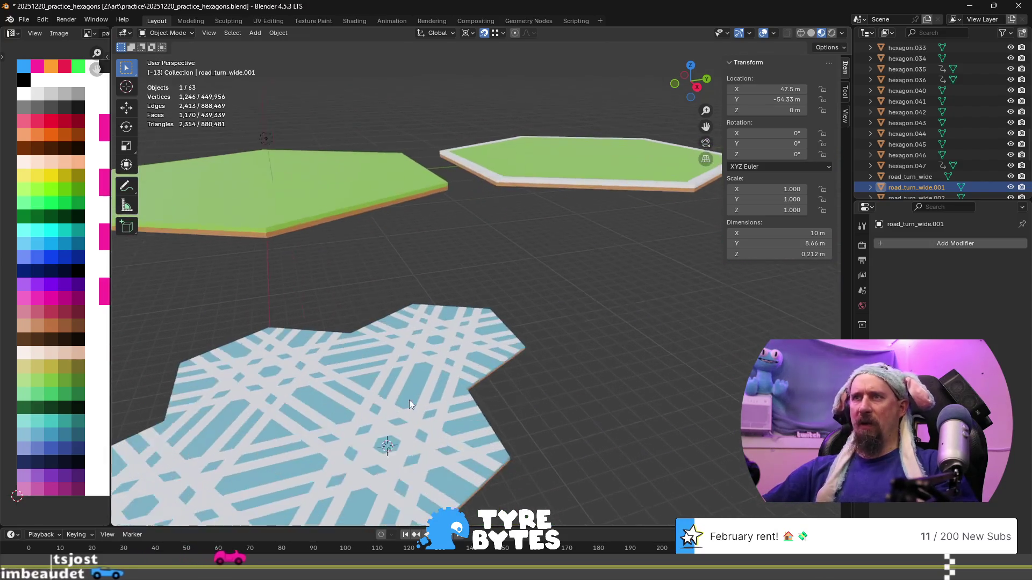
middle_click_drag(412, 420, 446, 333, "shift")
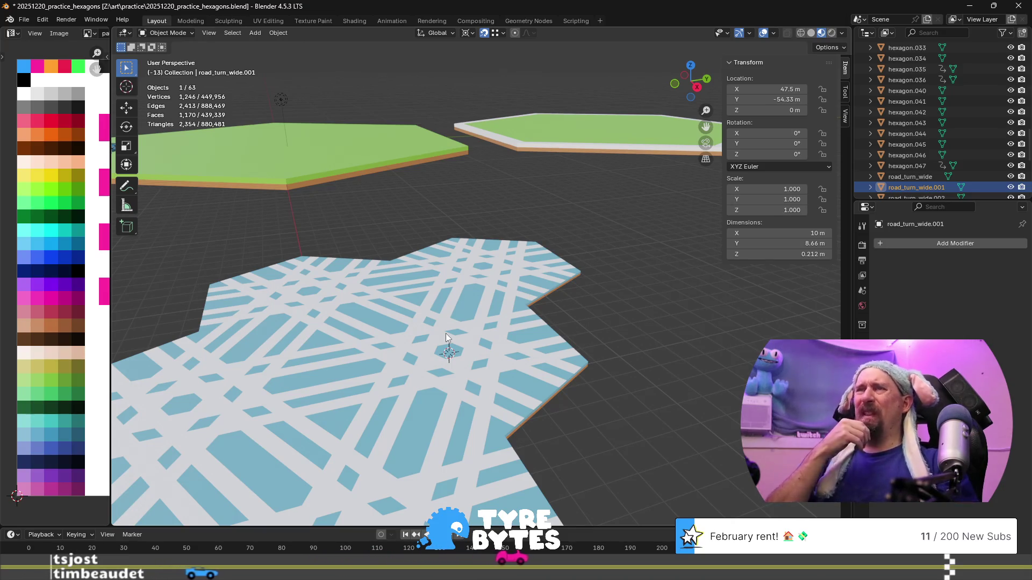
scroll(446, 337, "down", 6)
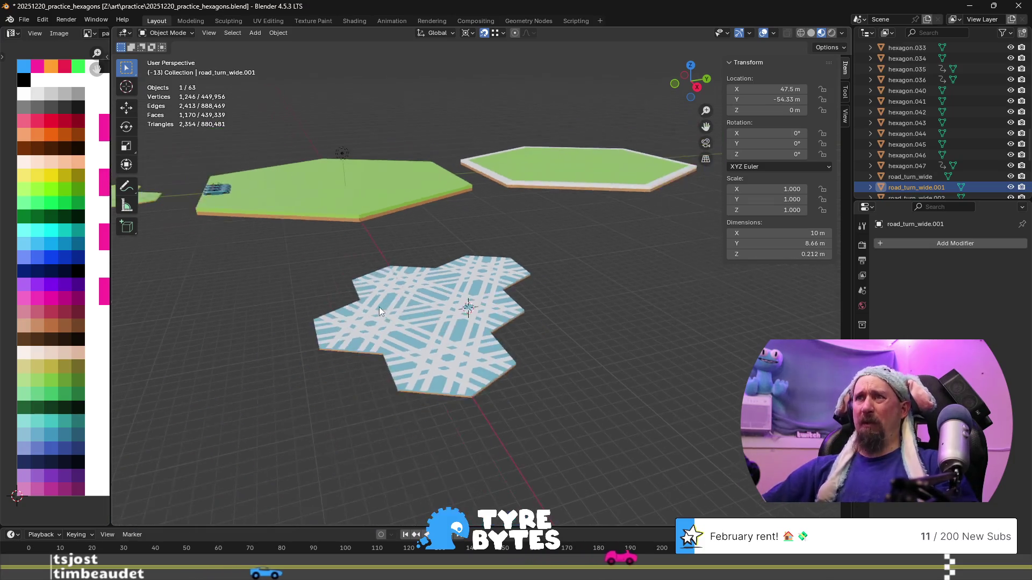
scroll(545, 251, "up", 6)
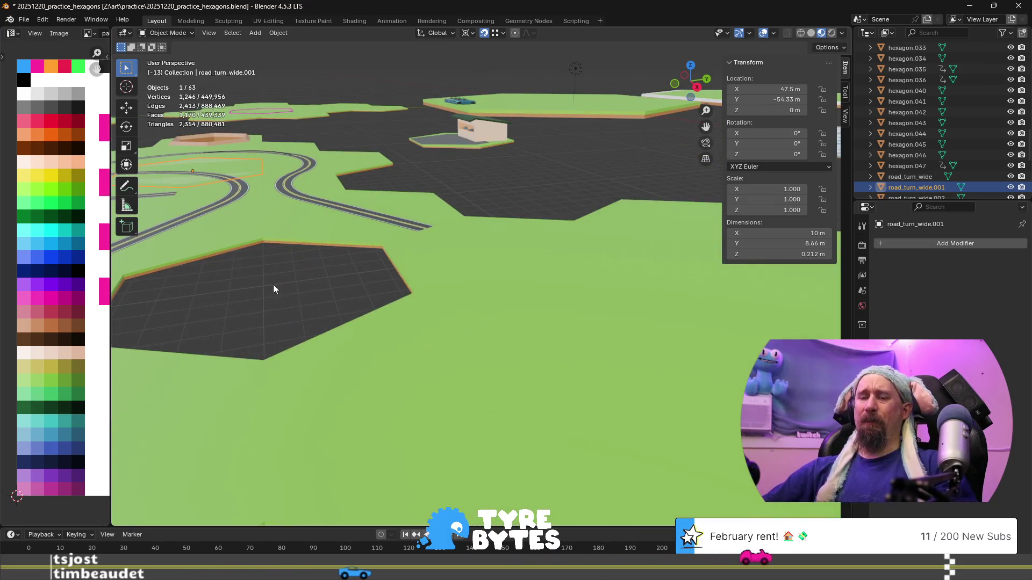
mouse_move(262, 259)
middle_mouse_down()
mouse_move(453, 338)
mouse_move(392, 294)
mouse_move(566, 415)
mouse_move(349, 282)
middle_mouse_up()
mouse_move(386, 328)
middle_mouse_down("shift")
mouse_move(463, 272)
mouse_move(324, 270)
mouse_move(350, 284)
mouse_move(399, 254)
middle_mouse_up("shift")
scroll(505, 287, "down", 10)
key("KP_Decimal")
scroll(437, 244, "up", 6)
scroll(437, 244, "down", 6)
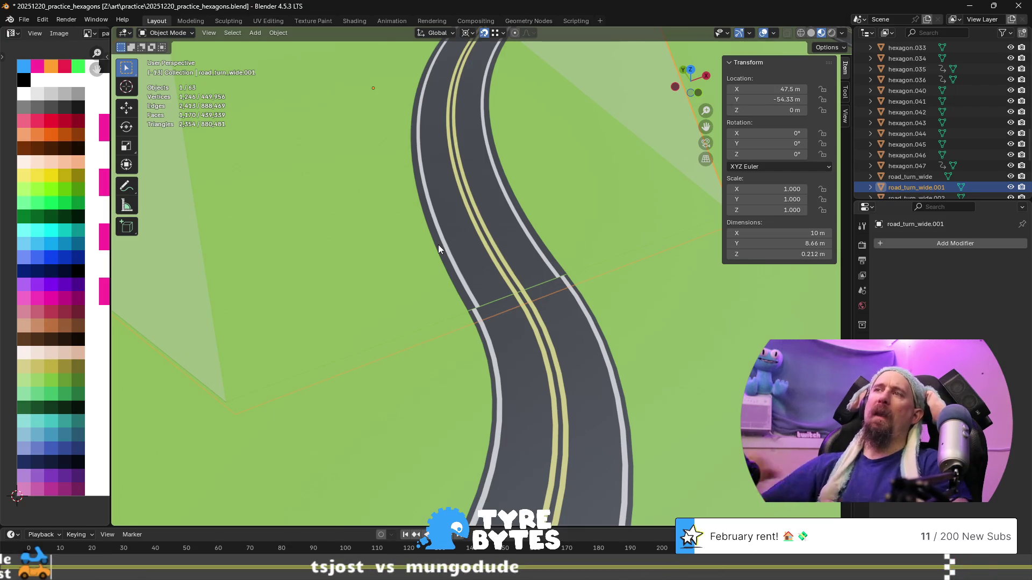
- Isolate the road_turn_wide tile in local view and switch to rendered shading
scroll(438, 244, "down", 8)
scroll(456, 213, "up", 10)
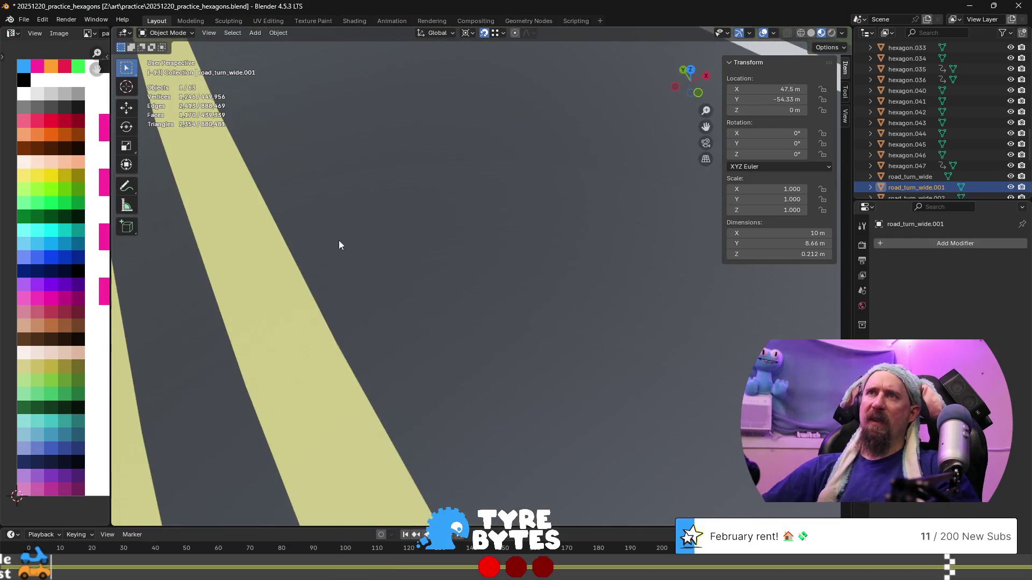
scroll(344, 250, "down", 5)
scroll(445, 287, "up", 4)
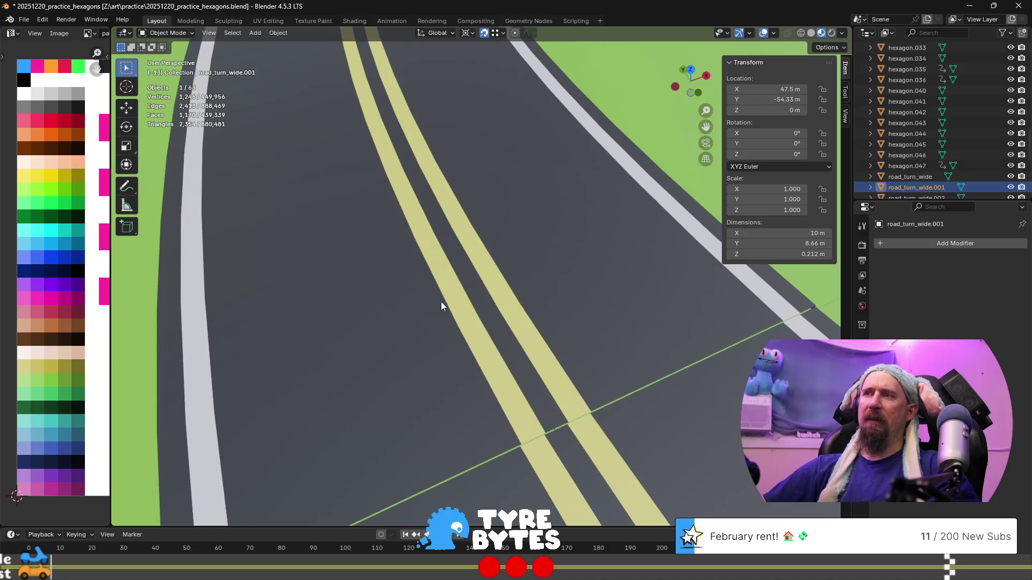
scroll(442, 307, "down", 4)
left_click(472, 301)
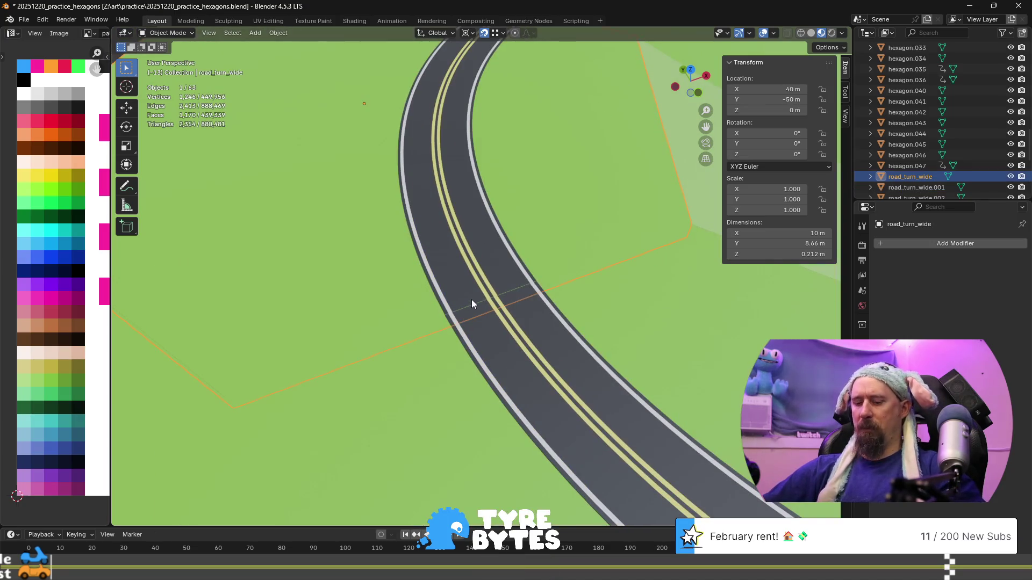
key("KP_Divide")
key("z")
left_click(428, 247)
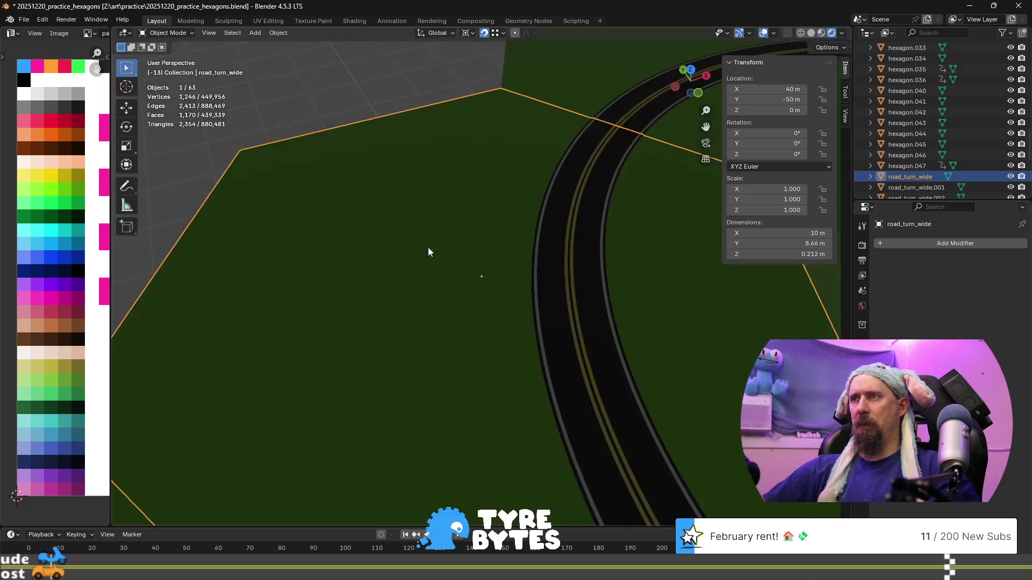
- Select road_turn_wide.001, return to material preview shading, and bring the road seam into view
left_click(452, 351)
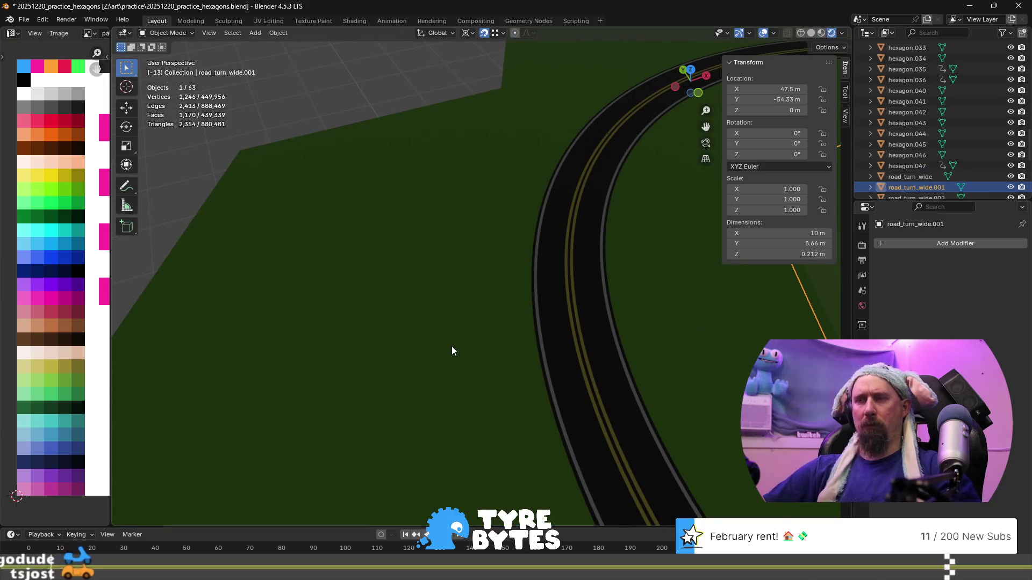
key("z")
left_click(466, 405)
scroll(430, 275, "up", 2)
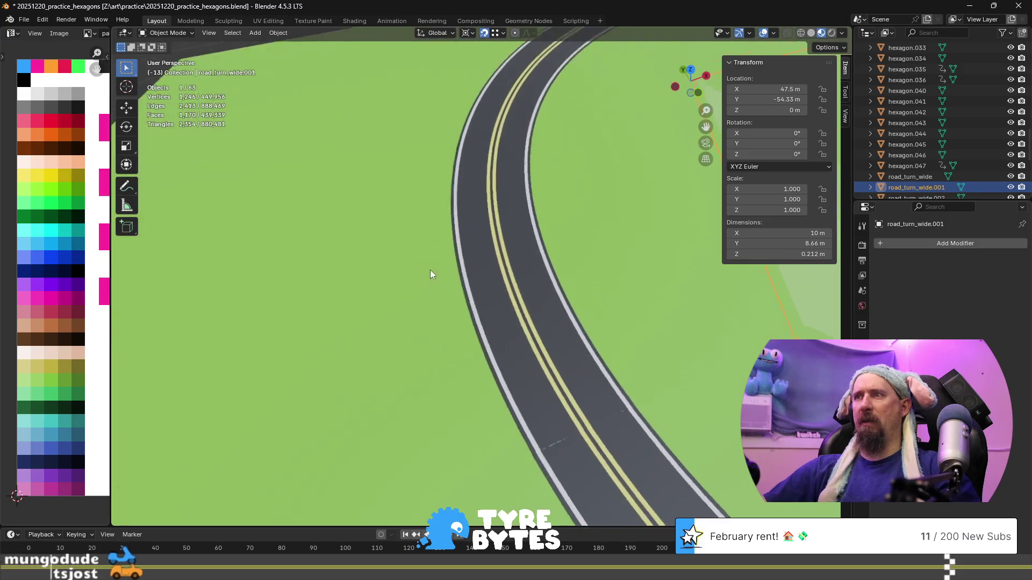
middle_click_drag(430, 269, 350, 223, "shift")
scroll(349, 222, "up", 2)
- Edit road_turn_wide's mesh and select a vertex on its seam
left_click(331, 136)
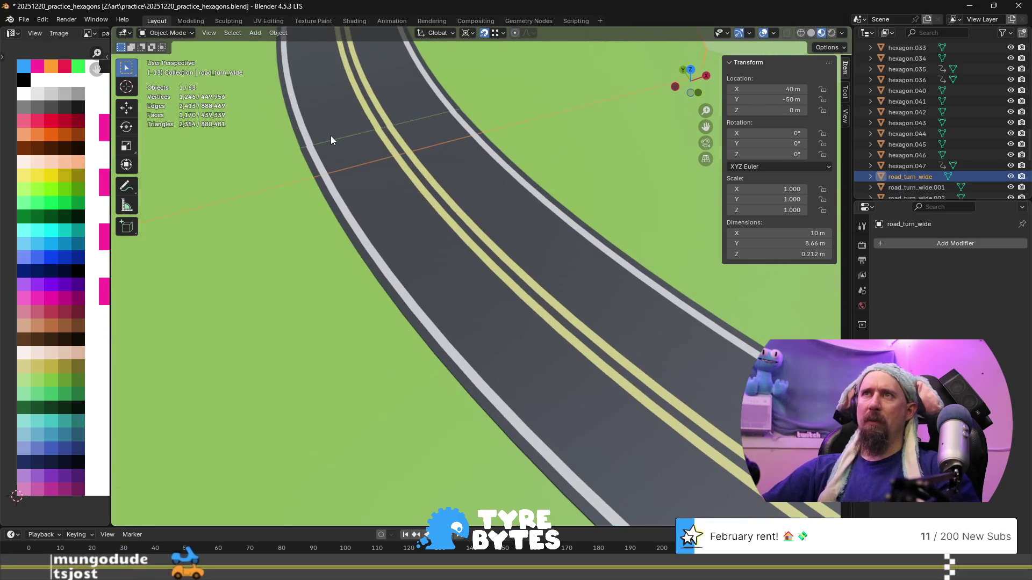
key("Tab")
left_click(302, 146)
scroll(394, 153, "up", 5)
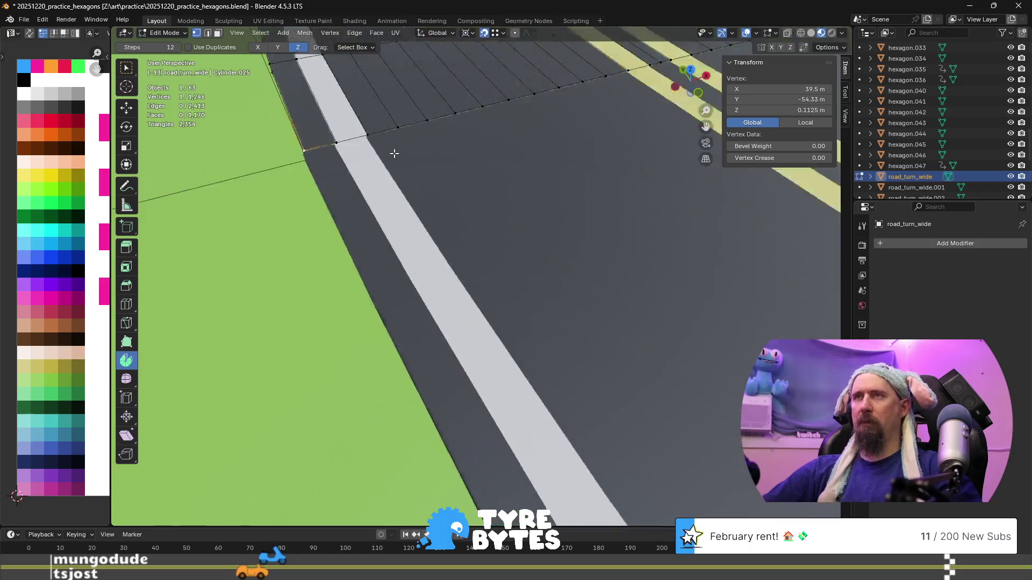
- Frame the selected seam vertex and set its X coordinate to 40 m
key("KP_Decimal")
mouse_move(439, 224)
middle_mouse_down()
mouse_move(511, 228)
mouse_move(637, 207)
mouse_move(538, 293)
mouse_move(445, 256)
mouse_move(392, 295)
mouse_move(405, 310)
mouse_move(480, 259)
middle_mouse_up()
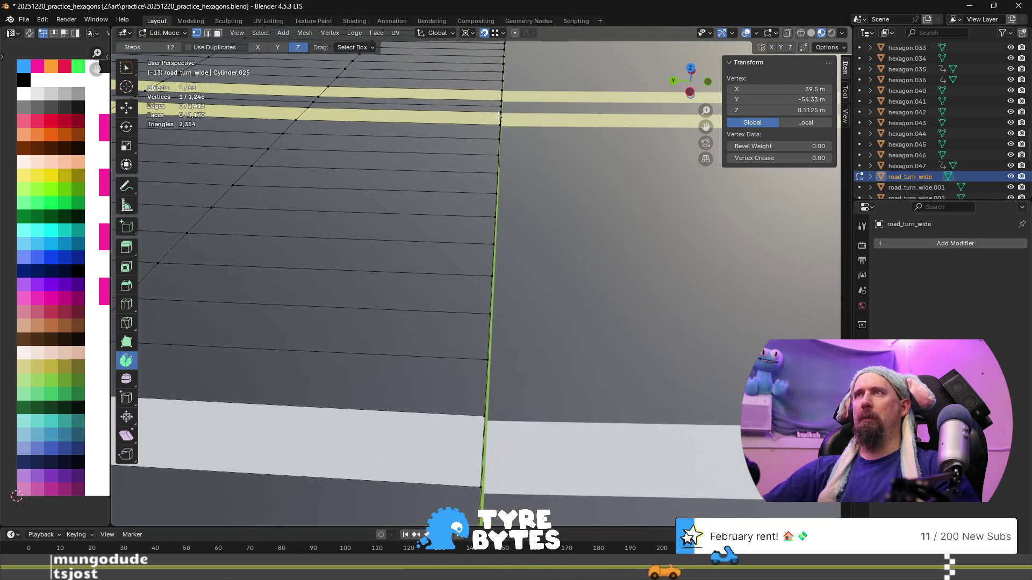
left_click_drag(502, 104, 537, 129)
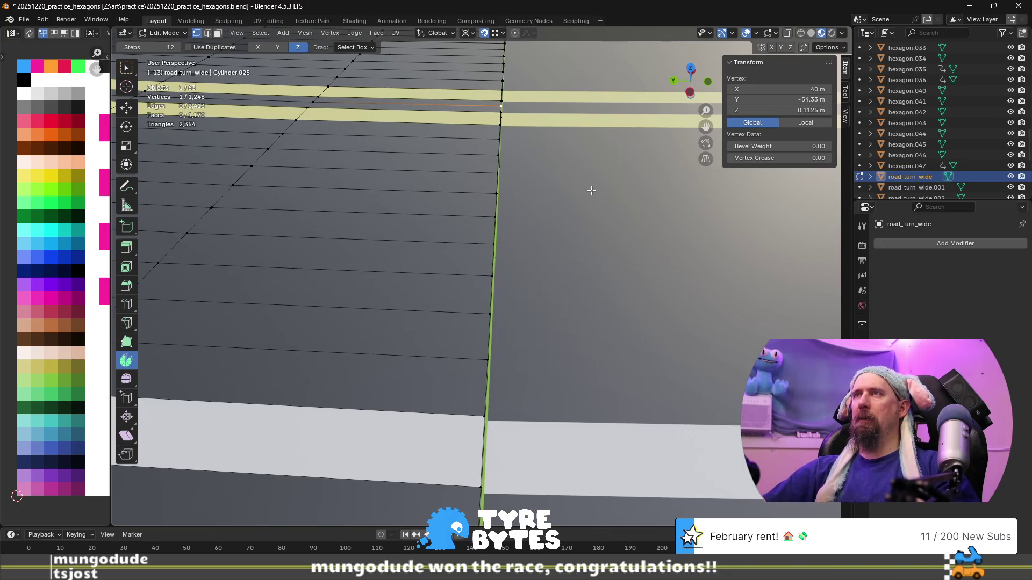
- Edit road_turn_wide and road_turn_wide.002 meshes together
key("Tab")
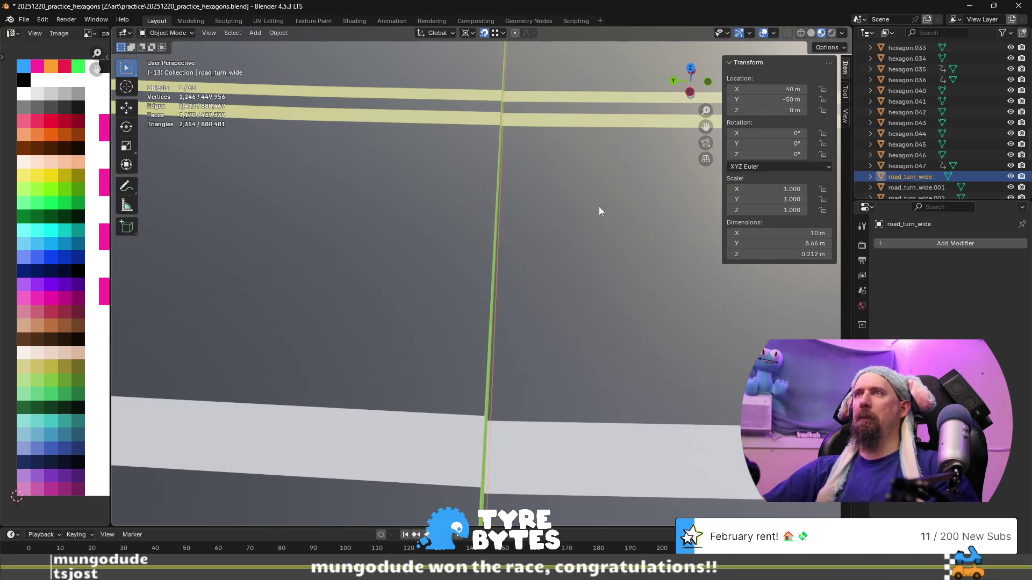
left_click(599, 207, "shift")
key("Tab")
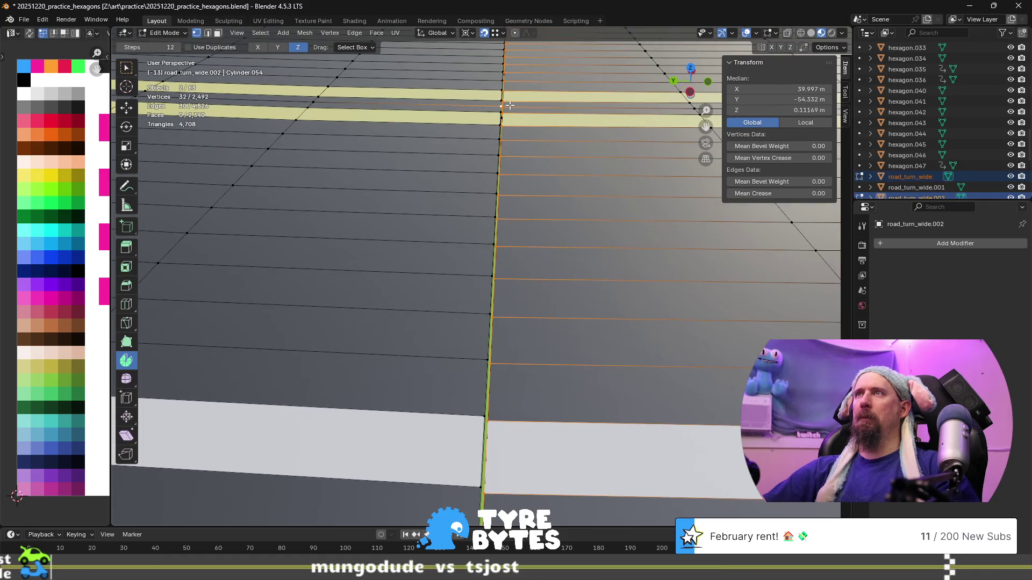
left_click(510, 105)
key("KP_Decimal")
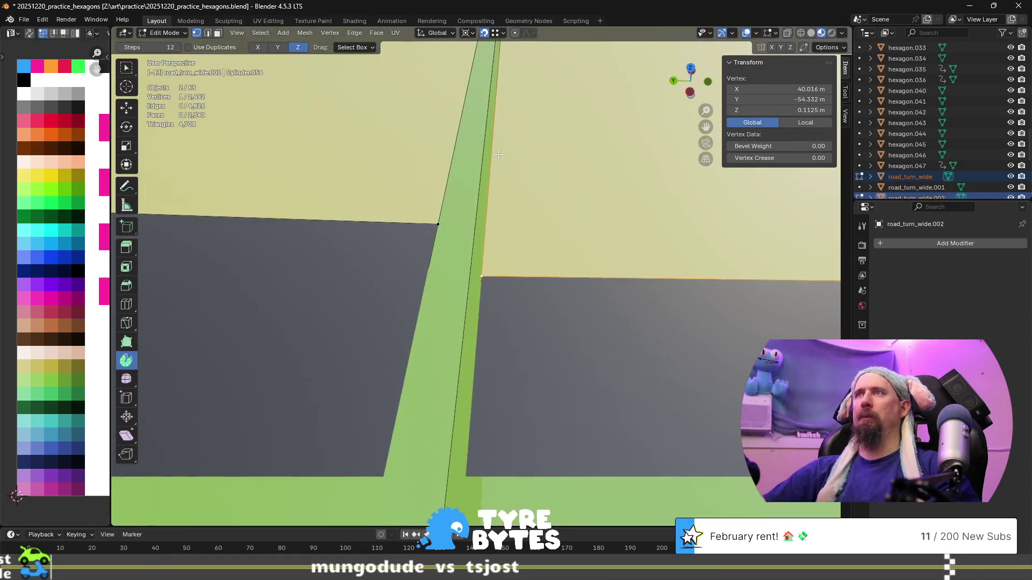
scroll(473, 286, "down", 5)
left_click(481, 306)
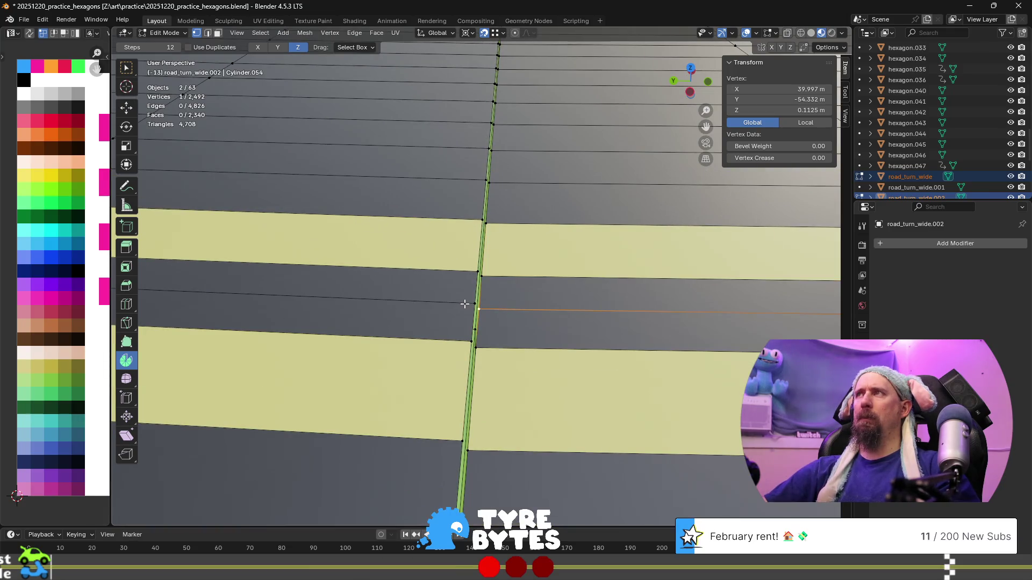
left_click(476, 311)
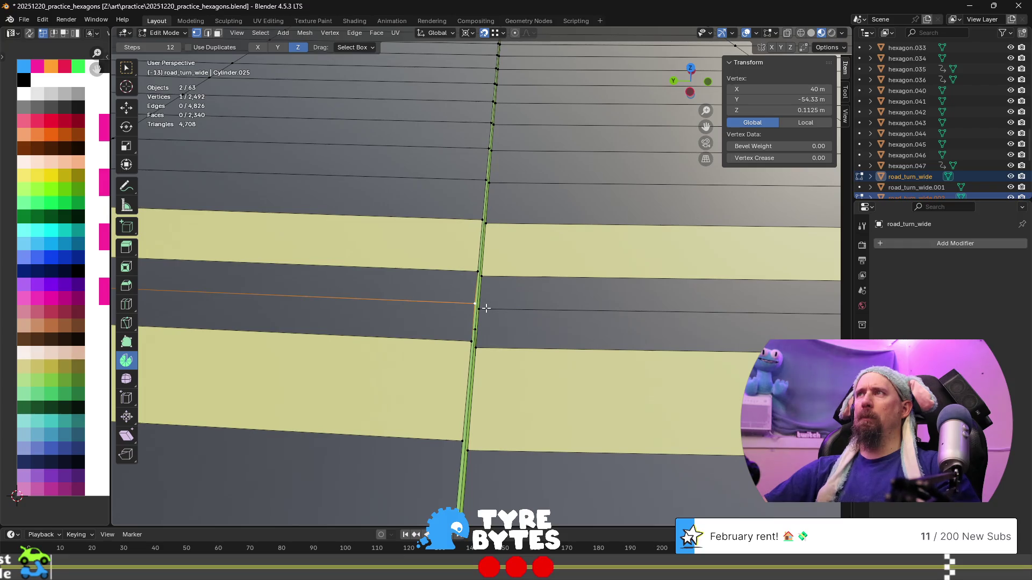
left_click(486, 308)
left_click(795, 89)
type("40")
key("Return")
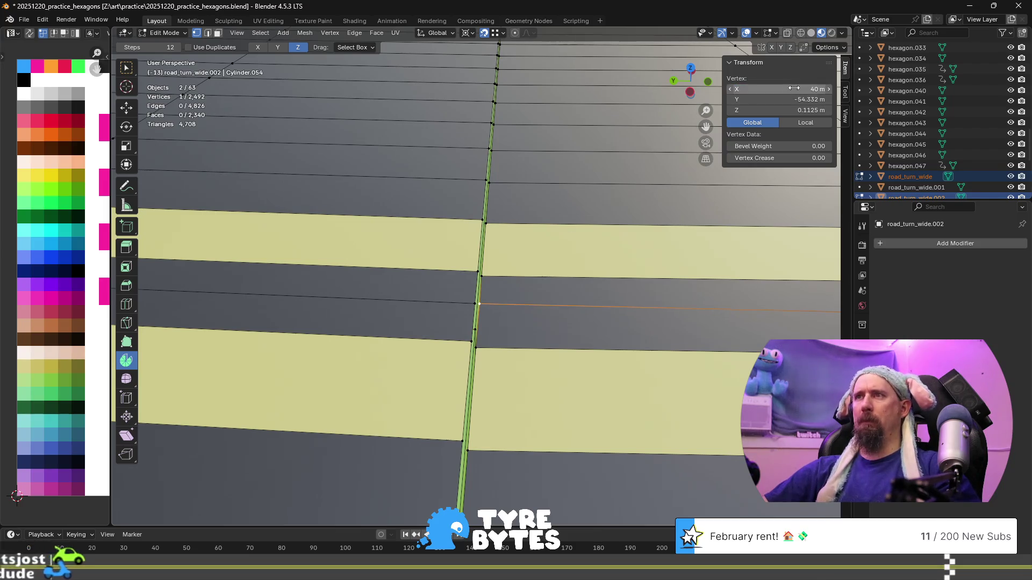
scroll(471, 283, "up", 3)
scroll(471, 283, "up", 3)
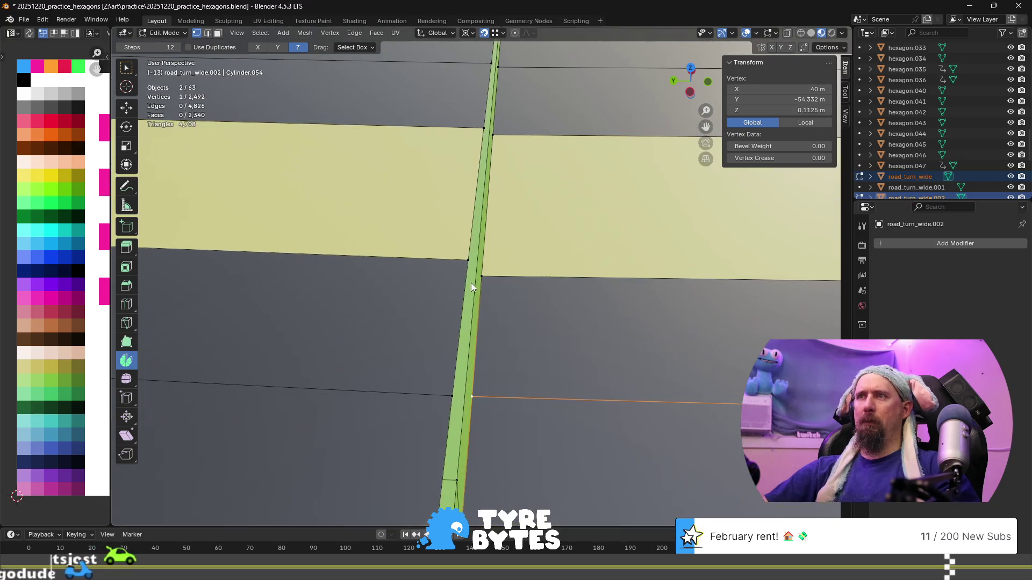
scroll(471, 283, "down", 3)
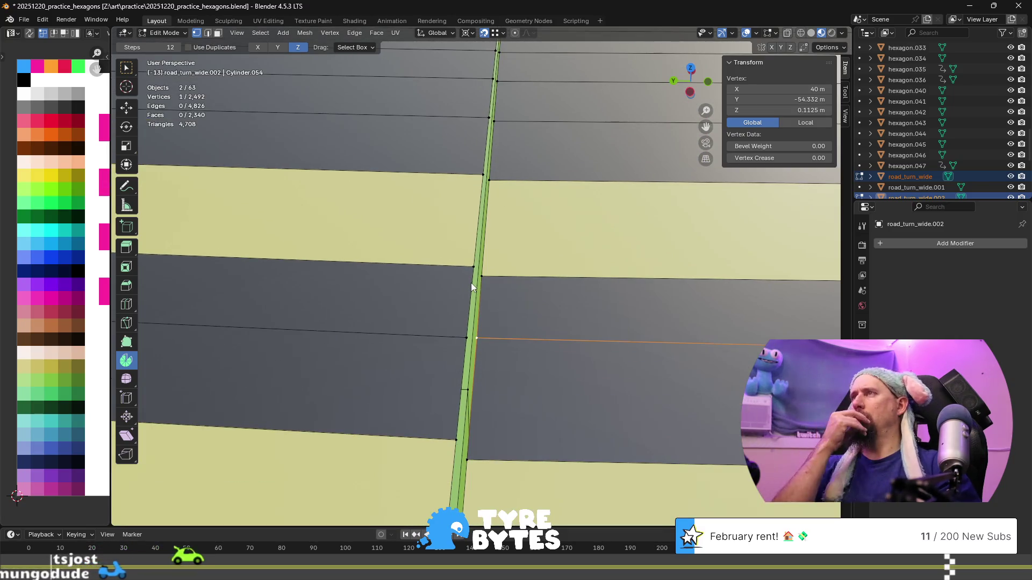
key("ctrl+z")
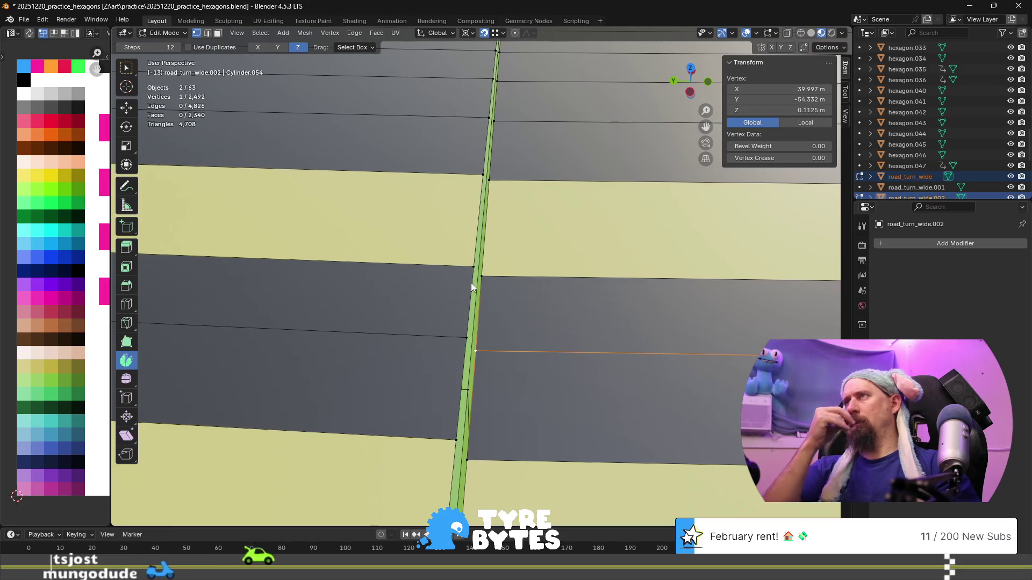
left_click(463, 337)
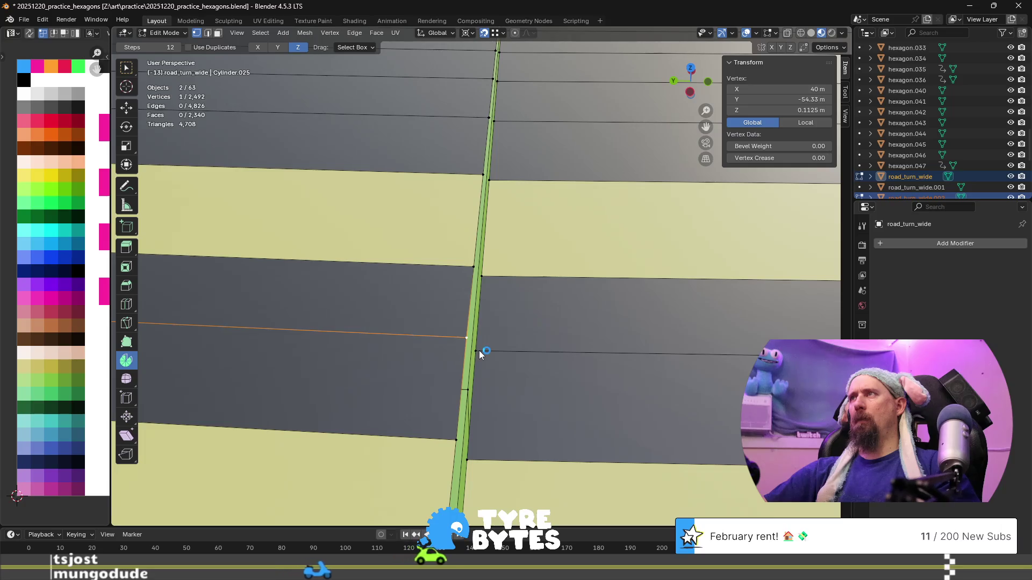
left_click(478, 352)
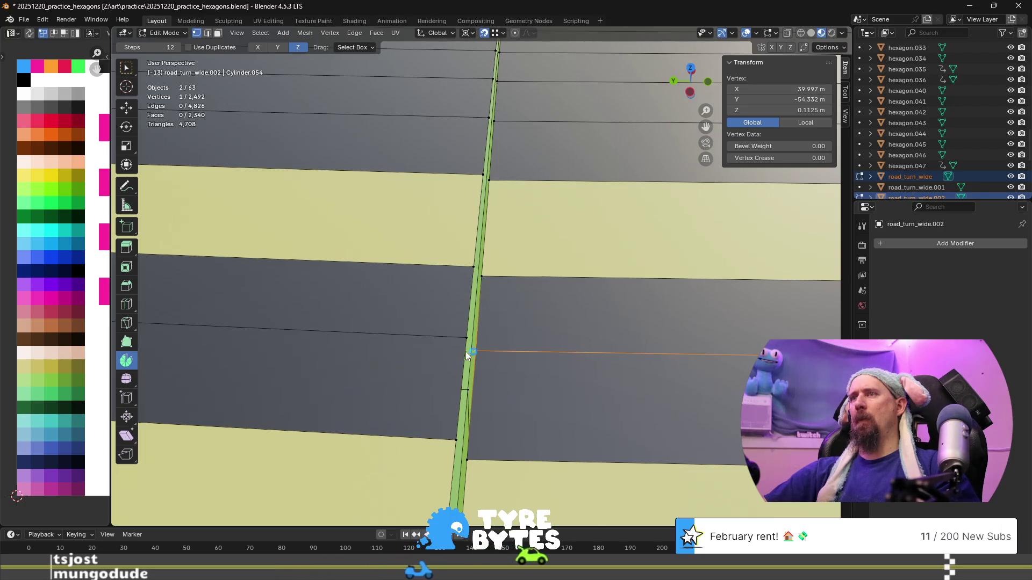
left_click(458, 337)
left_click(481, 351)
left_click(791, 89)
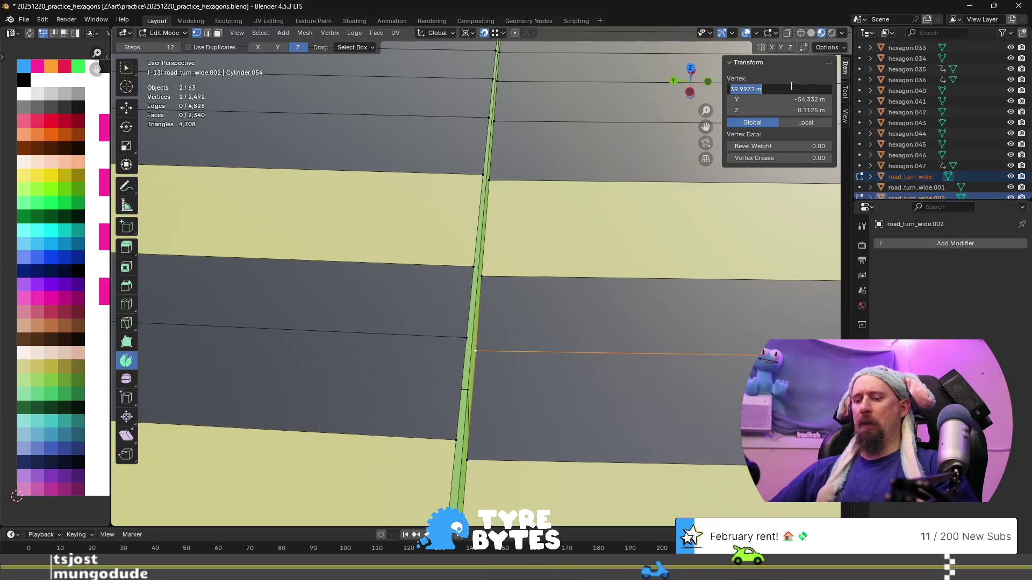
type("40")
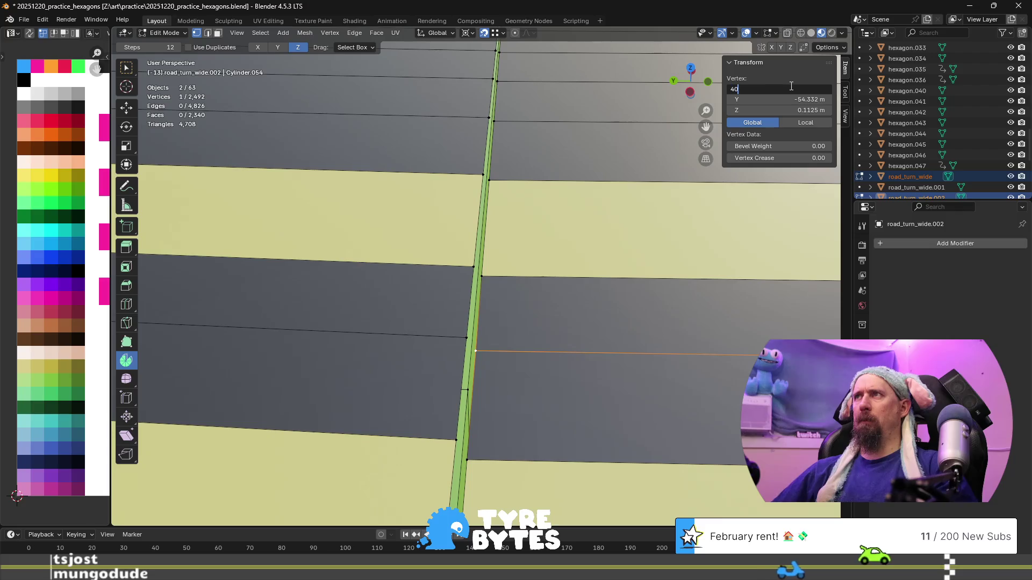
key("Tab")
type("0")
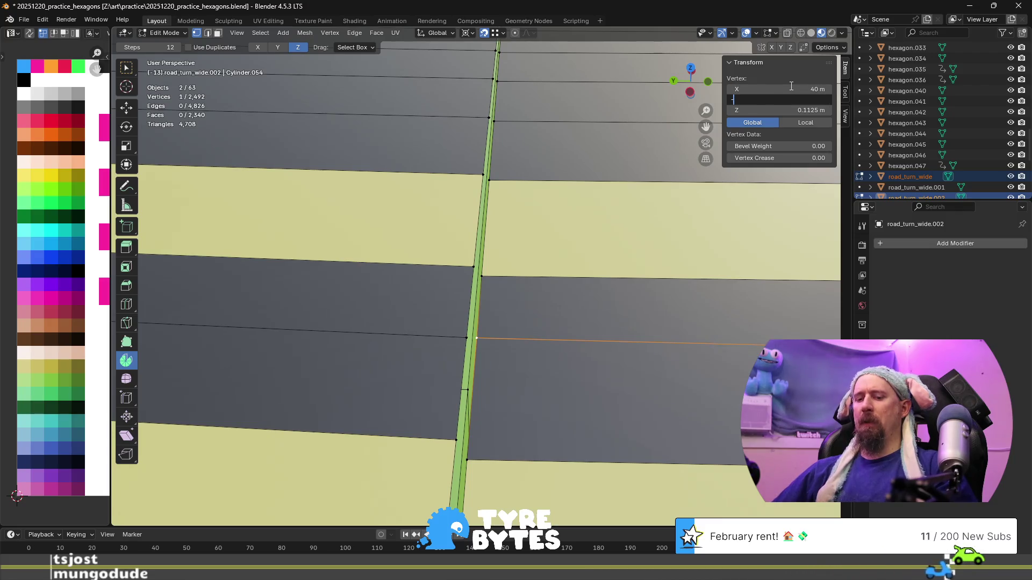
type("-54")
type(".3")
key("Return")
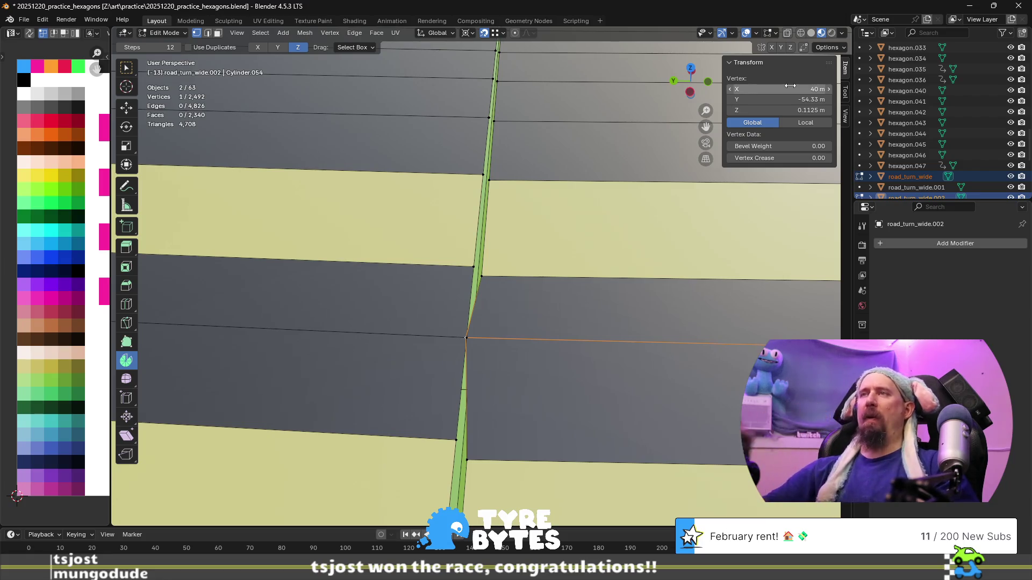
key("ctrl+z")
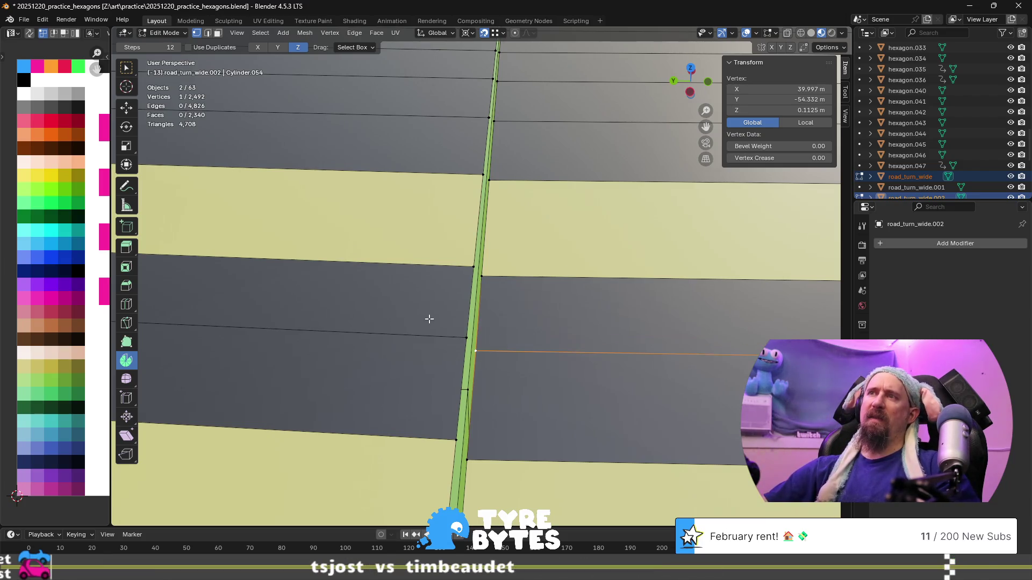
scroll(446, 340, "down", 3)
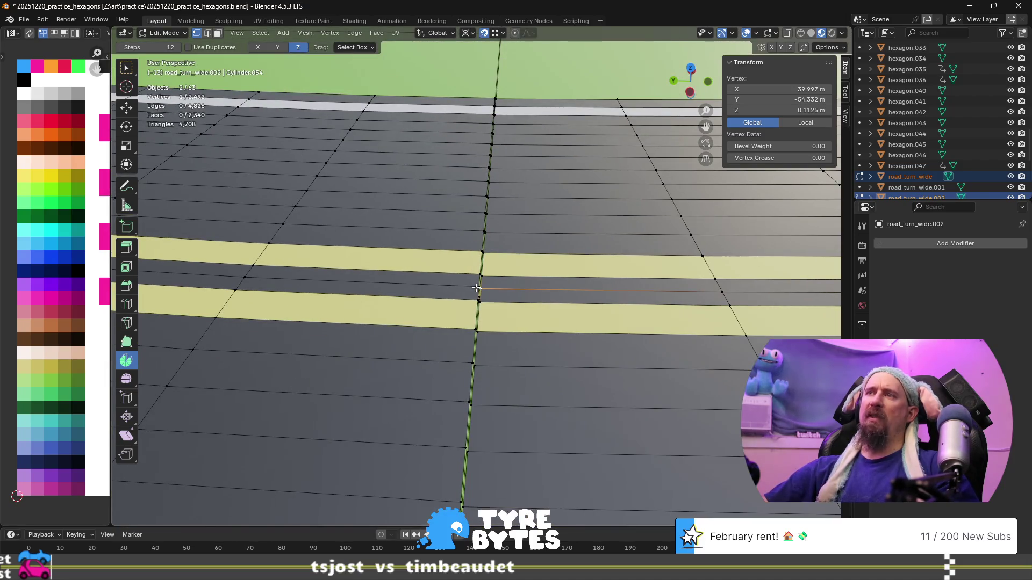
left_click(477, 288)
scroll(462, 303, "down", 5)
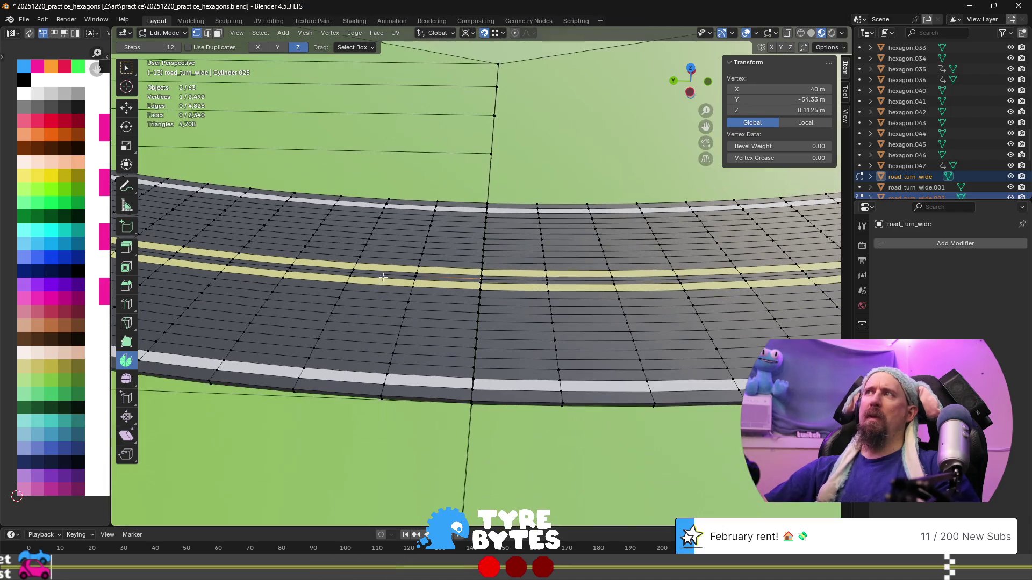
middle_click_drag(271, 204, 519, 280)
mouse_move(294, 258)
middle_mouse_down()
mouse_move(343, 249)
mouse_move(347, 267)
middle_mouse_up()
left_click(346, 267)
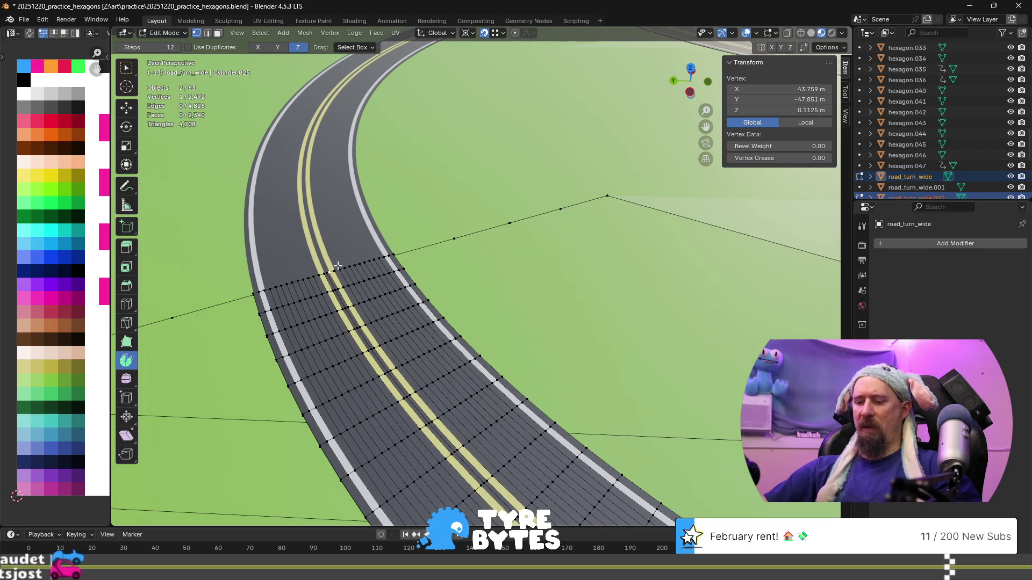
key("KP_Decimal")
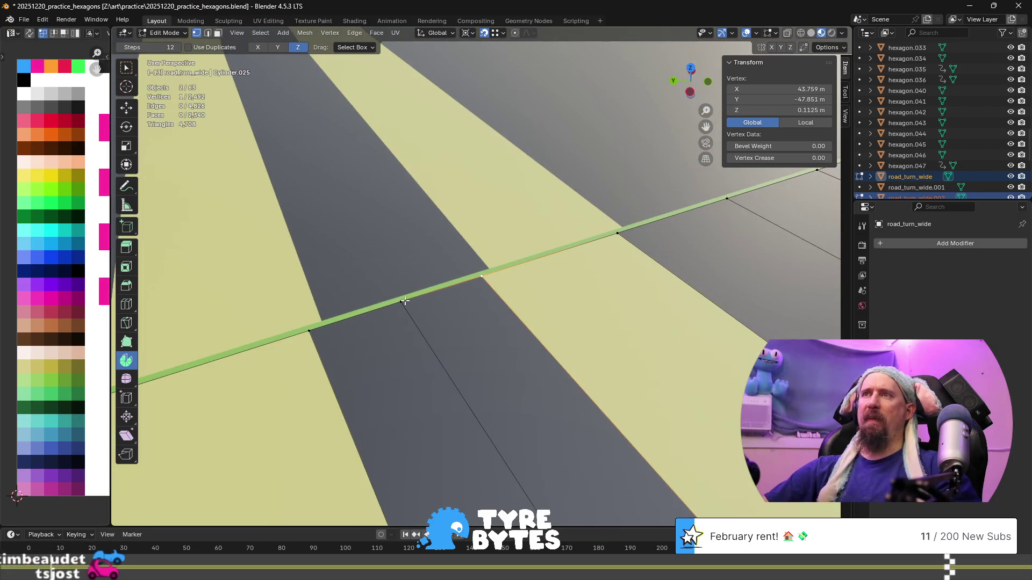
left_click(401, 303)
mouse_move(376, 308)
middle_mouse_down()
mouse_move(351, 310)
mouse_move(468, 326)
middle_mouse_up()
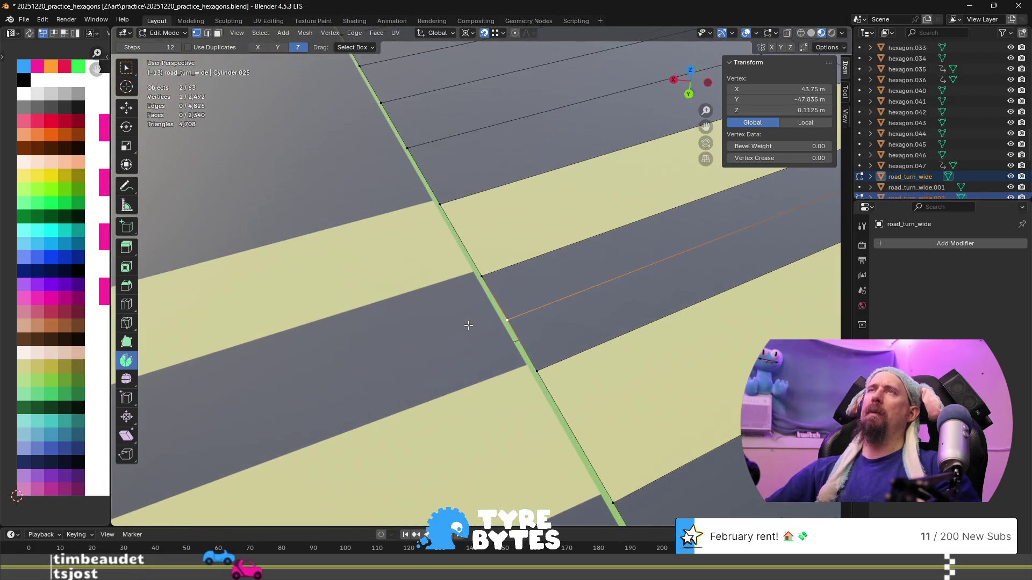
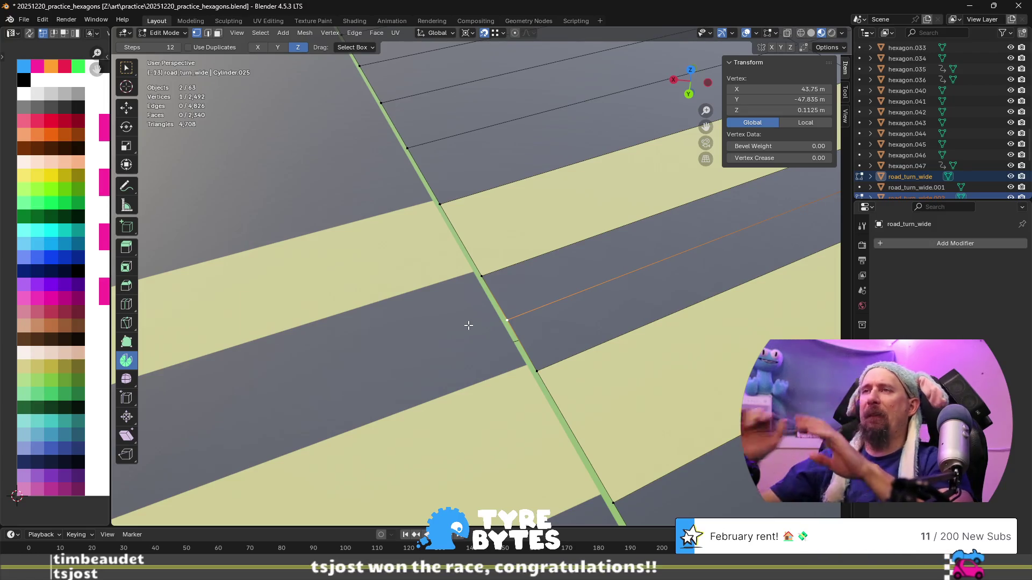
- Leave Edit Mode on the road tile
scroll(469, 325, "down", 3)
scroll(469, 325, "down", 10)
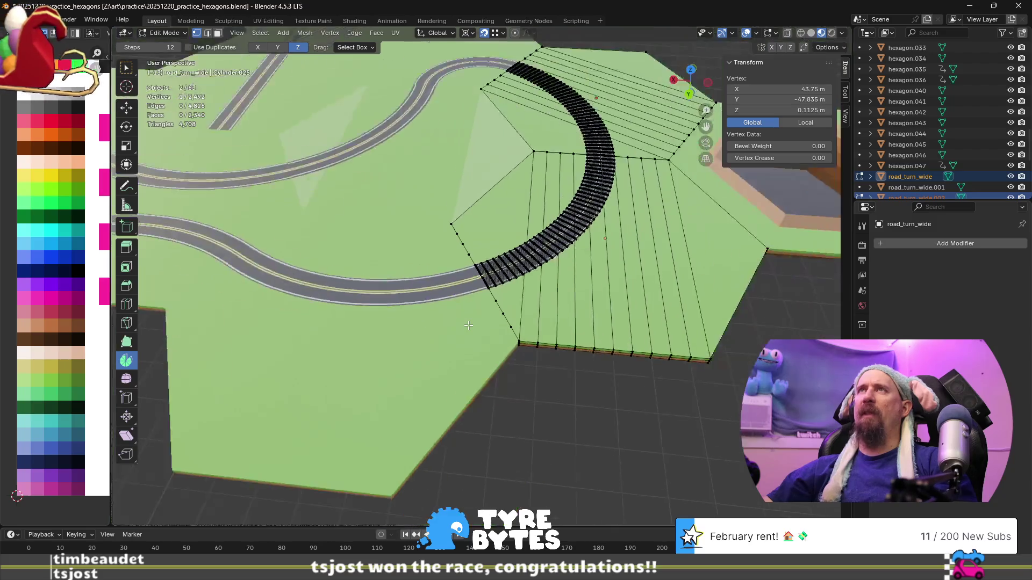
key("Tab")
scroll(468, 326, "down", 5)
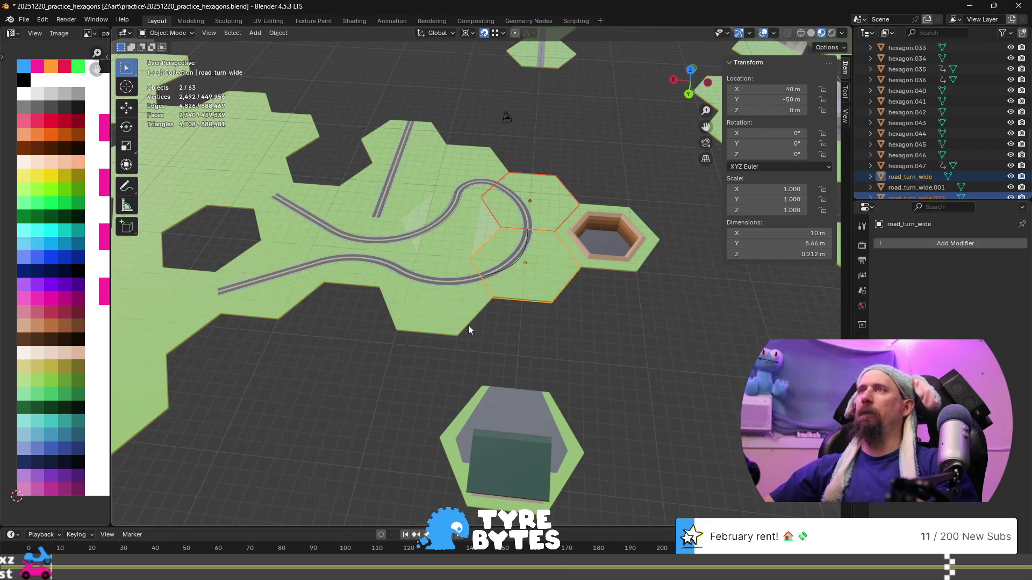
scroll(468, 325, "down", 3)
- Select the blue-and-white hex tile road_turn_wide.011 and centre the view on it
mouse_move(469, 324)
middle_mouse_down("shift")
mouse_move(305, 281)
mouse_move(618, 357)
middle_mouse_up("shift")
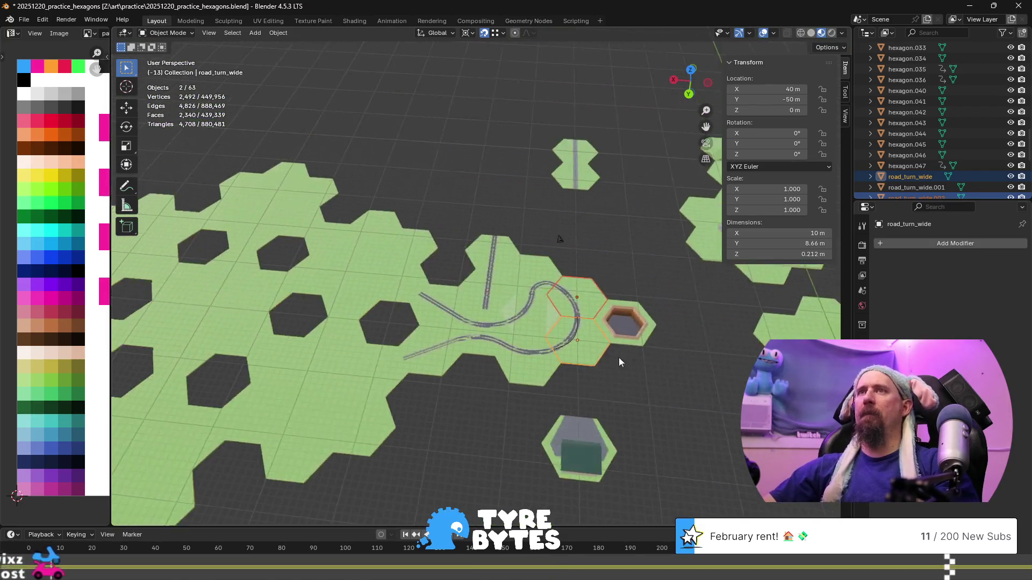
middle_click_drag(341, 389, 392, 76, "shift")
left_click(544, 371)
mouse_move(494, 450)
middle_mouse_down("shift")
mouse_move(475, 358)
mouse_move(476, 391)
mouse_move(463, 352)
mouse_move(552, 302)
mouse_move(550, 326)
mouse_move(510, 311)
middle_mouse_up("shift")
scroll(439, 398, "up", 4)
middle_click_drag(337, 303, 396, 301)
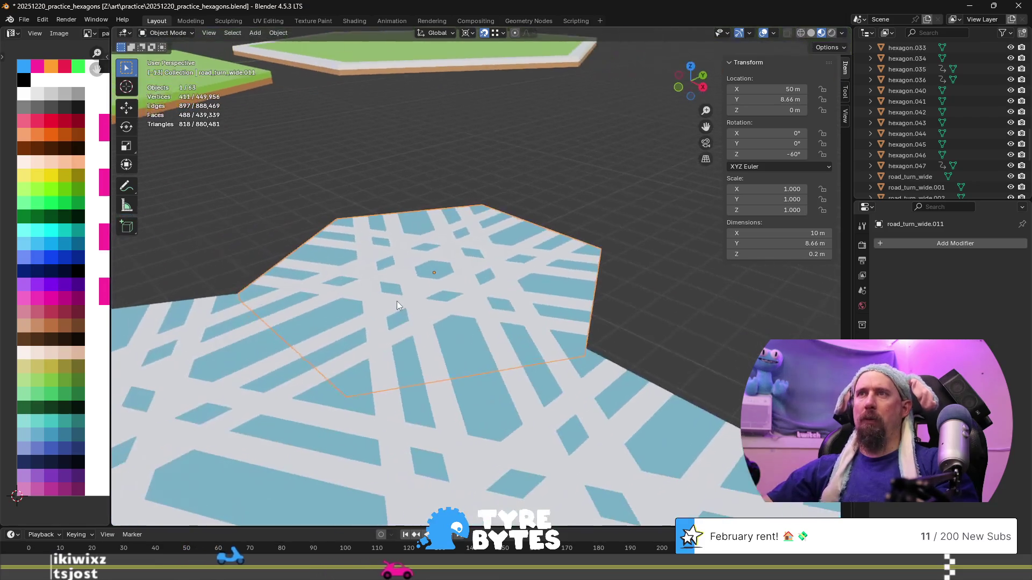
- Isolate road_turn_wide.011 in Local view and select two adjacent edges on its rim
key("KP_Divide")
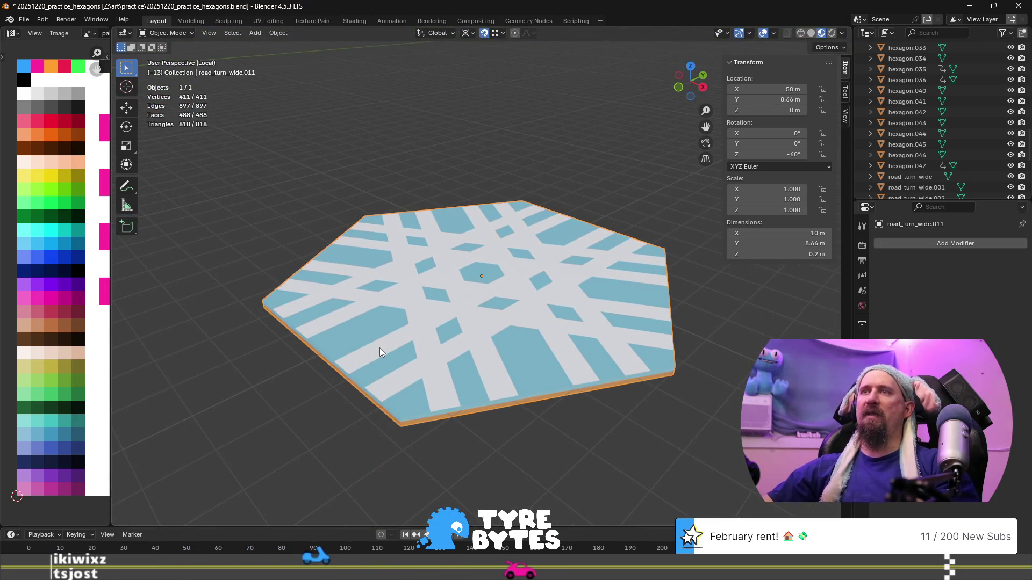
key("Tab")
middle_click_drag(429, 337, 424, 354)
left_click(426, 350)
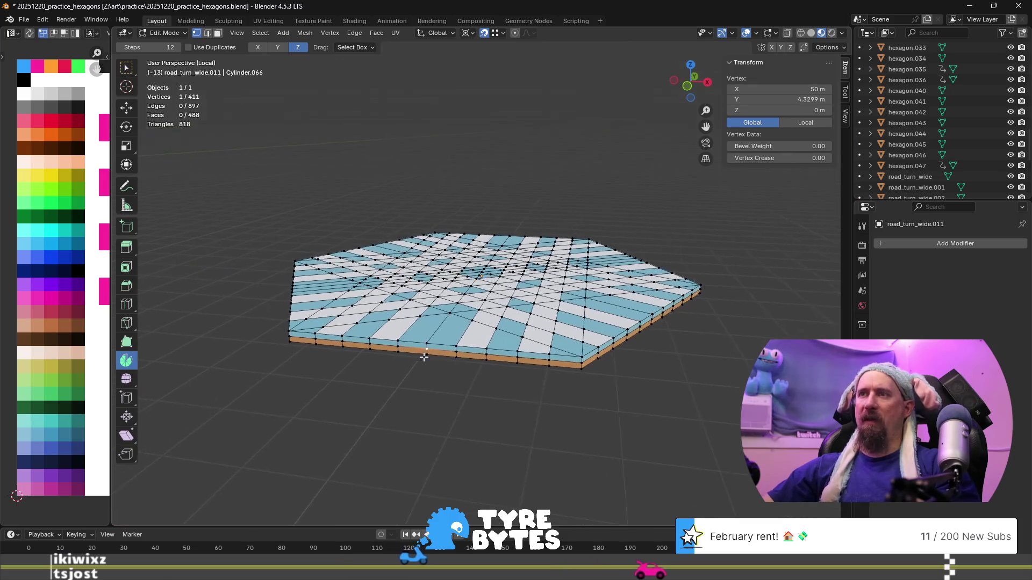
scroll(424, 357, "up", 3)
left_click(356, 396)
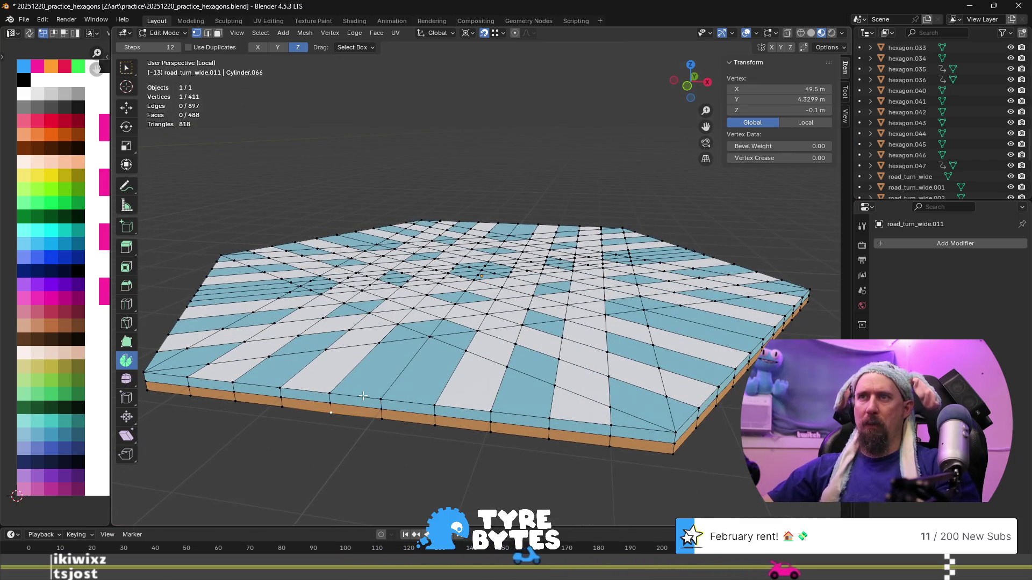
key("2")
left_click_drag(323, 388, 441, 409)
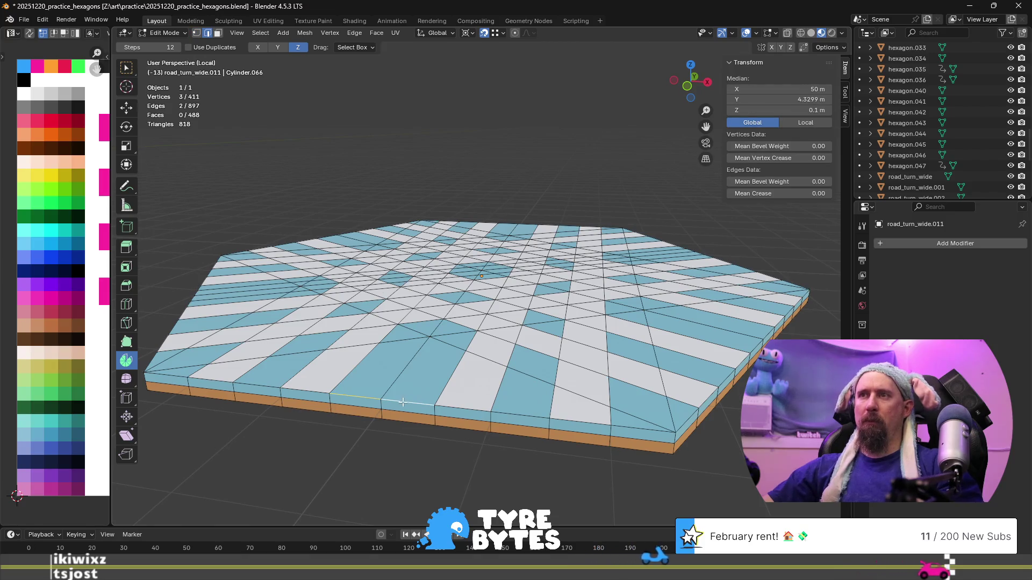
- Extrude the two rim edges 0.1 m straight up along Z
key("e")
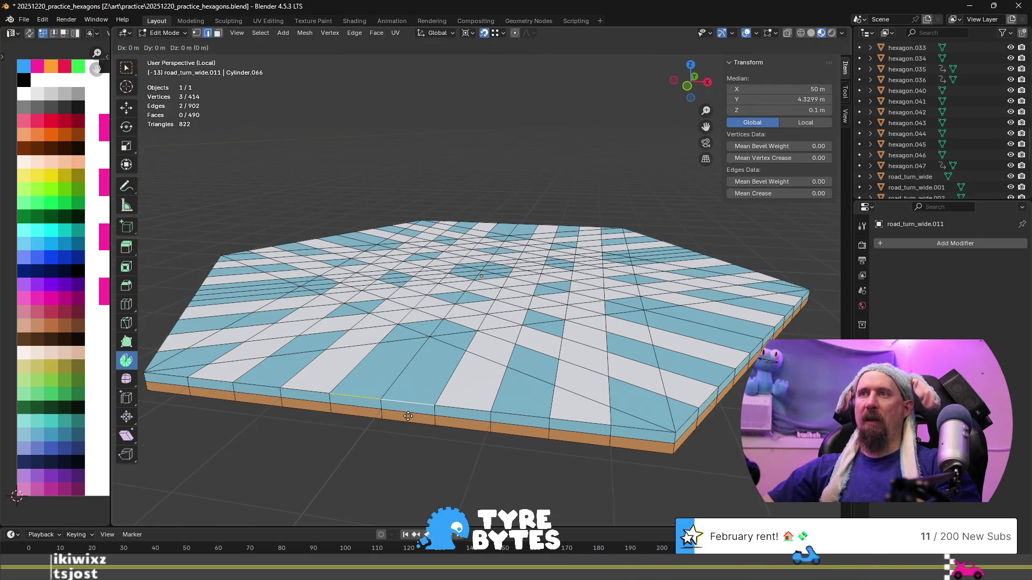
key("x")
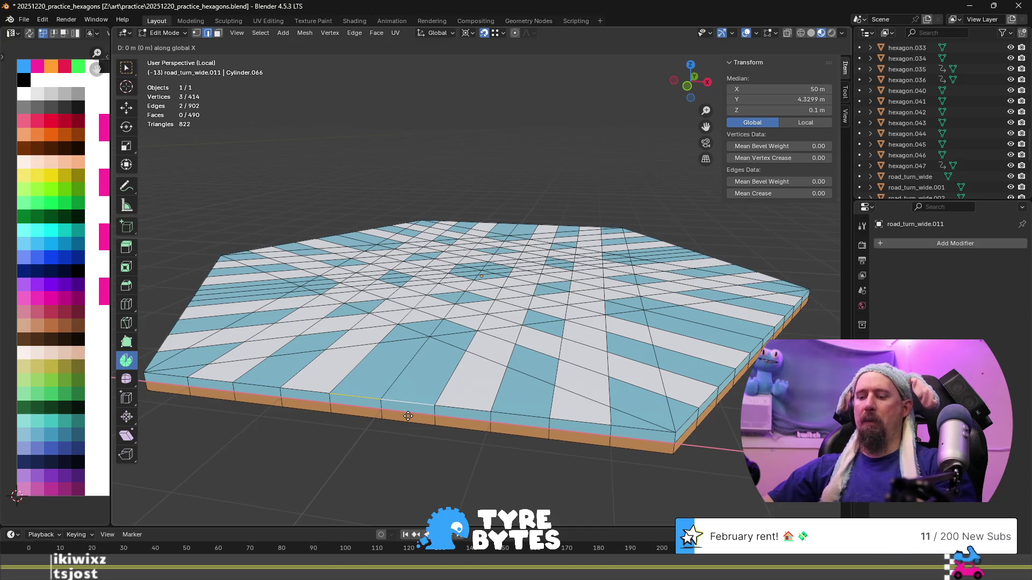
key("y")
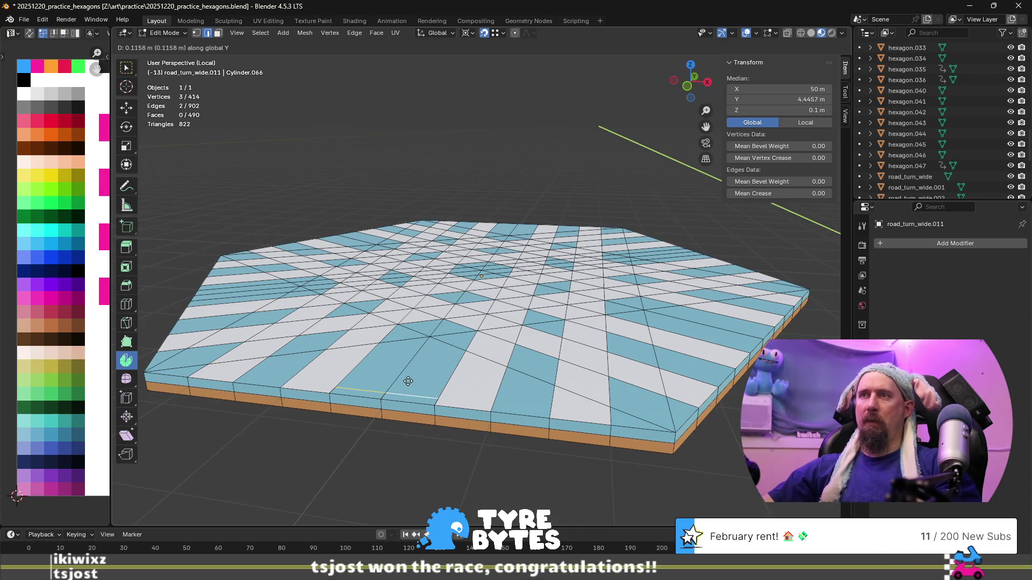
key("z")
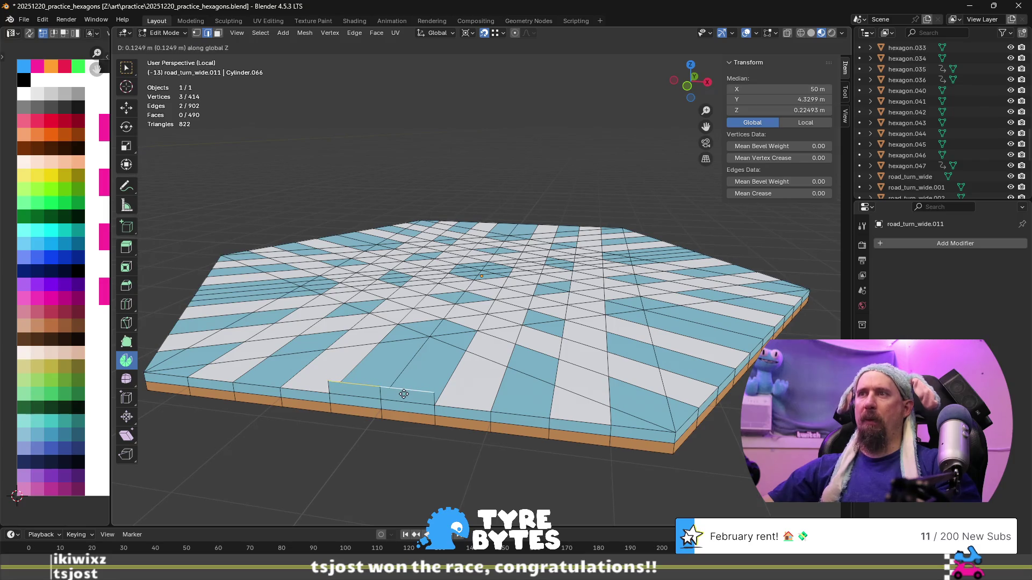
key("equal")
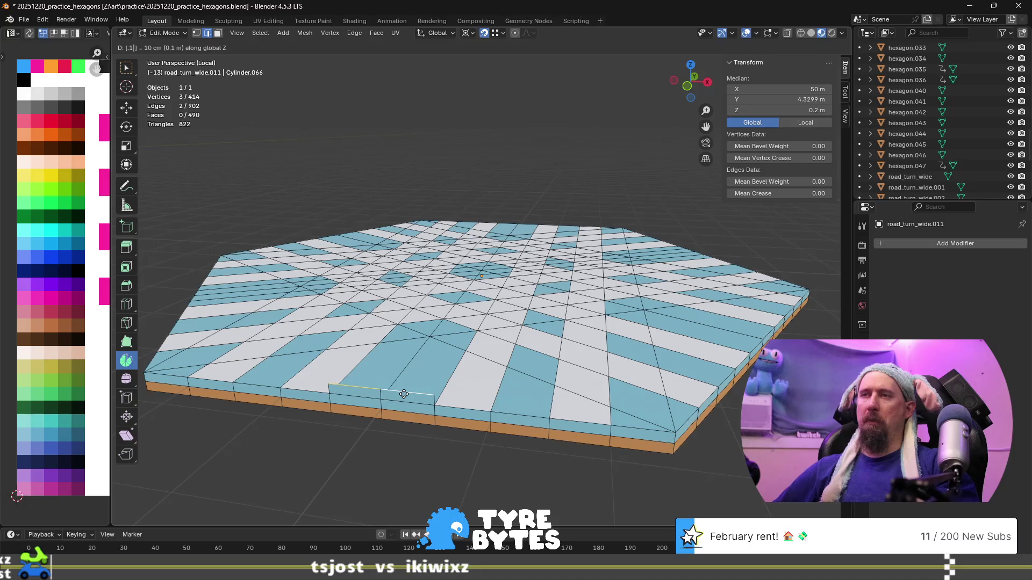
key("Return")
scroll(508, 285, "up", 5)
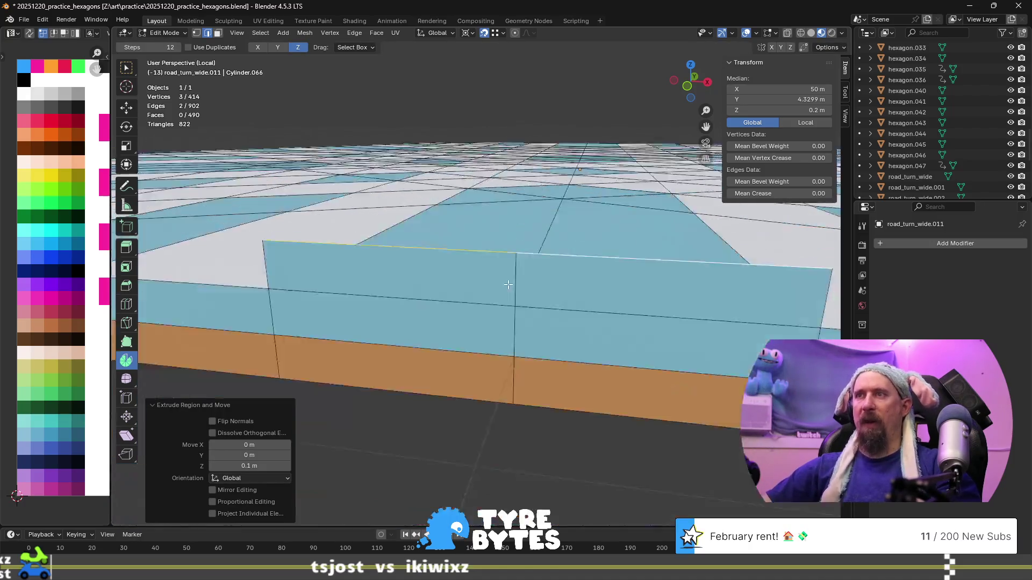
- Delete only the two faces of the raised strip
scroll(507, 285, "down", 3, "shift")
scroll(491, 299, "up", 3, "shift")
left_click(388, 248)
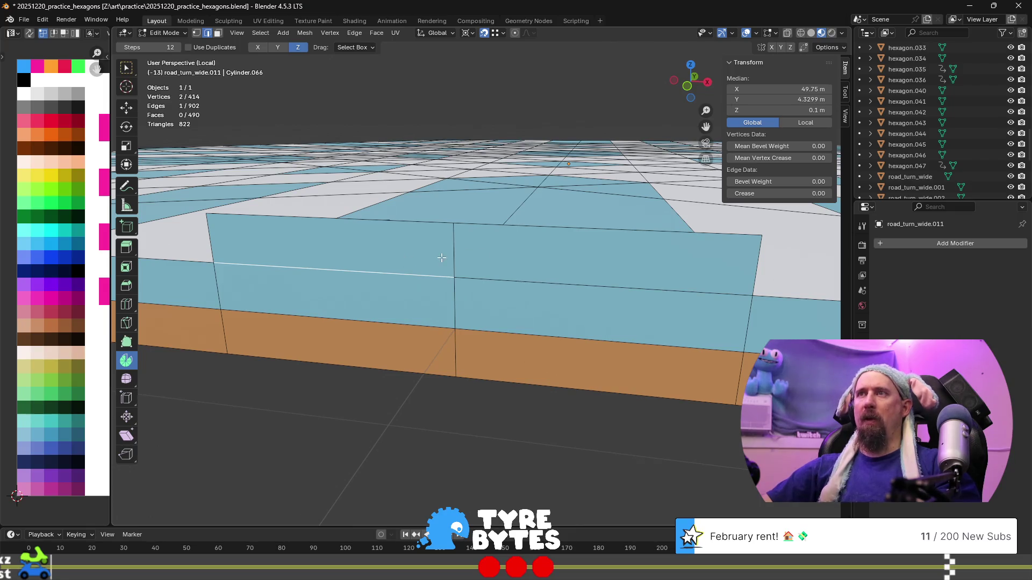
key("3")
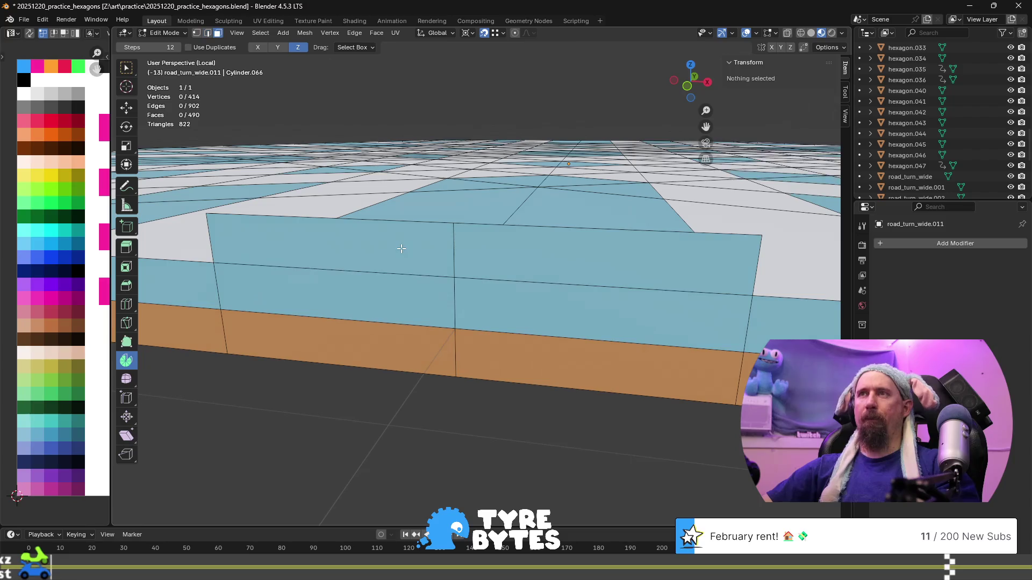
left_click(456, 251)
key("2")
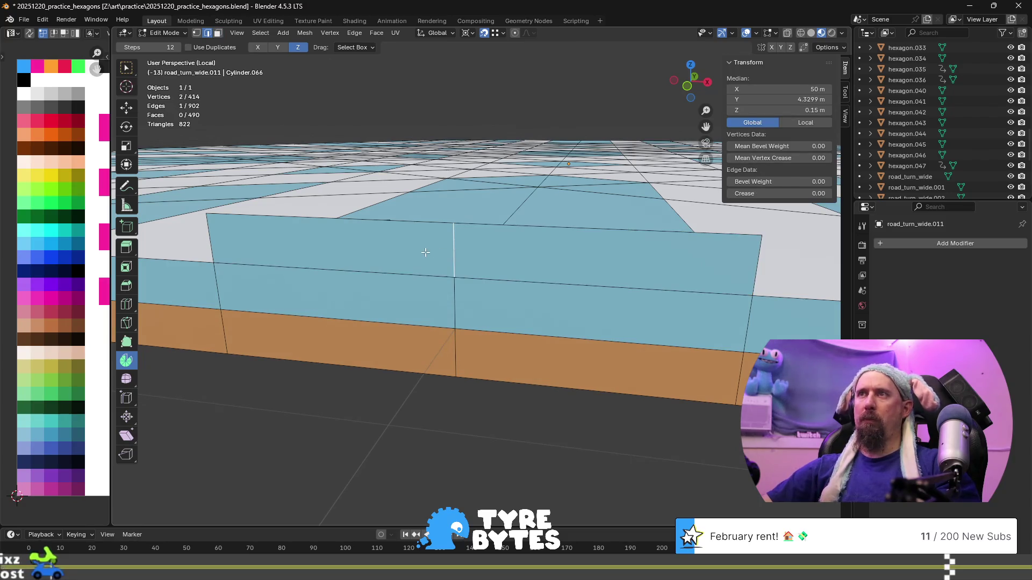
key("3")
left_click(429, 248)
left_click(511, 240, "shift")
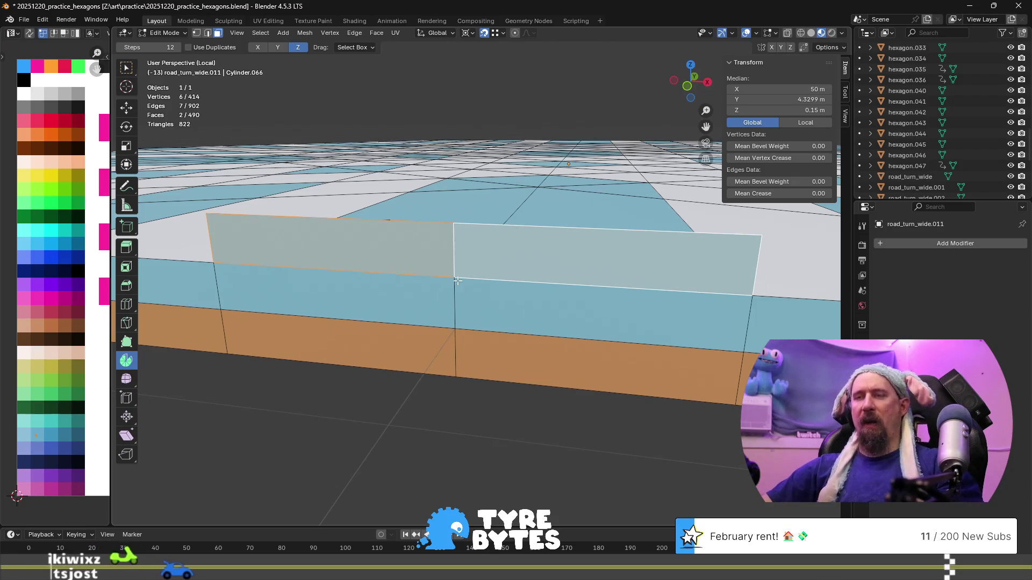
key("x")
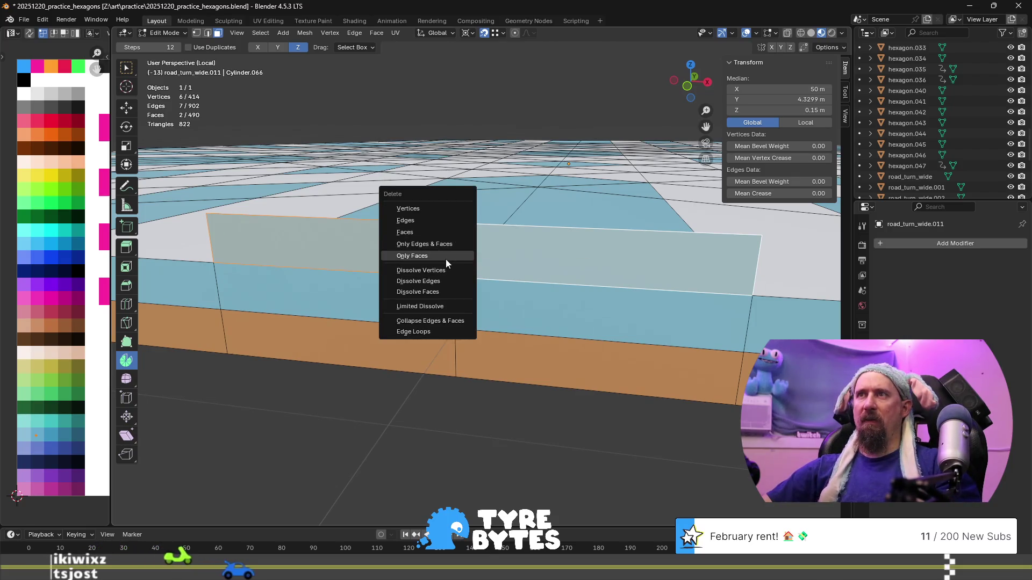
left_click(447, 257)
- Delete the strip's vertical middle edge, leaving only loose outline edges above the rim
left_click(457, 249)
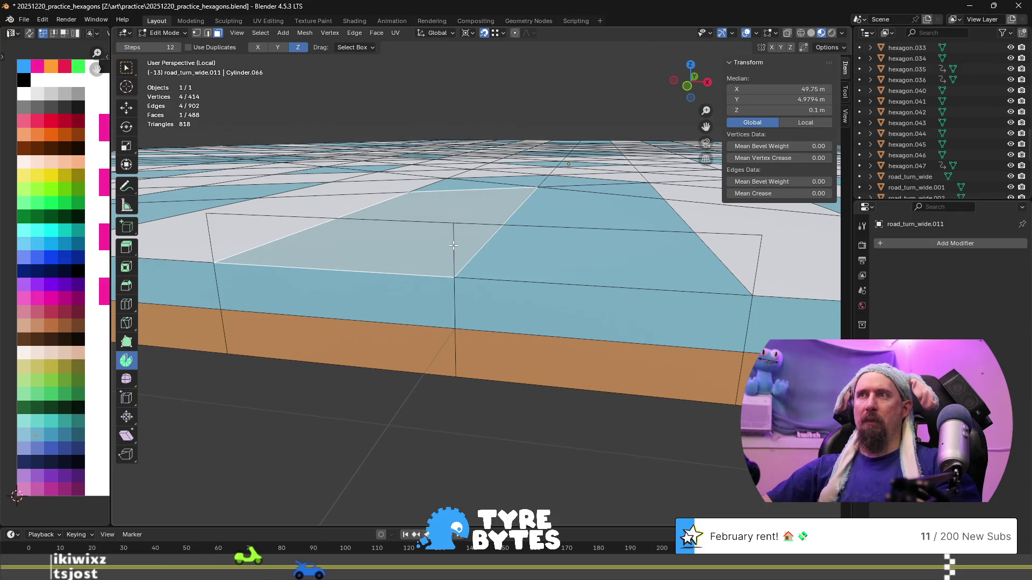
key("2")
left_click(454, 252)
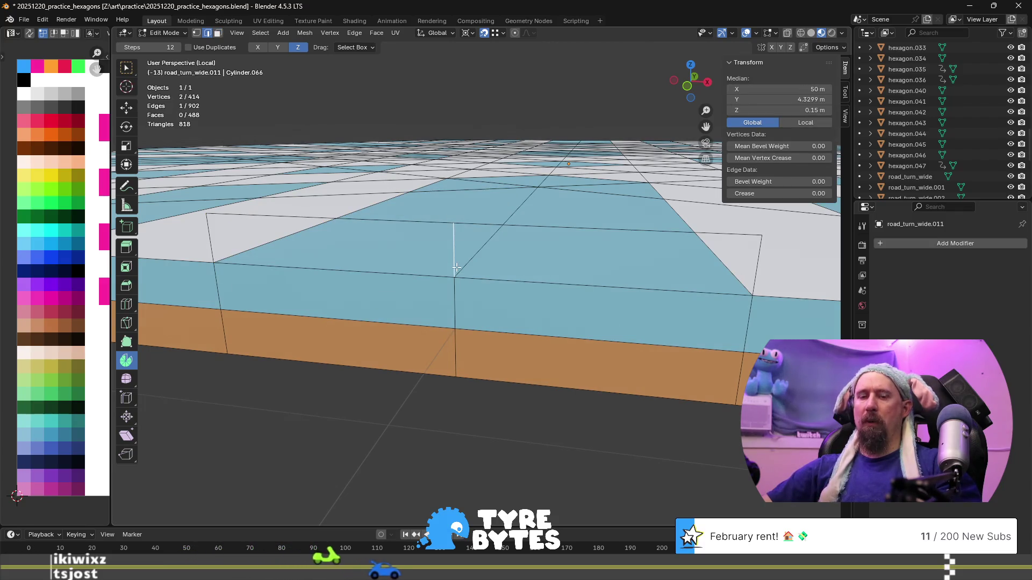
key("x")
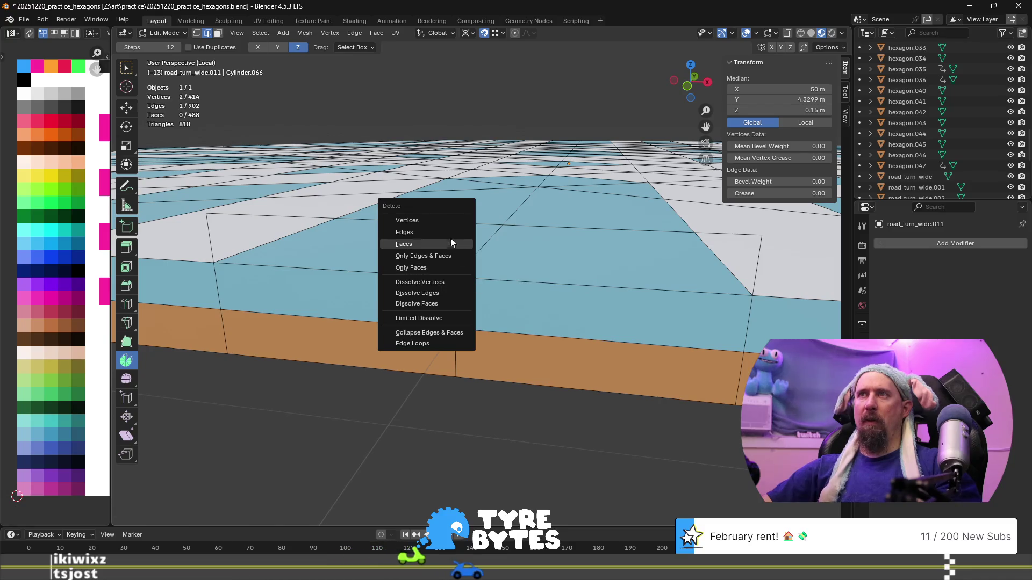
left_click(451, 232)
scroll(447, 244, "down", 2)
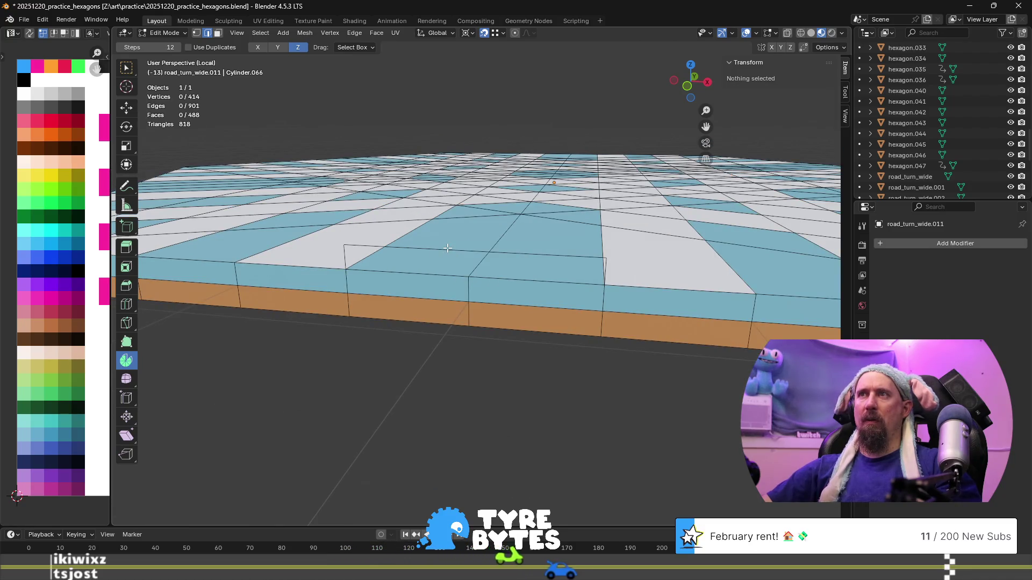
left_click(445, 247)
key("1")
left_click(345, 247, "shift")
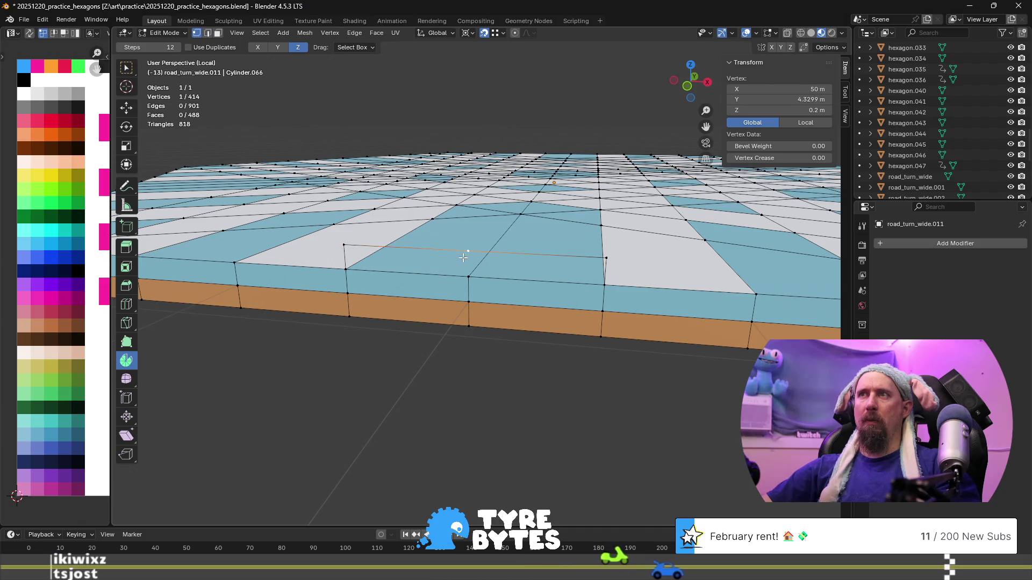
left_click(604, 285, "ctrl")
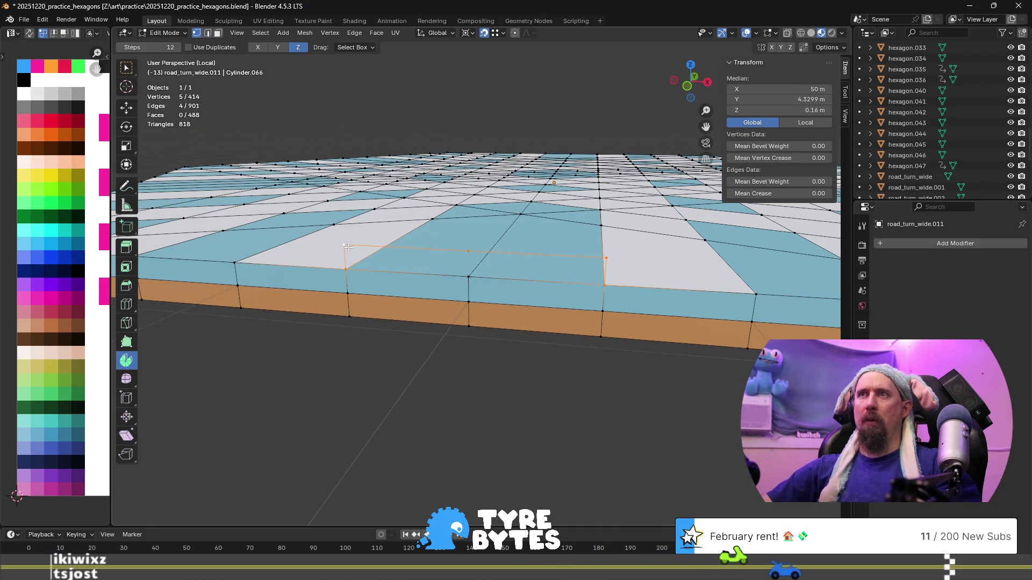
scroll(446, 297, "down", 5)
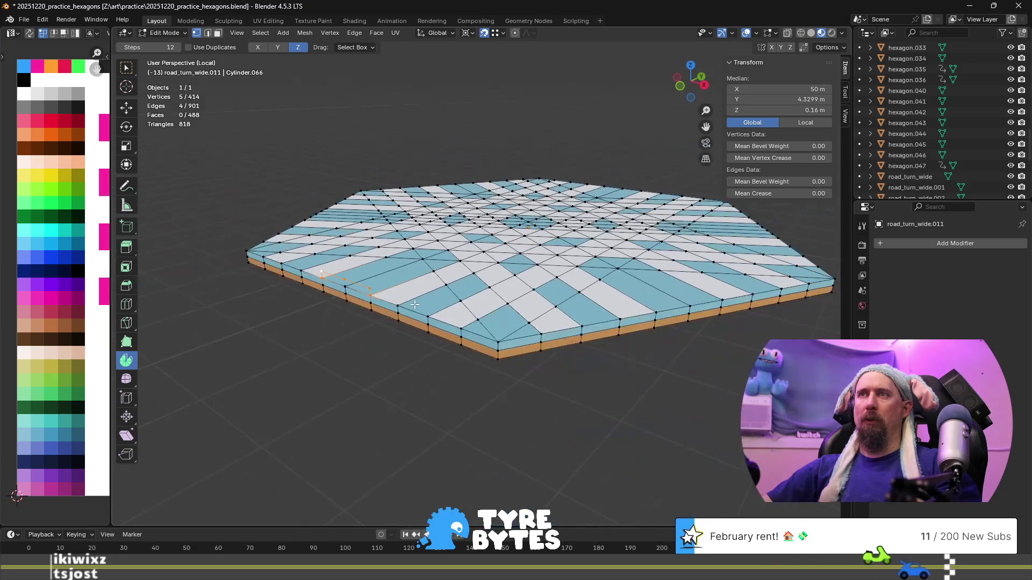
mouse_move(427, 302)
middle_mouse_down()
mouse_move(462, 296)
mouse_move(422, 299)
middle_mouse_up()
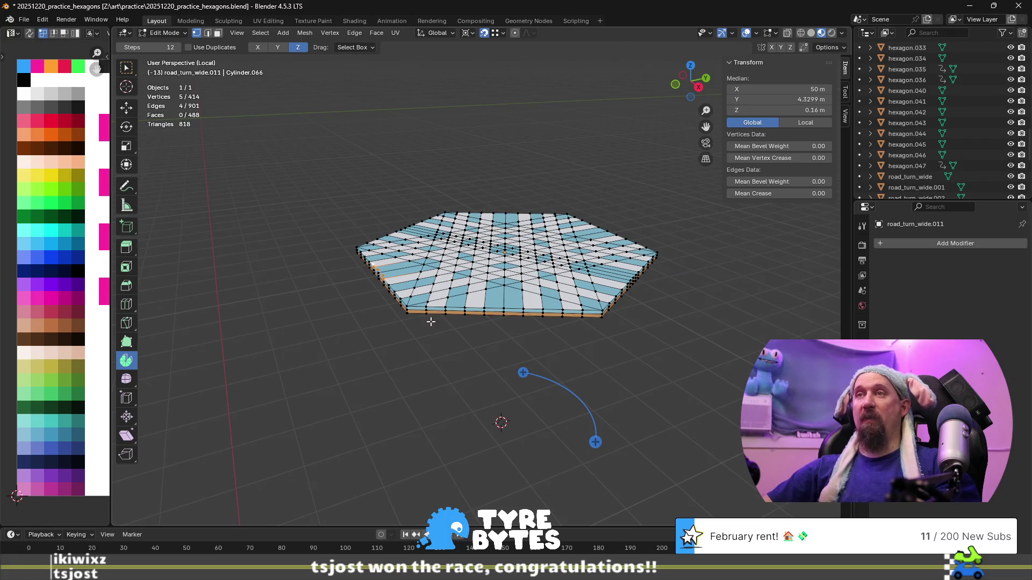
mouse_move(352, 275)
middle_mouse_down()
mouse_move(376, 293)
mouse_move(424, 290)
middle_mouse_up()
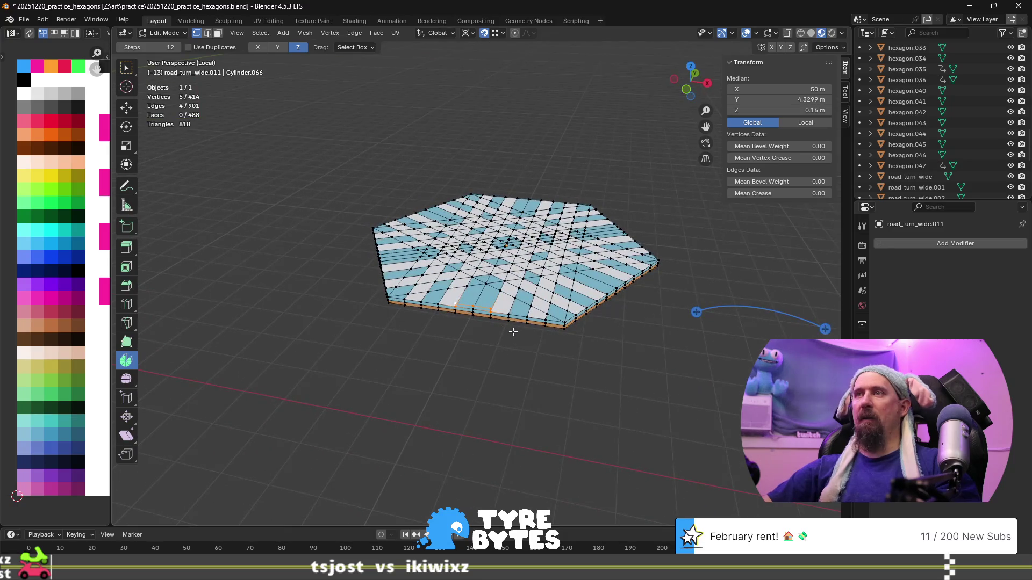
scroll(469, 331, "up", 4)
key("Tab")
key("Tab")
left_click(458, 367)
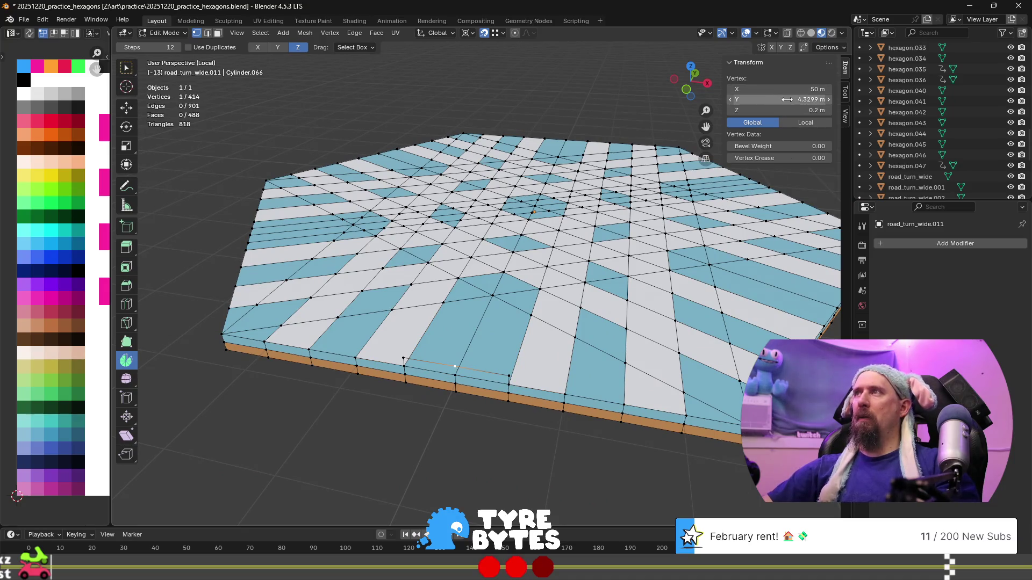
left_click(787, 99)
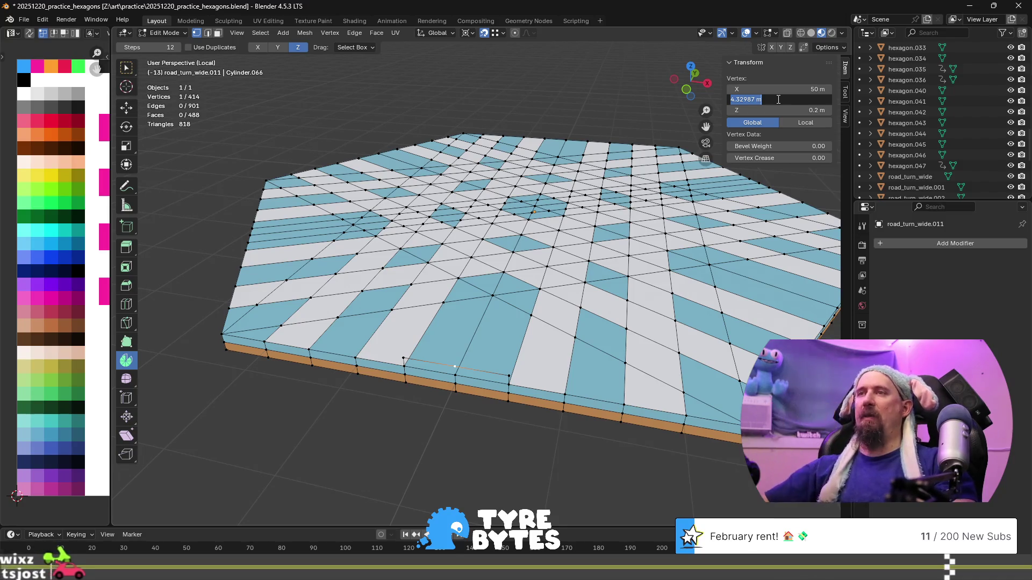
key("Return")
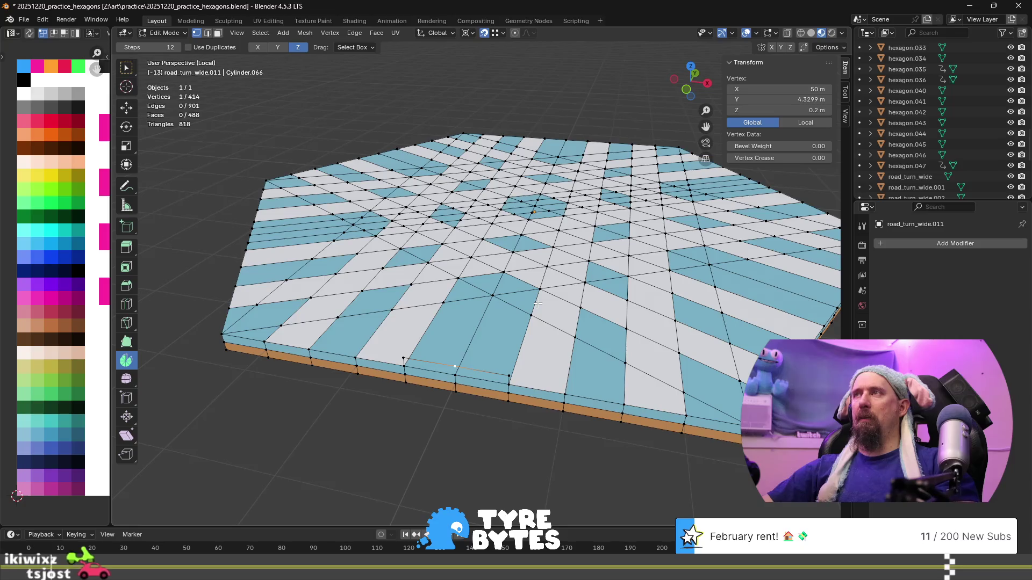
scroll(538, 303, "down", 4)
key("Tab")
scroll(538, 304, "down", 2)
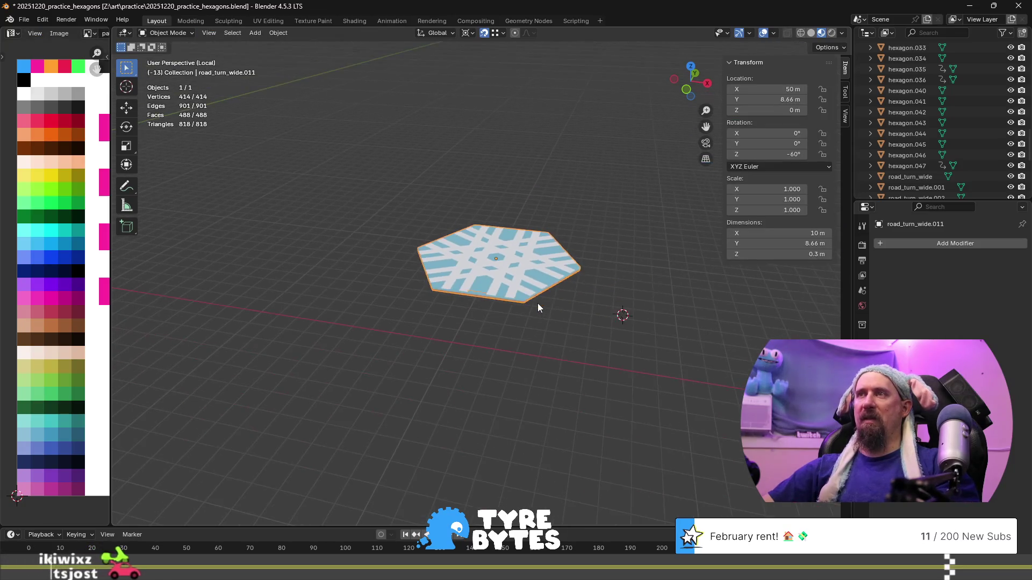
- Exit Local view and check road_turn_wide.011's location of 50, 8.66, 0 m
key("KP_Divide")
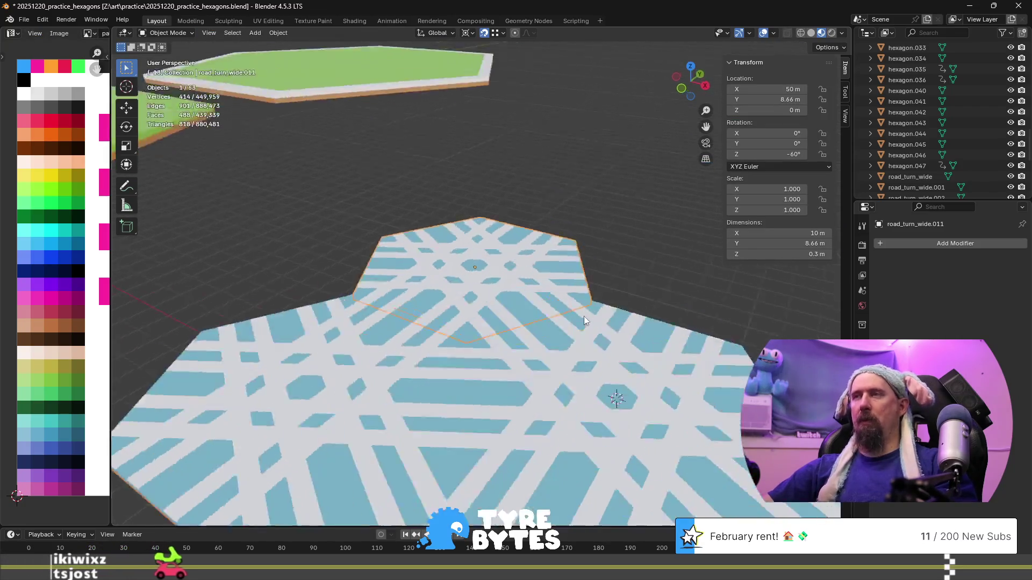
scroll(456, 308, "down", 3)
mouse_move(456, 309)
middle_mouse_down()
mouse_move(396, 312)
mouse_move(445, 322)
mouse_move(472, 300)
mouse_move(434, 314)
middle_mouse_up()
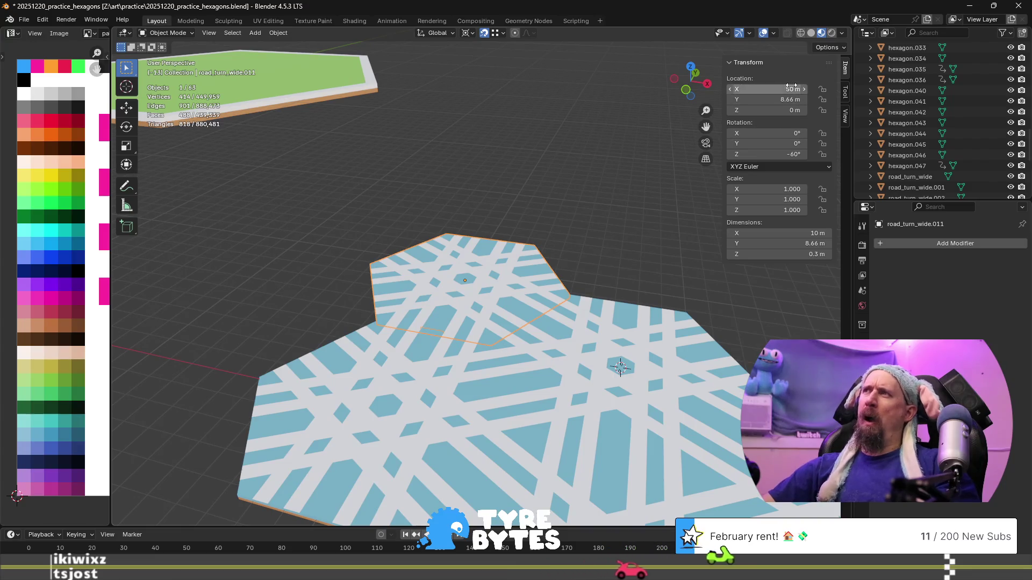
left_click(773, 97)
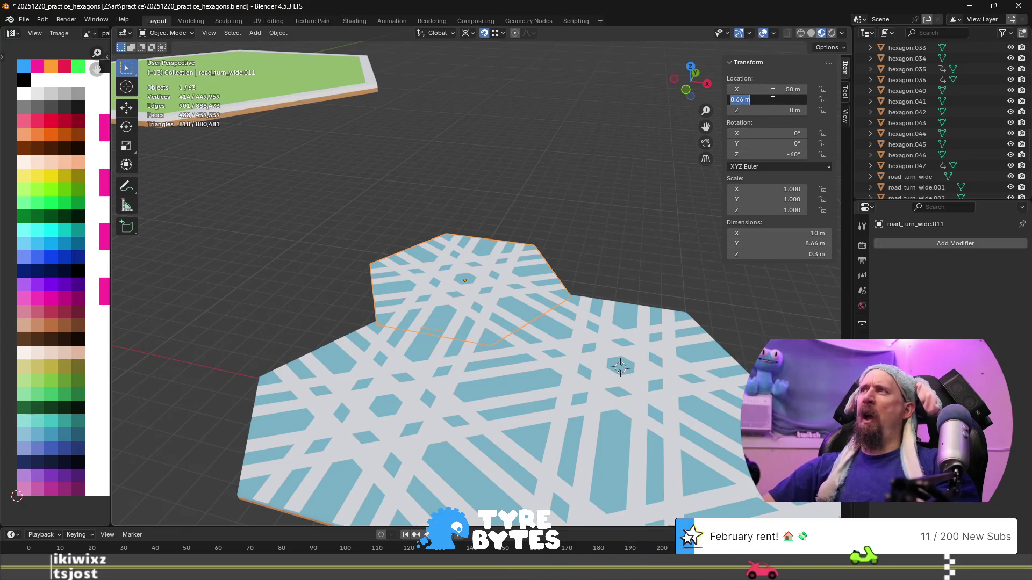
key("Return")
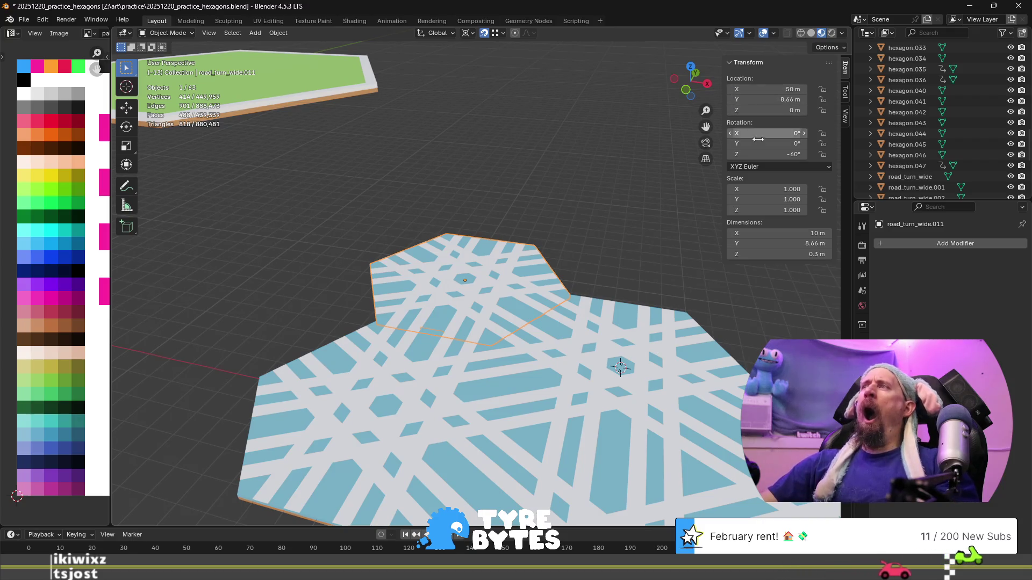
- Compare the neighbouring road_turn_wide.010's sidebar values, then reselect road_turn_wide.011
left_click(432, 390)
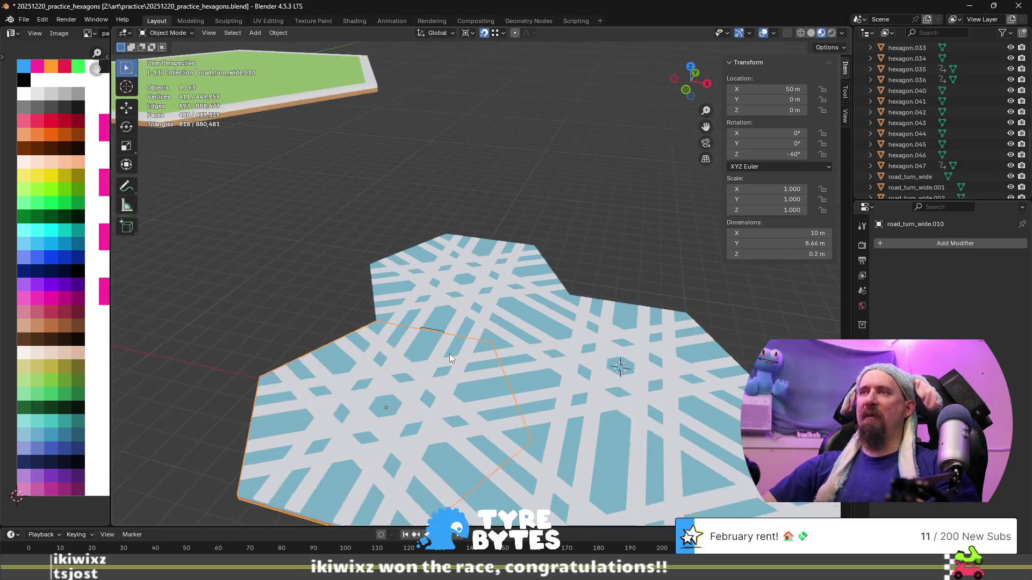
left_click(847, 94)
left_click(846, 116)
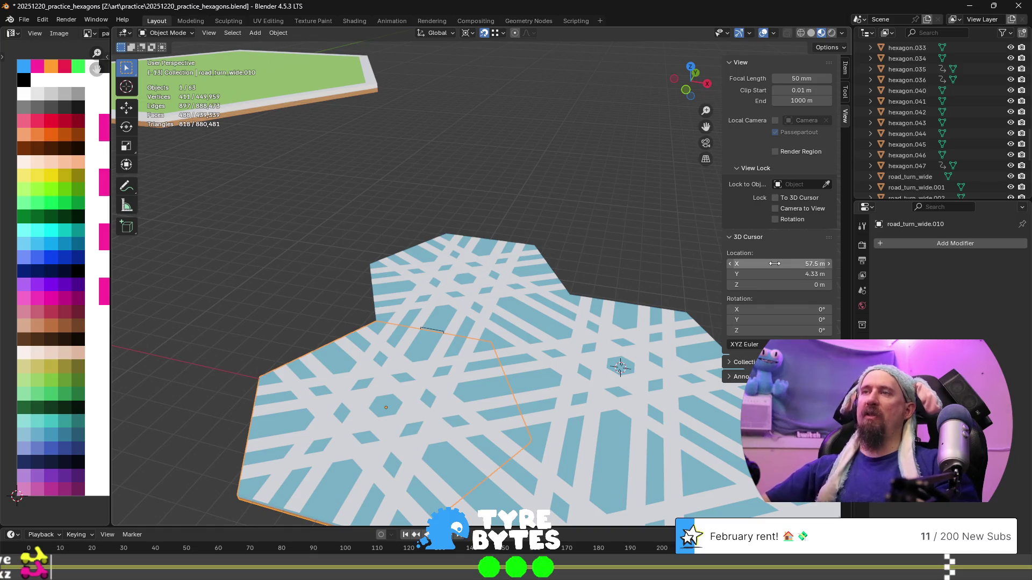
left_click(467, 303)
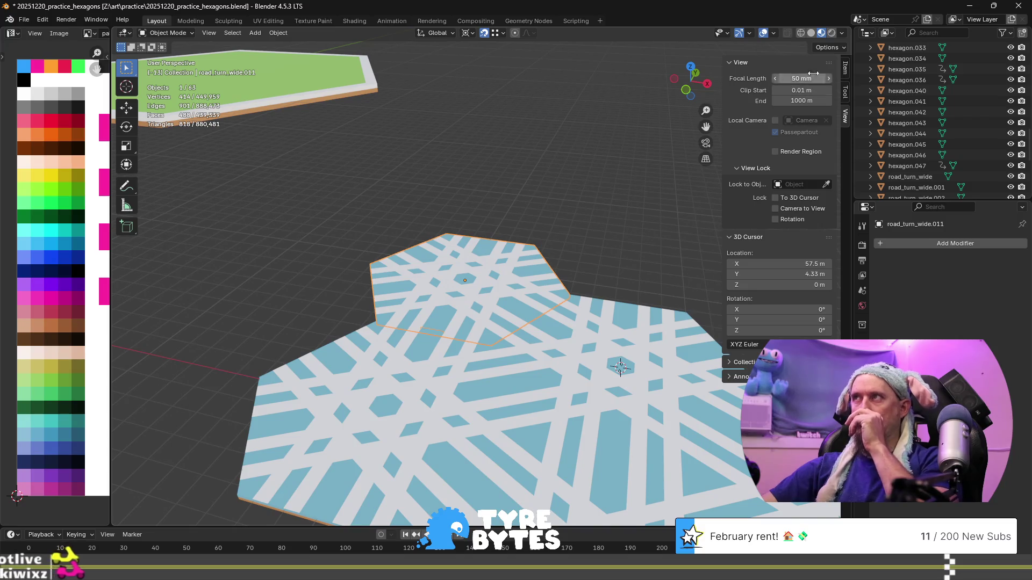
scroll(813, 70, "up", 2, "ctrl")
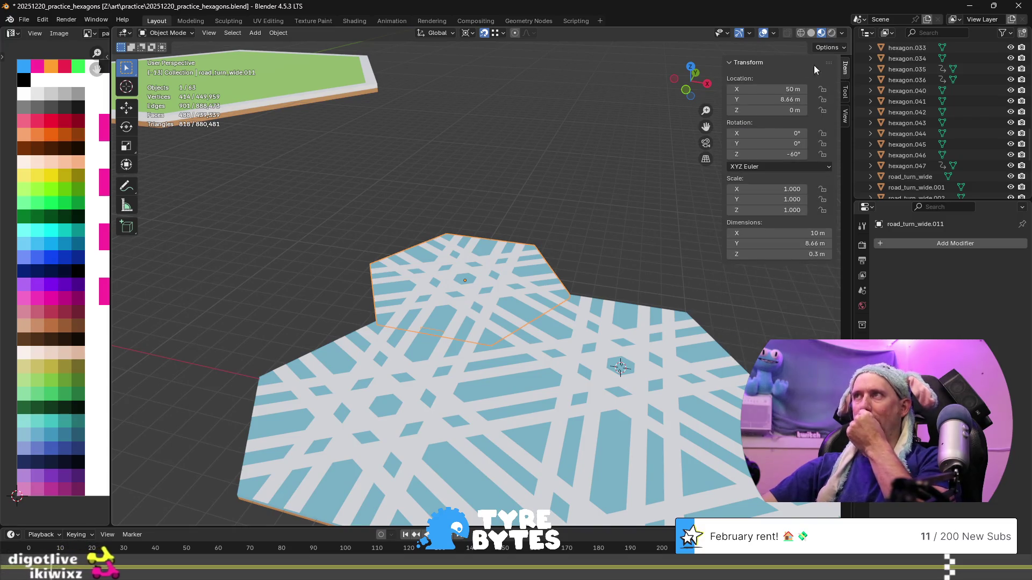
scroll(446, 306, "up", 3)
middle_click_drag(446, 316, 465, 299)
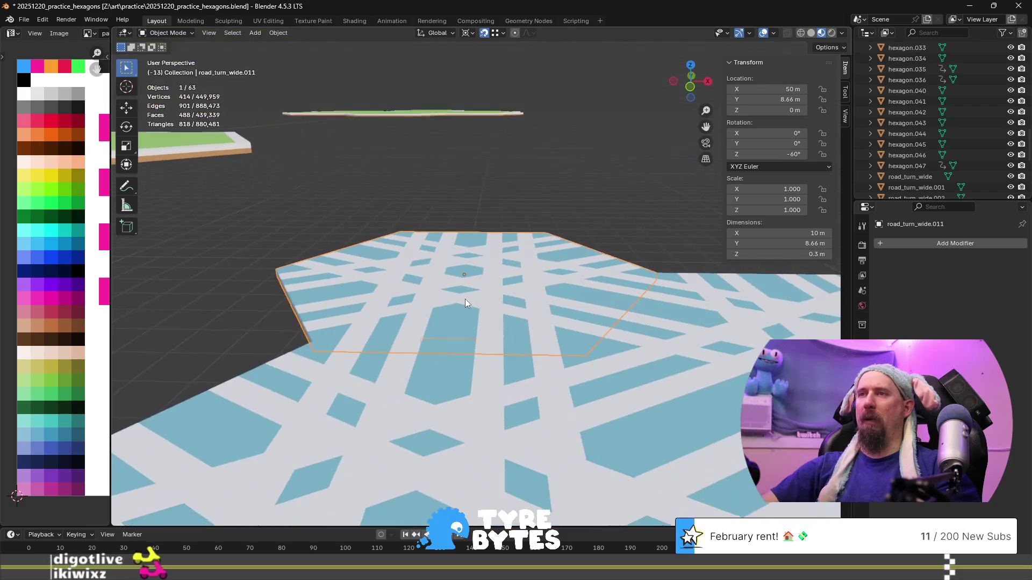
- In Edit Mode, set the Transform panel to Global and read the bottom and far-edge vertex coordinates
key("Tab")
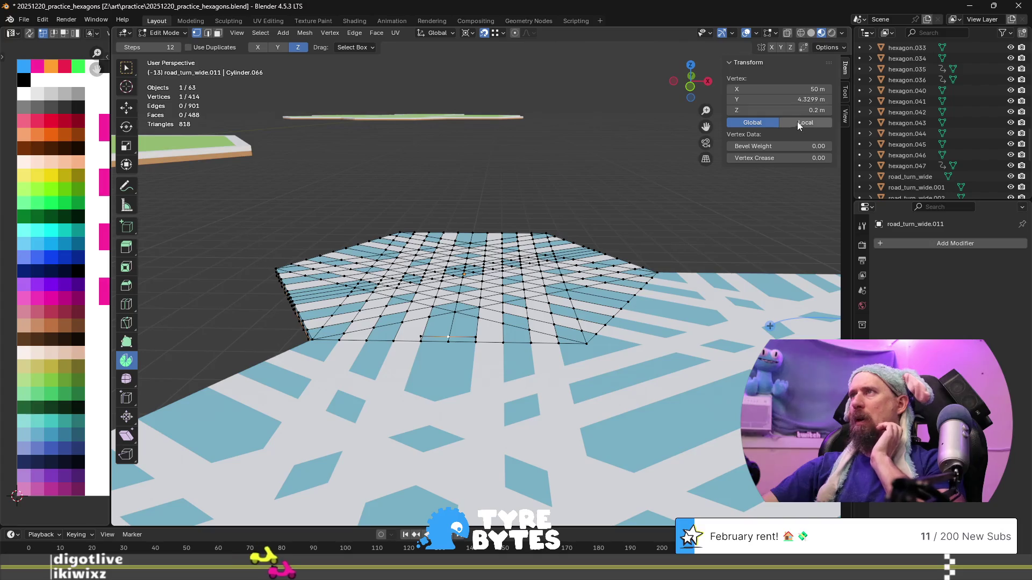
left_click(799, 121)
left_click(772, 122)
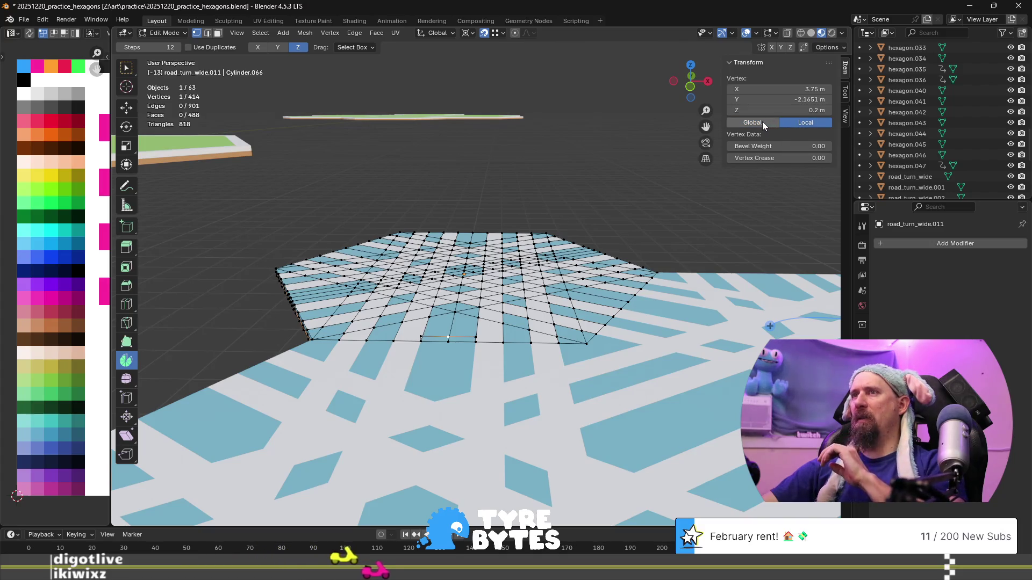
scroll(428, 363, "up", 2)
left_click(415, 404)
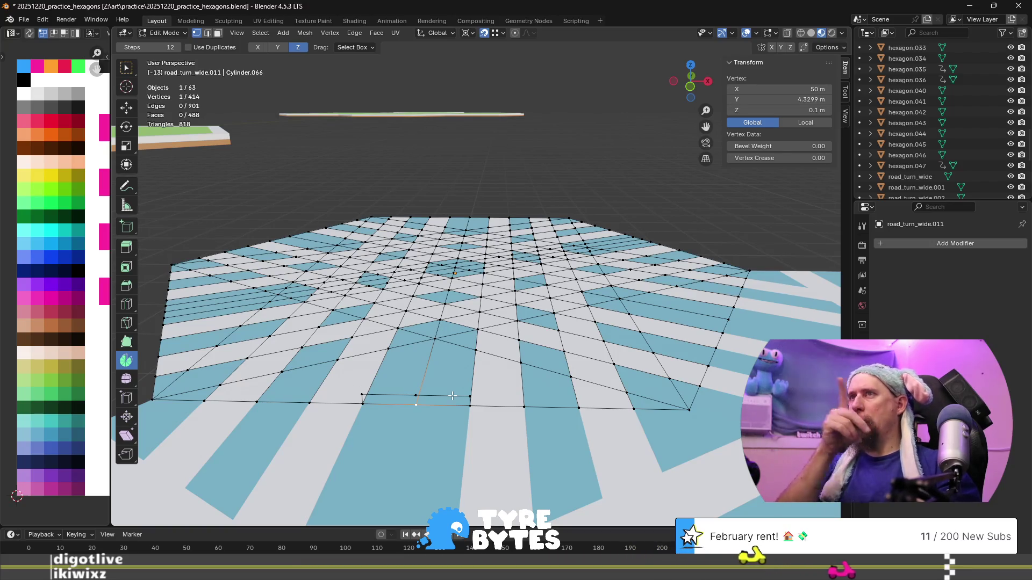
scroll(486, 384, "down", 8)
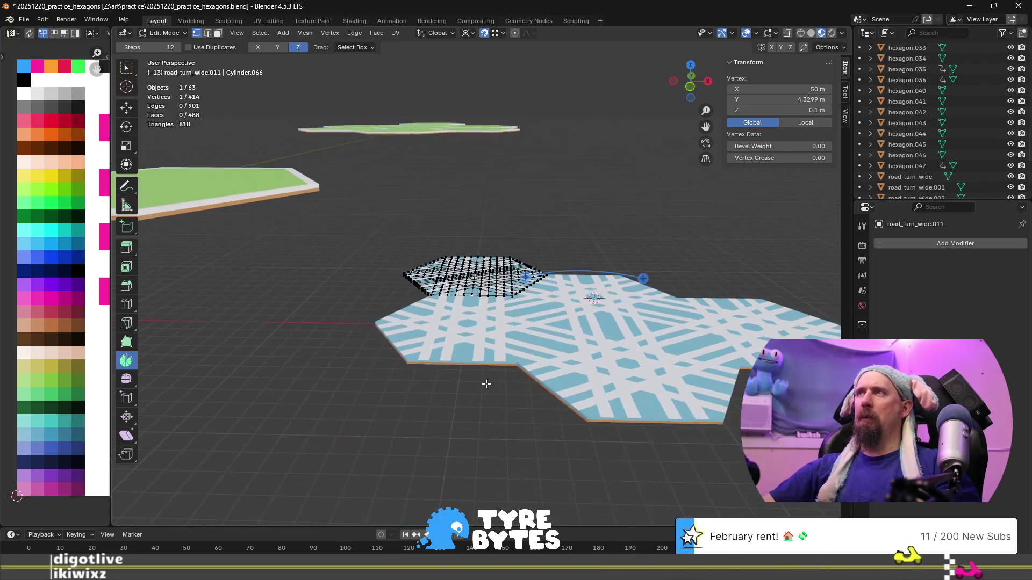
scroll(486, 384, "up", 2)
scroll(458, 363, "up", 3)
middle_click_drag(458, 363, 449, 362)
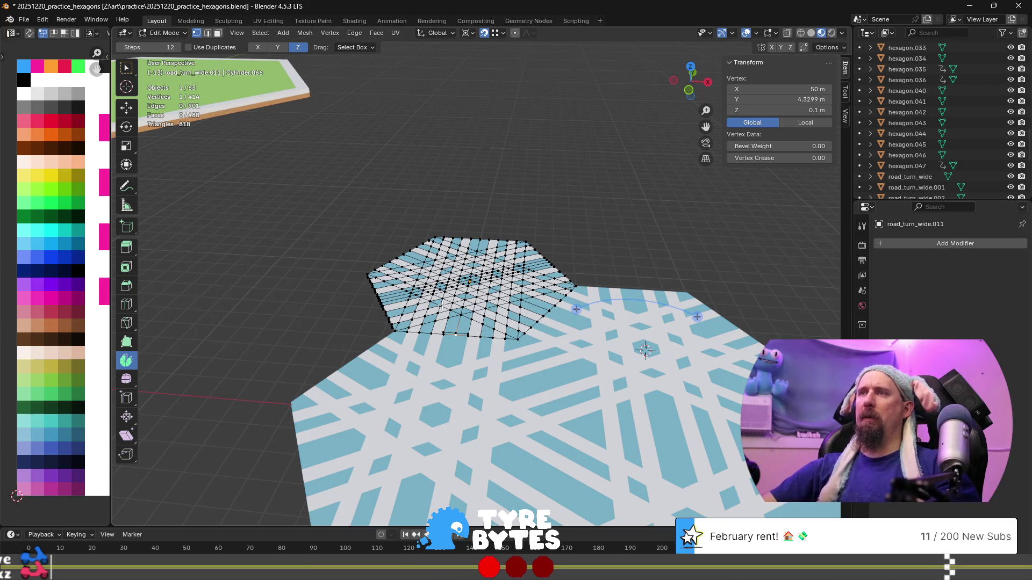
scroll(441, 305, "up", 10)
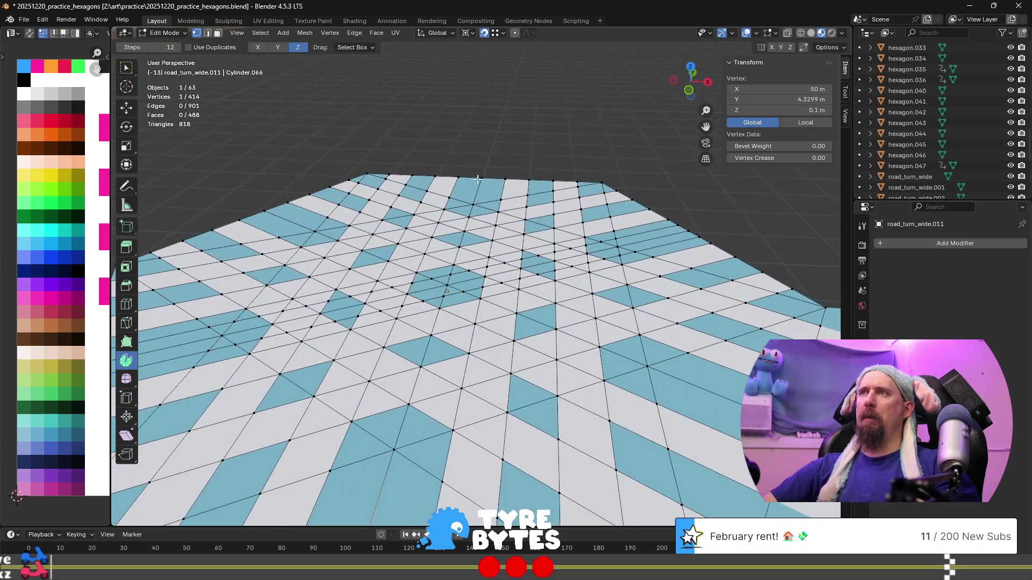
left_click(482, 177)
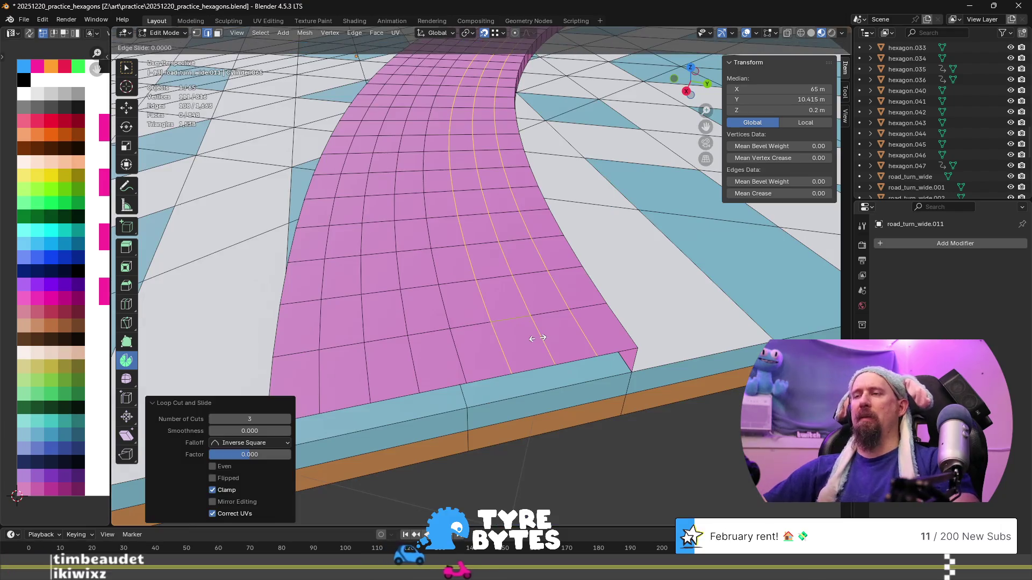
- Recolour two face strips along the pink road to a dark palette shade as lane stripes
key("3")
left_click(561, 339, "alt")
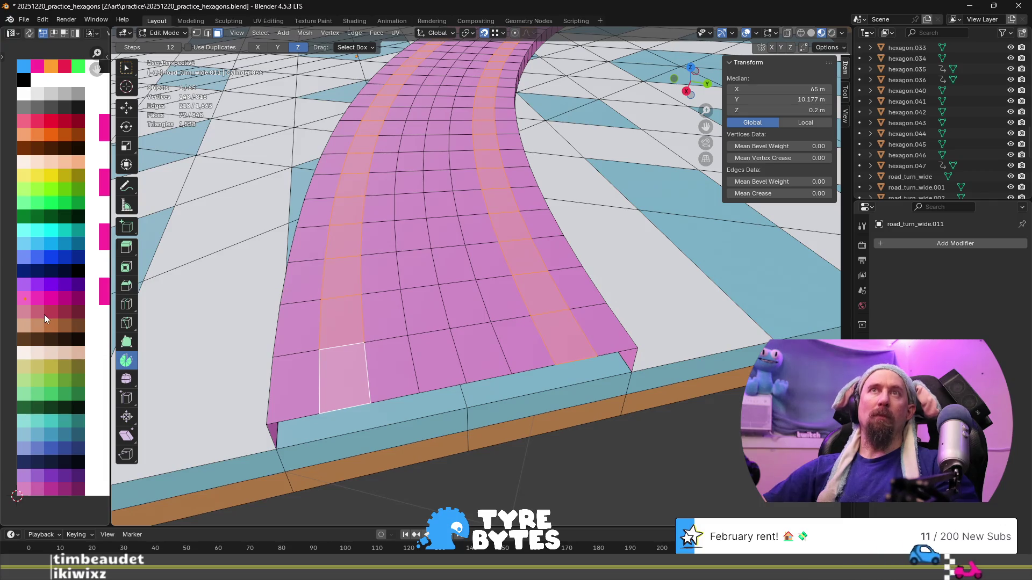
key("g")
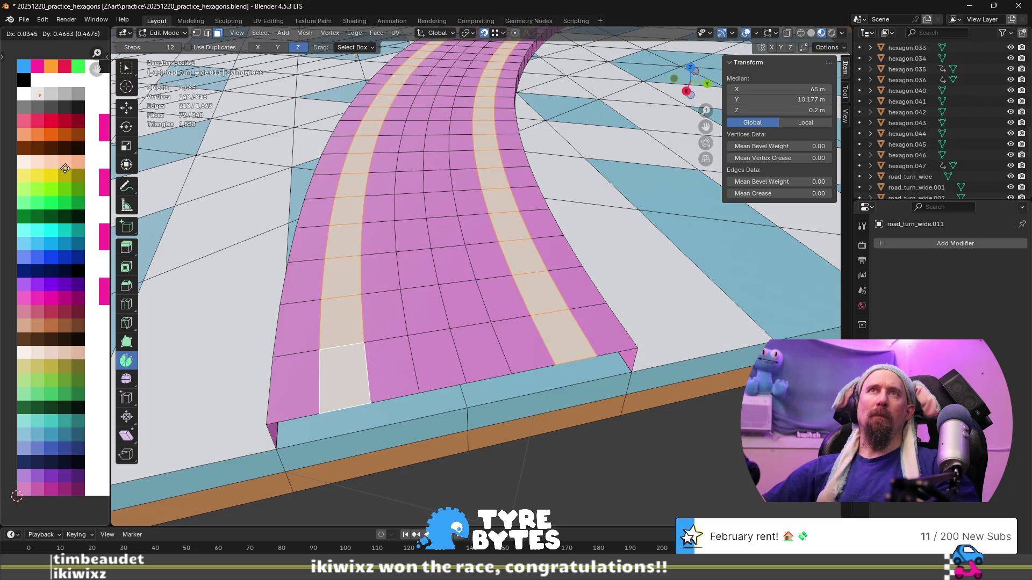
left_click(62, 167)
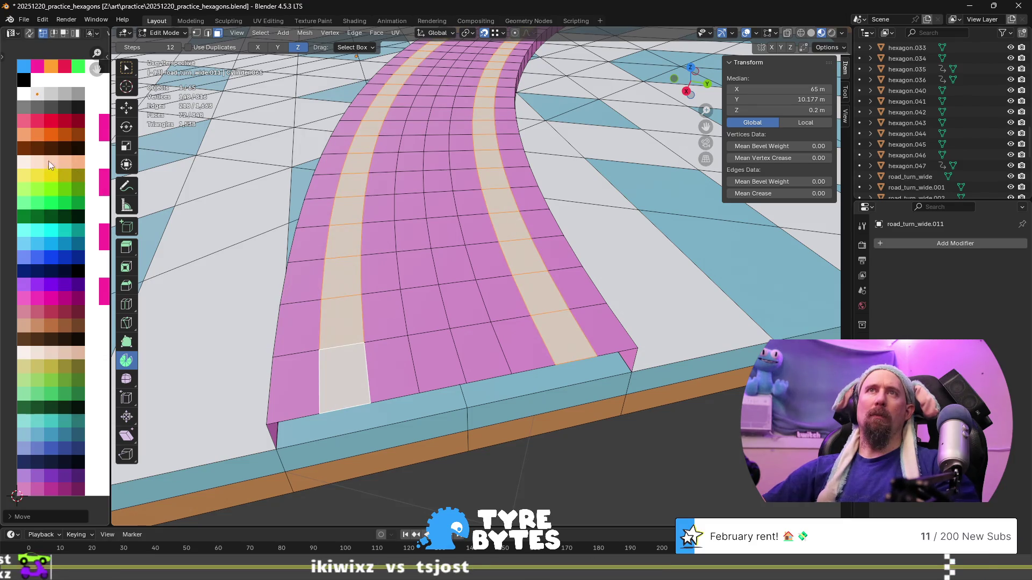
key("g")
left_click(76, 164)
key("Tab")
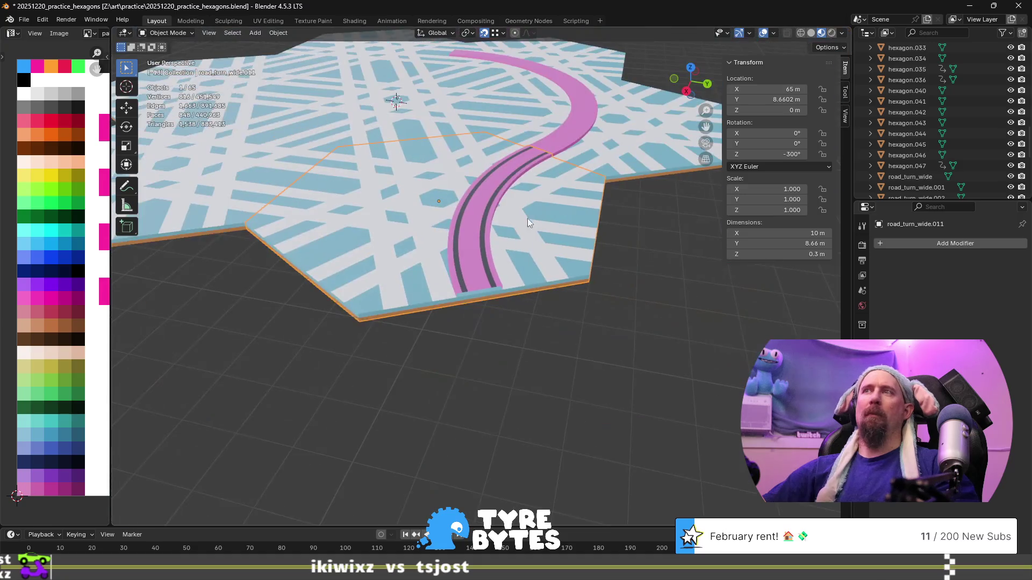
- Select the neighbouring tile road_turn_wide.016 and enter Edit Mode on it
scroll(441, 222, "down", 5)
scroll(528, 218, "up", 6)
mouse_move(375, 301)
middle_mouse_down()
mouse_move(281, 370)
mouse_move(493, 372)
middle_mouse_up()
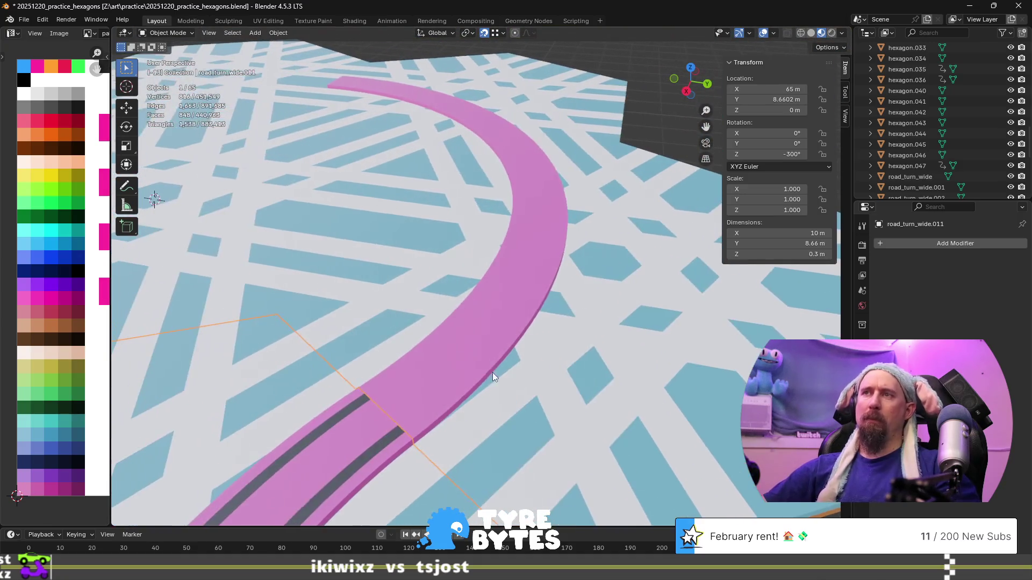
key("Tab")
key("Tab")
left_click(469, 349)
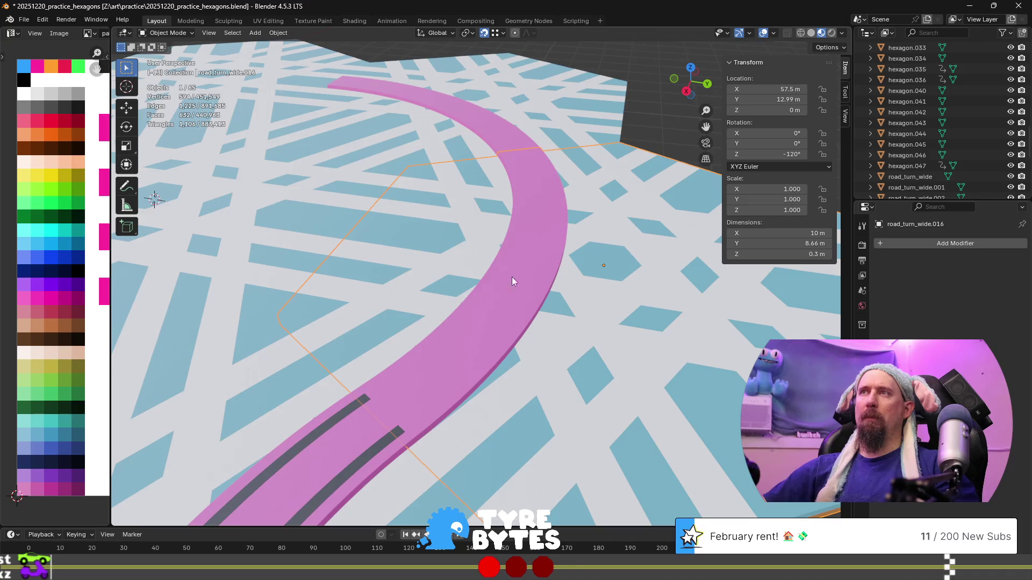
key("Tab")
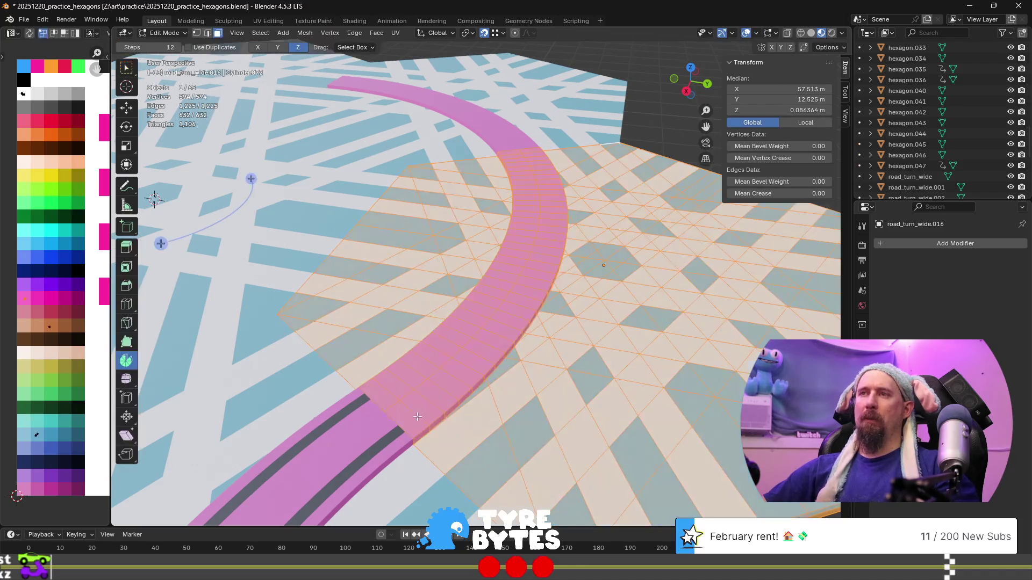
middle_click_drag(413, 418, 506, 403, "shift")
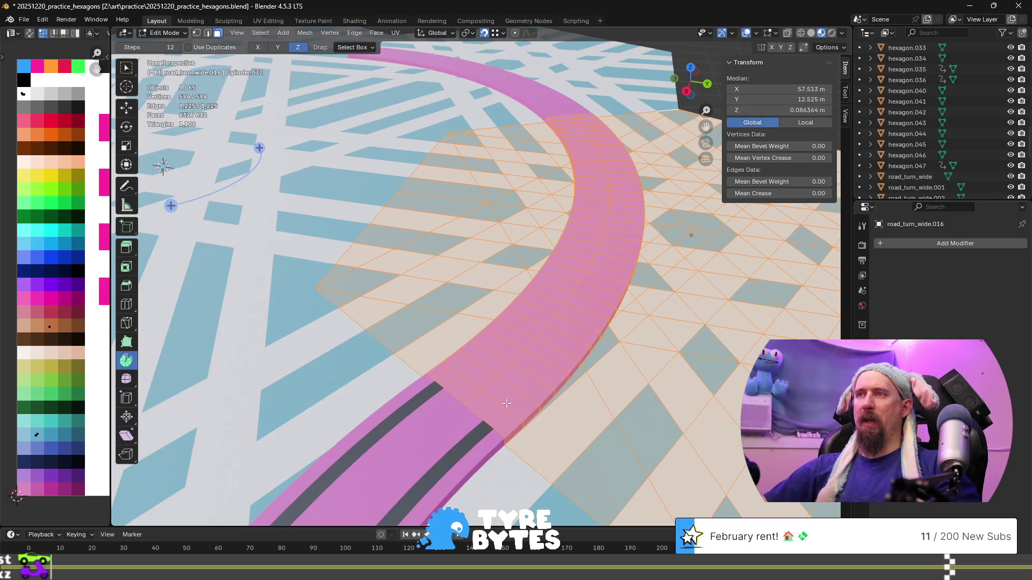
- Add two sets of three lengthwise loop cuts along its pink road
key("ctrl+r")
scroll(506, 404, "up", 2)
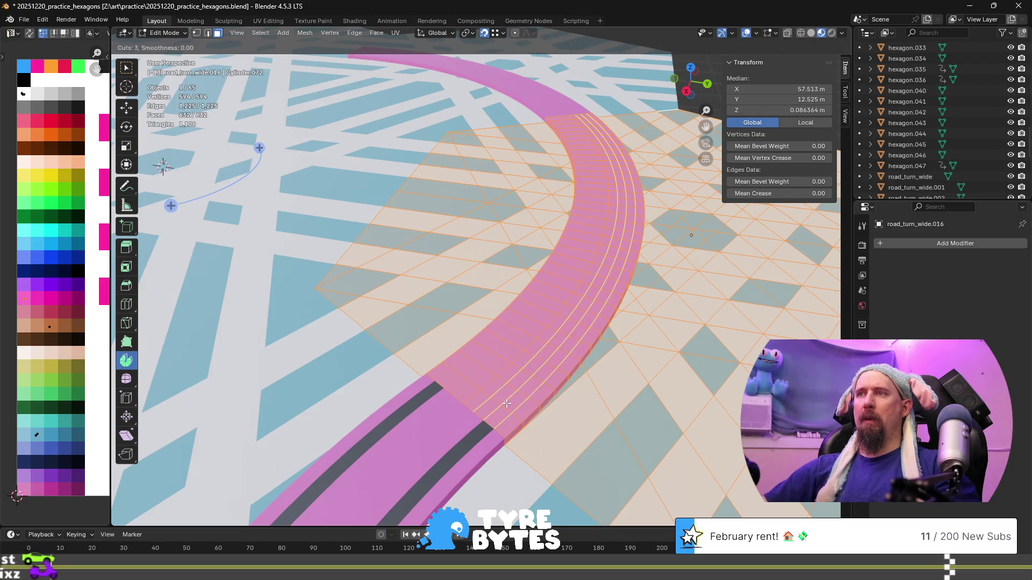
left_click(507, 403)
right_click(507, 403)
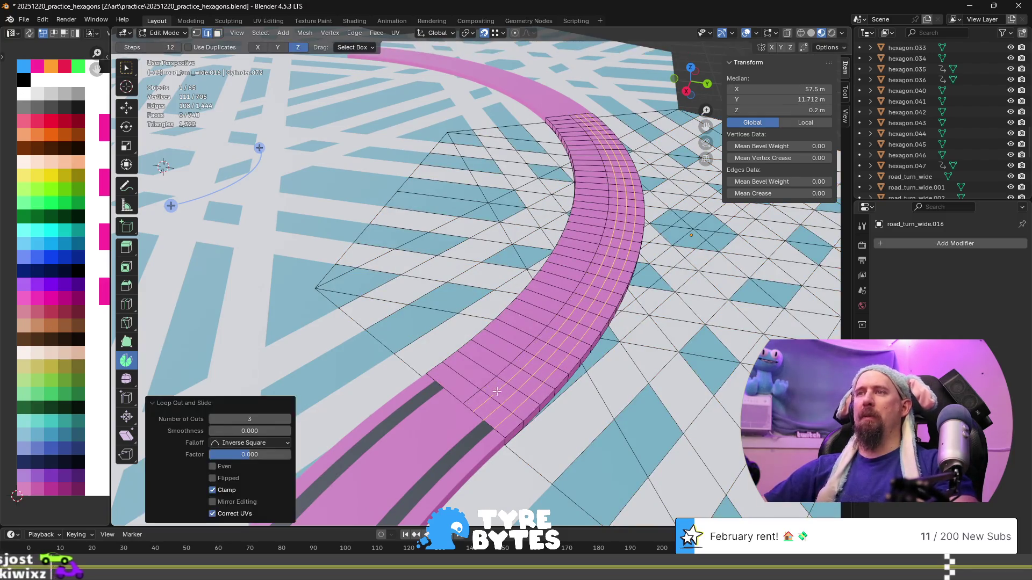
key("ctrl+r")
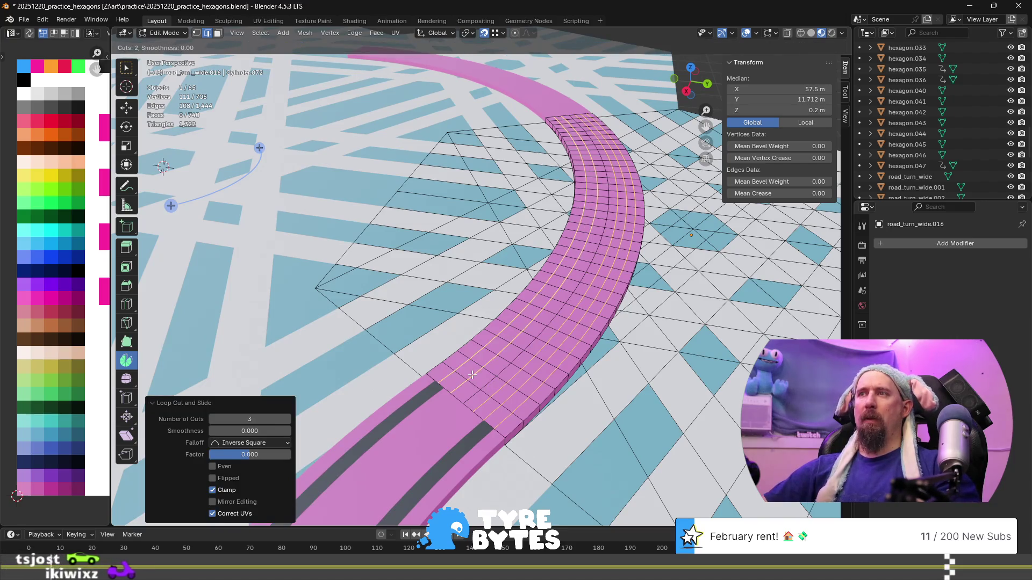
left_click(472, 375)
right_click(446, 404)
- Colour two face strips along the road brown as lane stripes
key("3")
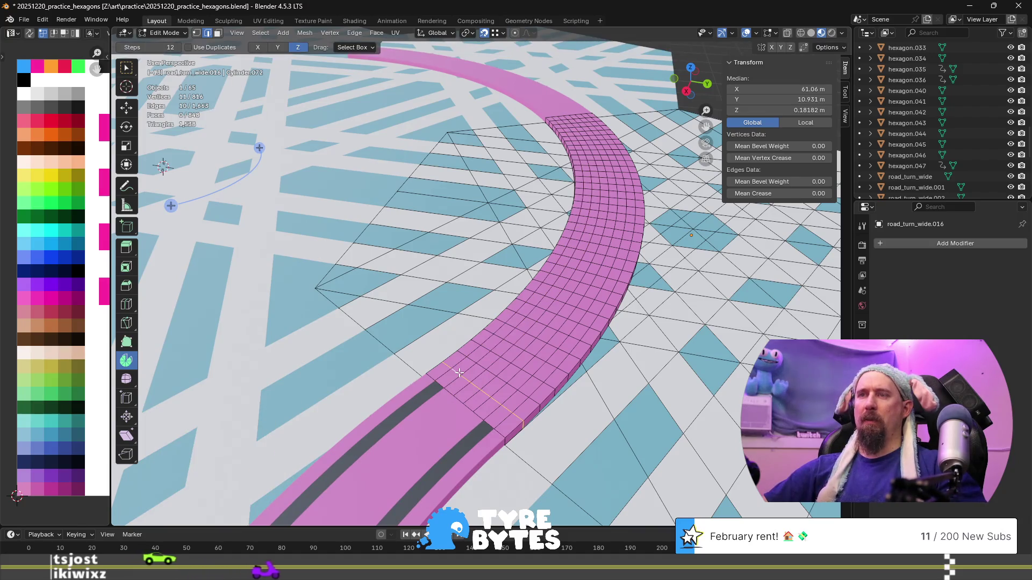
left_click(459, 372, "alt")
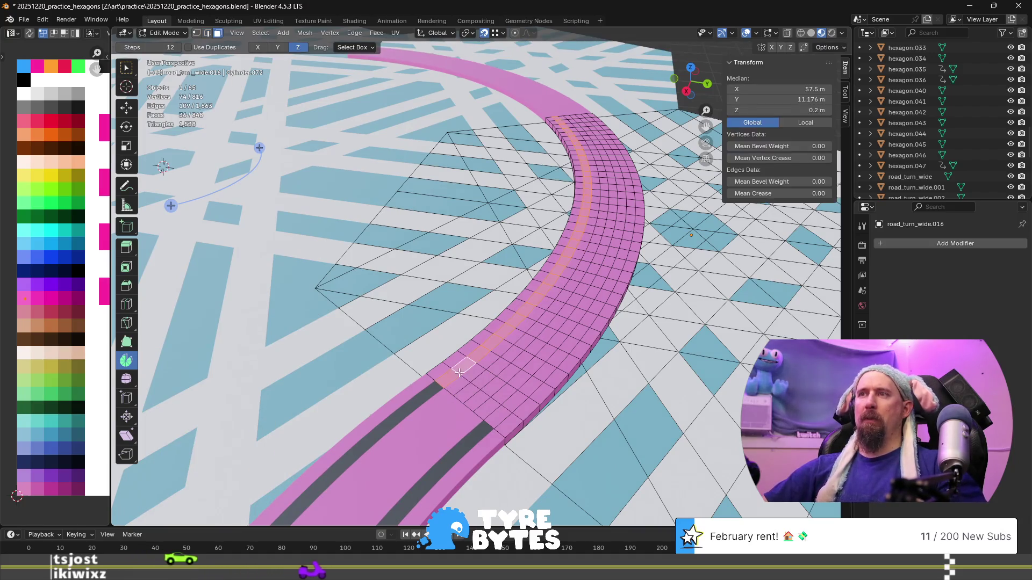
left_click(505, 409, "alt+shift")
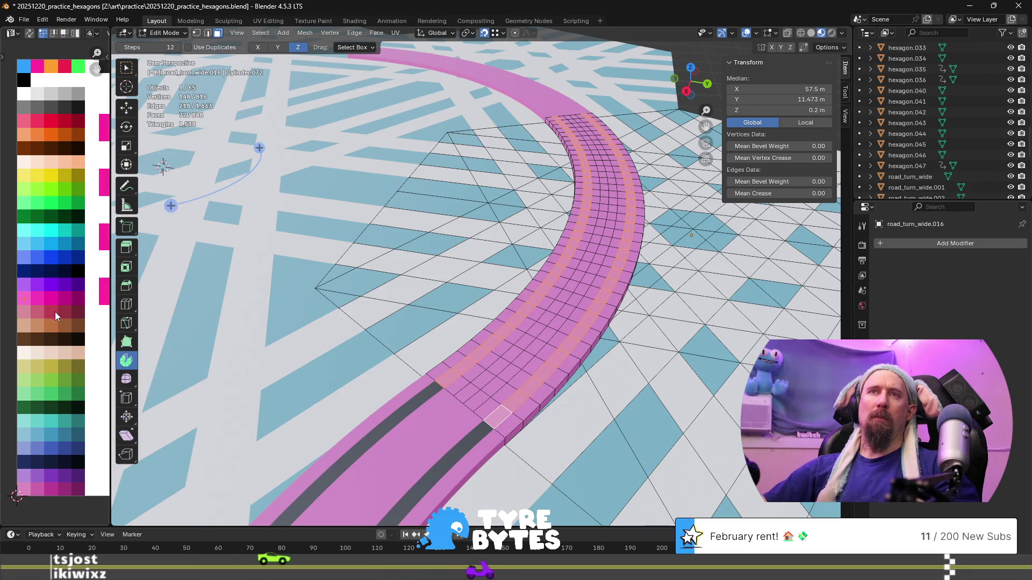
key("g")
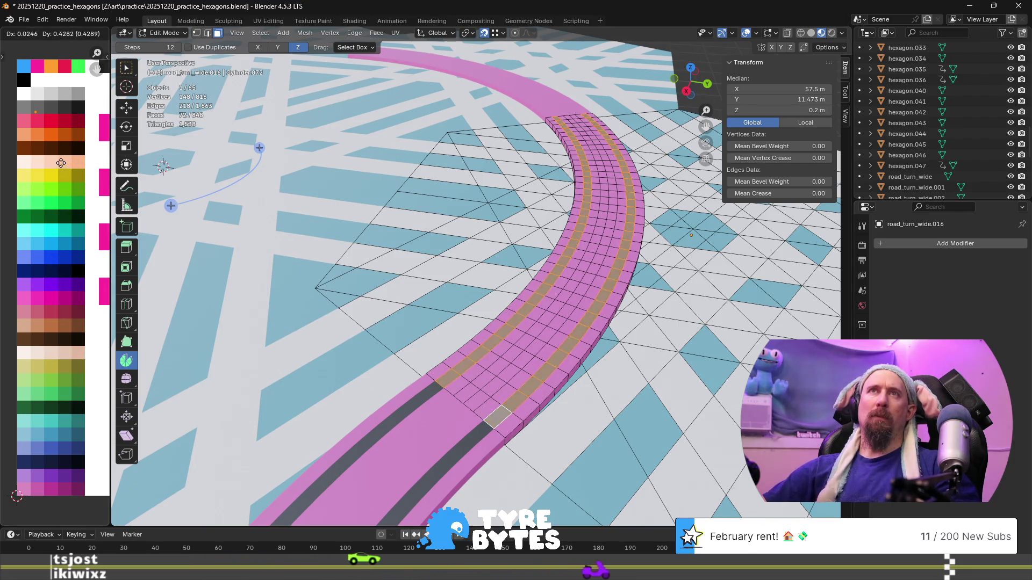
left_click(78, 159)
key("Tab")
- Shift the dark stripe's UVs in the palette to adjust its colour
scroll(543, 439, "up", 5)
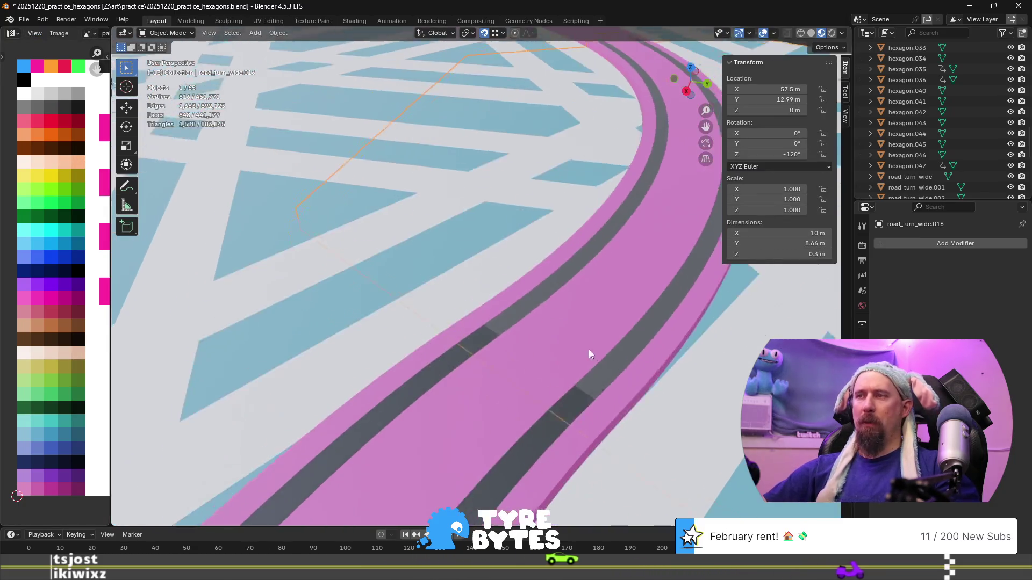
scroll(591, 339, "up", 3)
scroll(596, 369, "up", 3)
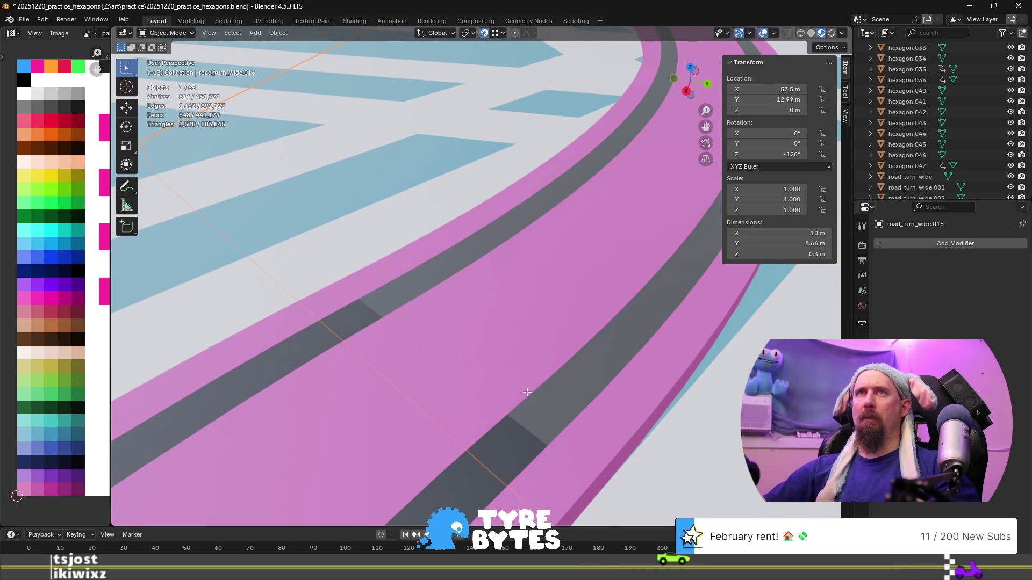
key("Tab")
key("g")
left_click(68, 121)
key("Tab")
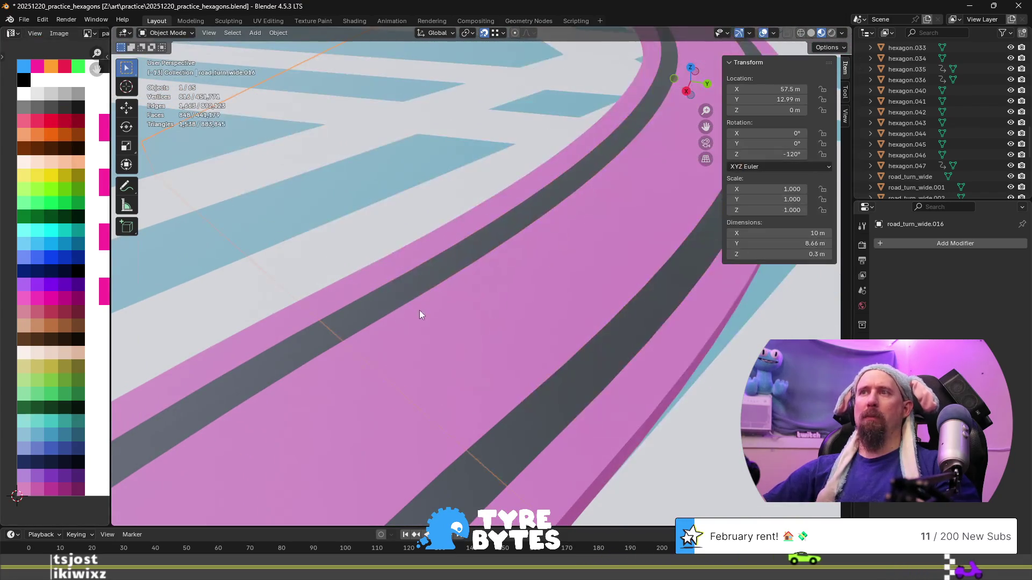
- Inspect the road tiles from low angles, selecting then deselecting road_turn_wide.011
mouse_move(317, 225)
middle_mouse_down()
mouse_move(472, 377)
mouse_move(380, 390)
mouse_move(274, 330)
mouse_move(354, 378)
mouse_move(492, 377)
mouse_move(292, 271)
middle_mouse_up()
left_click(292, 271)
scroll(311, 286, "down", 5)
key("alt+a")
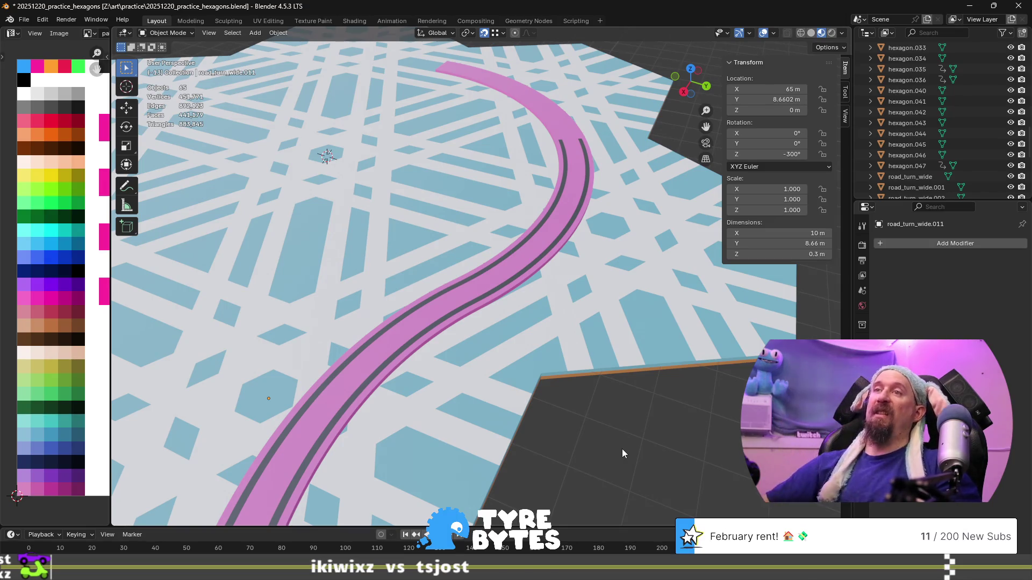
scroll(622, 450, "up", 6)
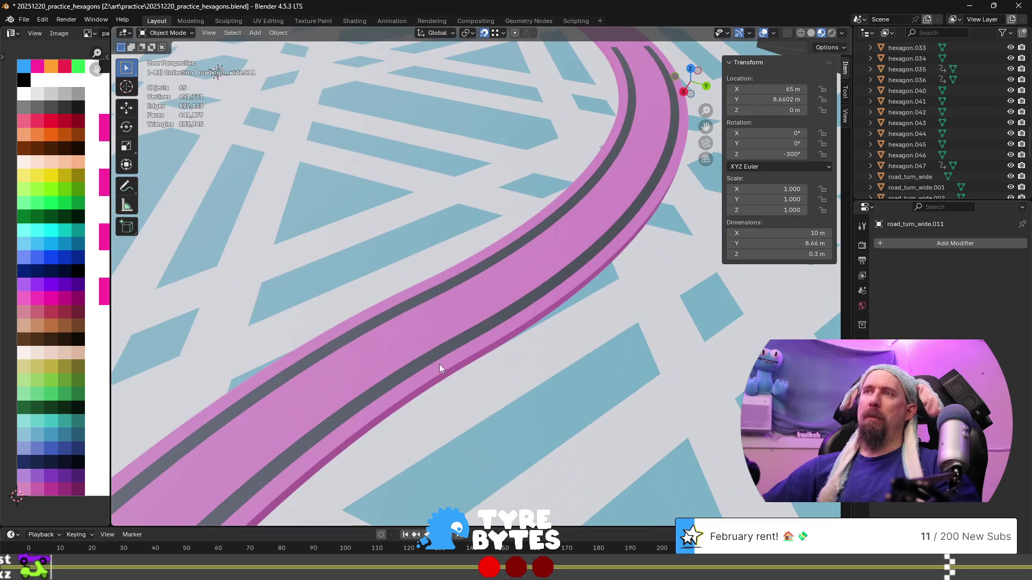
mouse_move(440, 364)
middle_mouse_down()
mouse_move(577, 348)
mouse_move(656, 389)
mouse_move(443, 361)
mouse_move(541, 387)
middle_mouse_up()
scroll(444, 376, "down", 5)
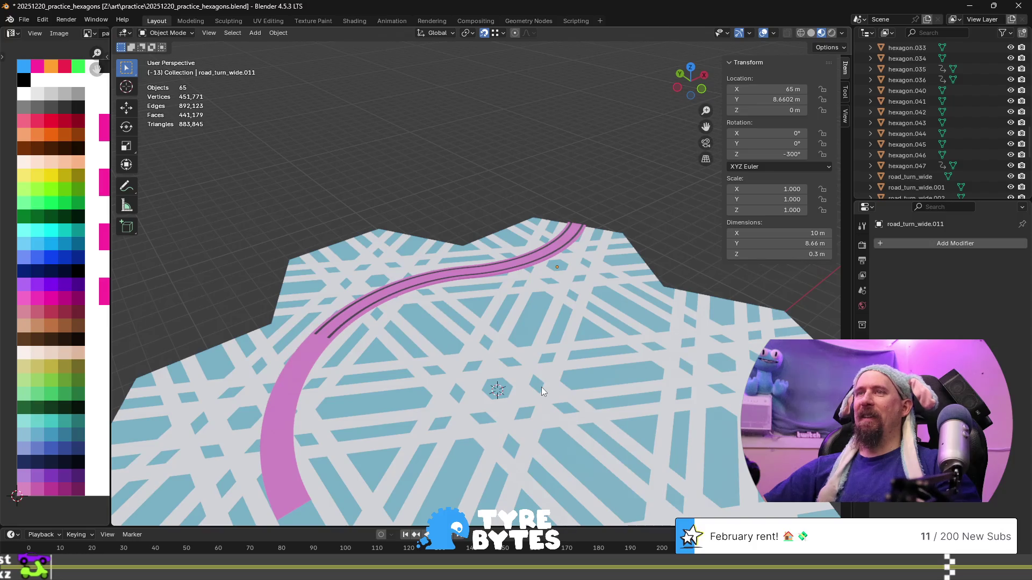
scroll(398, 377, "up", 4)
scroll(414, 375, "up", 4)
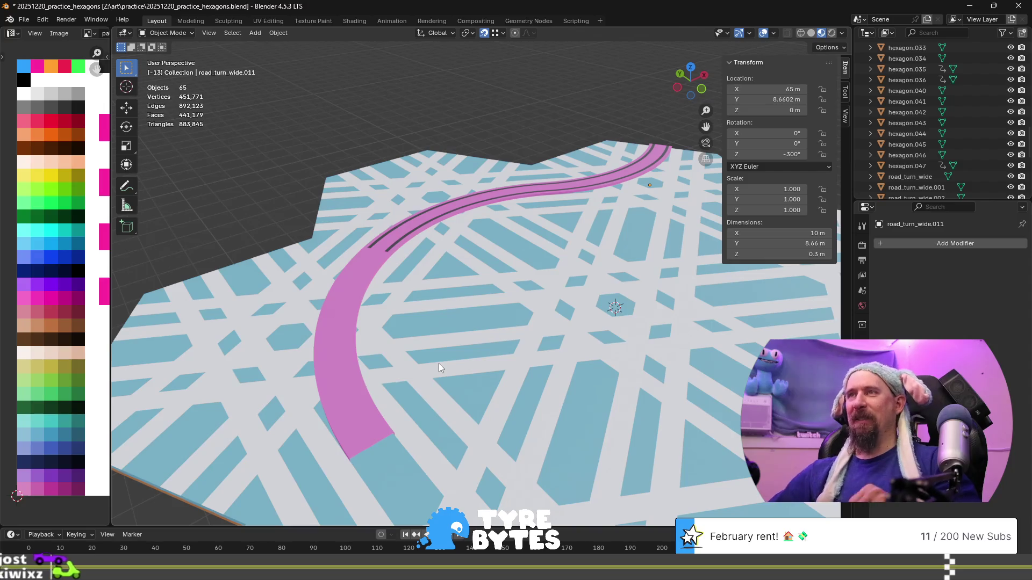
scroll(439, 363, "up", 2)
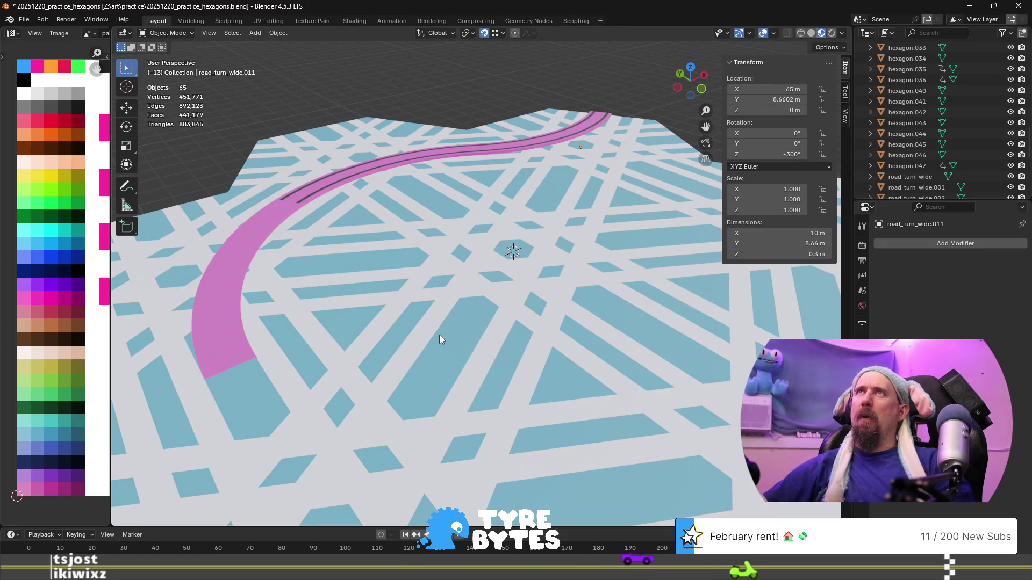
scroll(439, 338, "down", 8)
scroll(439, 338, "up", 3)
mouse_move(438, 337)
middle_mouse_down()
mouse_move(644, 338)
mouse_move(547, 334)
mouse_move(634, 383)
mouse_move(434, 324)
mouse_move(451, 323)
middle_mouse_up()
scroll(547, 333, "down", 2)
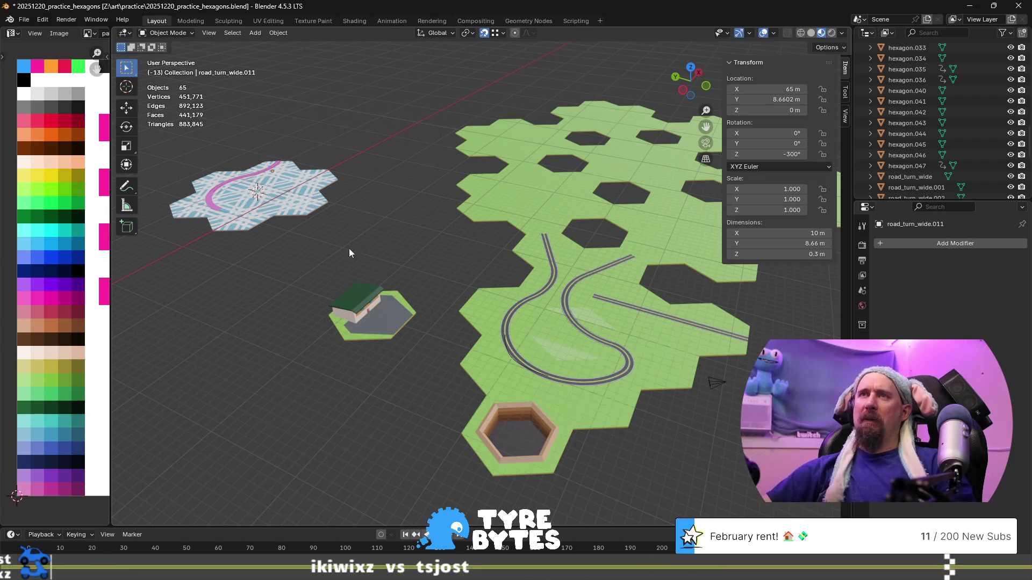
- Select road_turn_wide.015 on the blue hex tile and enter Edit Mode on it
left_click(203, 209)
scroll(234, 245, "down", 3)
scroll(234, 245, "up", 6)
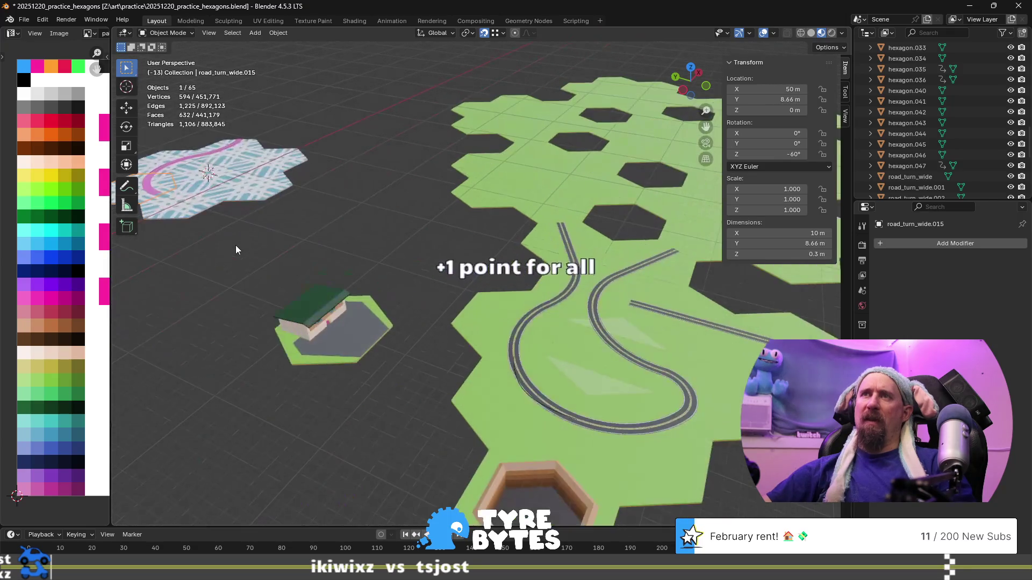
scroll(302, 260, "down", 3)
scroll(340, 334, "up", 2)
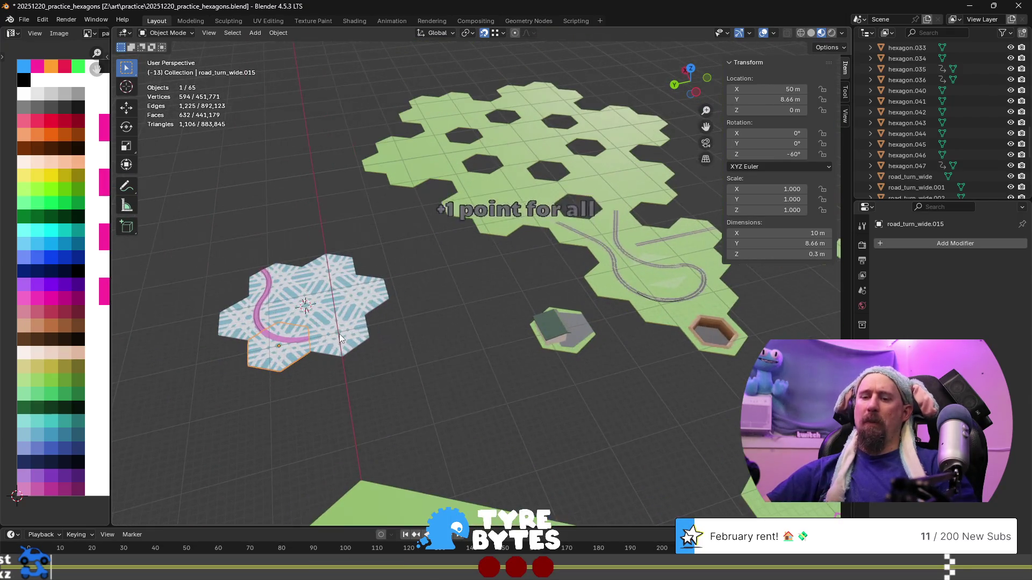
scroll(340, 334, "up", 5)
mouse_move(339, 334)
middle_mouse_down()
mouse_move(553, 278)
mouse_move(410, 281)
mouse_move(467, 280)
middle_mouse_up()
scroll(410, 282, "down", 2)
key("Tab")
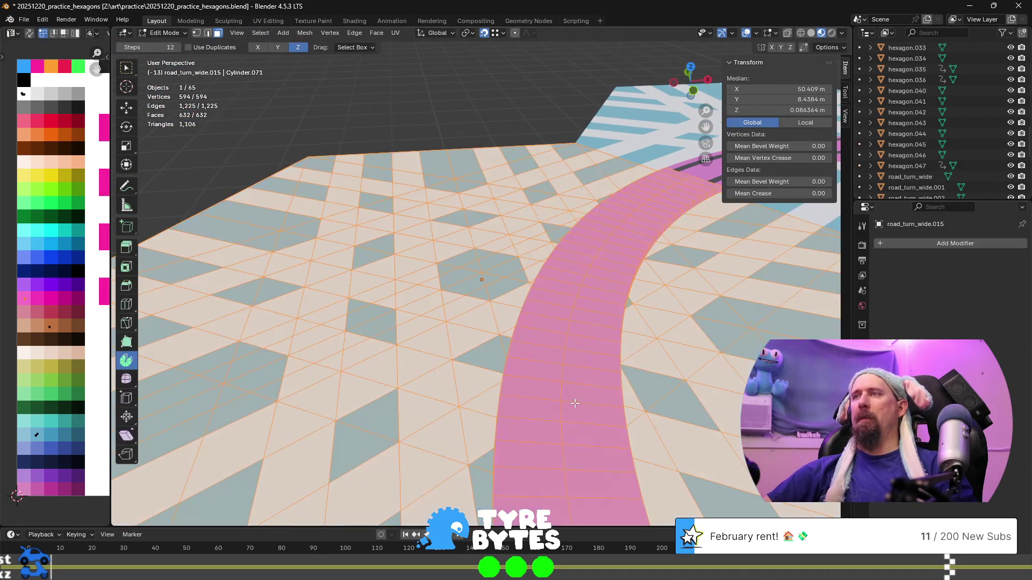
- Add two sets of seven lengthwise loop cuts along the road
left_click(575, 403)
middle_click_drag(575, 403, 464, 357, "shift")
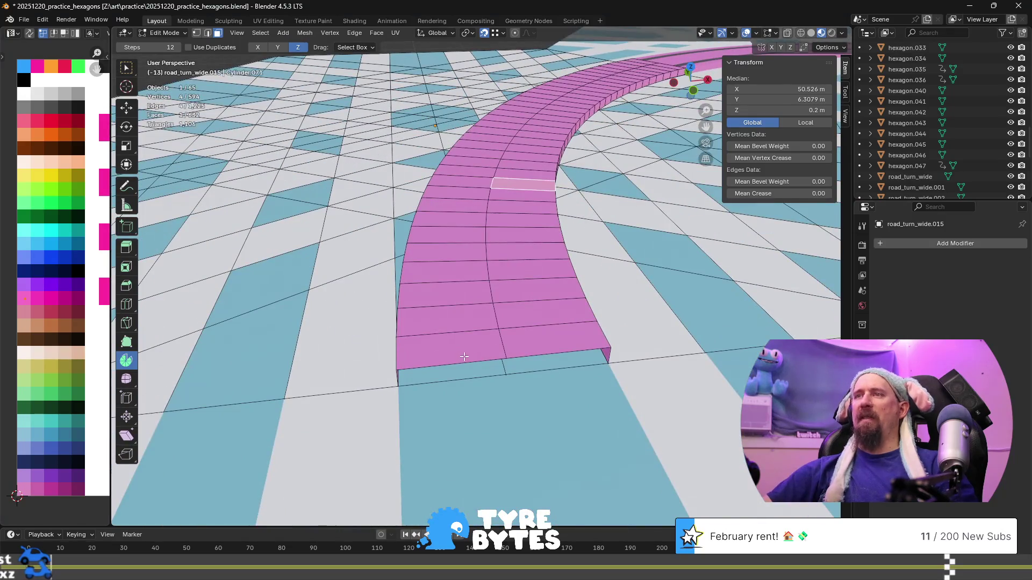
key("ctrl+r")
scroll(463, 346, "up", 3)
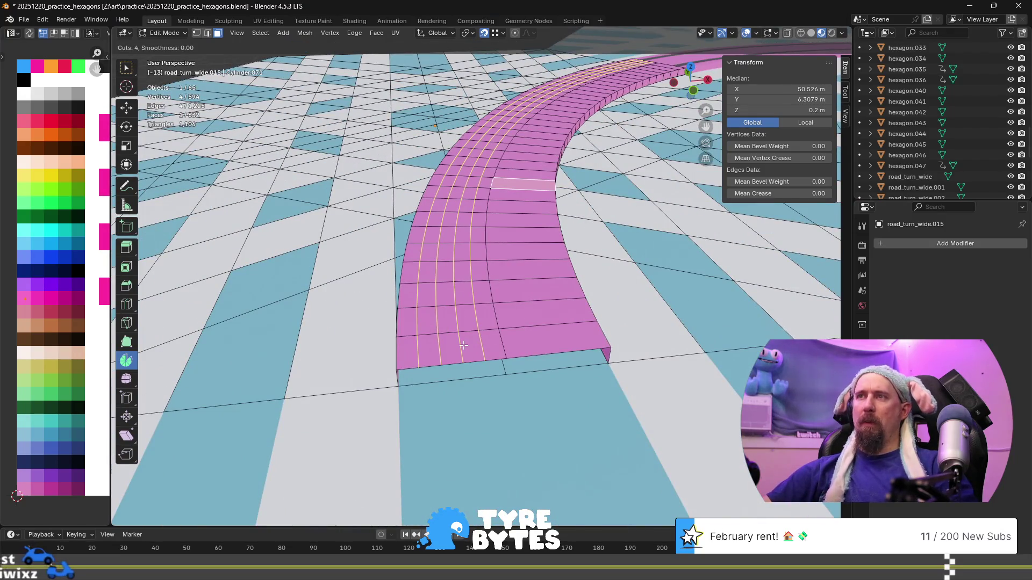
scroll(464, 346, "up", 3)
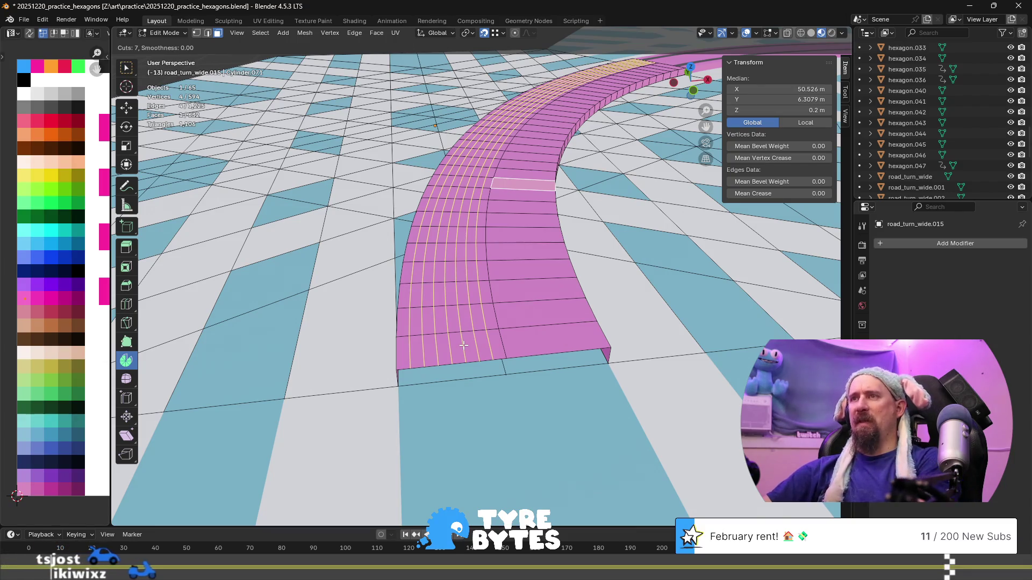
left_click(464, 346)
right_click(463, 346)
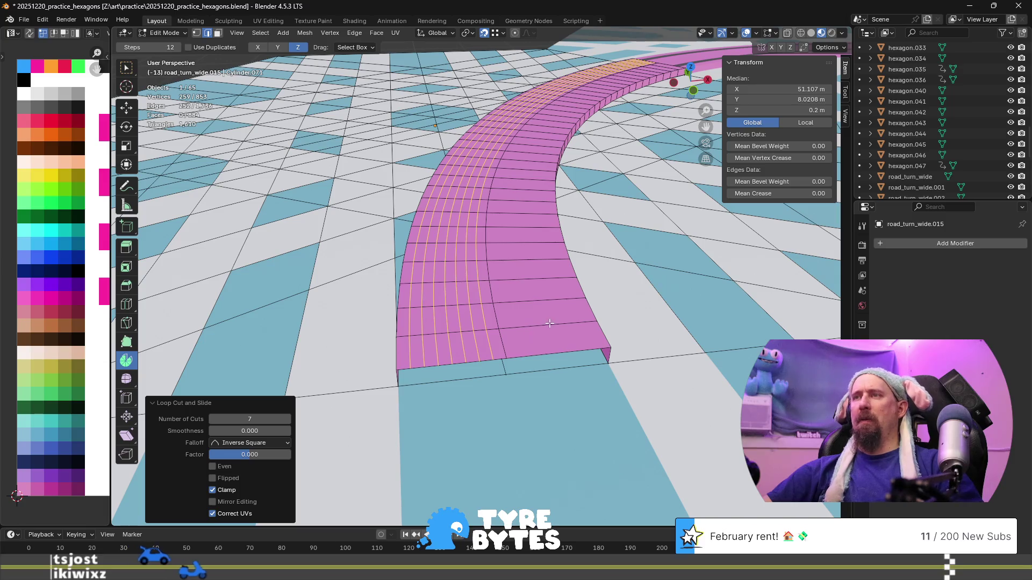
key("ctrl+r")
scroll(547, 323, "up", 4)
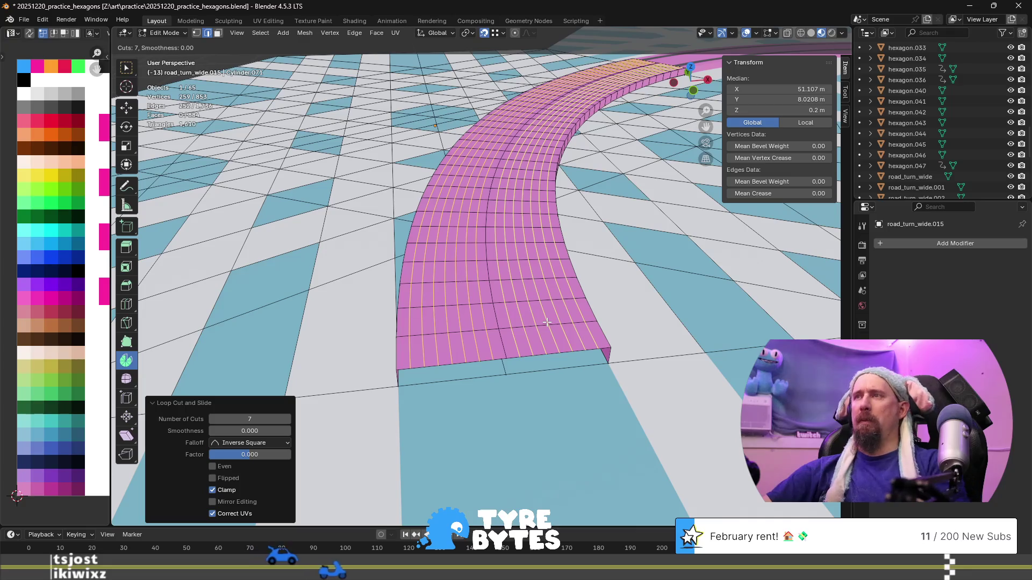
left_click(547, 323)
right_click(571, 334)
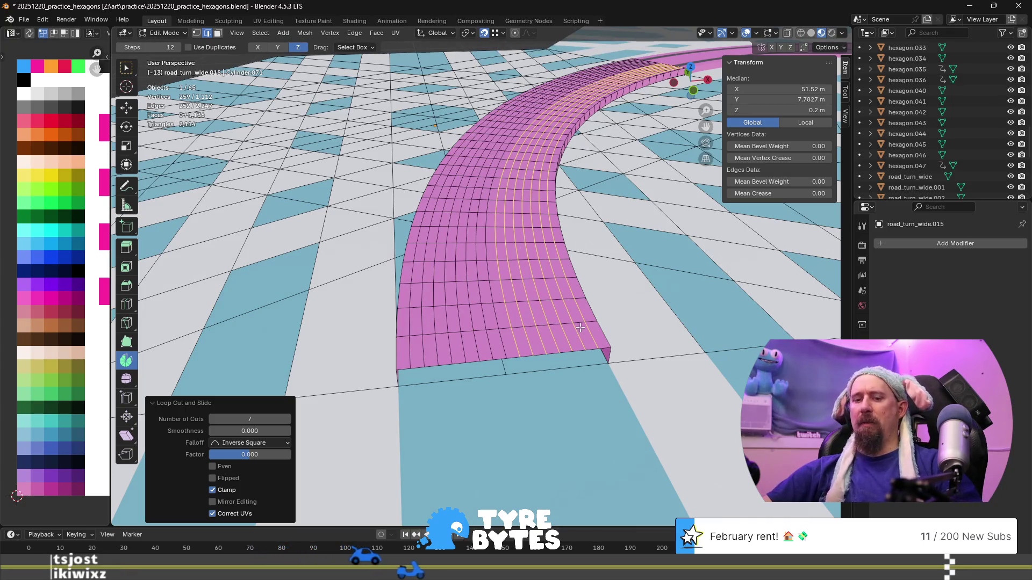
- Select the whole road and move its UVs onto the dark grey asphalt swatch
key("3")
left_click(572, 327, "alt")
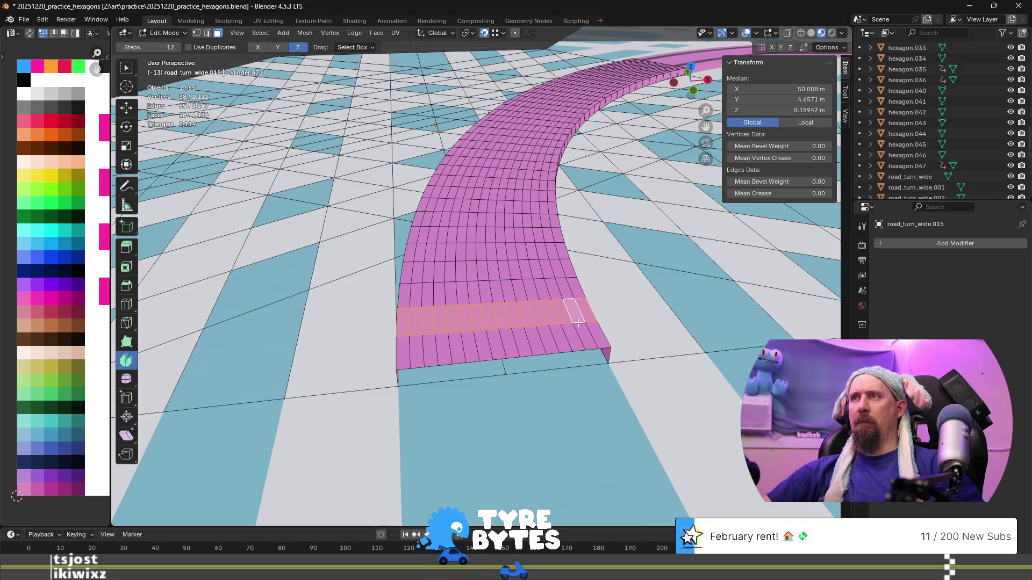
left_click(578, 323, "alt")
mouse_move(578, 323)
middle_mouse_down()
mouse_move(323, 193)
mouse_move(393, 287)
mouse_move(507, 264)
middle_mouse_up()
left_click(321, 191, "alt+shift")
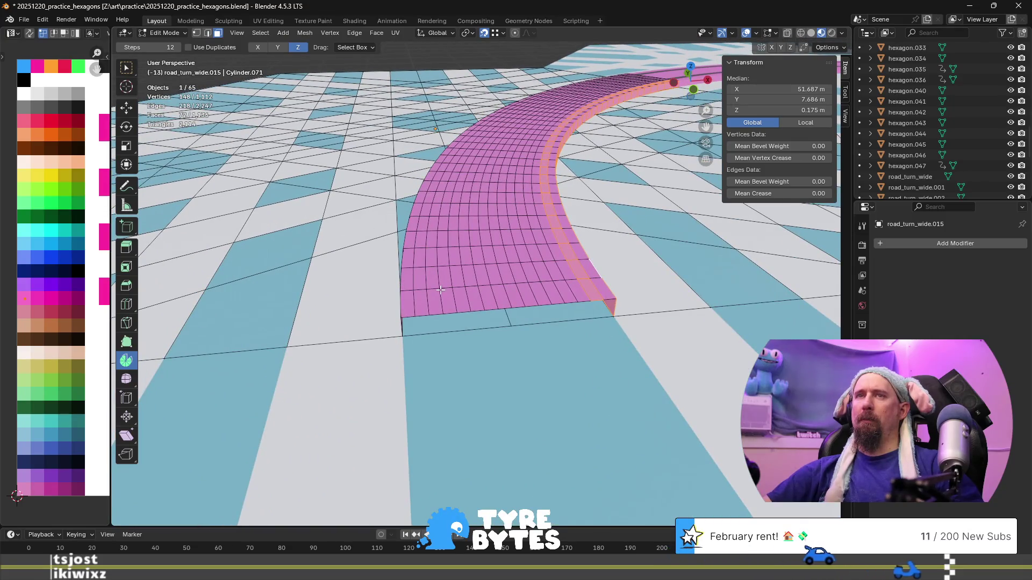
key("a")
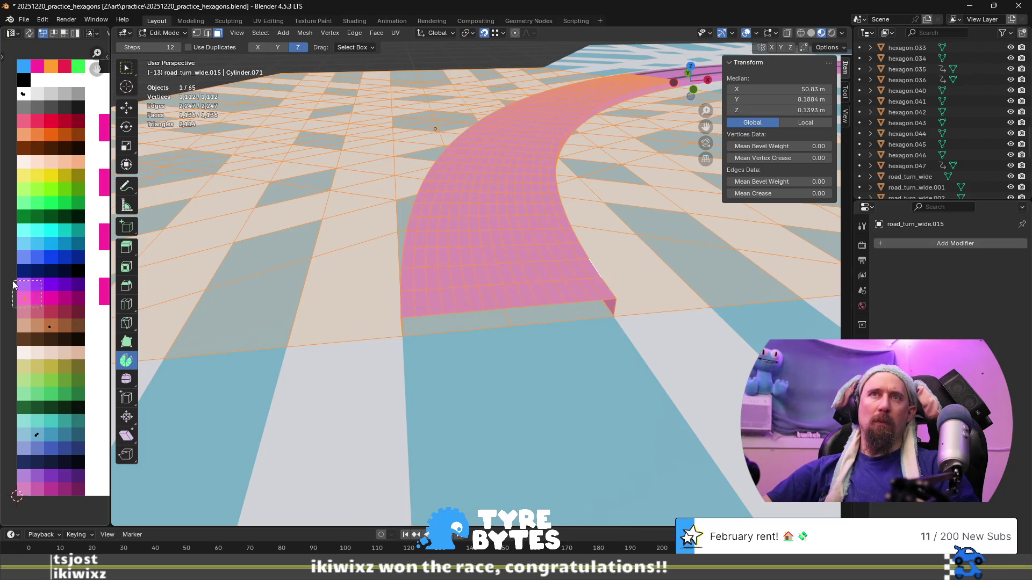
key("g")
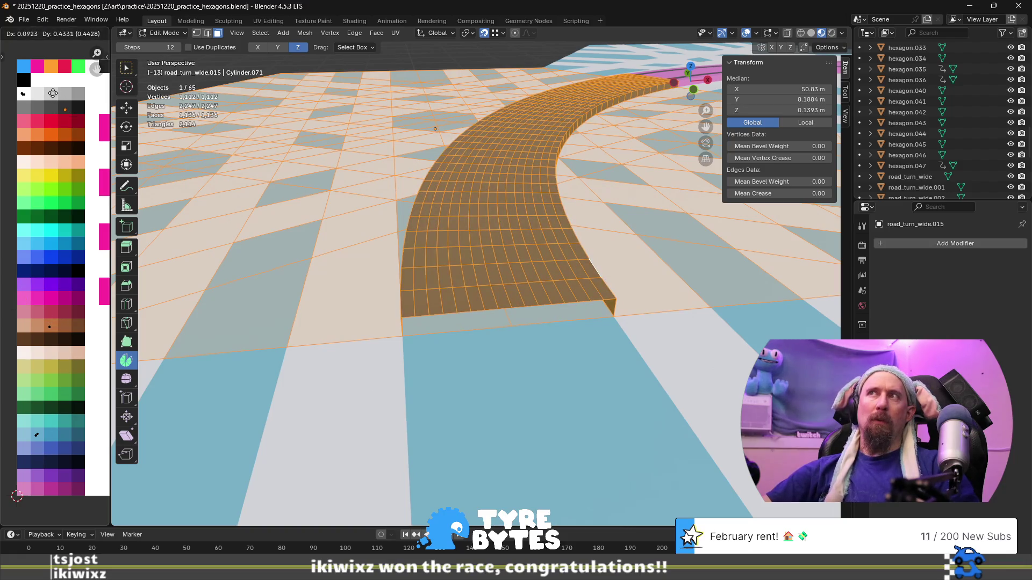
left_click(53, 94)
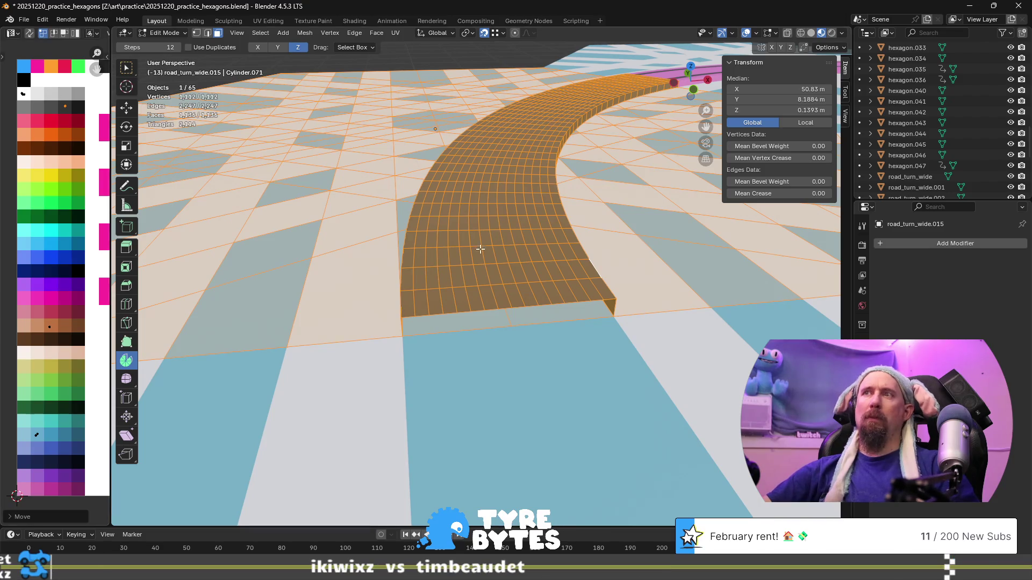
- Move the left and right edge face loops' UVs onto the pale peach swatch
left_click(424, 295)
left_click(421, 288, "alt")
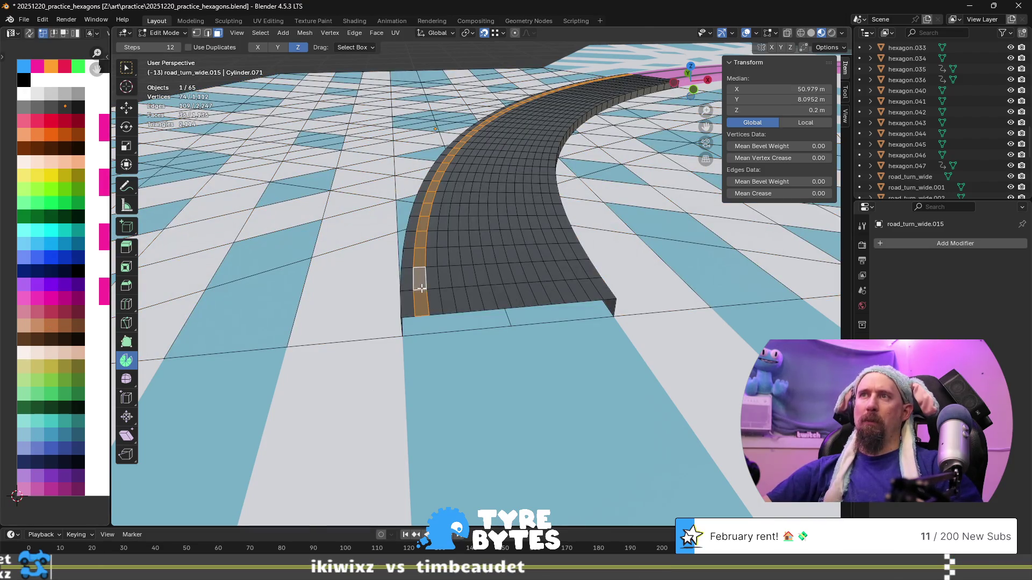
left_click(580, 273, "alt+shift")
key("g")
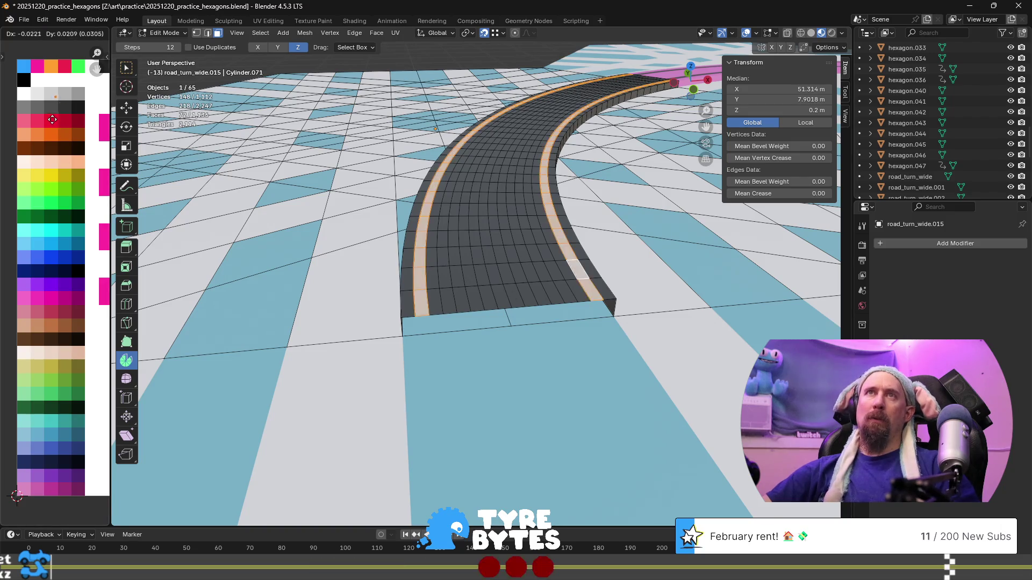
left_click(33, 118)
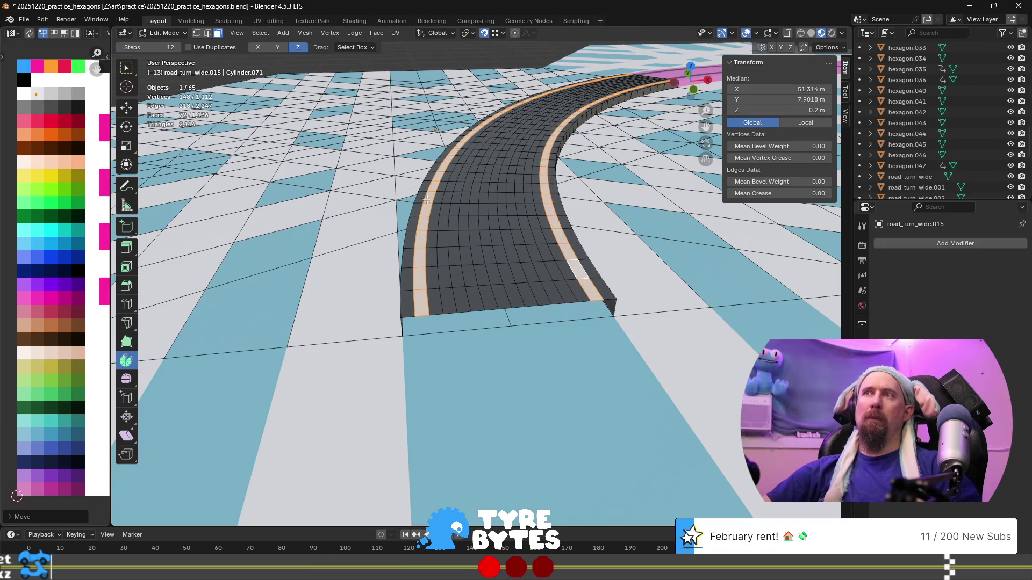
- Move the two centre face loops' UVs onto the yellow swatch and leave Edit Mode
left_click(499, 285)
left_click(506, 288, "alt")
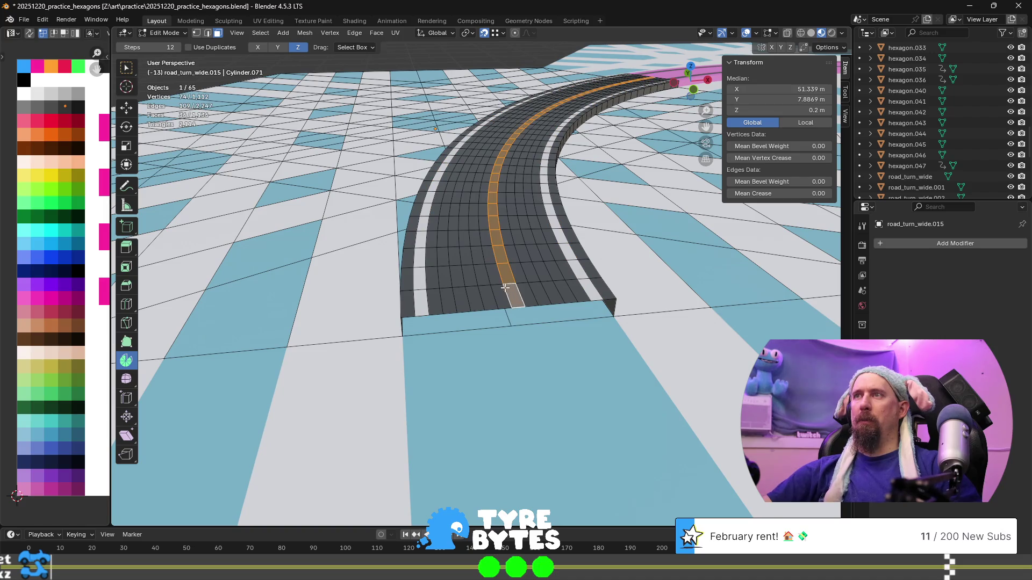
left_click(500, 290, "alt+shift")
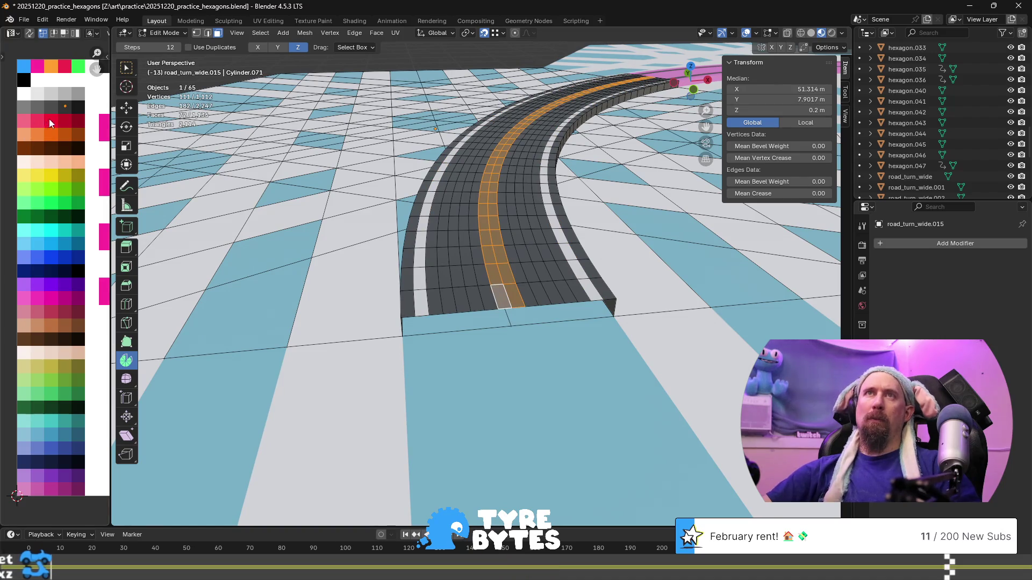
key("g")
left_click(16, 189)
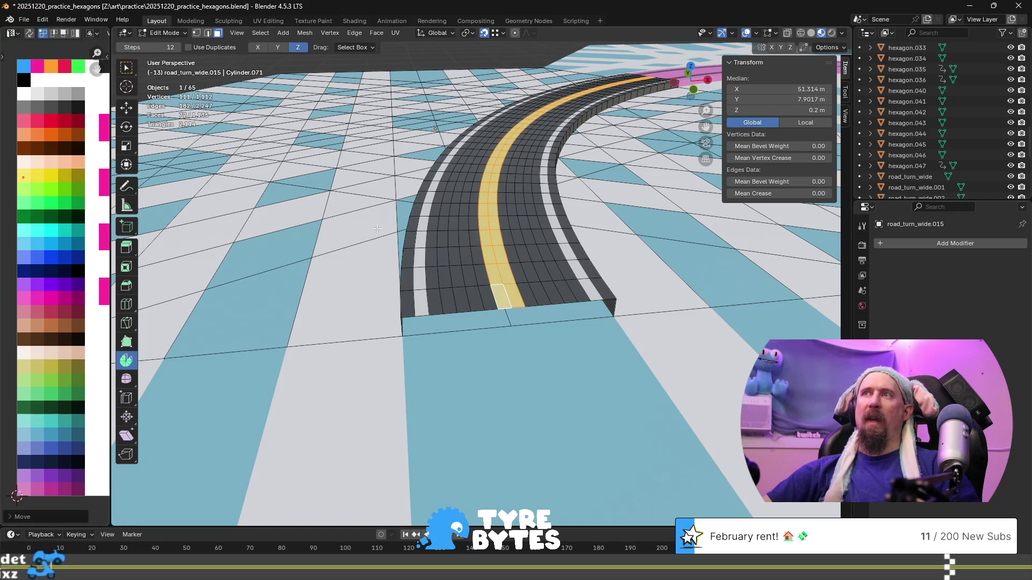
key("Tab")
scroll(524, 252, "down", 3)
scroll(528, 273, "up", 2)
- Duplicate the asphalt road tile, keeping the copy road_turn_wide.017 in the original spot
scroll(527, 272, "up", 2)
scroll(479, 315, "down", 2)
middle_click_drag(495, 324, 540, 330)
scroll(554, 337, "down", 6)
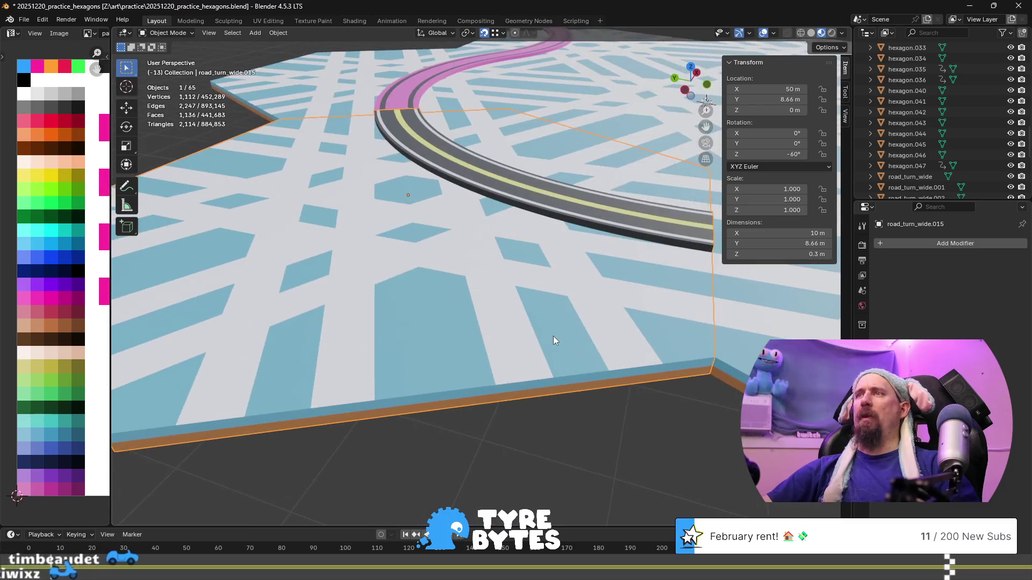
scroll(528, 385, "down", 3)
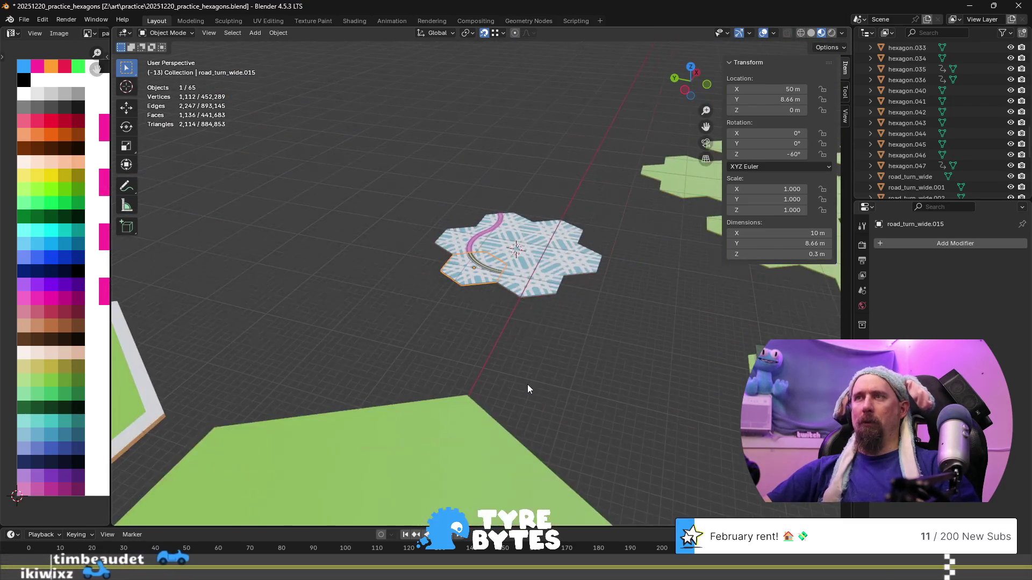
key("shift+d")
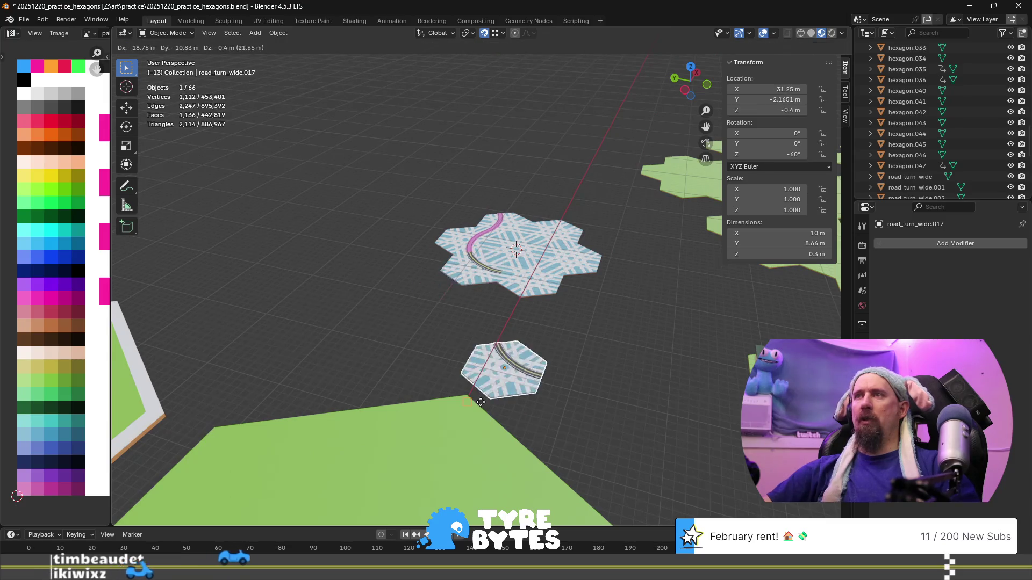
right_click(481, 402)
- Start renaming the duplicate, typing 'sn' for its new snowflake name
scroll(510, 350, "down", 3)
scroll(510, 350, "up", 1)
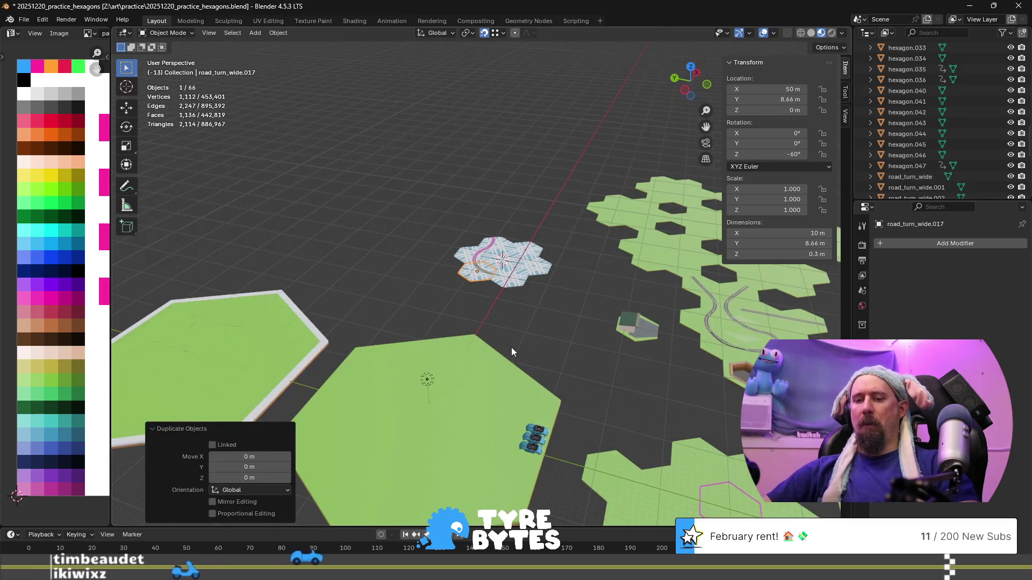
key("F2")
type("snowflake_road_w")
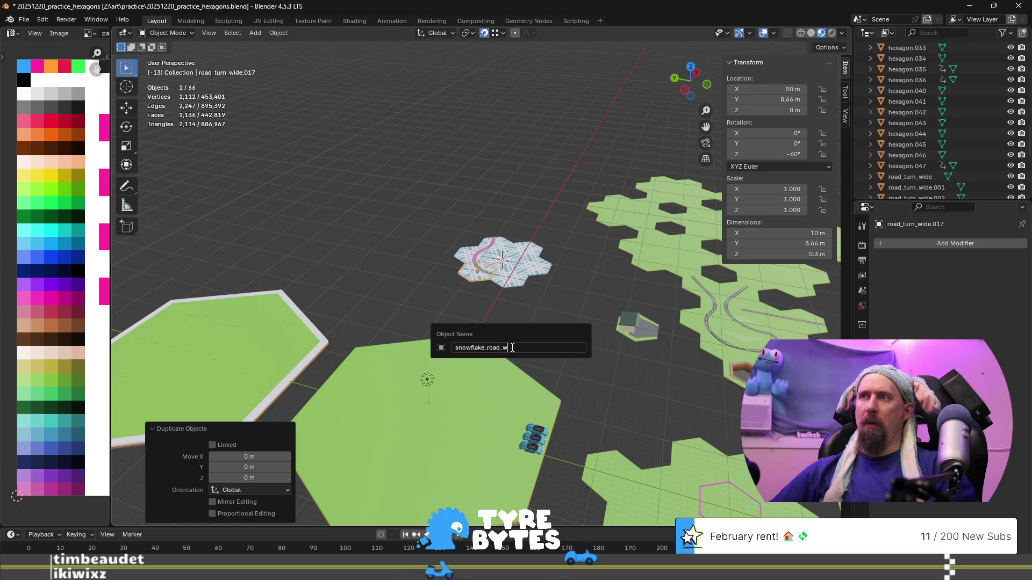
key("BackSpace")
- Complete and confirm the duplicate's name as snowflake_road_turn_wide
type("turn_wide")
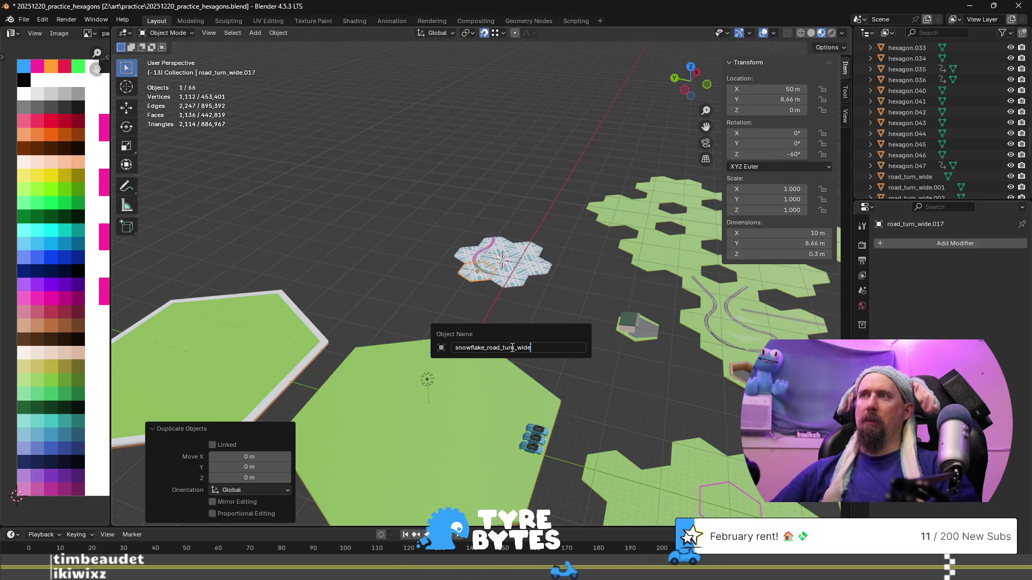
key("Return")
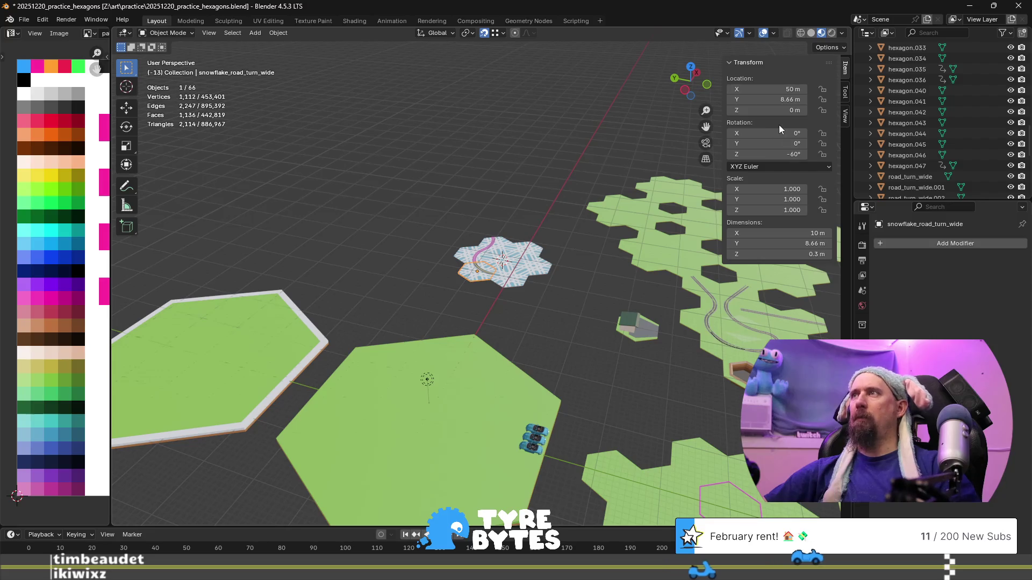
scroll(466, 232, "down", 4)
scroll(465, 232, "up", 4)
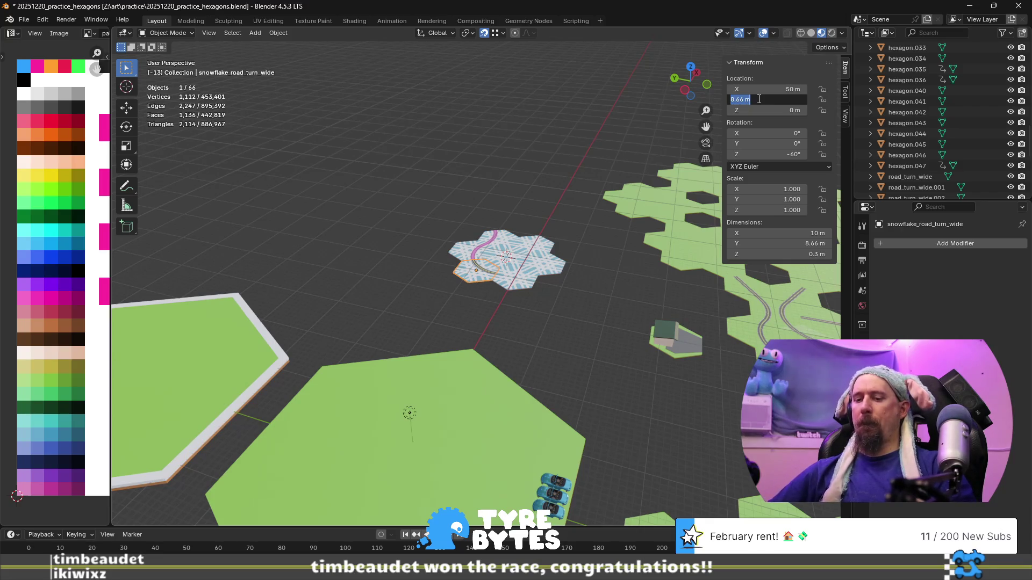
type("50")
- Apply Y location 50 m to the snowflake tile, frame it in view, and duplicate it
key("Return")
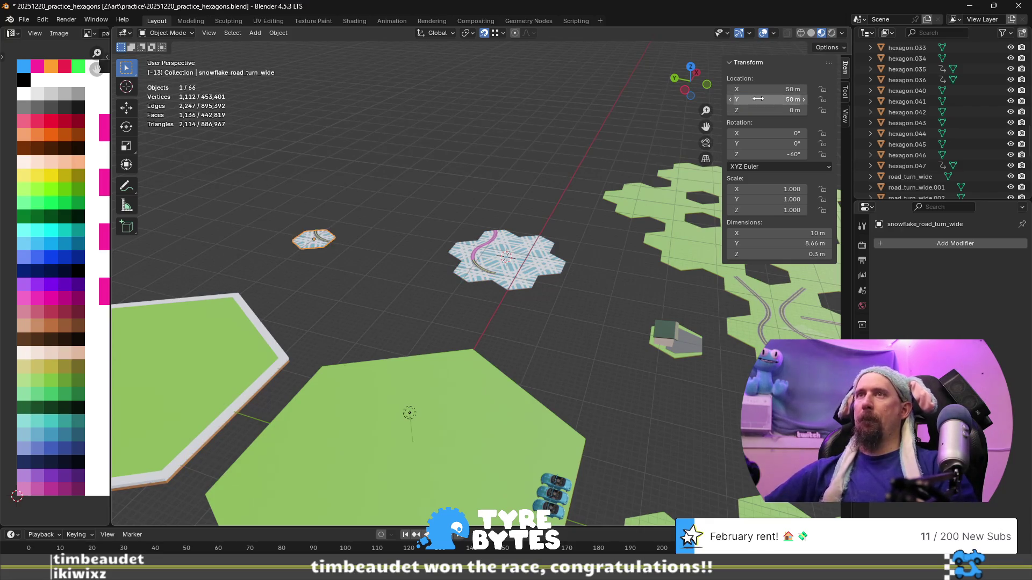
mouse_move(403, 250)
middle_mouse_down("shift")
mouse_move(434, 276)
mouse_move(616, 327)
middle_mouse_up("shift")
scroll(607, 344, "up", 4)
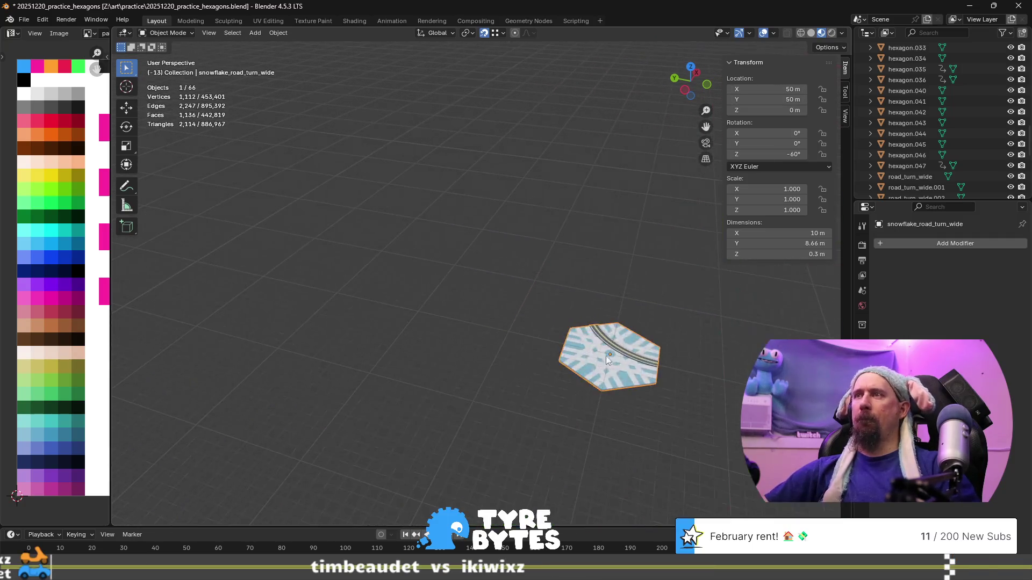
scroll(608, 359, "up", 3)
key("KP_Decimal")
scroll(627, 376, "down", 5)
mouse_move(620, 358)
middle_mouse_down()
mouse_move(500, 350)
mouse_move(567, 364)
middle_mouse_up()
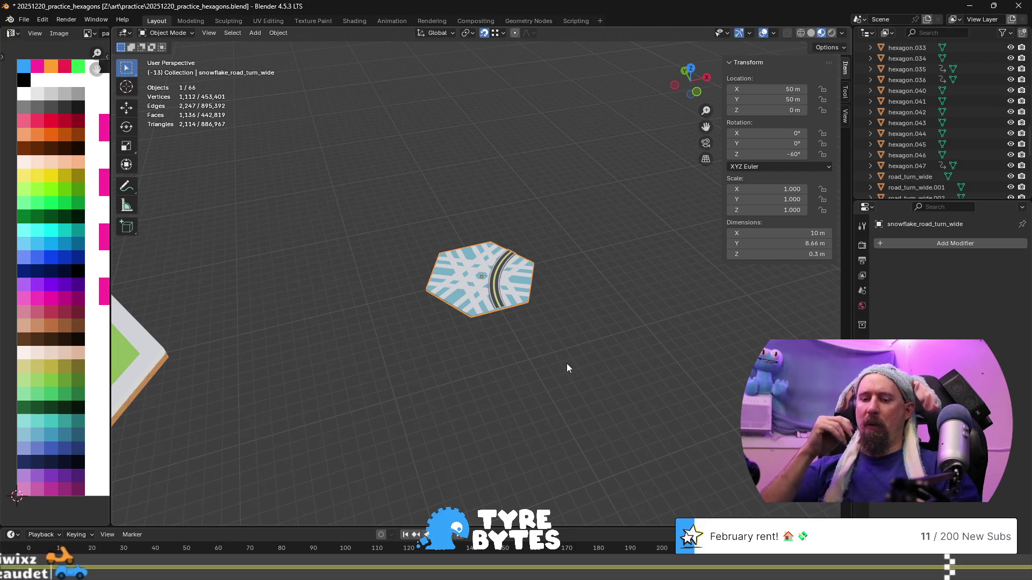
mouse_move(566, 364)
middle_mouse_down("shift")
mouse_move(461, 304)
mouse_move(409, 293)
middle_mouse_up("shift")
key("shift+d")
- Keep the copy in the original's place and rotate it -60° about Z
right_click(430, 246)
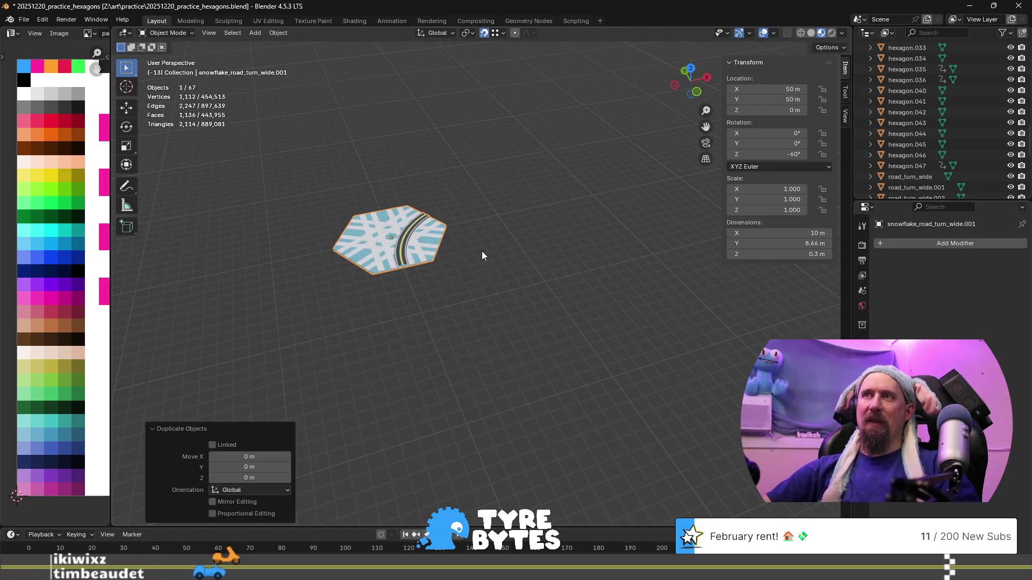
key("r")
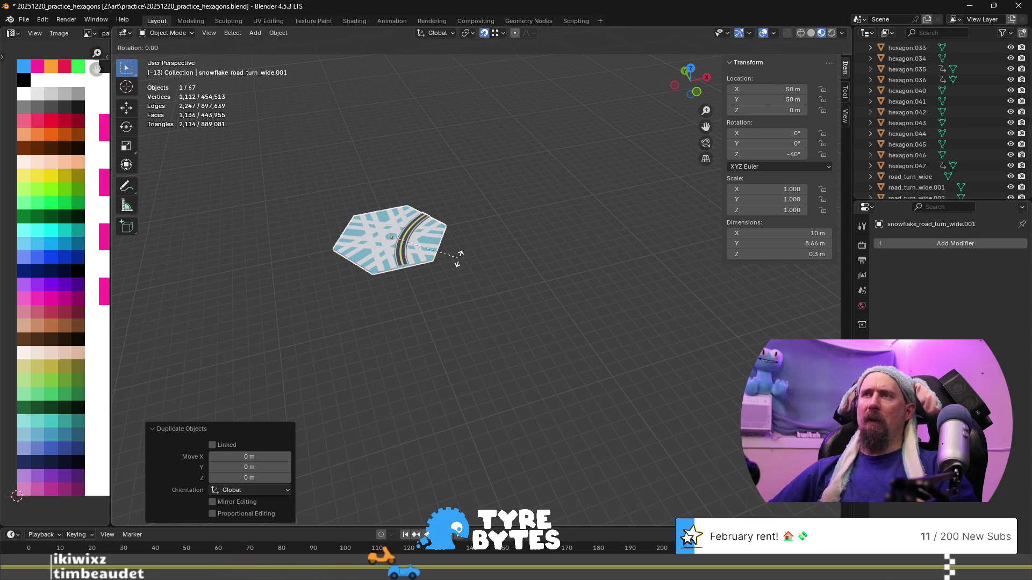
key("z")
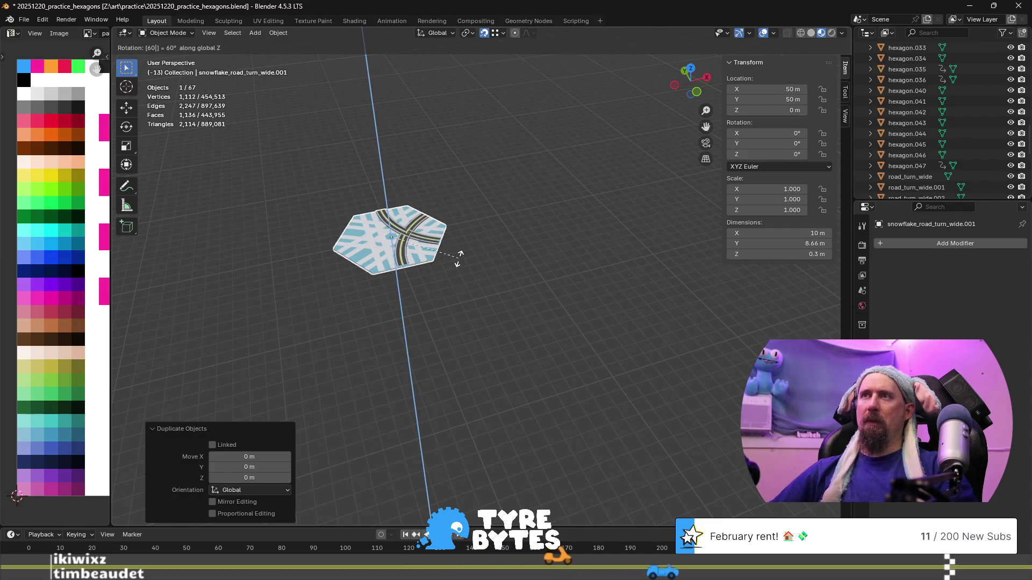
key("minus")
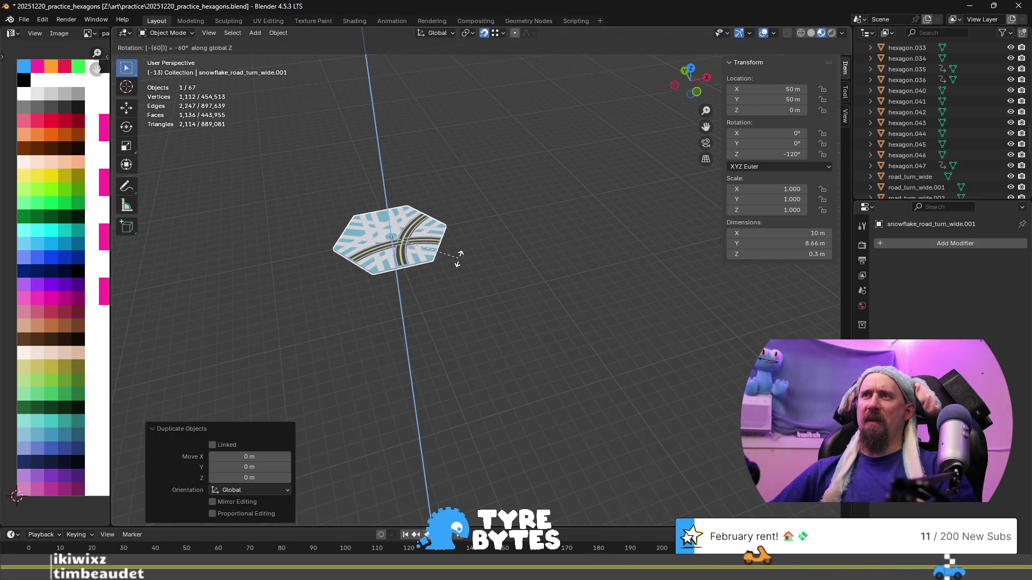
key("Return")
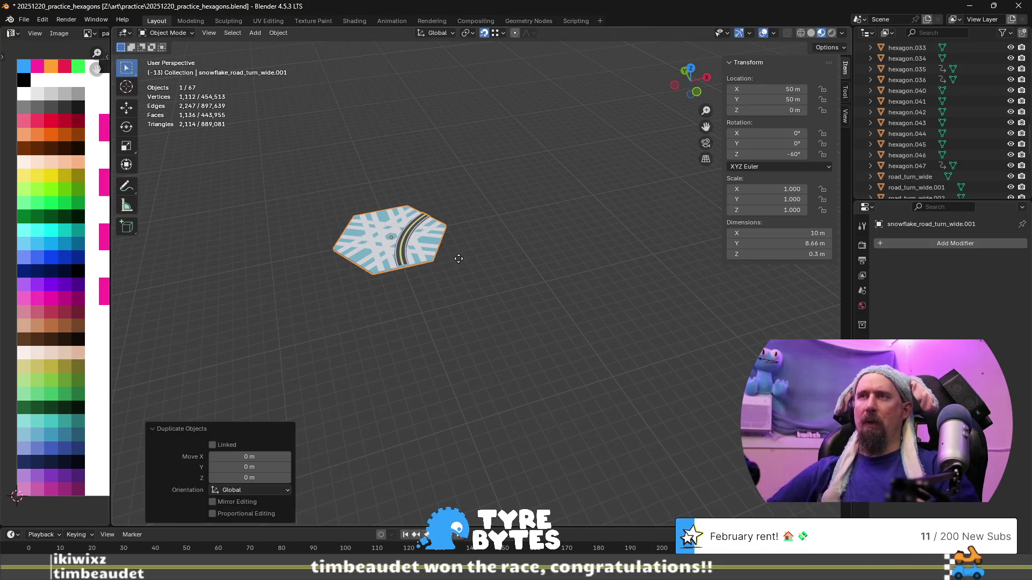
- Offset the copied tile -4.33 m along Y
key("g")
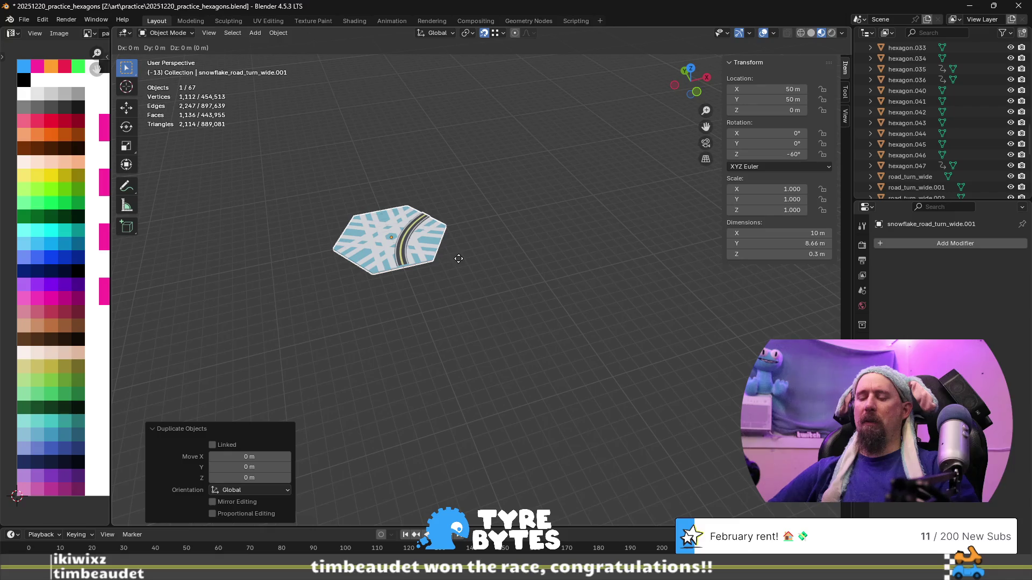
type("x: [.5")
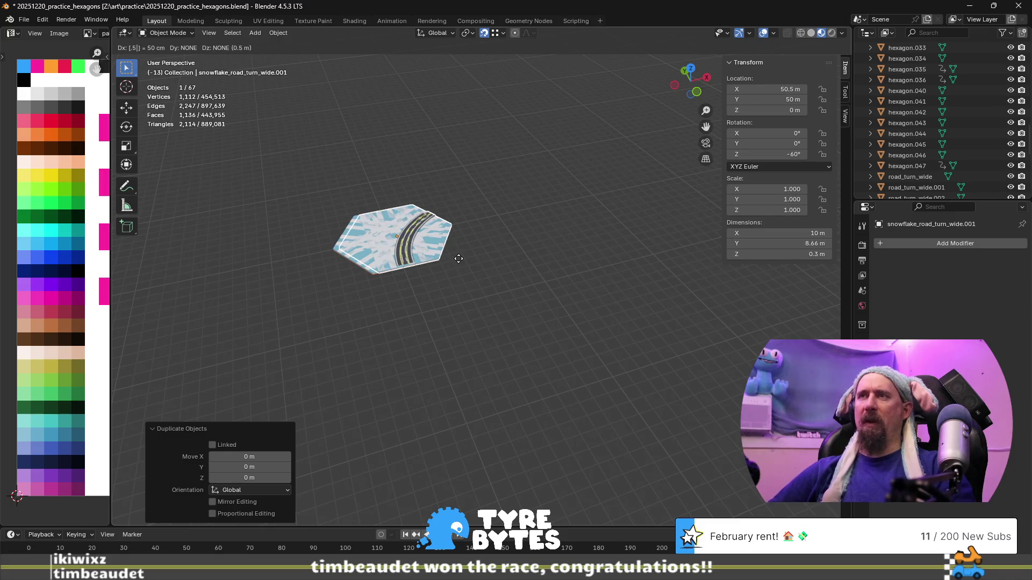
key("Escape")
key("g")
key("y")
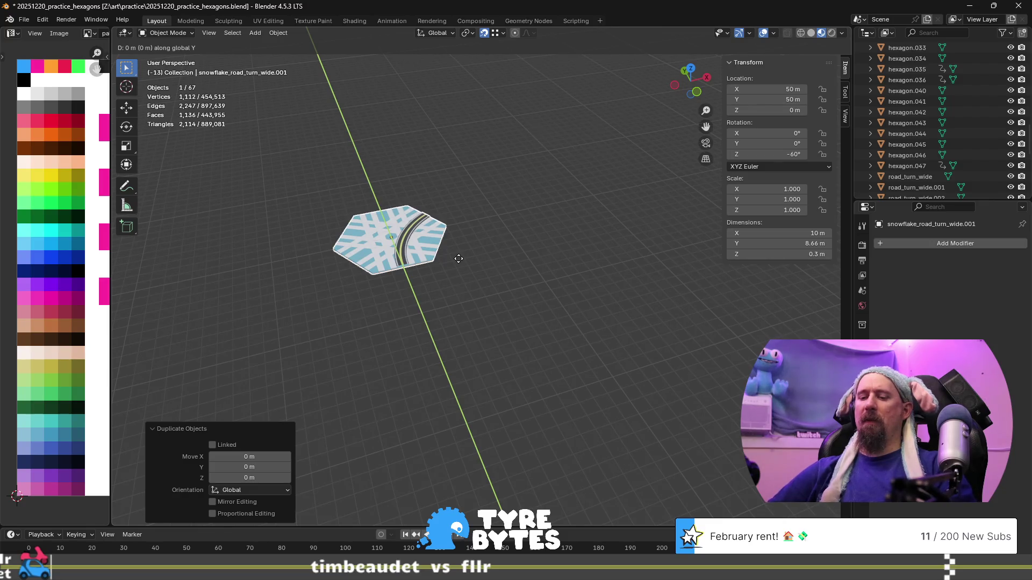
type("4.33")
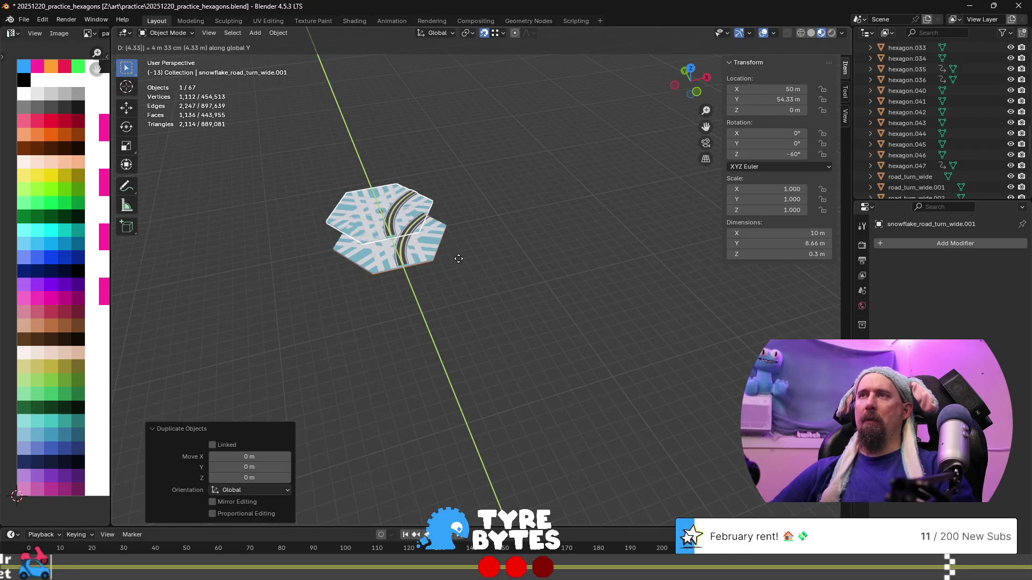
key("minus")
key("Return")
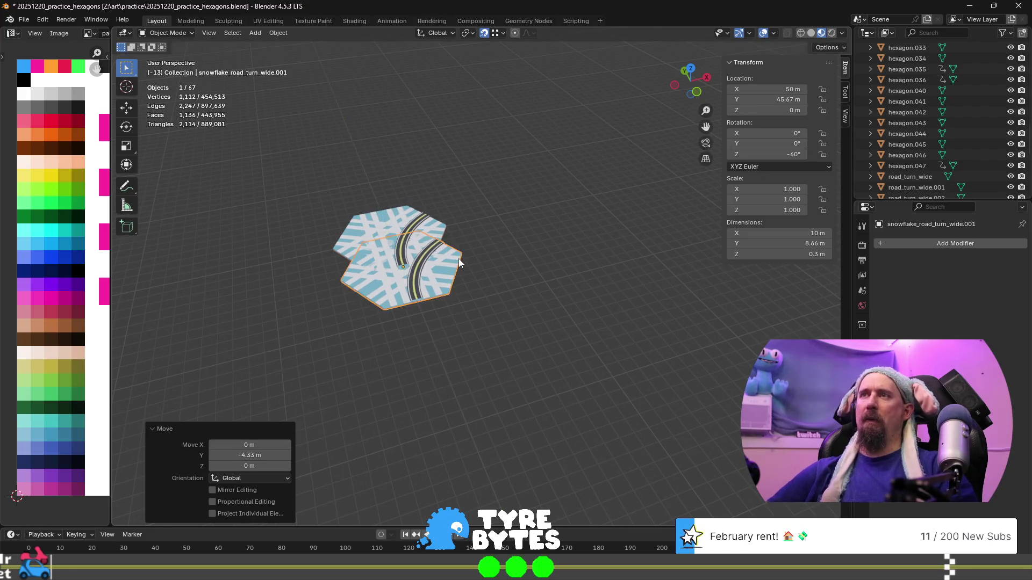
- Snap the 3D cursor to the copied tile
key("g")
key("x")
key("shift+s")
left_click(479, 312)
scroll(328, 191, "down", 2)
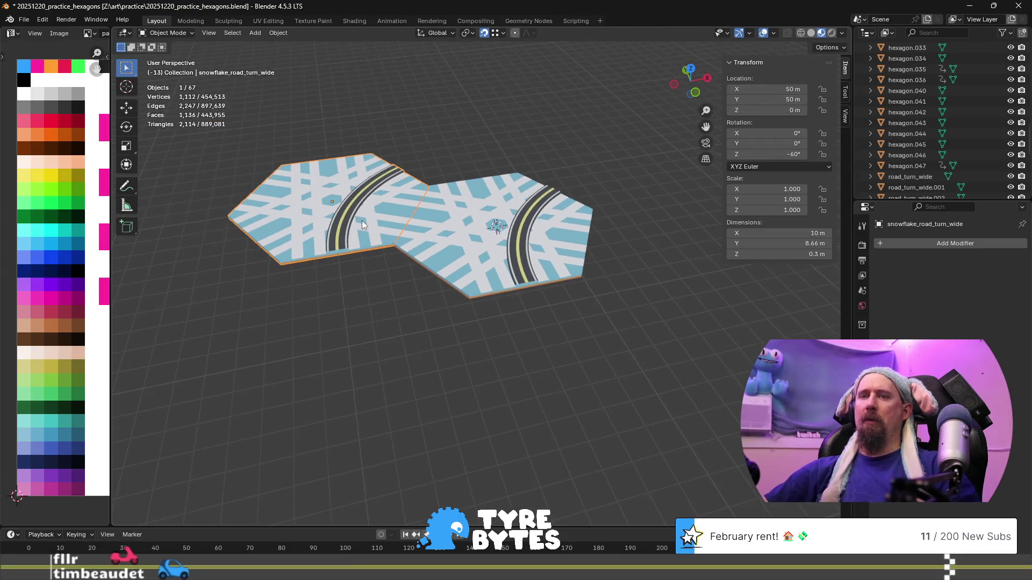
- Duplicate the tile again and set the pivot point to the 3D cursor
key("shift+d")
key("Escape")
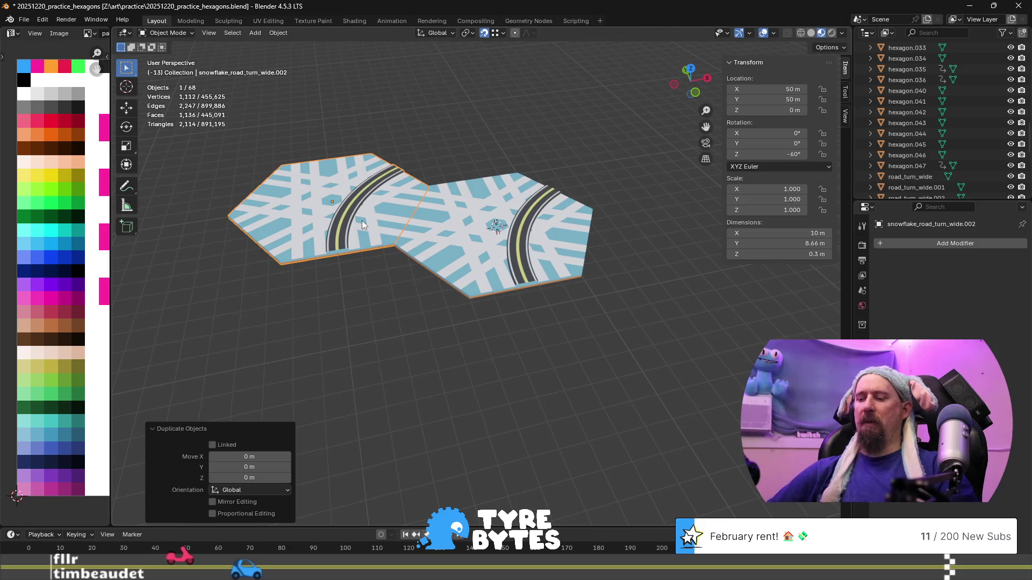
key("r")
key("z")
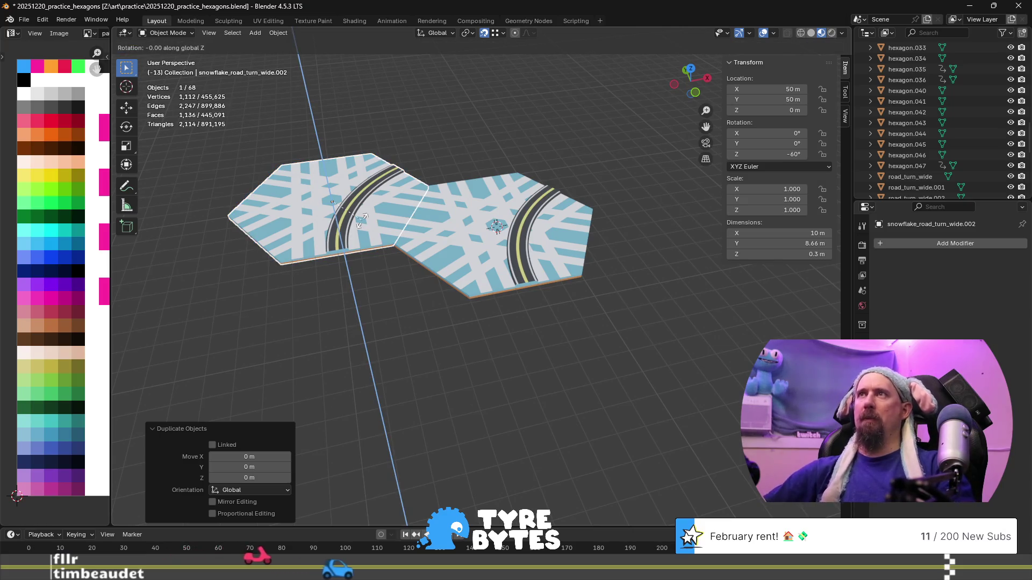
key("Escape")
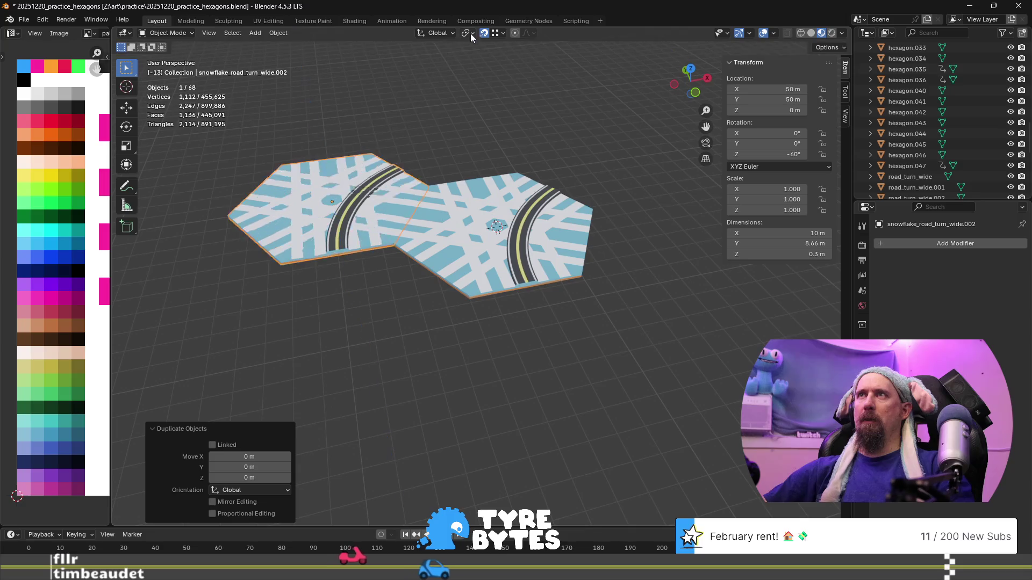
left_click(468, 33)
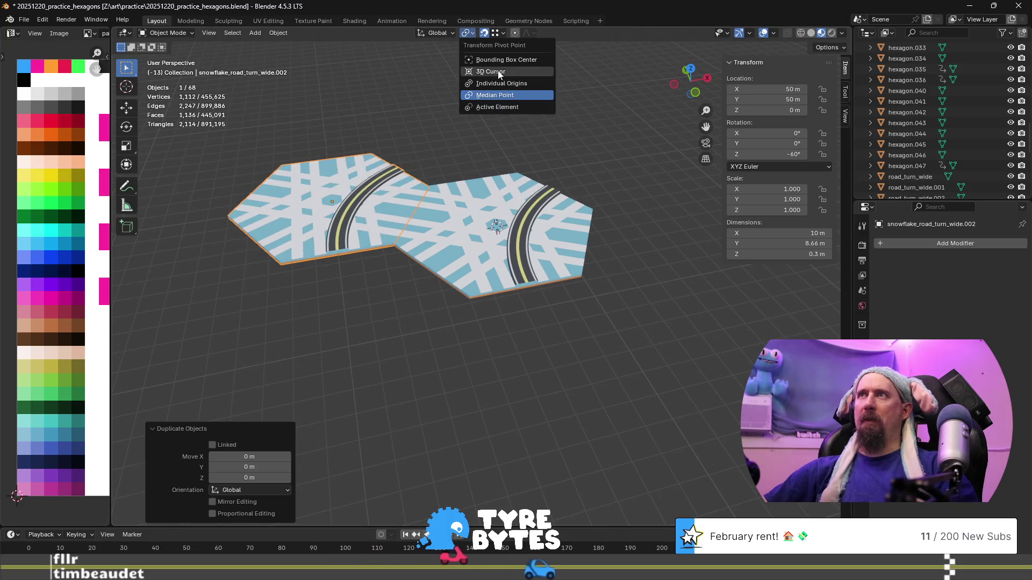
left_click(491, 71)
- Rotate the original tile 60° about Z around the cursor, then duplicate and turn the copy 60°
left_click(338, 221)
key("r")
type("z")
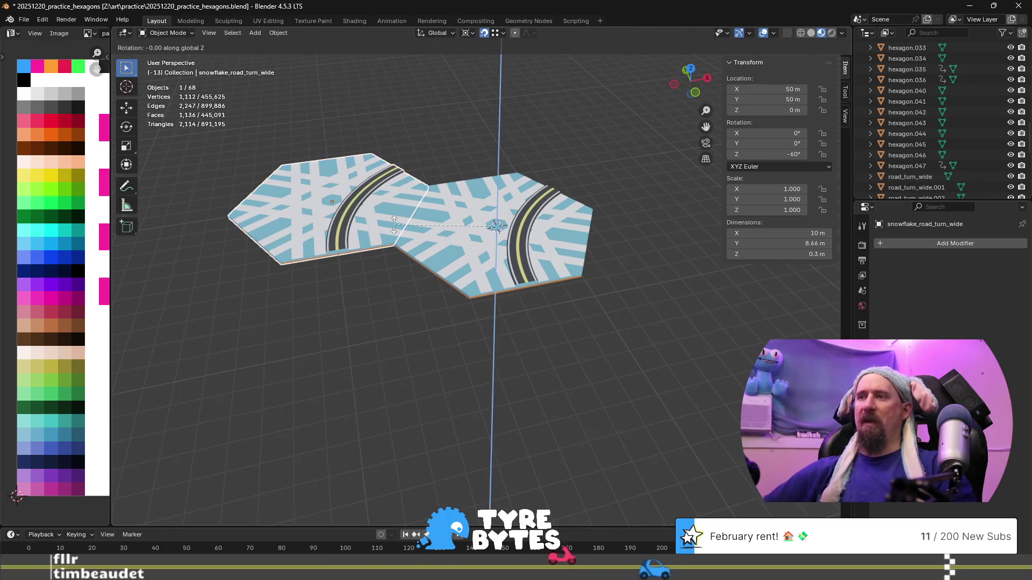
type("60")
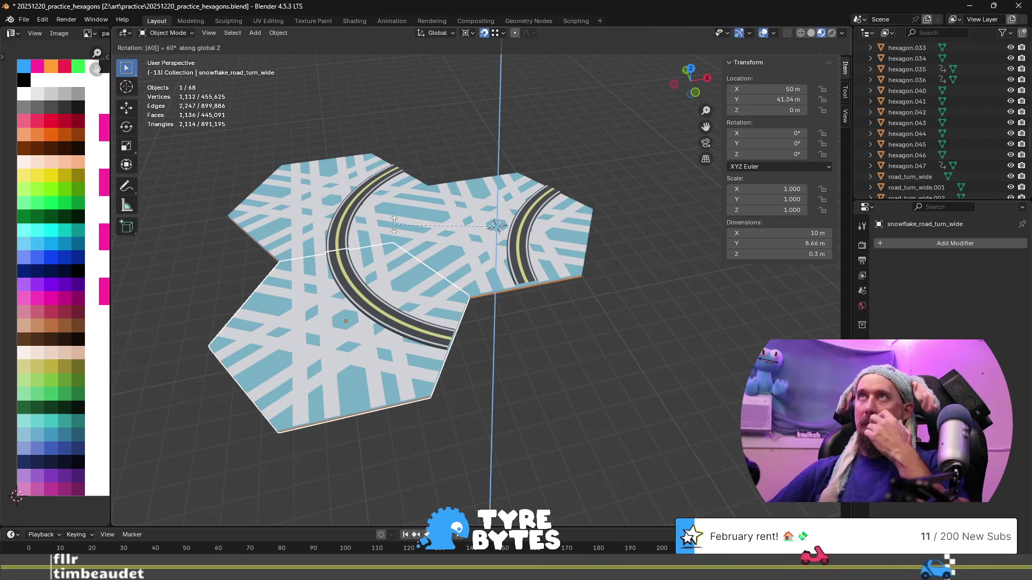
key("Return")
key("r")
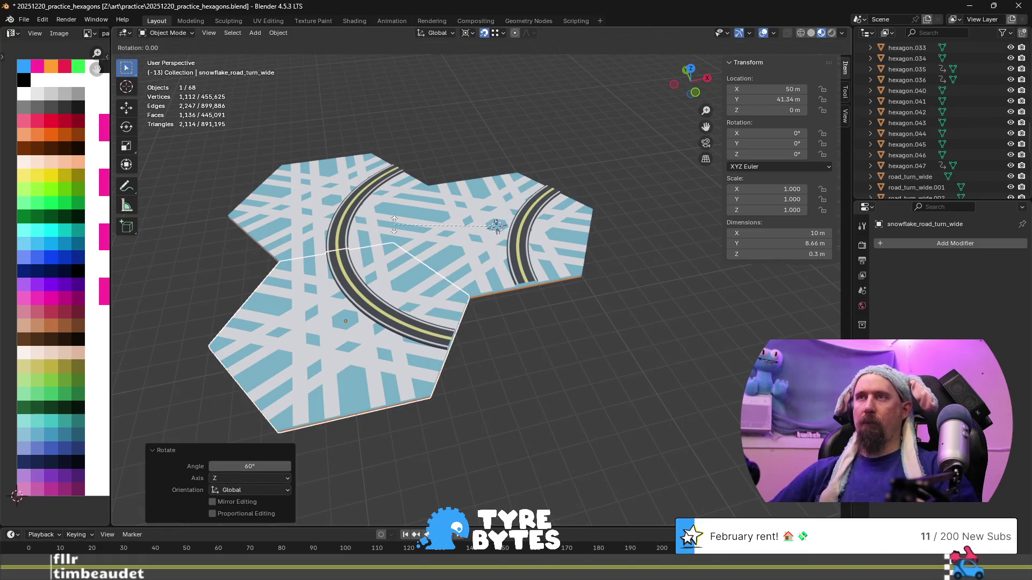
key("Escape")
key("shift+d")
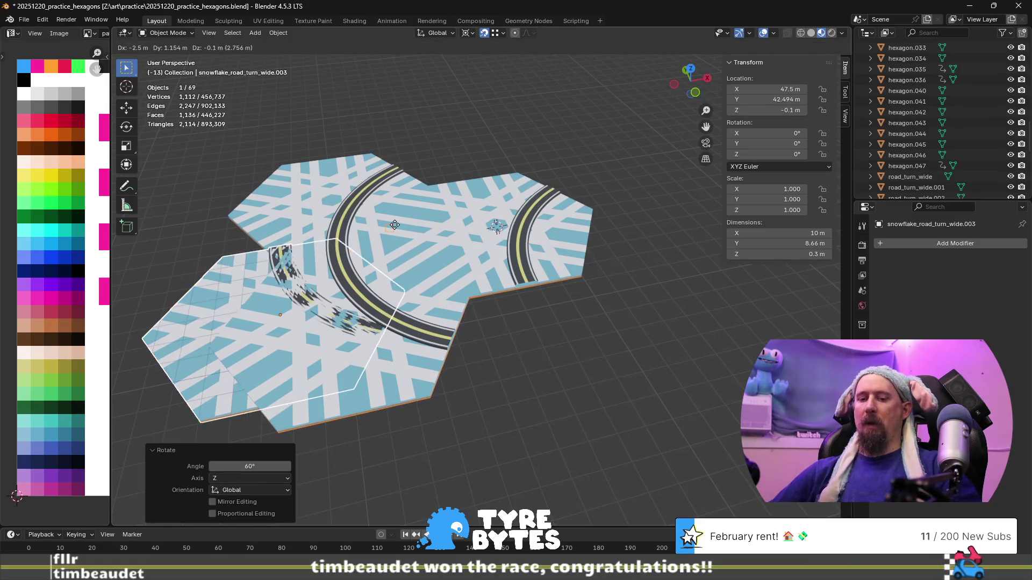
key("Escape")
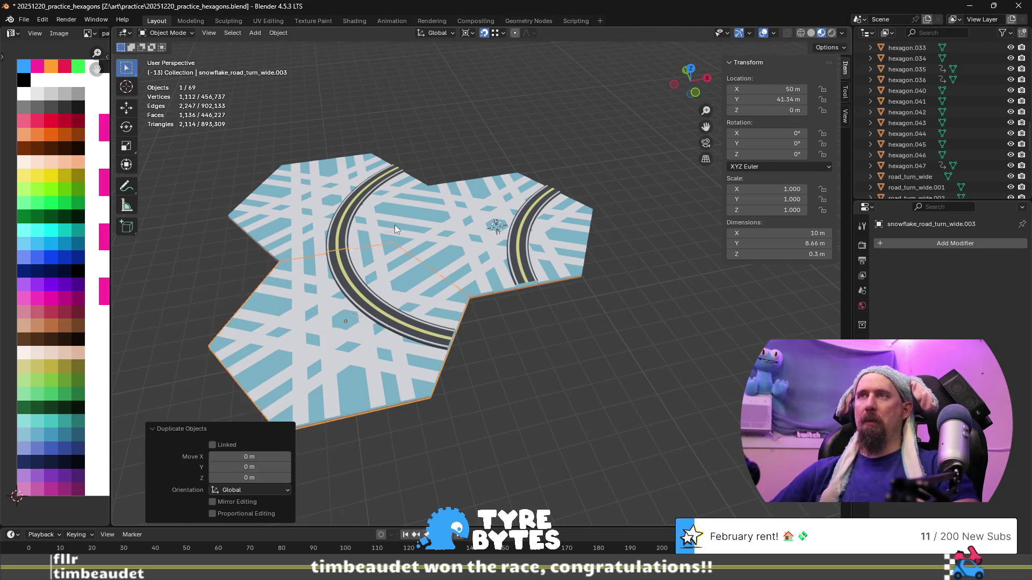
type("rz")
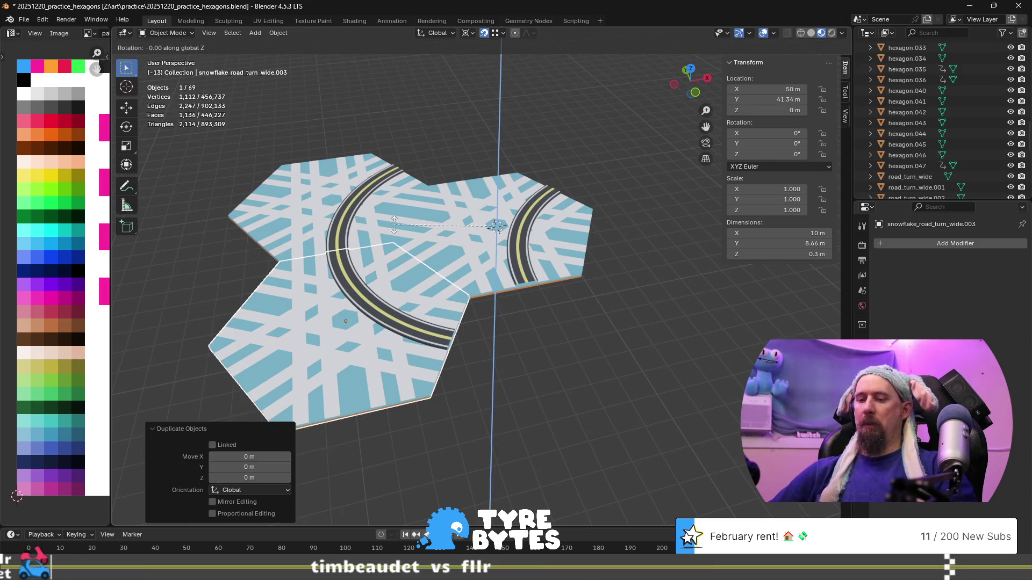
type("60")
key("Return")
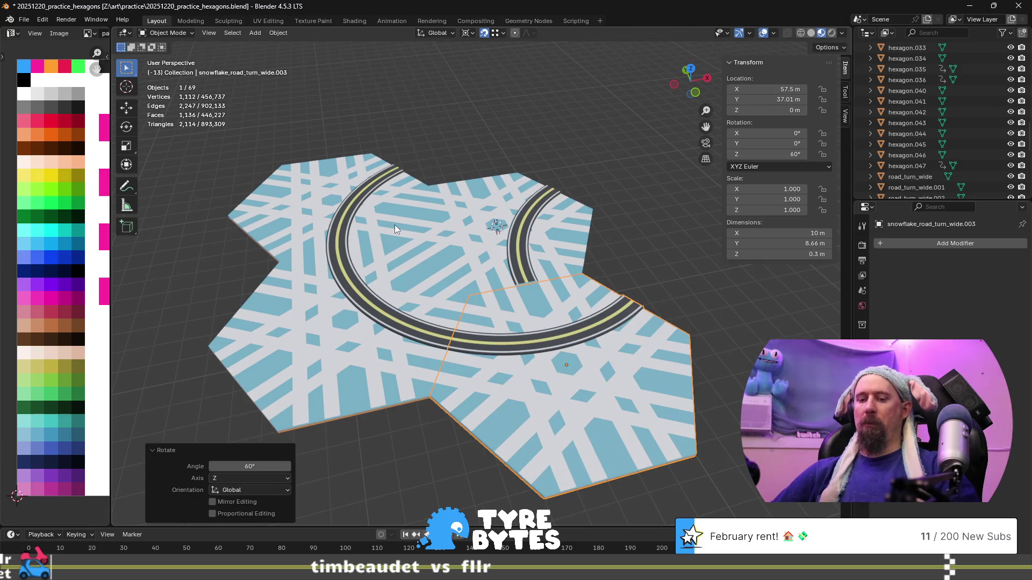
- Duplicate the original tile and rotate the copy -120° about Z to the top
left_click(352, 317)
key("shift+d")
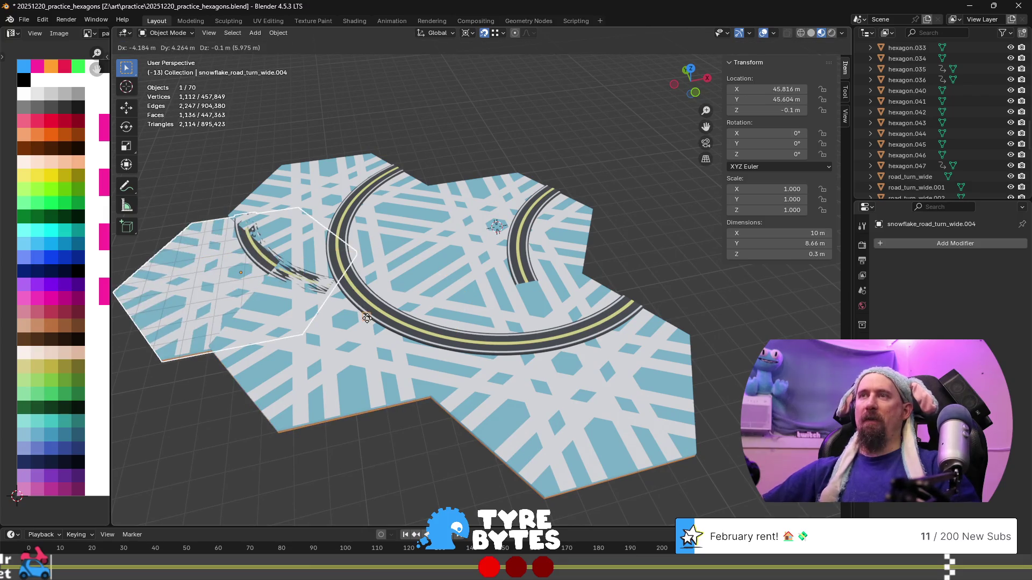
type("rz")
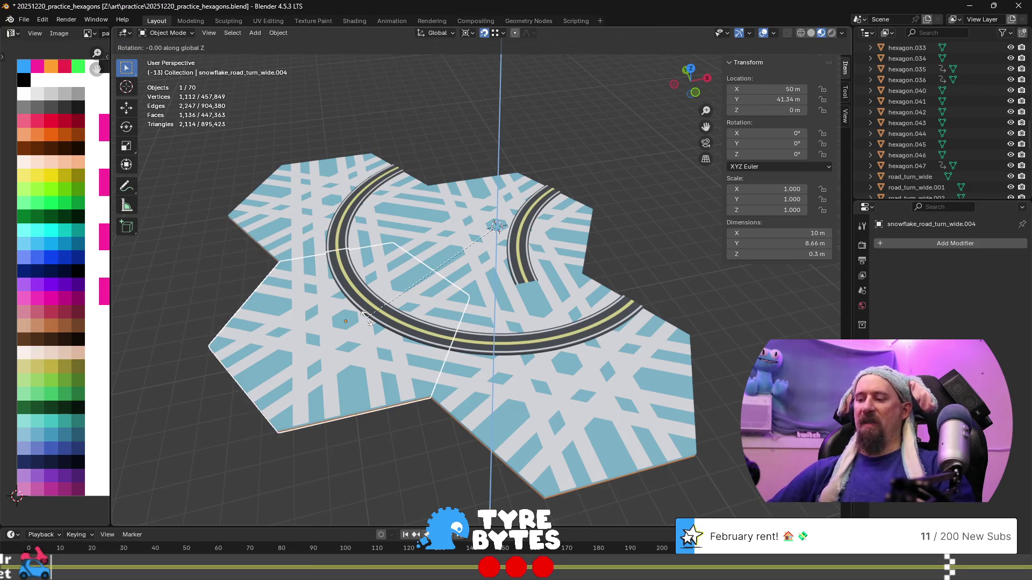
type("-120")
key("Return")
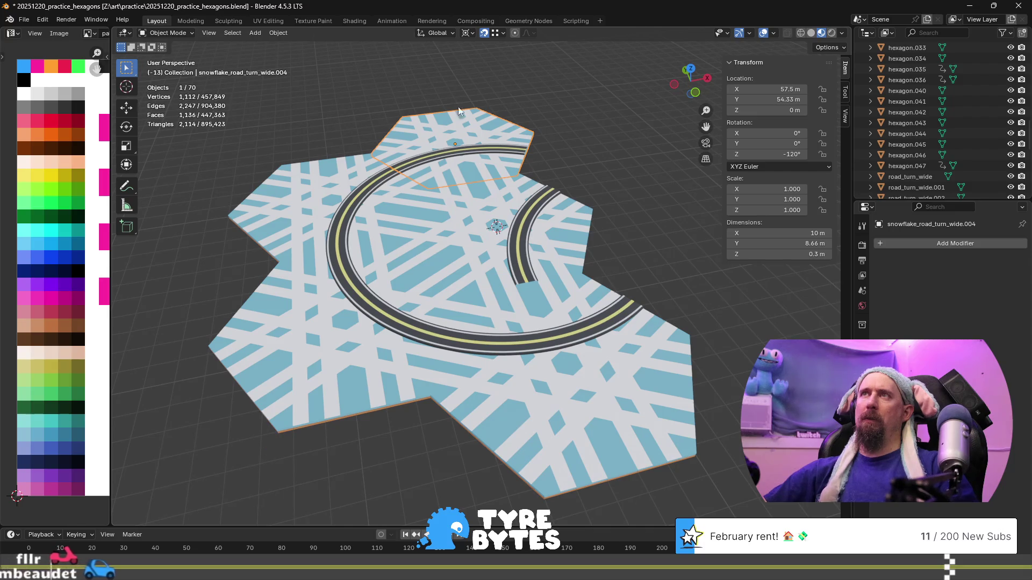
- Switch the pivot to Median Point and rotate the top tile -120° about Z
left_click(469, 32)
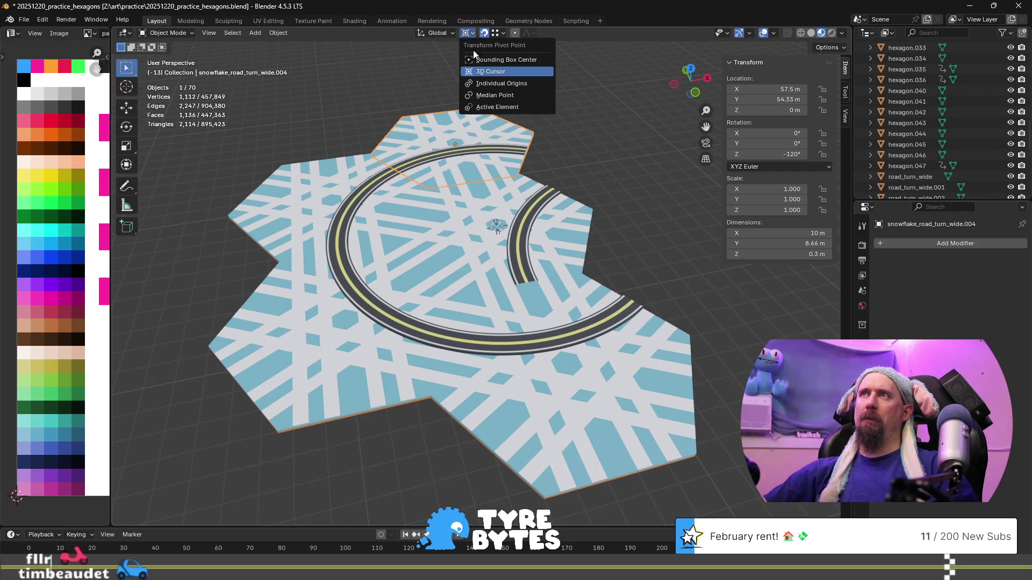
left_click(509, 97)
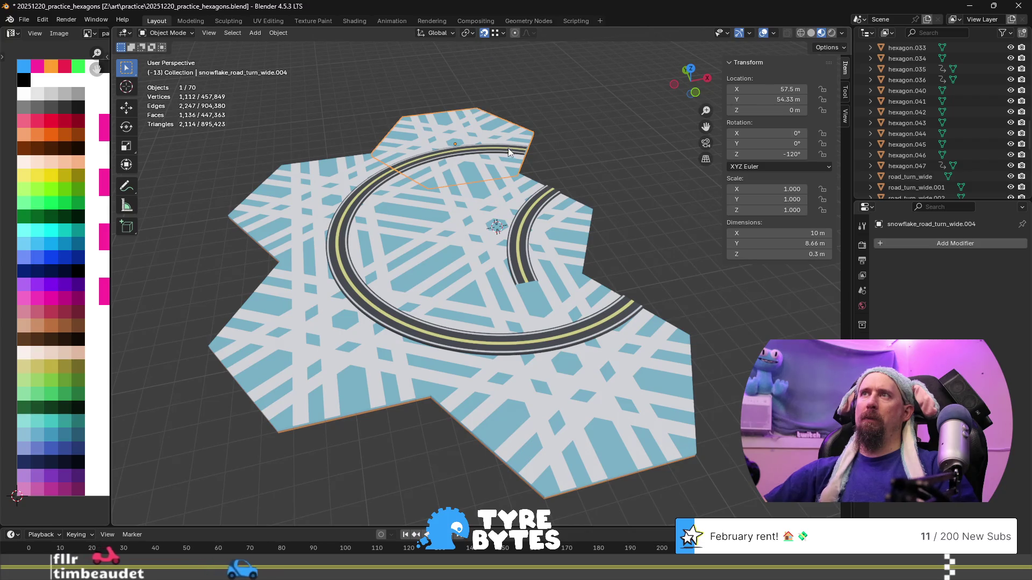
key("z")
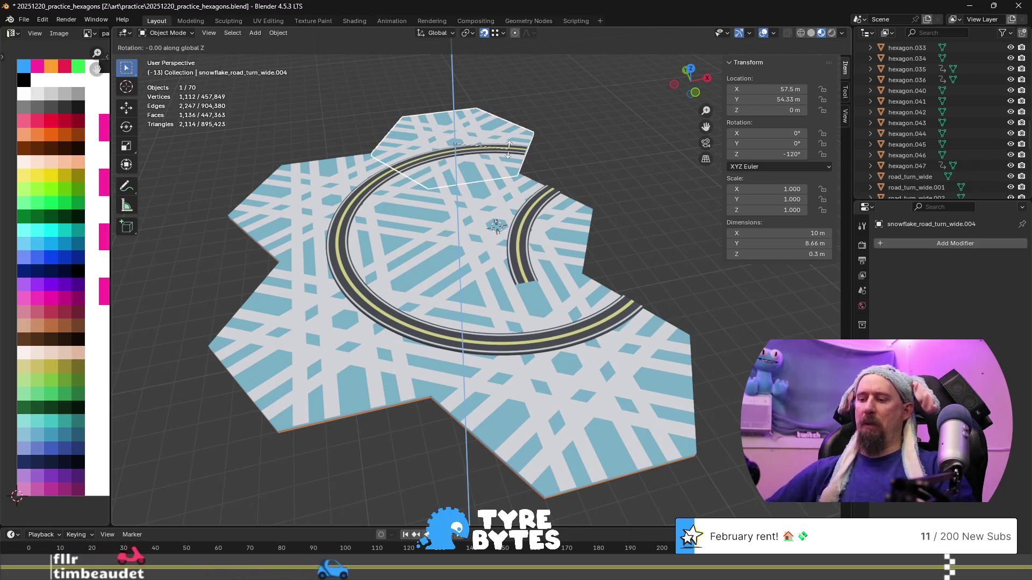
type("120")
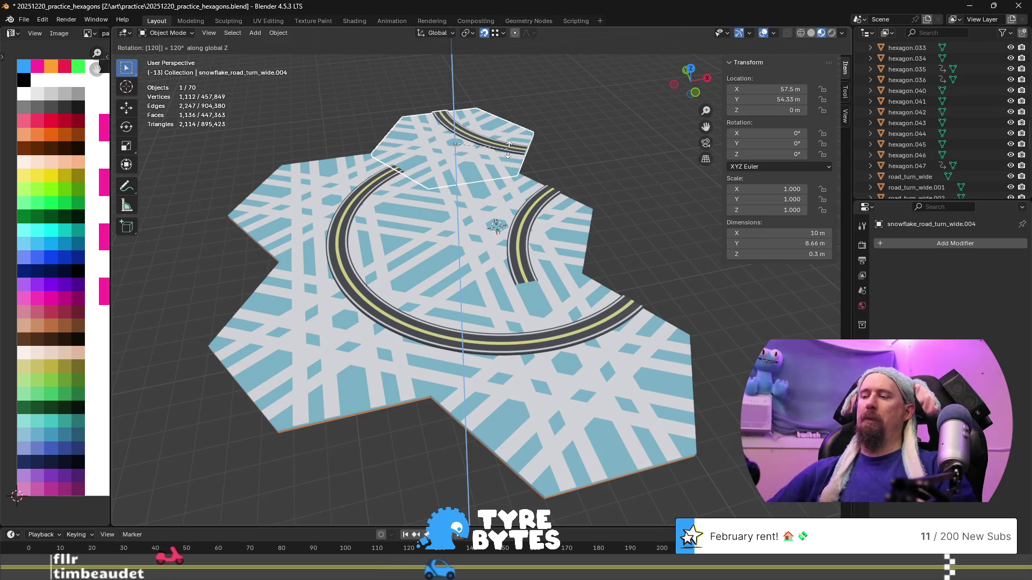
type("-")
key("Return")
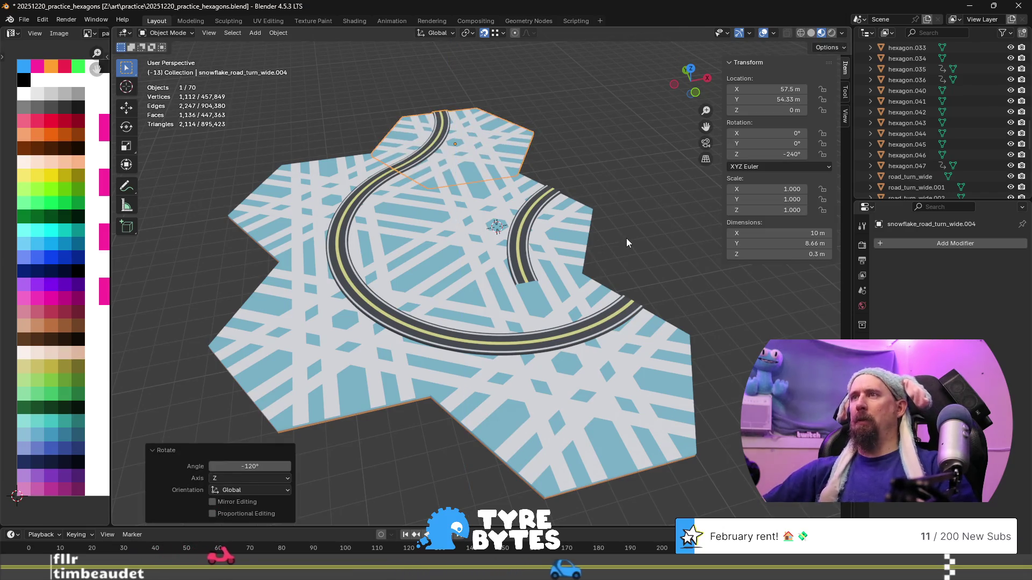
left_click(626, 240)
scroll(622, 240, "down", 3)
mouse_move(623, 239)
middle_mouse_down()
mouse_move(433, 271)
mouse_move(584, 310)
mouse_move(504, 375)
middle_mouse_up()
scroll(504, 374, "up", 3)
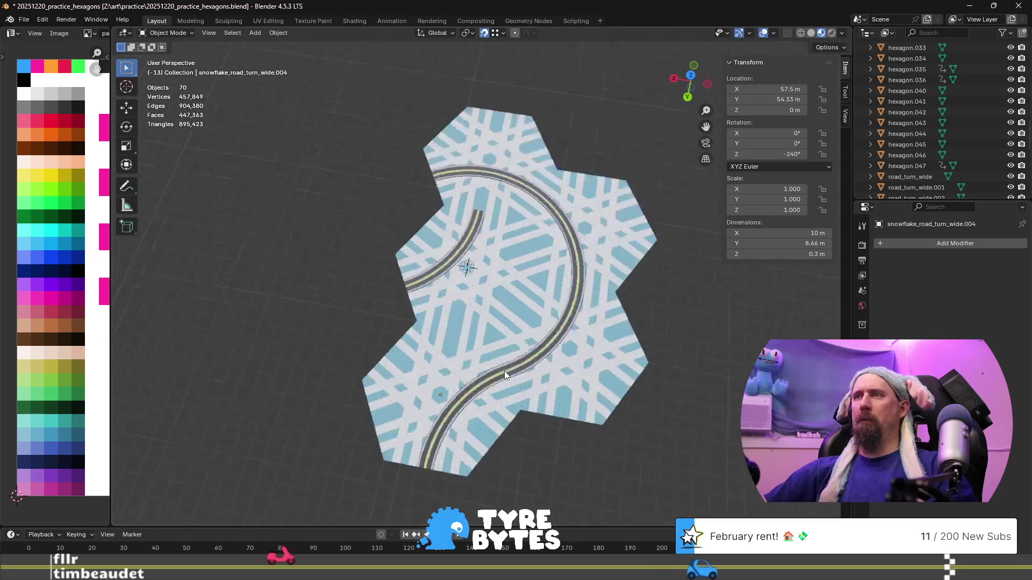
scroll(505, 374, "up", 2)
scroll(461, 239, "up", 4)
scroll(377, 299, "up", 2)
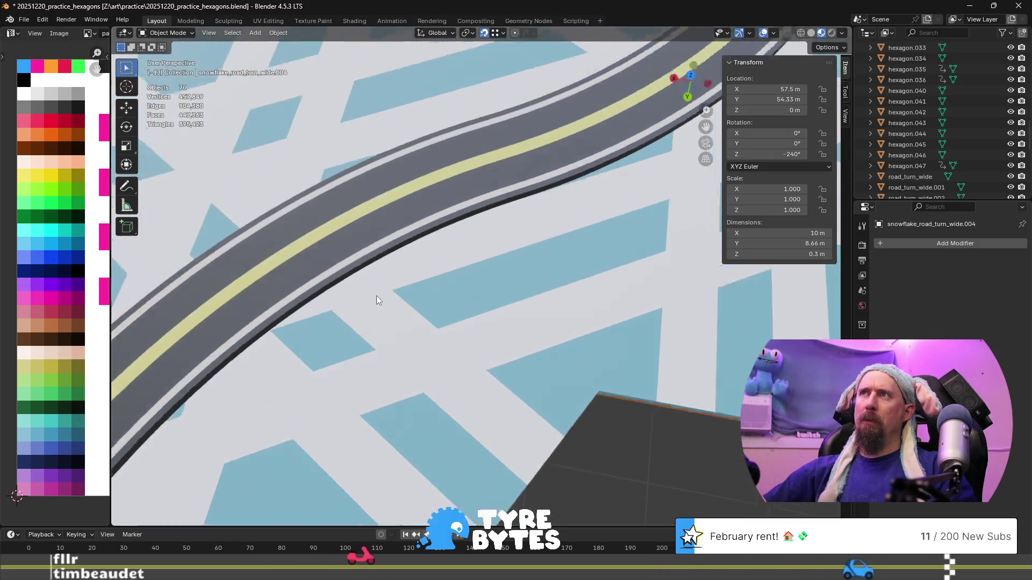
middle_click_drag(376, 300, 346, 398, "shift")
mouse_move(511, 203)
middle_mouse_down("shift")
mouse_move(385, 380)
mouse_move(415, 285)
mouse_move(488, 392)
mouse_move(340, 271)
mouse_move(582, 275)
middle_mouse_up("shift")
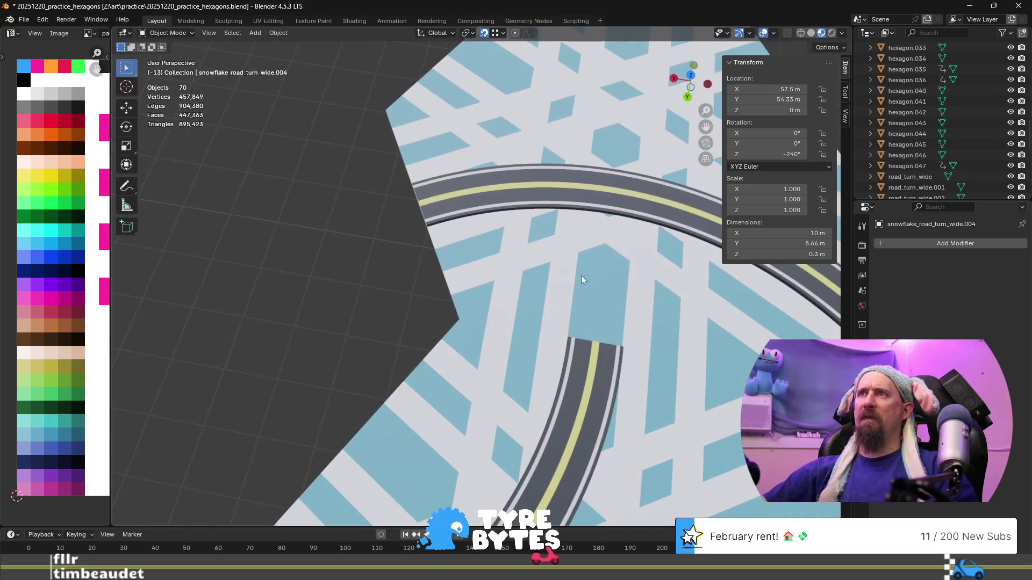
middle_click_drag(496, 392, 486, 263, "shift")
mouse_move(507, 399)
middle_mouse_down("shift")
mouse_move(350, 218)
mouse_move(433, 162)
mouse_move(464, 175)
mouse_move(499, 222)
middle_mouse_up("shift")
scroll(500, 222, "up", 5)
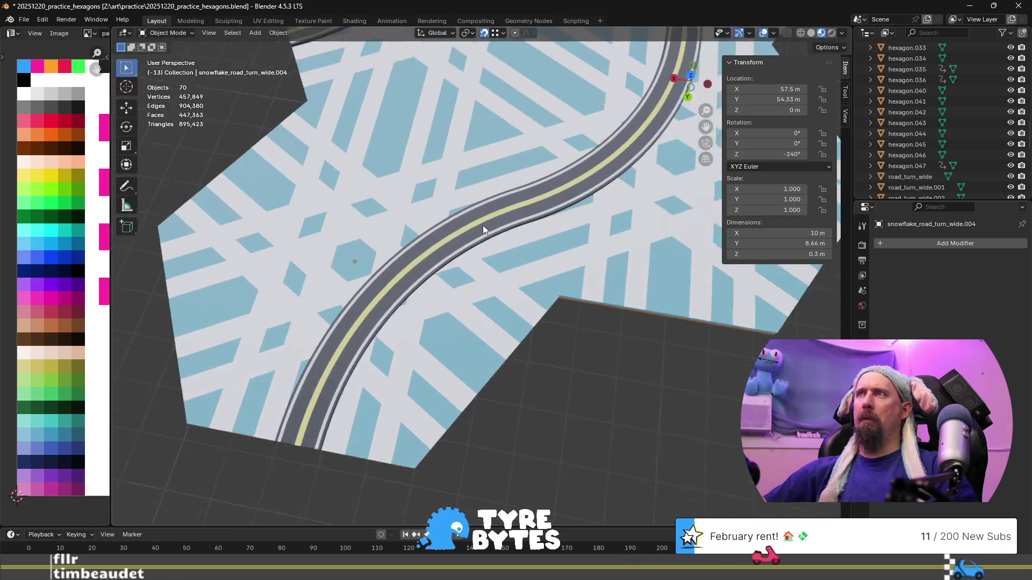
scroll(427, 280, "up", 4)
scroll(318, 267, "down", 8)
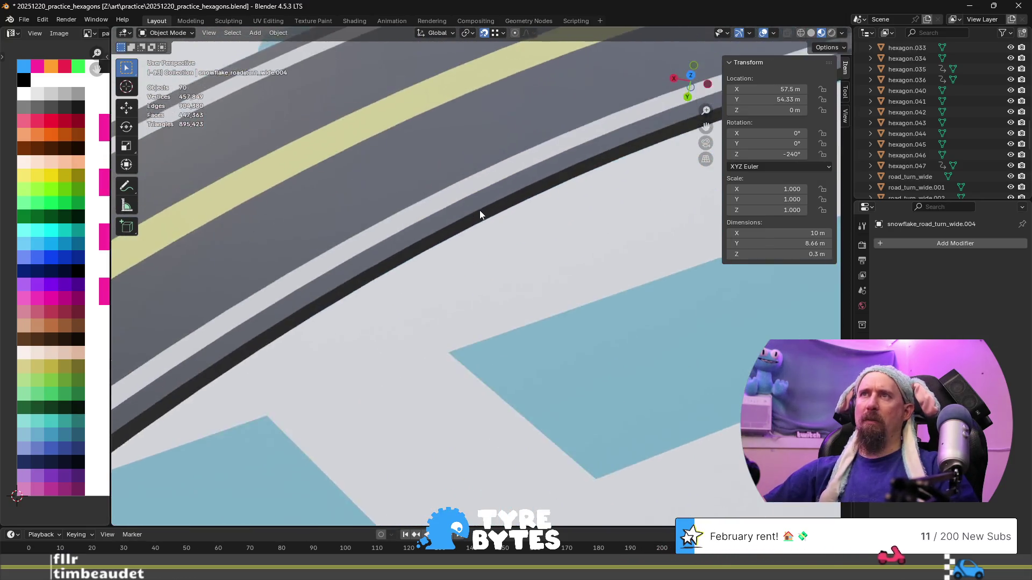
middle_click_drag(479, 211, 404, 323, "shift")
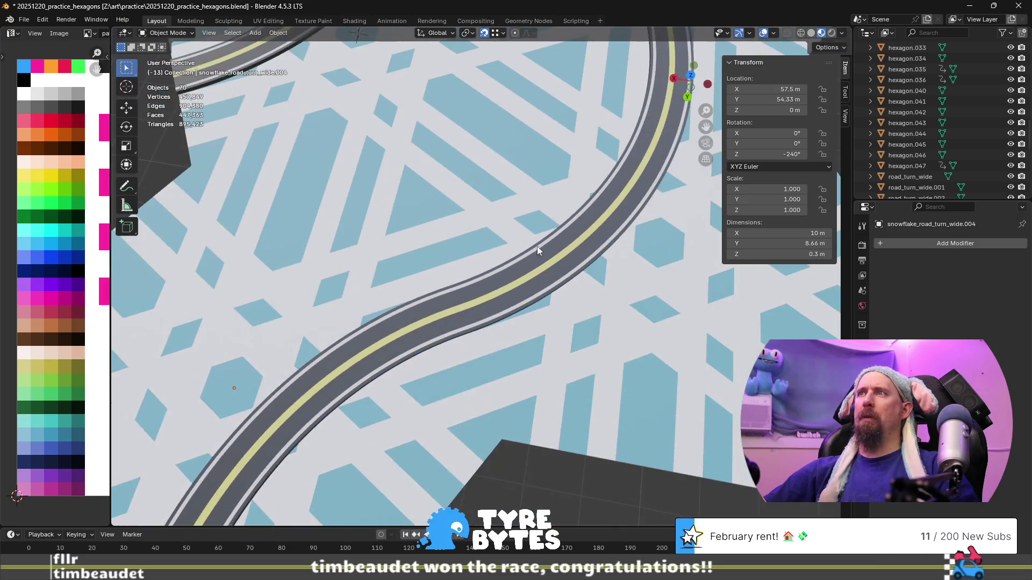
mouse_move(537, 246)
middle_mouse_down("shift")
mouse_move(446, 348)
mouse_move(383, 309)
mouse_move(599, 292)
middle_mouse_up("shift")
scroll(598, 292, "down", 6)
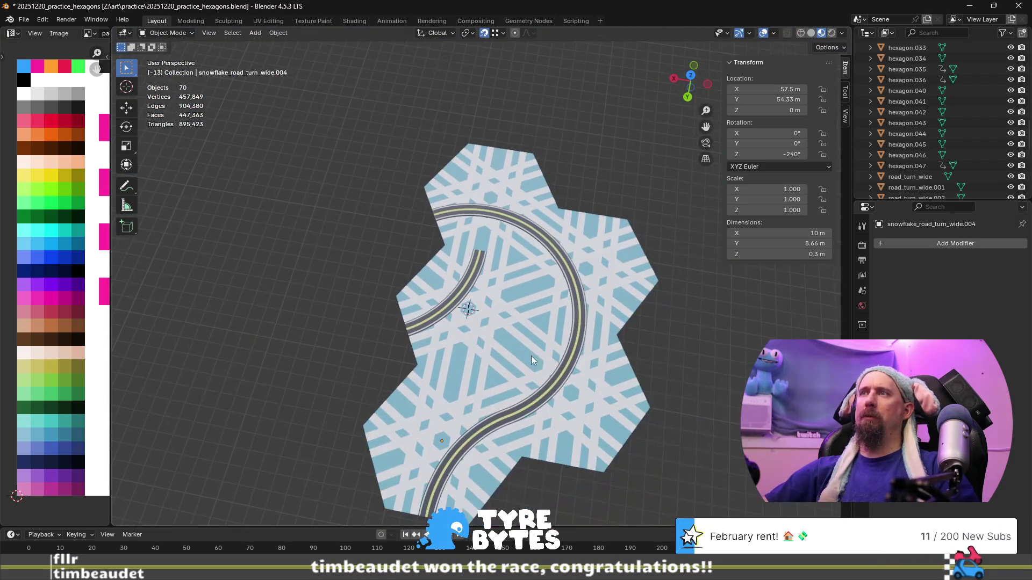
scroll(577, 261, "down", 2)
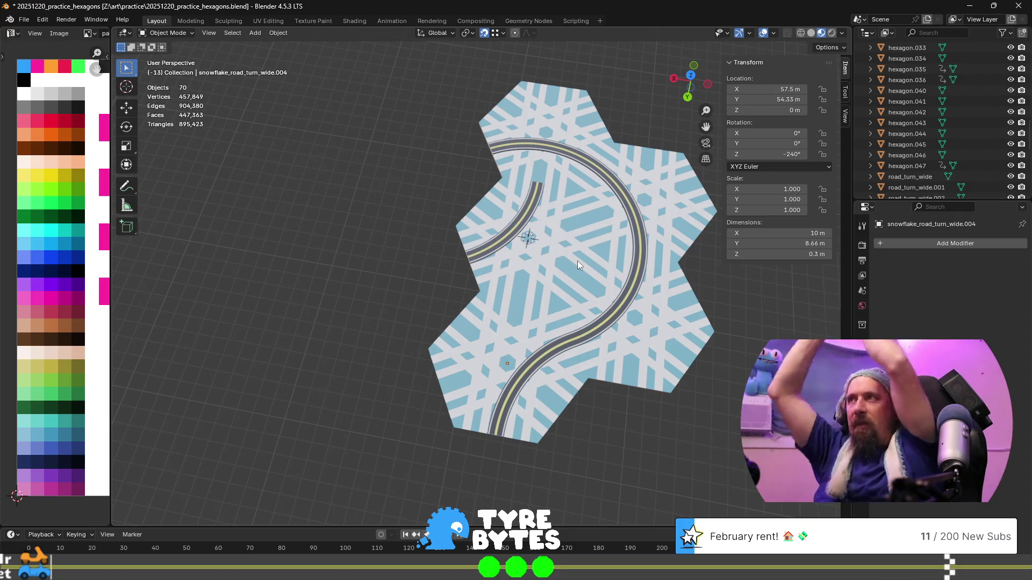
scroll(577, 260, "down", 3)
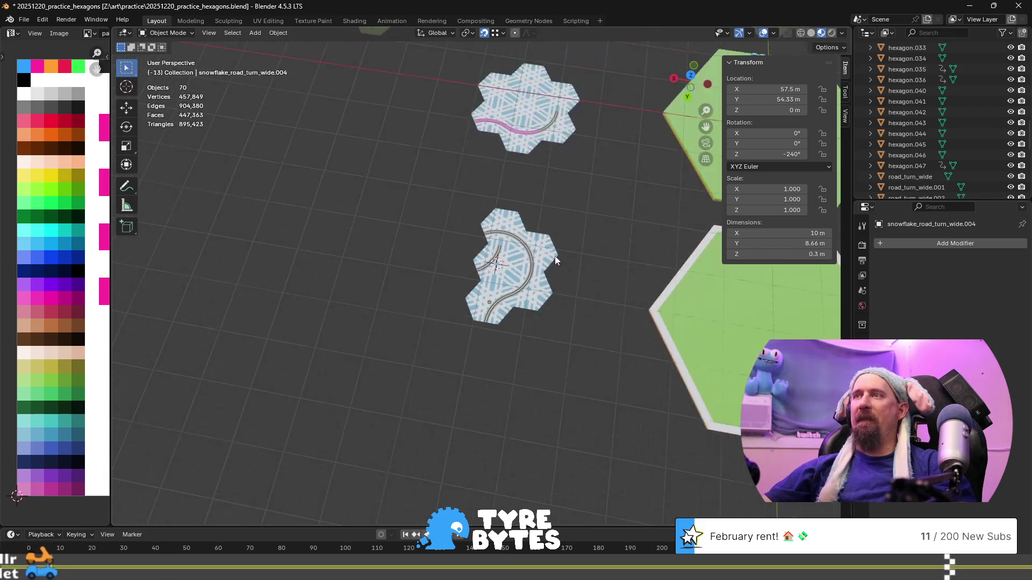
scroll(413, 313, "down", 5)
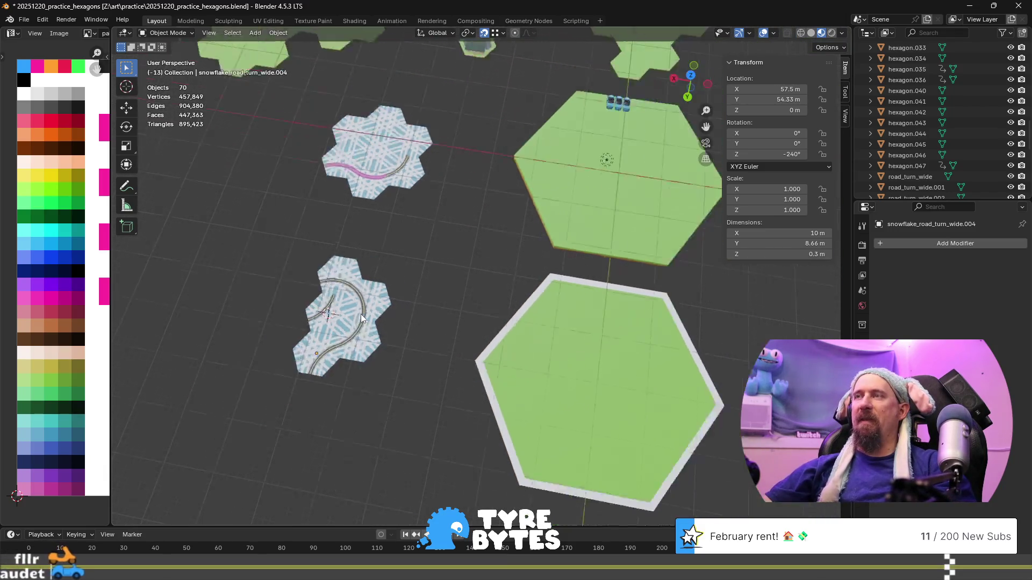
middle_click_drag(430, 220, 345, 379, "shift")
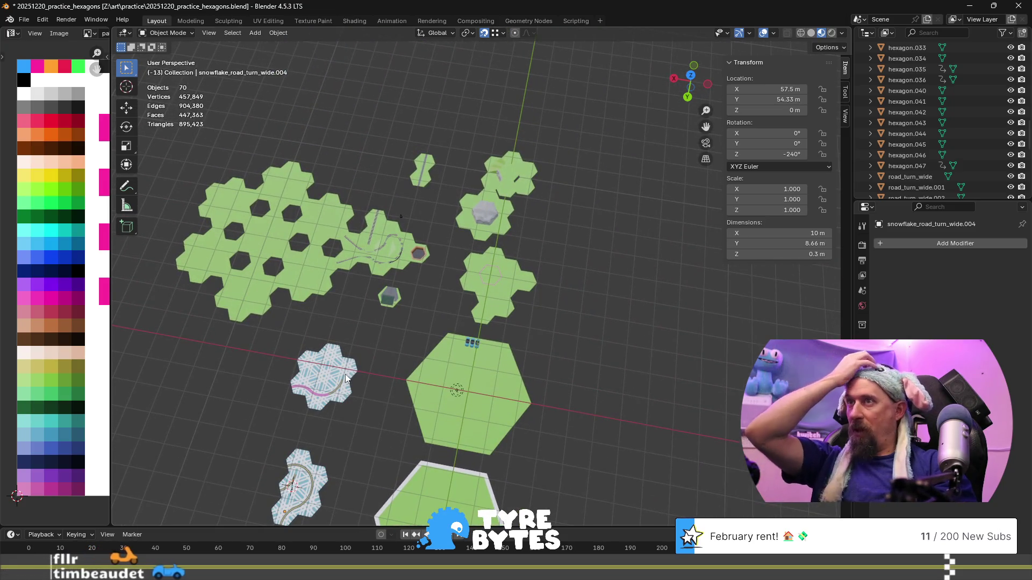
scroll(345, 376, "up", 6)
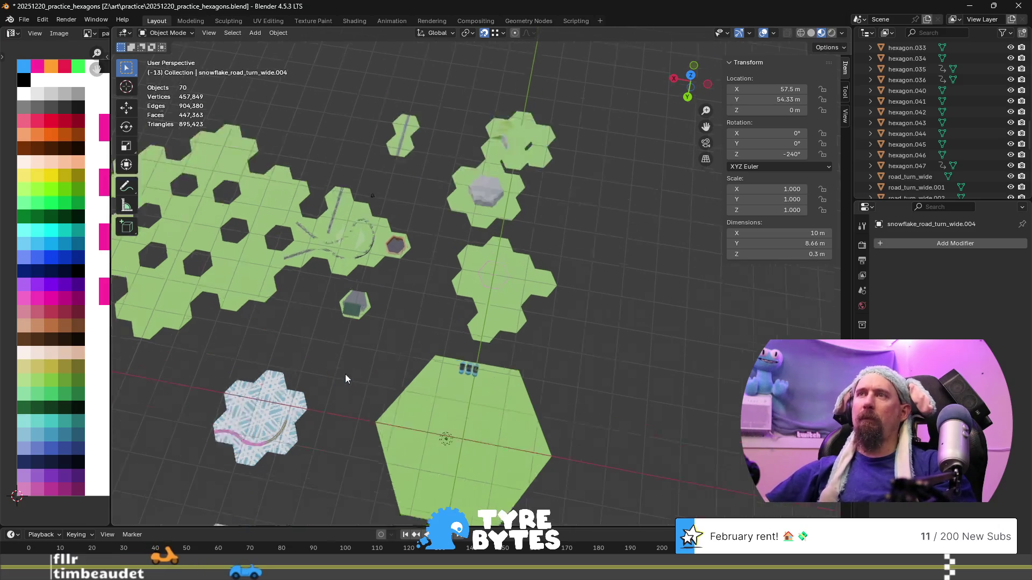
scroll(288, 376, "down", 6)
mouse_move(458, 311)
middle_mouse_down()
mouse_move(295, 302)
mouse_move(427, 270)
mouse_move(390, 272)
middle_mouse_up()
scroll(427, 270, "up", 5)
scroll(495, 307, "down", 5)
scroll(552, 392, "up", 3)
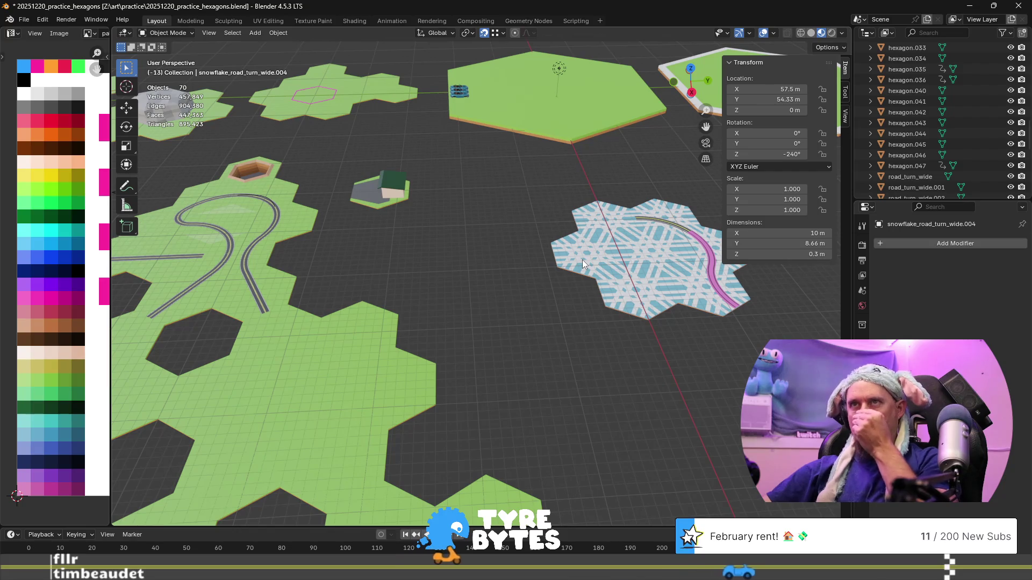
scroll(582, 260, "down", 3)
scroll(508, 304, "up", 6)
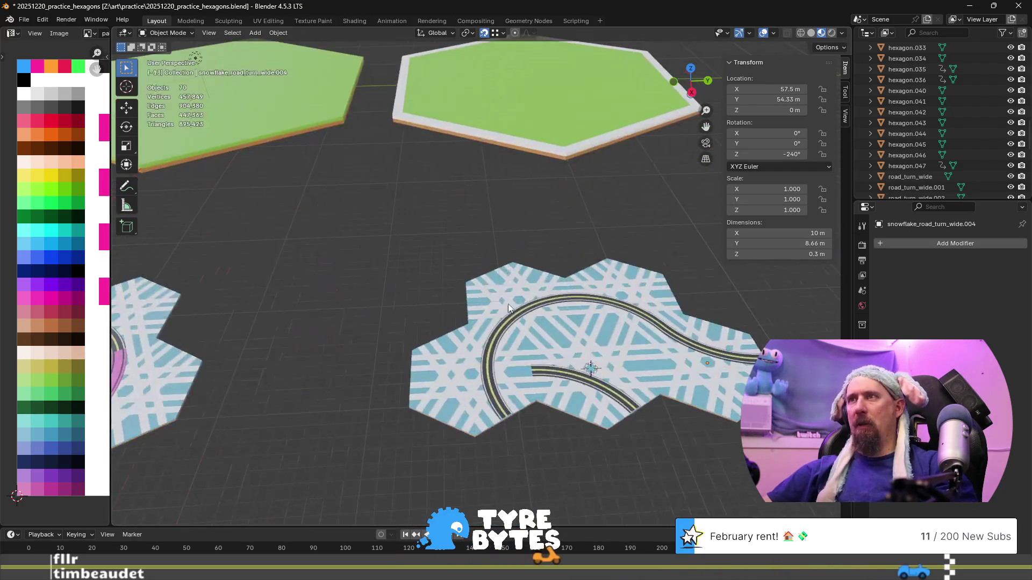
scroll(508, 305, "up", 2)
scroll(462, 322, "down", 5)
middle_click_drag(315, 322, 328, 316, "shift")
scroll(328, 316, "up", 3)
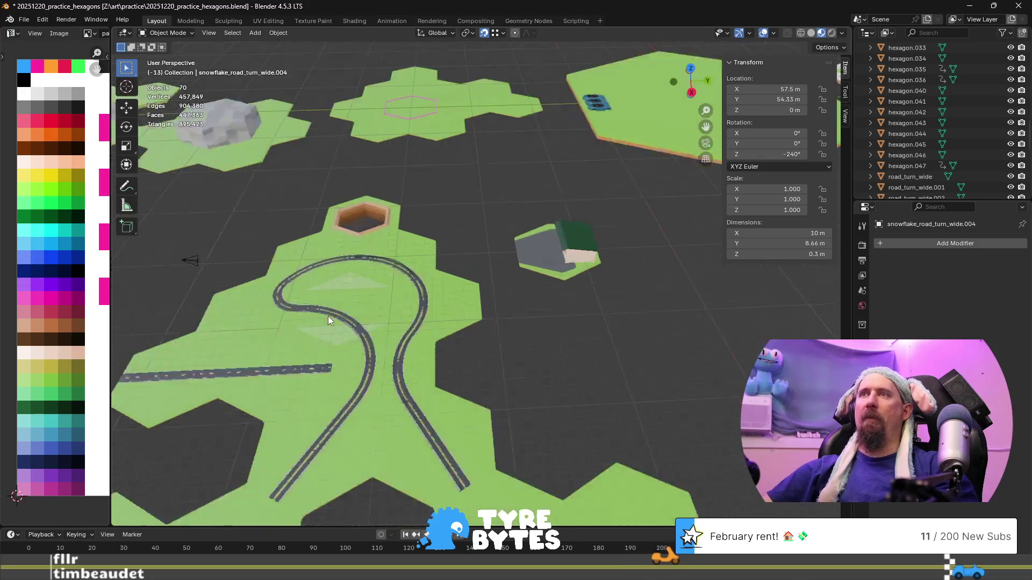
scroll(331, 316, "up", 4)
scroll(500, 284, "up", 4)
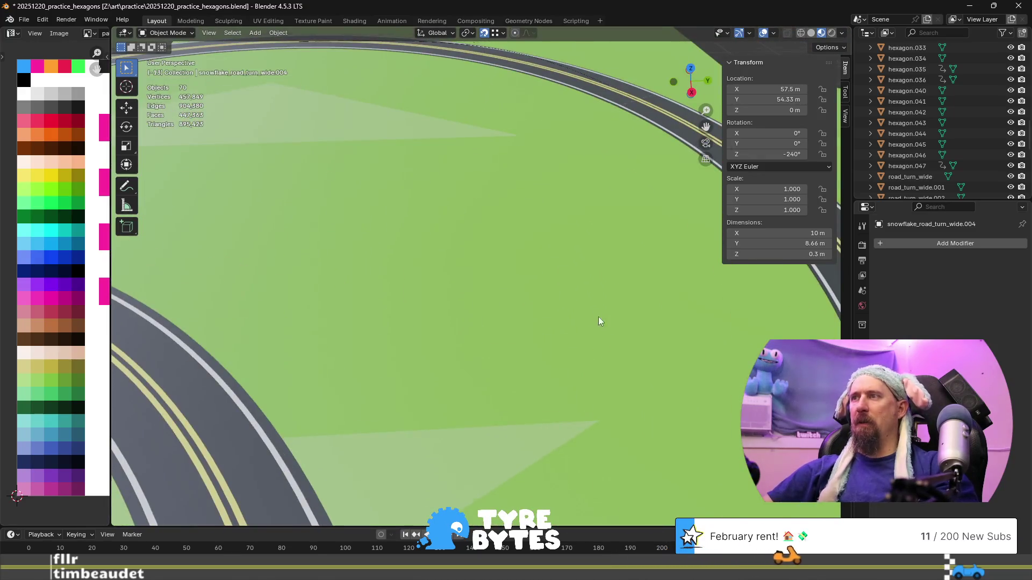
scroll(436, 237, "down", 4)
scroll(408, 272, "up", 3)
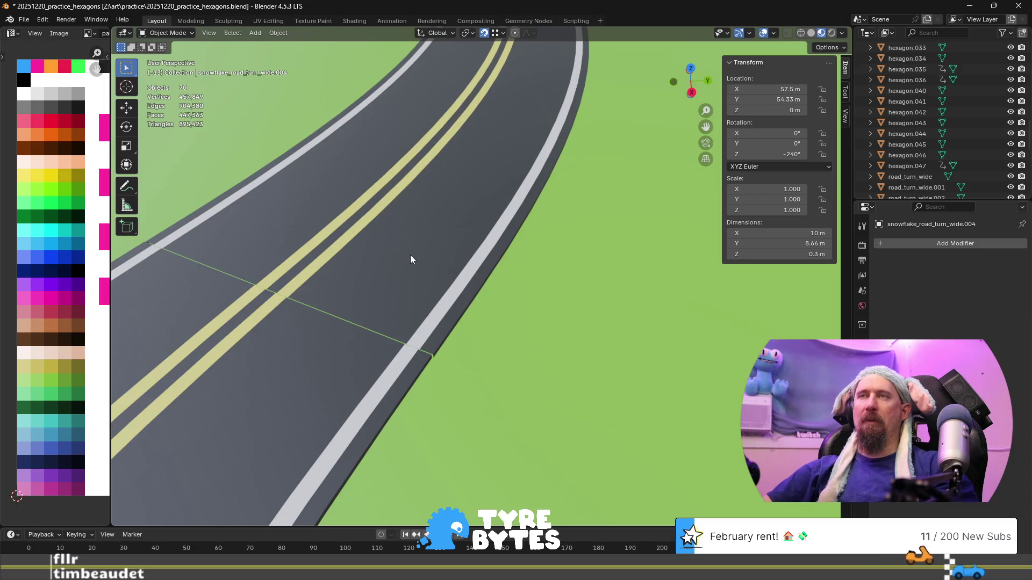
scroll(412, 258, "down", 4)
scroll(430, 411, "down", 1)
scroll(376, 299, "up", 2)
scroll(372, 295, "down", 4)
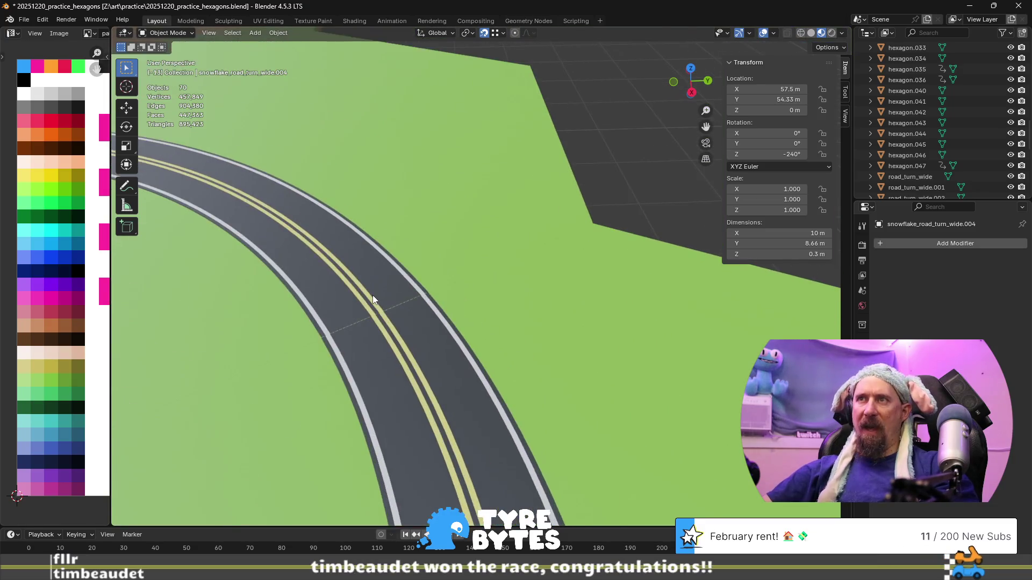
middle_click_drag(331, 294, 604, 322, "shift")
scroll(436, 260, "up", 2)
scroll(547, 200, "down", 2)
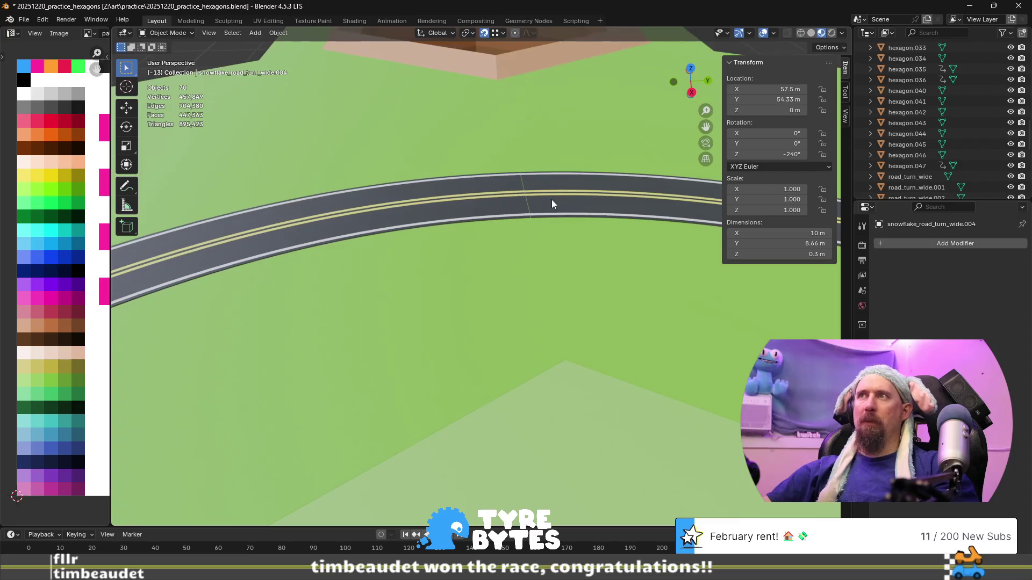
scroll(451, 285, "down", 1)
scroll(552, 247, "up", 1)
scroll(552, 245, "down", 5)
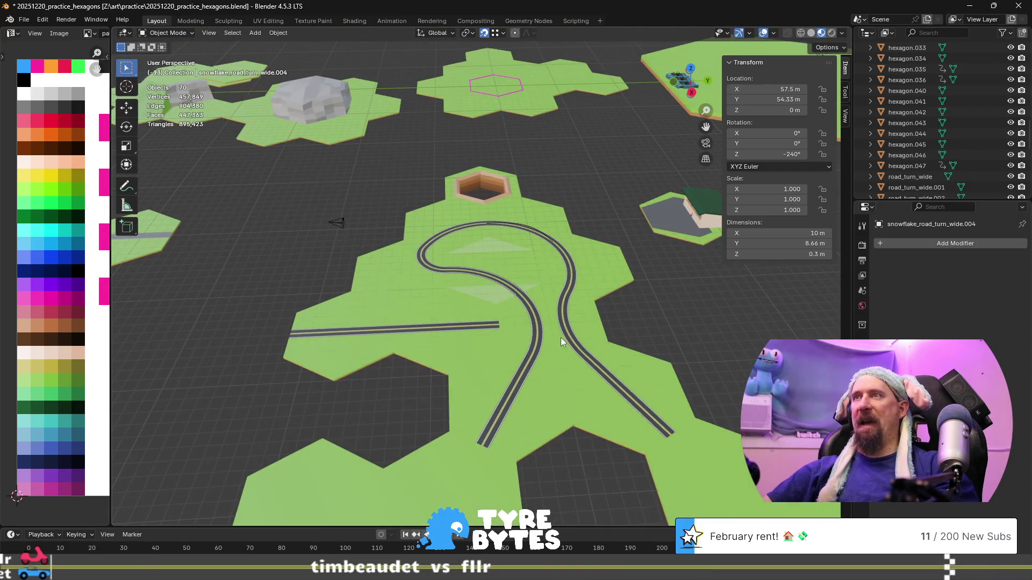
mouse_move(560, 337)
middle_mouse_down()
mouse_move(546, 351)
mouse_move(620, 344)
middle_mouse_up()
left_click(495, 327)
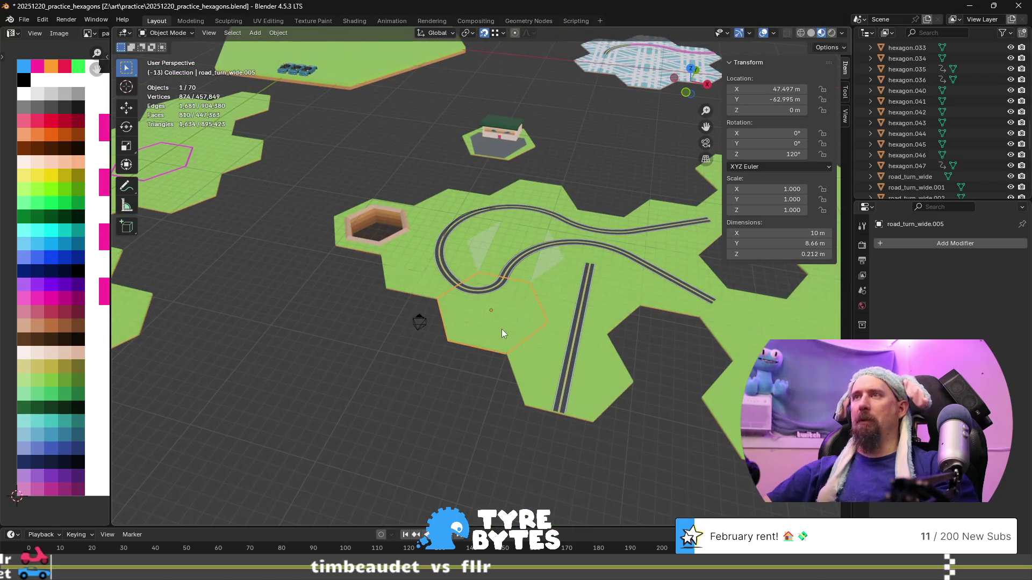
- Delete the surplus green road tiles, including road_turn_wide.001, .008 and .003, then select road_turn_wide
key("Delete")
left_click(428, 281)
key("Delete")
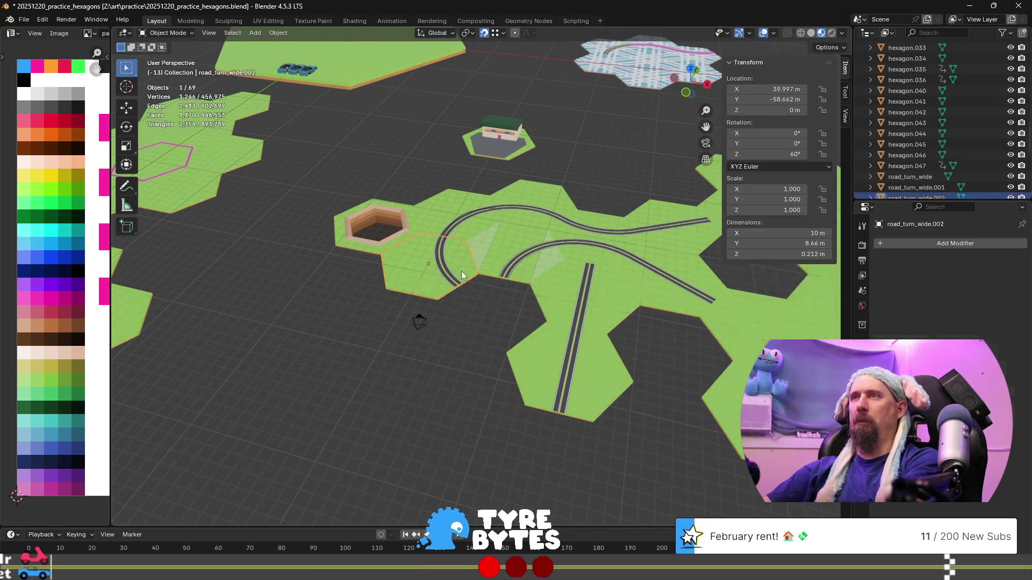
left_click(495, 256)
key("Delete")
left_click(559, 351)
left_click(673, 276)
scroll(672, 276, "up", 3)
scroll(665, 282, "down", 4)
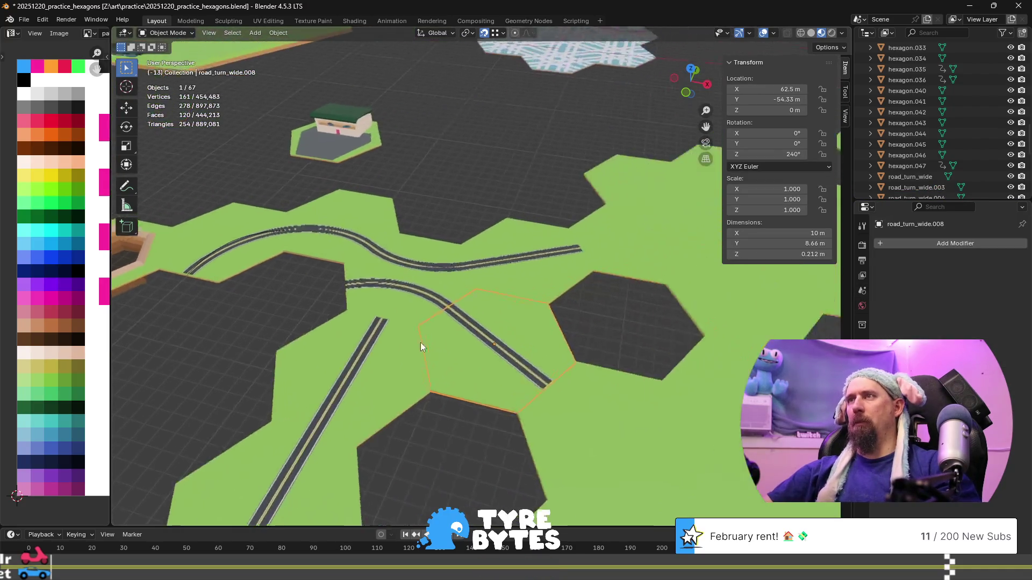
scroll(373, 357, "up", 3)
key("Delete")
left_click(388, 302)
key("Delete")
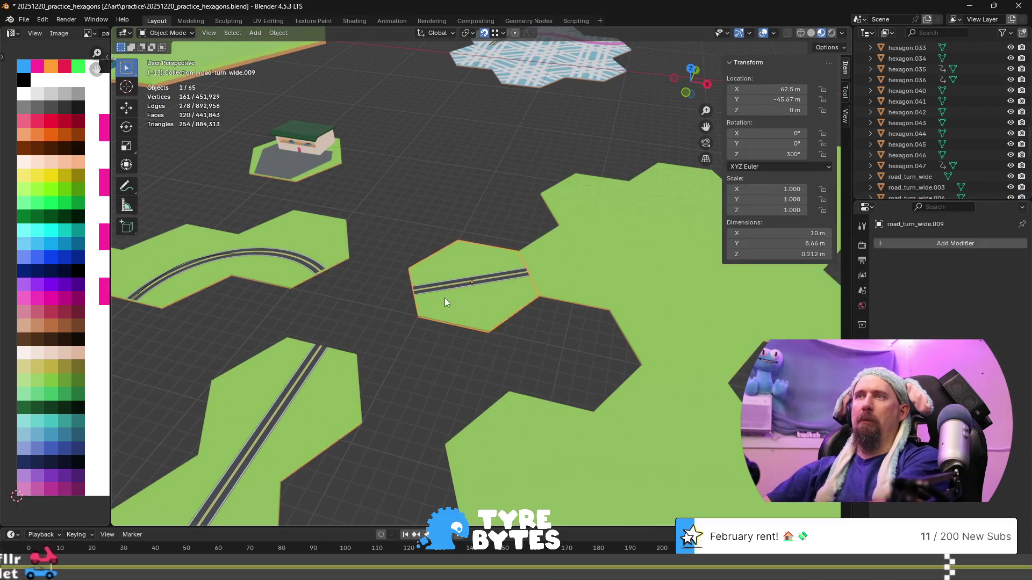
left_click(444, 298)
key("Delete")
left_click(304, 263)
key("Delete")
left_click(217, 271)
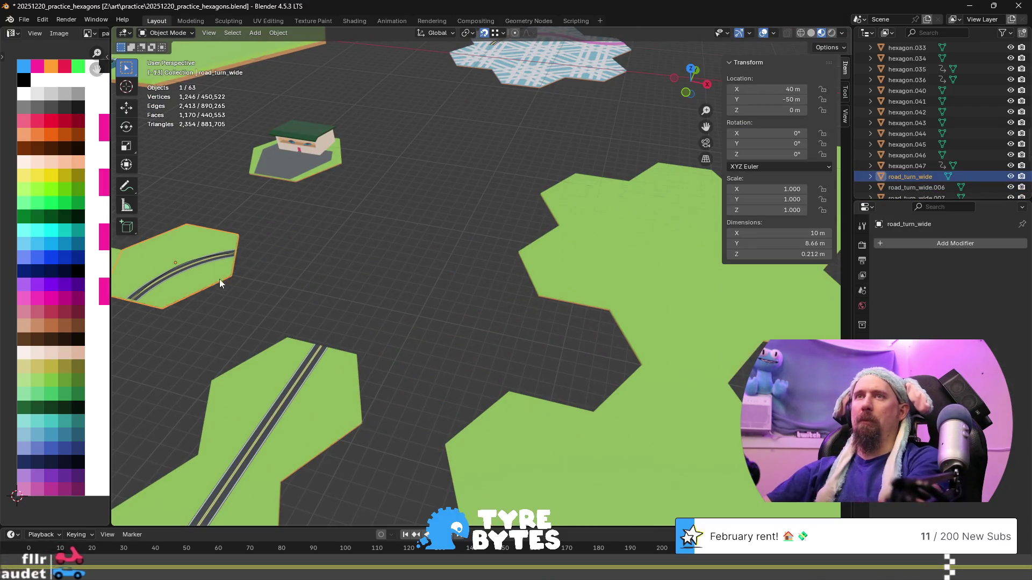
mouse_move(224, 304)
middle_mouse_down()
mouse_move(333, 306)
mouse_move(314, 302)
middle_mouse_up()
- Enter Edit Mode on road_turn_wide and begin picking vertices along its near border
key("KP_Decimal")
mouse_move(343, 260)
middle_mouse_down()
mouse_move(622, 303)
mouse_move(567, 350)
middle_mouse_up()
key("Tab")
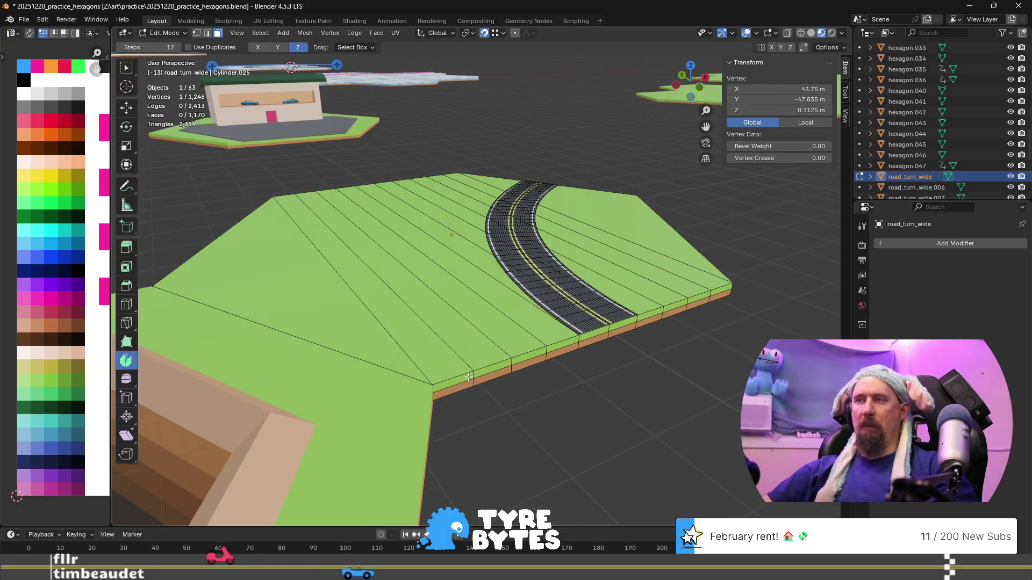
left_click(475, 376, "alt")
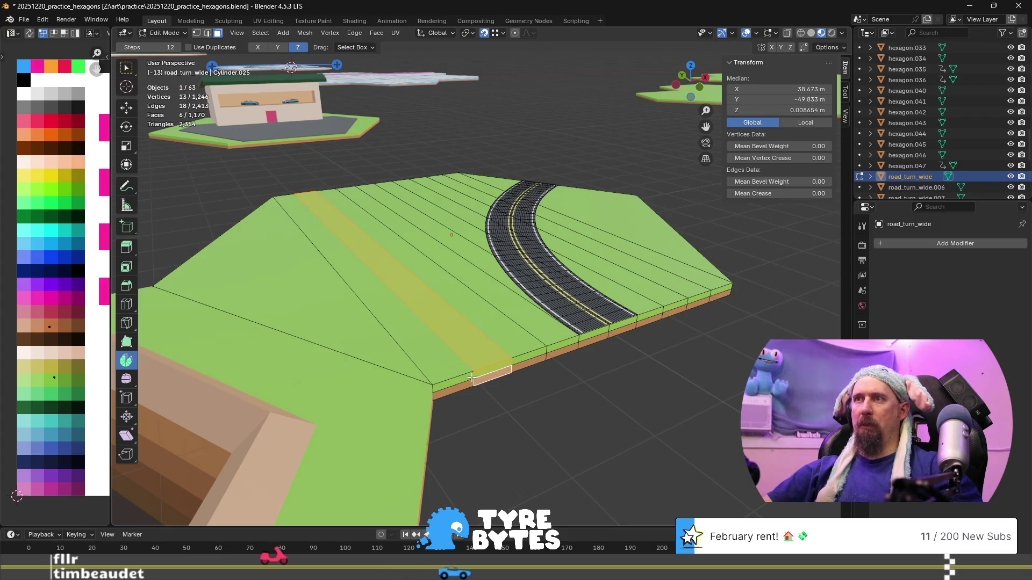
left_click(471, 378)
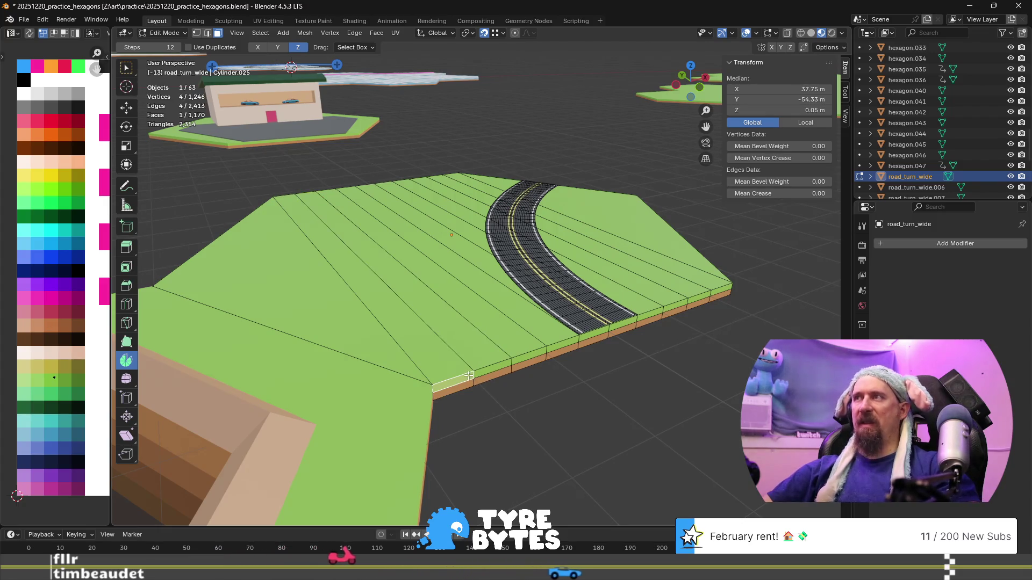
key("1")
left_click(509, 357)
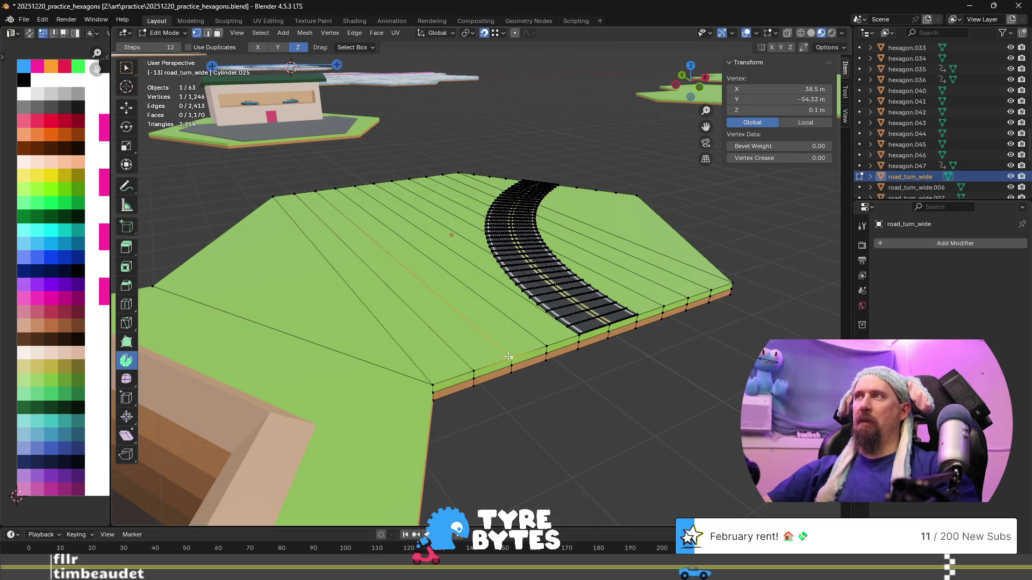
left_click(665, 303)
left_click(712, 289)
left_click(731, 284)
mouse_move(606, 328)
middle_mouse_down()
mouse_move(572, 339)
mouse_move(635, 324)
middle_mouse_up()
mouse_move(719, 330)
middle_mouse_down()
mouse_move(732, 332)
mouse_move(699, 340)
middle_mouse_up()
- Select the full shortest path of border vertices along the tile's near edge
key("2")
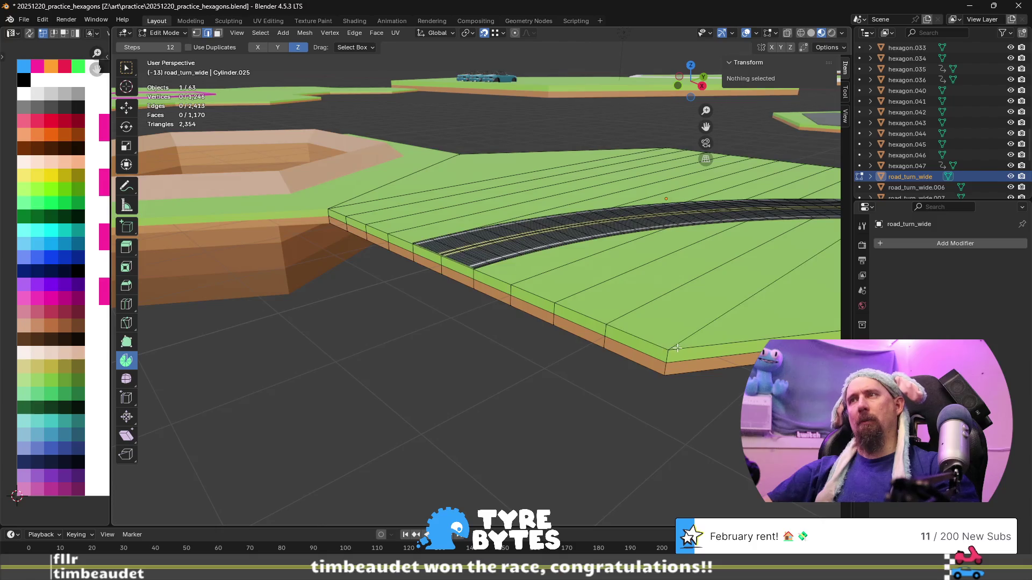
left_click(580, 313, "alt")
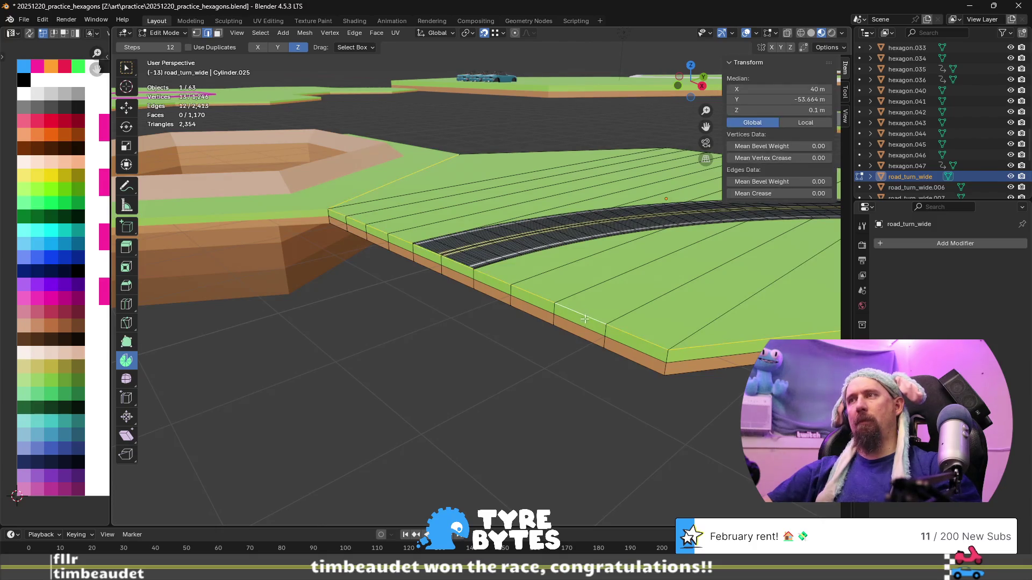
middle_click_drag(586, 321, 595, 330)
left_click(606, 321)
key("1")
left_click(605, 323)
left_click(360, 222, "ctrl+shift")
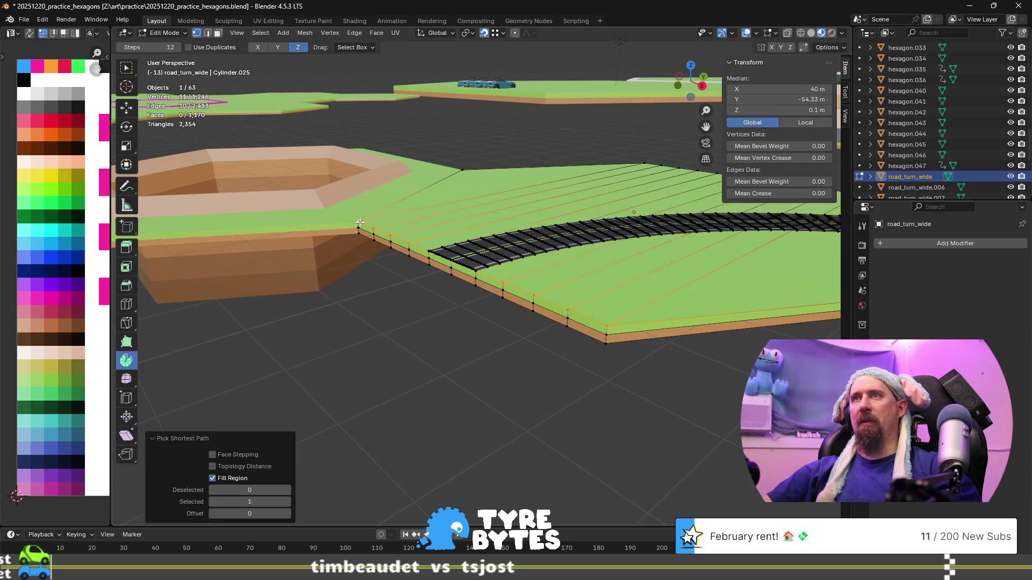
mouse_move(365, 265)
middle_mouse_down()
mouse_move(424, 261)
mouse_move(410, 239)
middle_mouse_up()
left_click(410, 238, "shift")
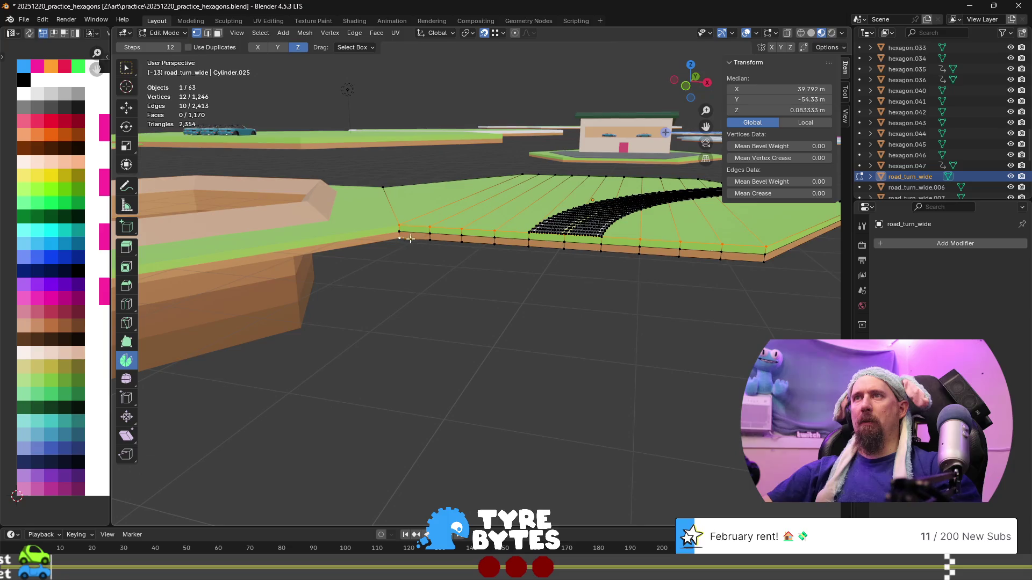
left_click(763, 257, "ctrl+shift")
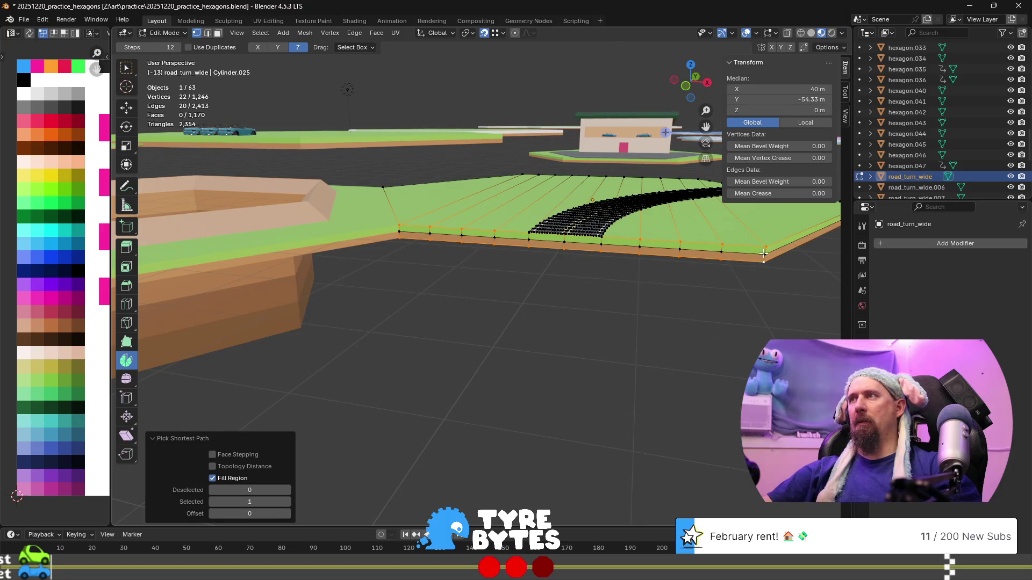
left_click(764, 253, "shift")
left_click(399, 232, "ctrl+shift")
scroll(548, 272, "up", 3)
mouse_move(548, 272)
middle_mouse_down()
mouse_move(550, 285)
mouse_move(520, 295)
middle_mouse_up()
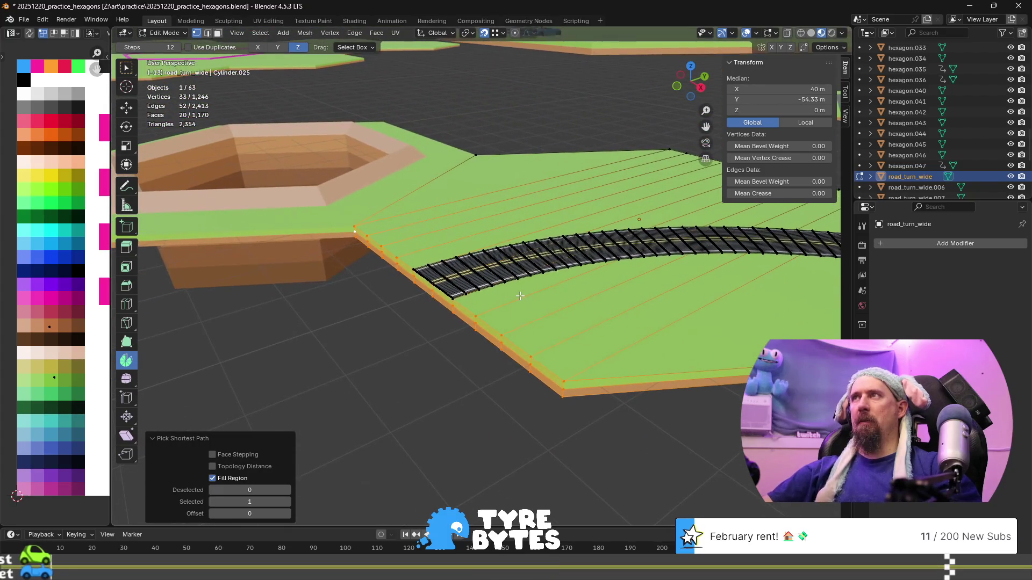
- Scale the selected border vertices to 0 on Y, then return to Object Mode
key("s")
key("y")
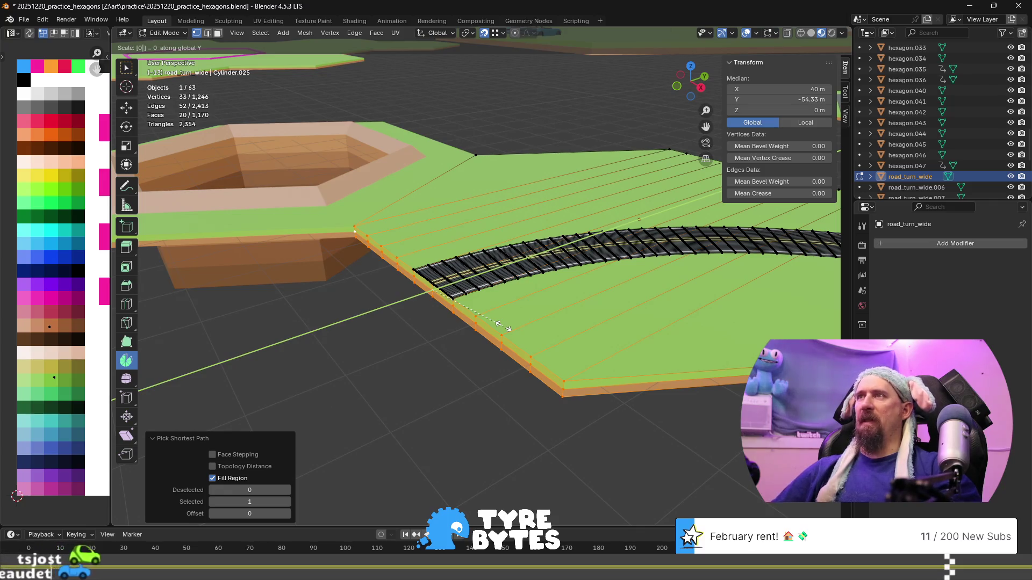
type("0")
key("Return")
scroll(507, 353, "down", 5)
scroll(506, 353, "up", 5)
mouse_move(507, 352)
middle_mouse_down()
mouse_move(500, 383)
mouse_move(629, 369)
mouse_move(554, 405)
middle_mouse_up()
key("Tab")
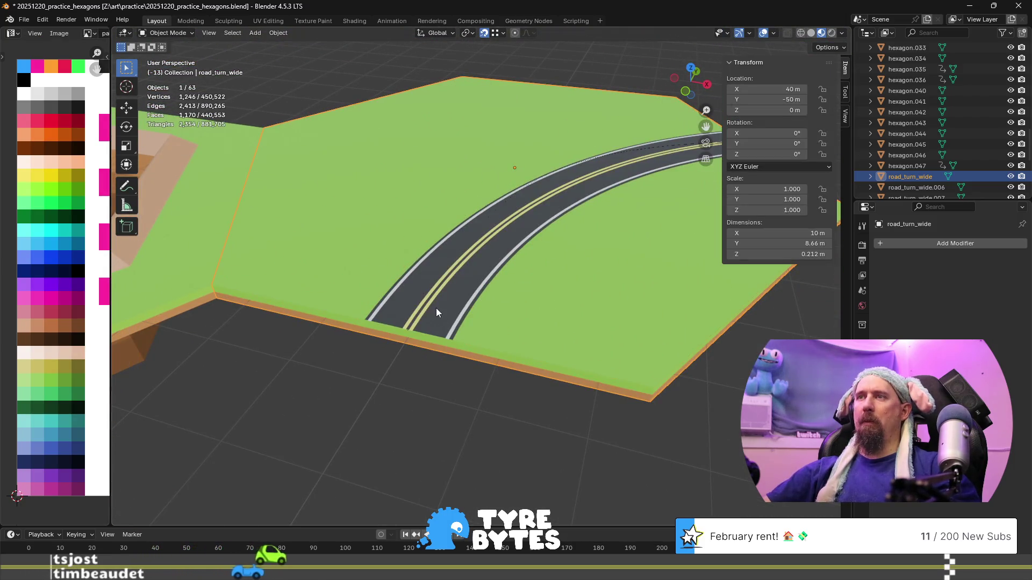
- Select the linked asphalt road mesh on road_turn_wide and delete its faces
scroll(437, 308, "up", 4)
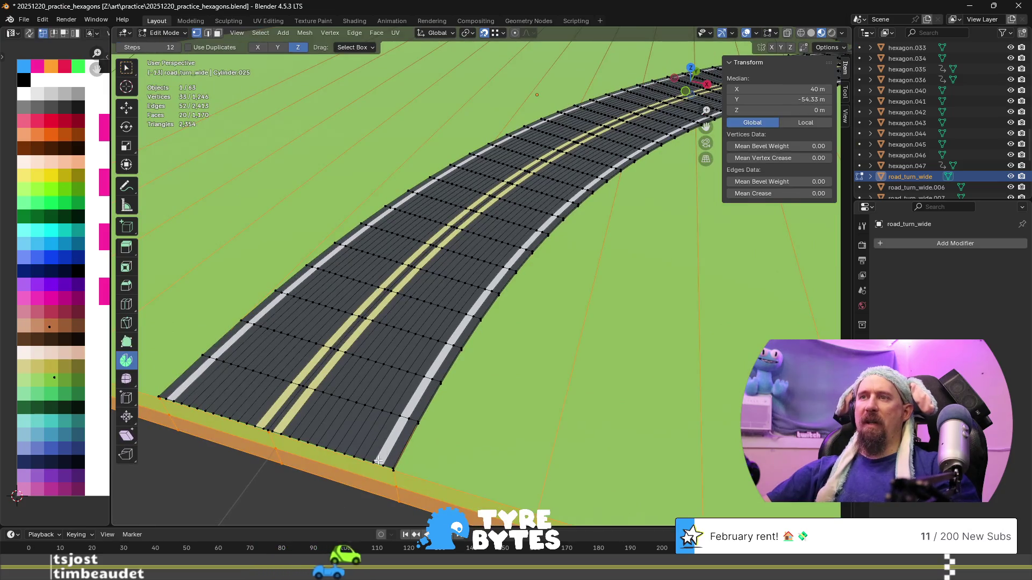
left_click(386, 460)
middle_click_drag(385, 460, 383, 473)
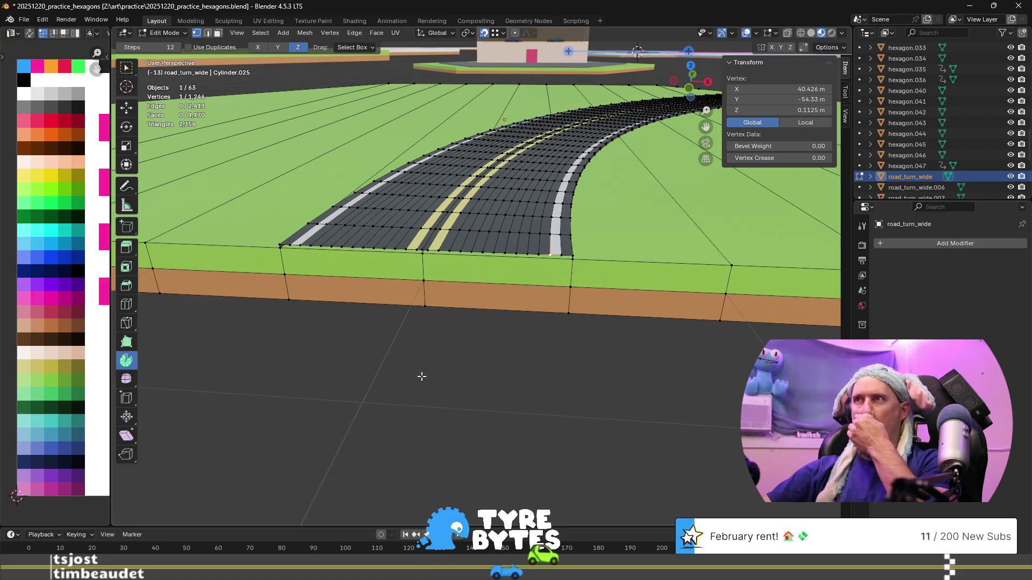
middle_click_drag(421, 375, 421, 377)
left_click(801, 121)
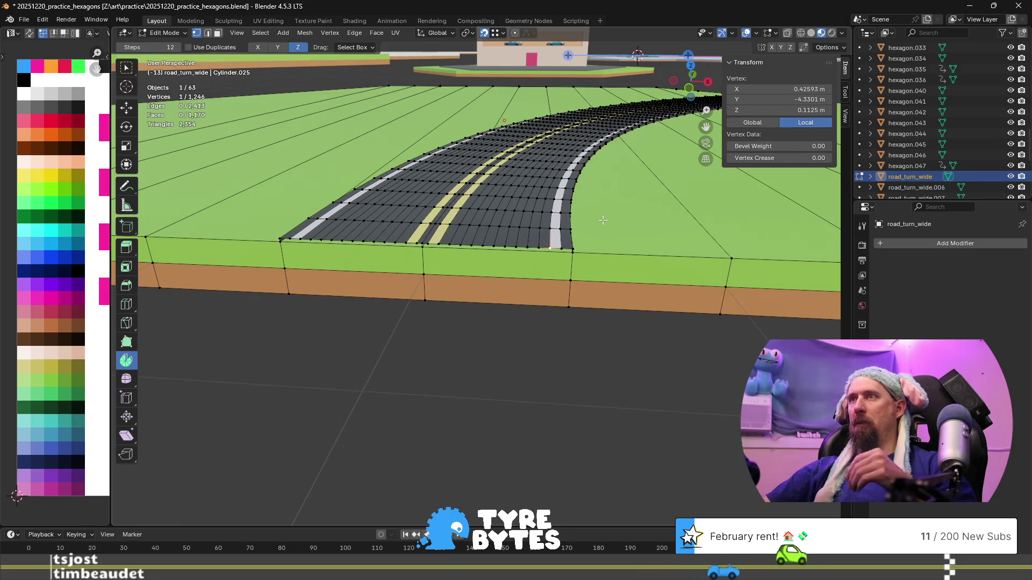
scroll(556, 238, "up", 3)
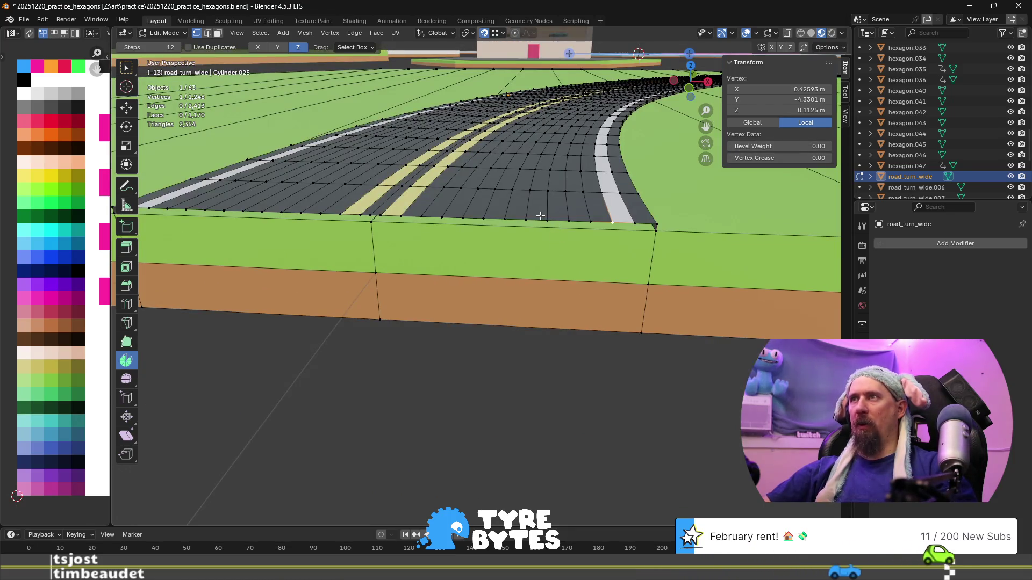
left_click(549, 220)
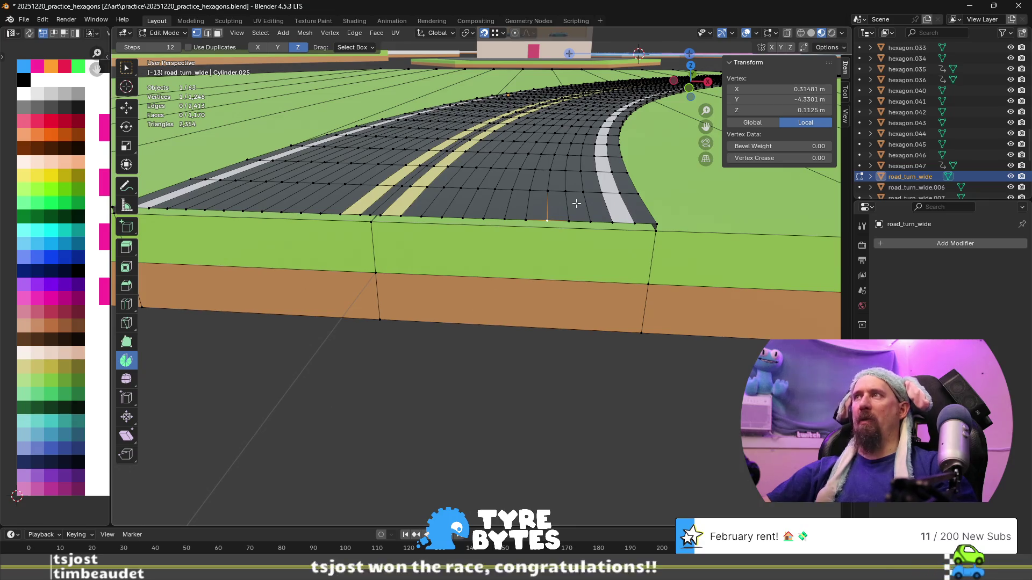
key("l")
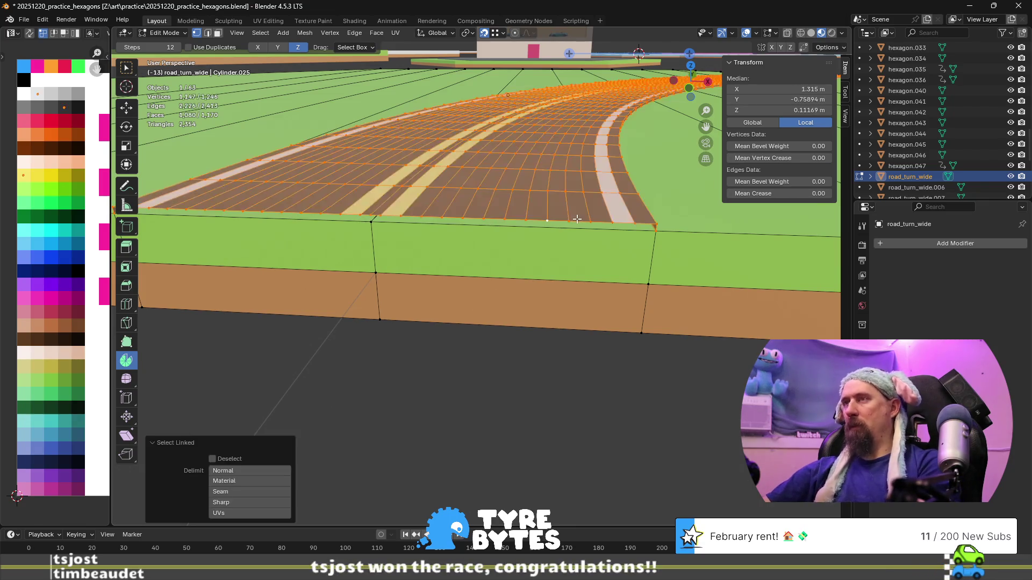
key("x")
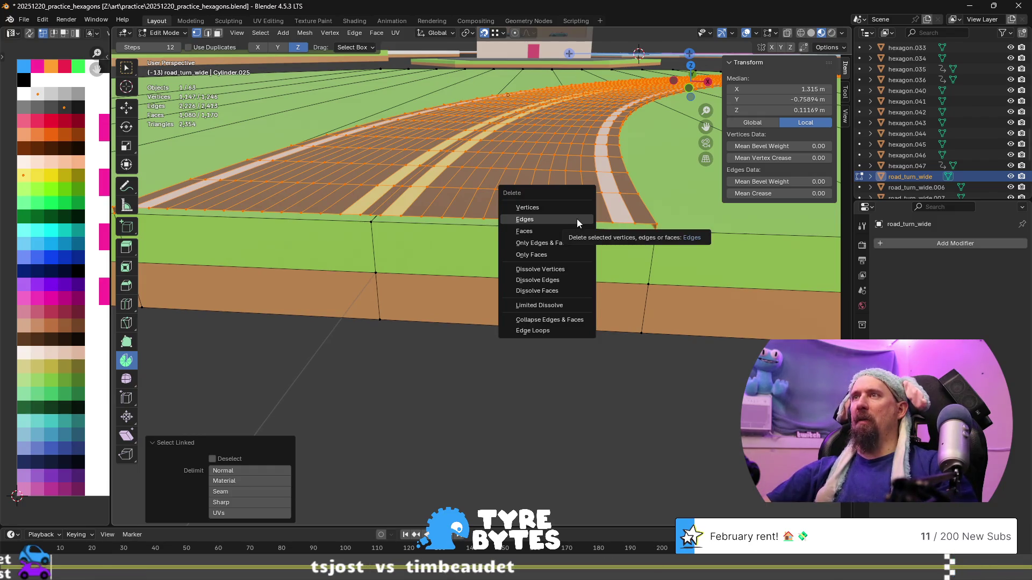
left_click(576, 232)
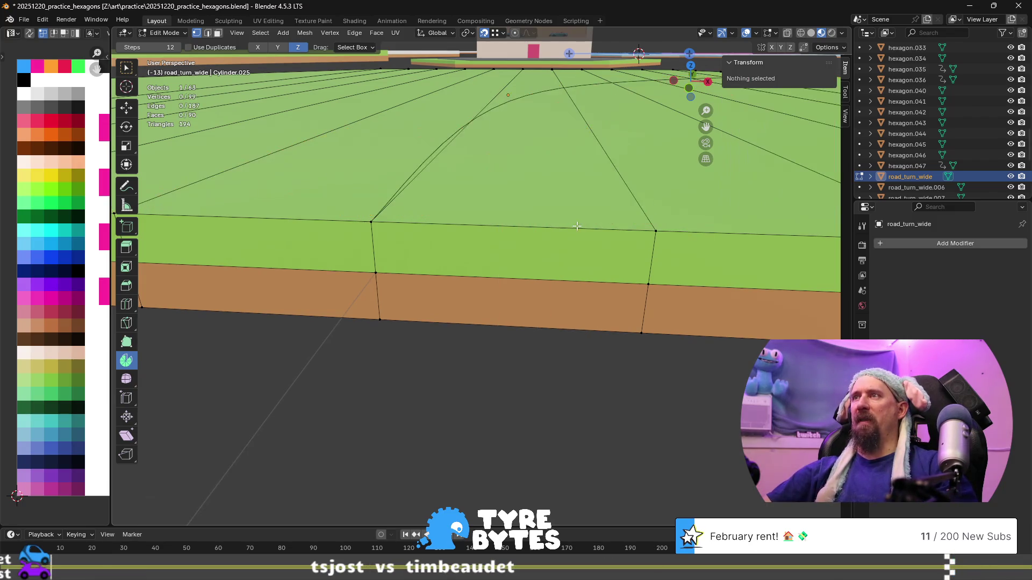
- Select two adjacent edges along the tile's near border
left_click(649, 226)
scroll(540, 237, "down", 2)
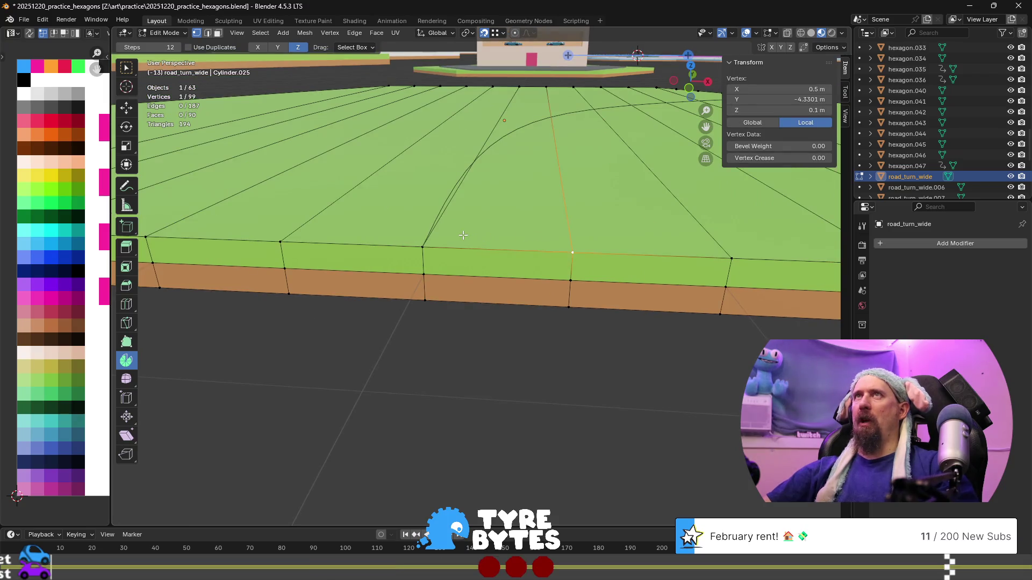
key("2")
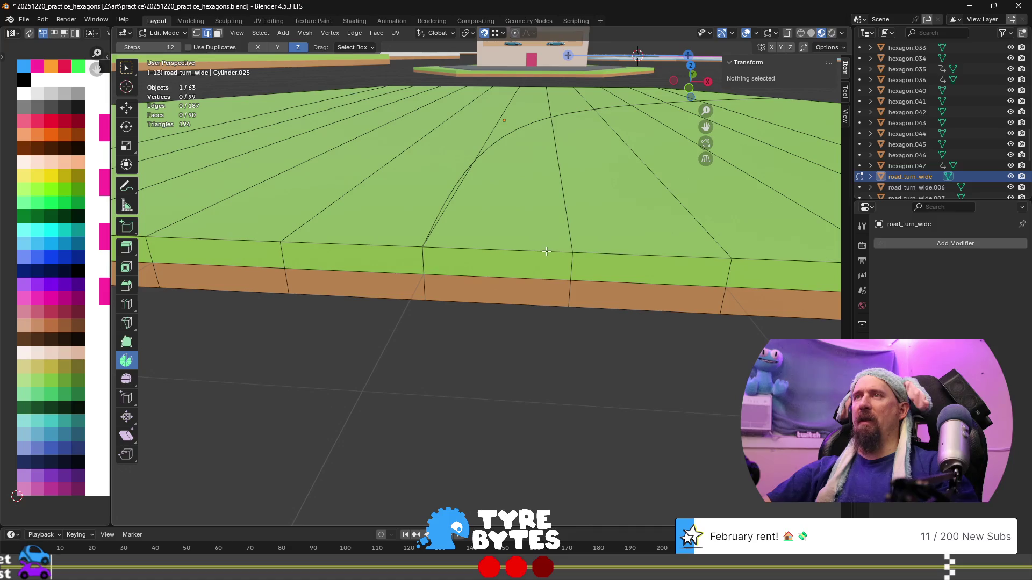
left_click(483, 249)
left_click(402, 242, "shift")
middle_click_drag(508, 279, 526, 270)
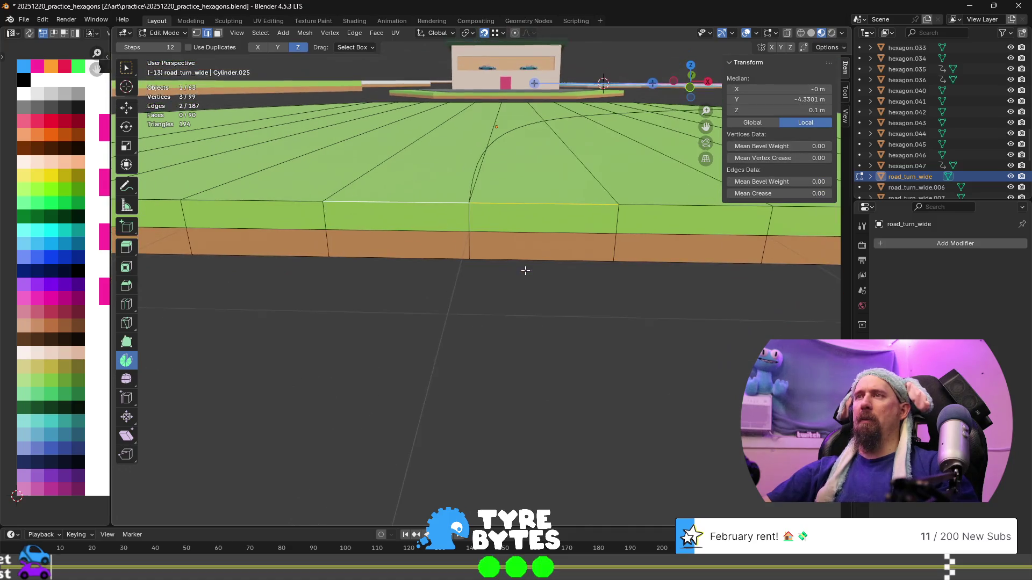
- Extrude the two edges 0.0125 m straight up along Z
key("e")
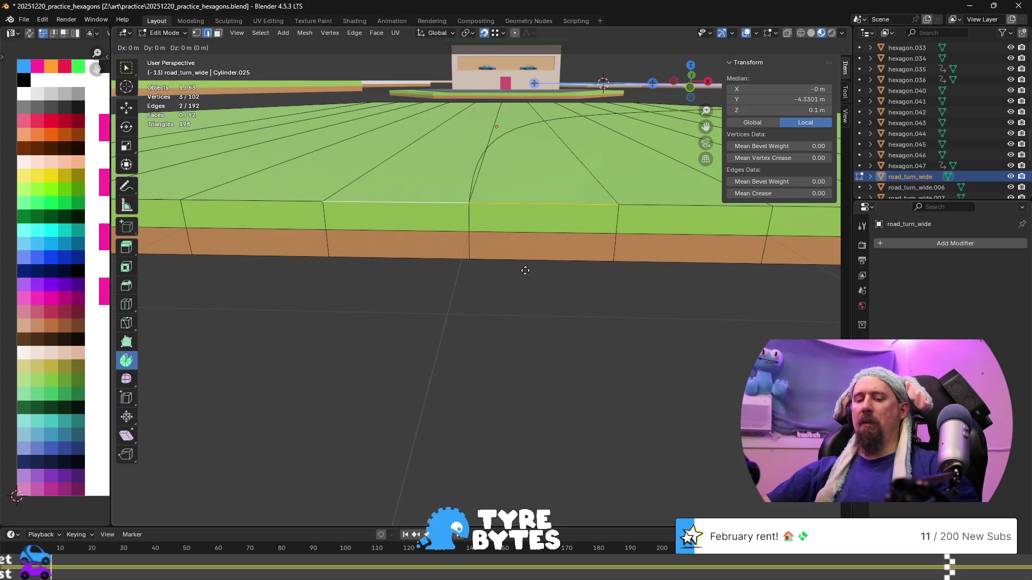
type("z.")
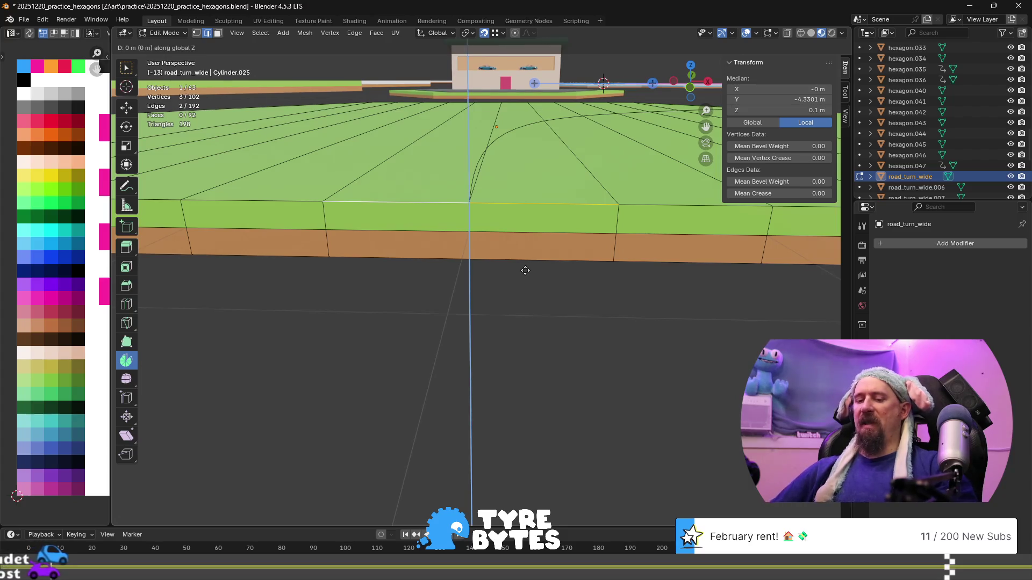
type("11")
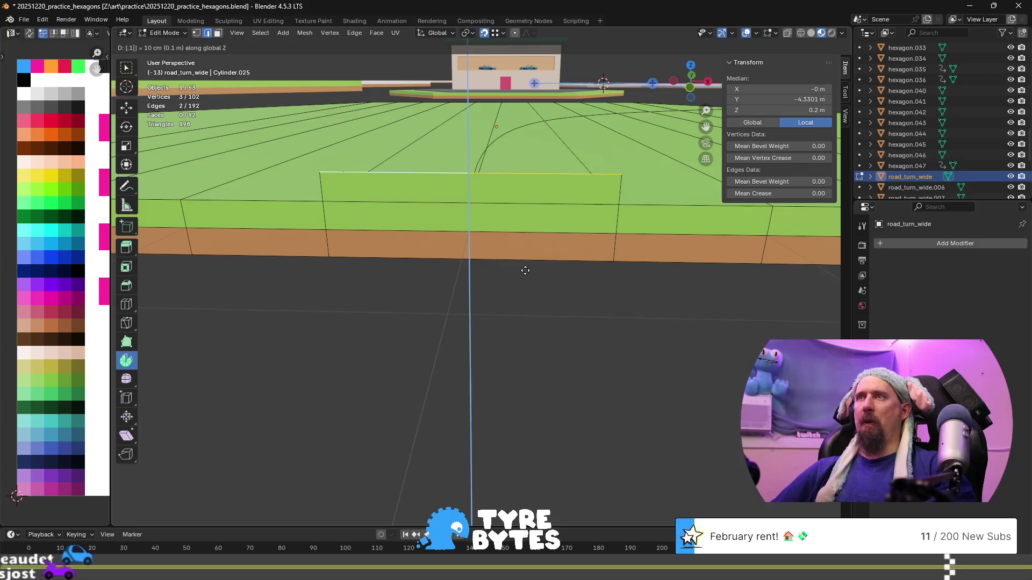
key("BackSpace")
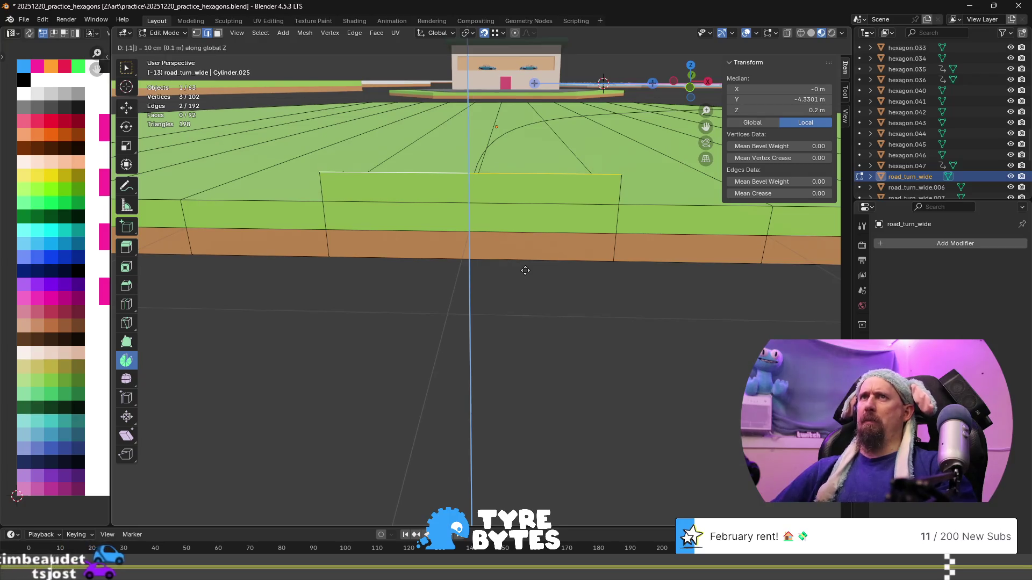
key("BackSpace")
type("0125")
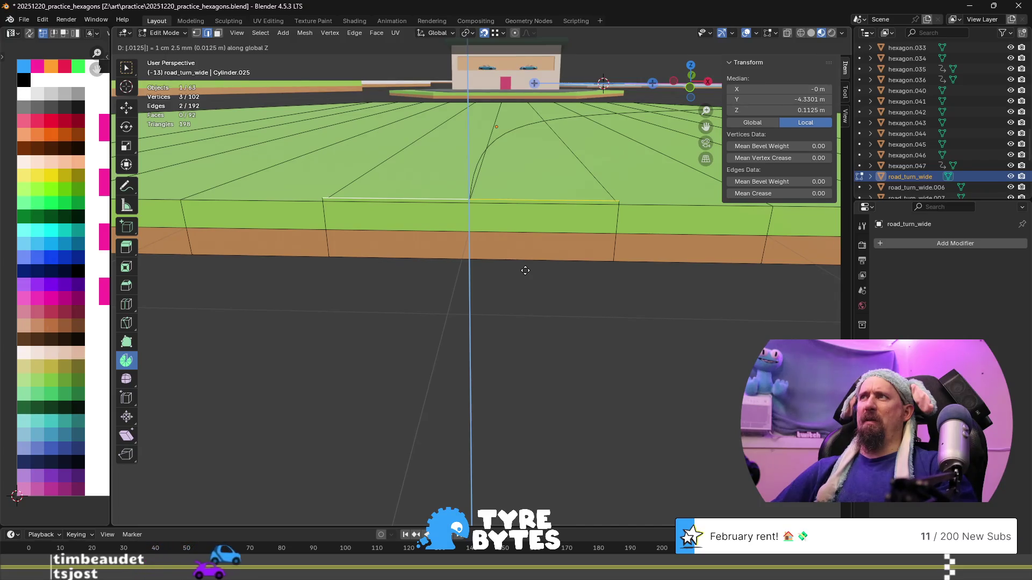
key("Return")
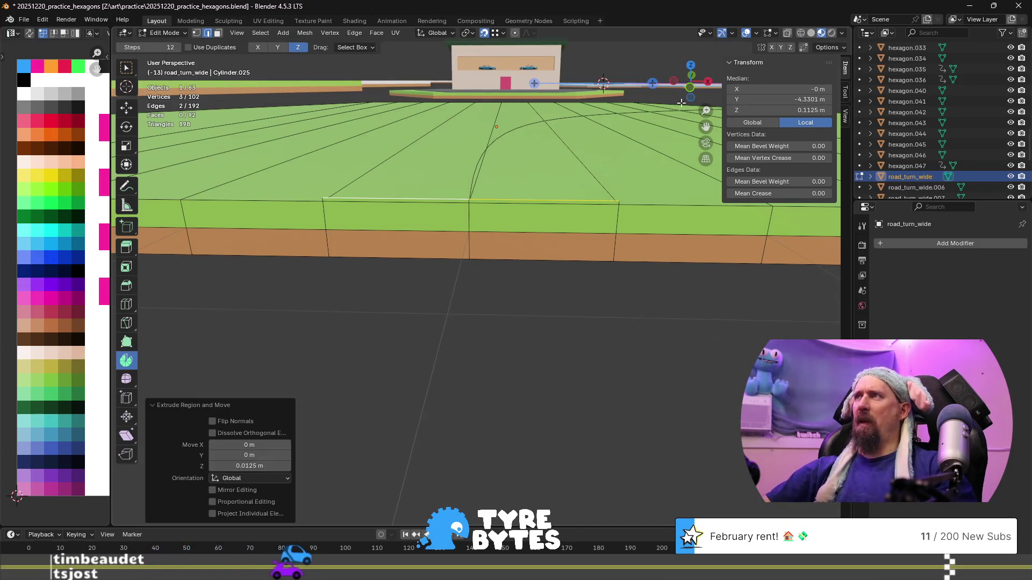
mouse_move(463, 232)
middle_mouse_down()
mouse_move(435, 200)
mouse_move(373, 183)
middle_mouse_up()
- Delete the two thin extruded lip faces from the tile
key("3")
left_click(506, 151)
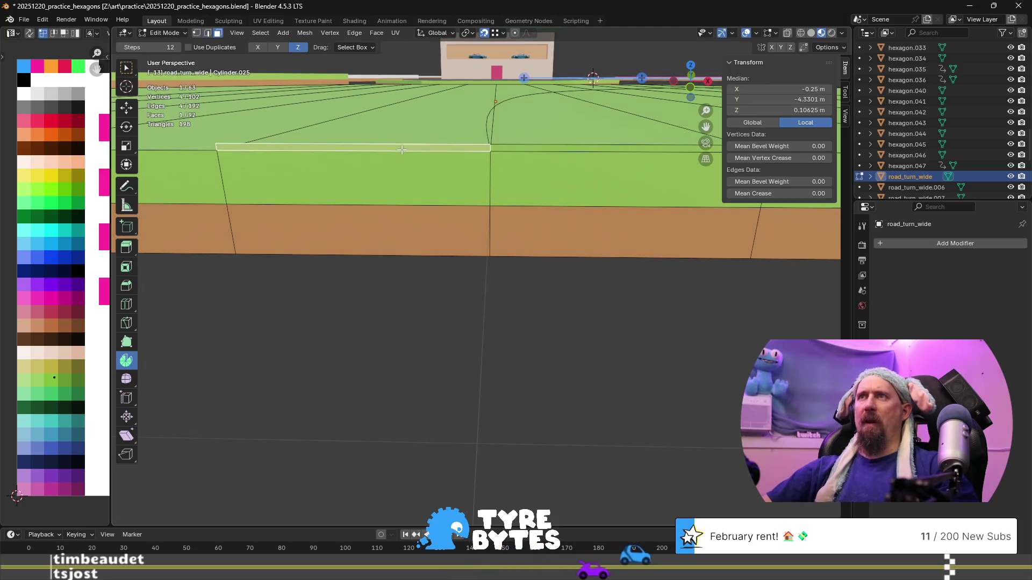
left_click(532, 150, "shift")
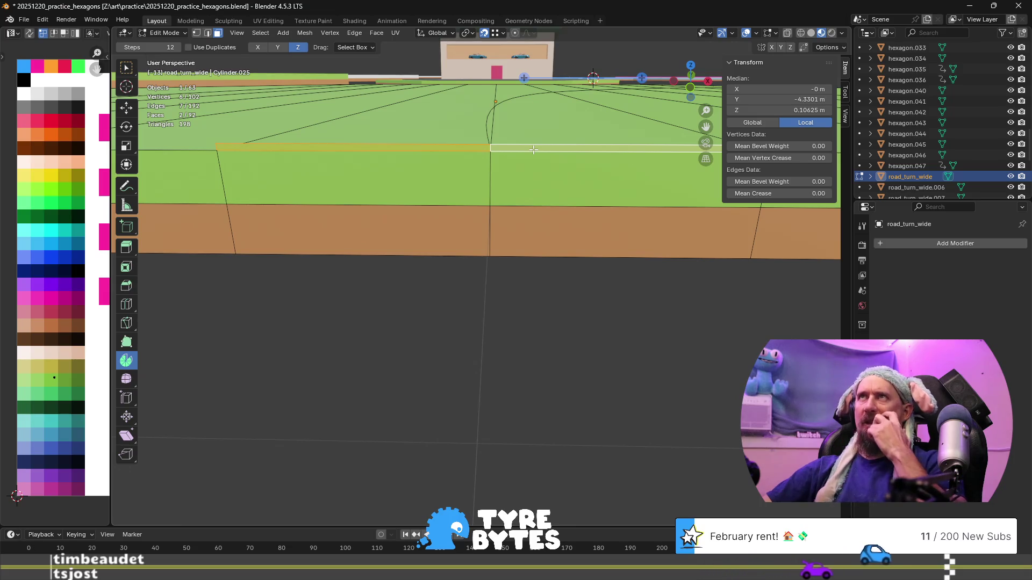
key("e")
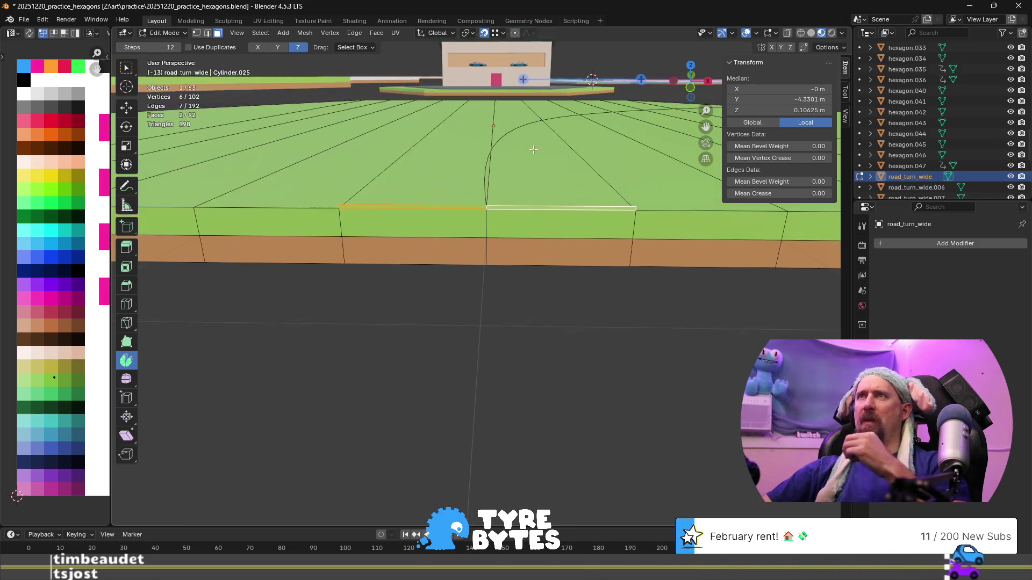
key("Escape")
mouse_move(538, 213)
middle_mouse_down()
mouse_move(502, 237)
mouse_move(503, 222)
middle_mouse_up()
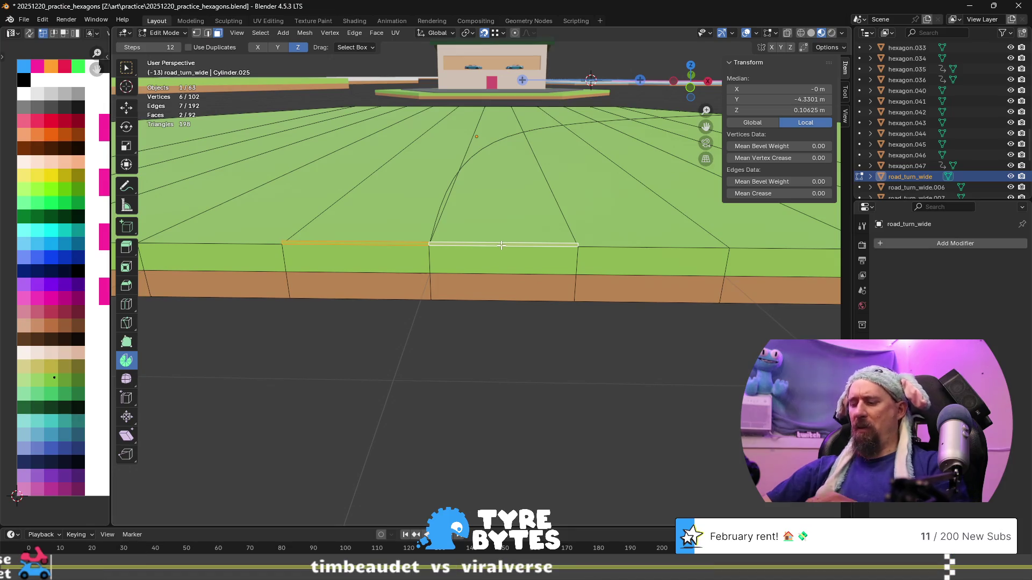
key("x")
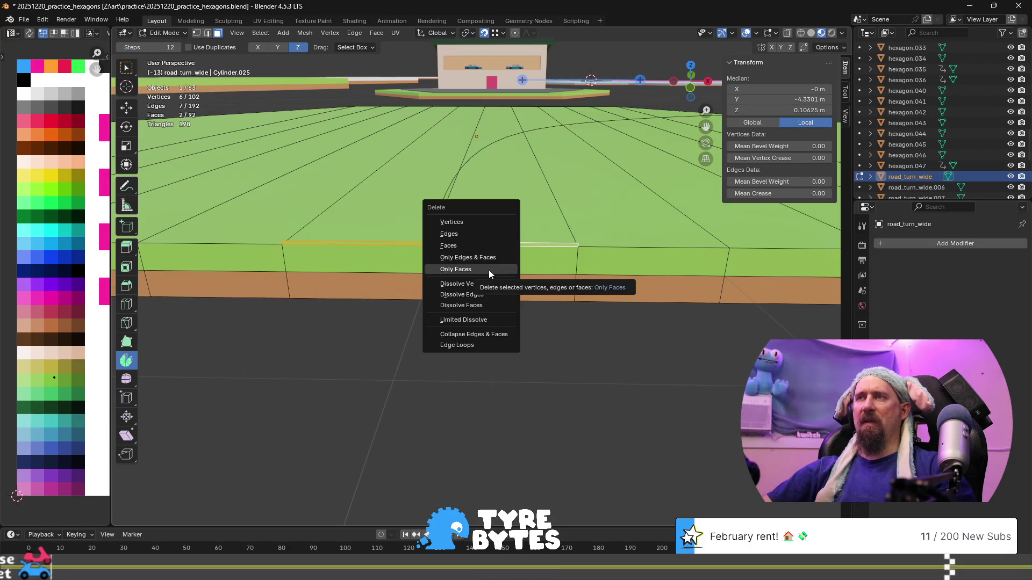
left_click(488, 270)
scroll(370, 222, "up", 3)
scroll(369, 222, "down", 1)
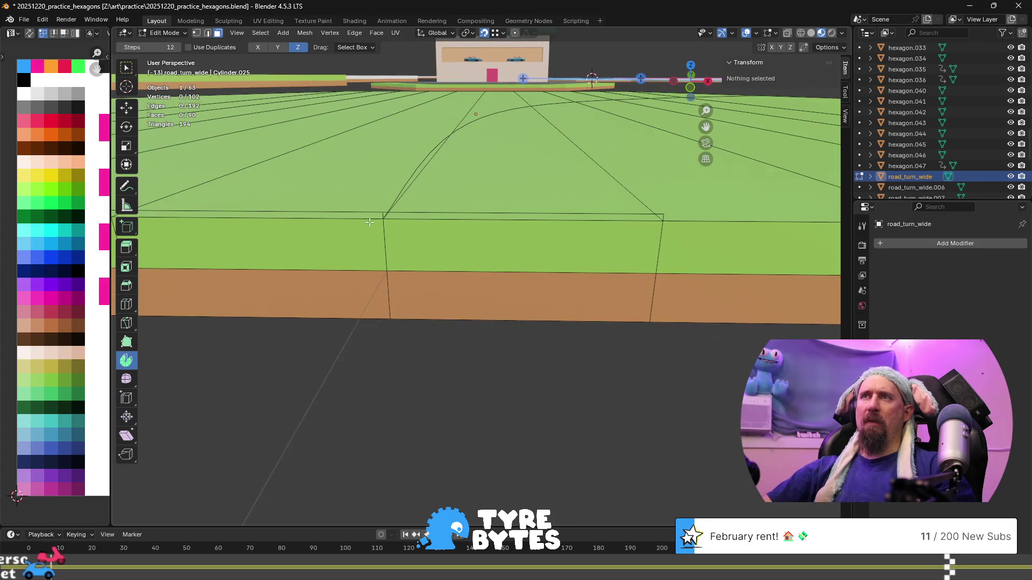
- Dissolve the stray edge on the tile's side
key("2")
left_click(411, 250)
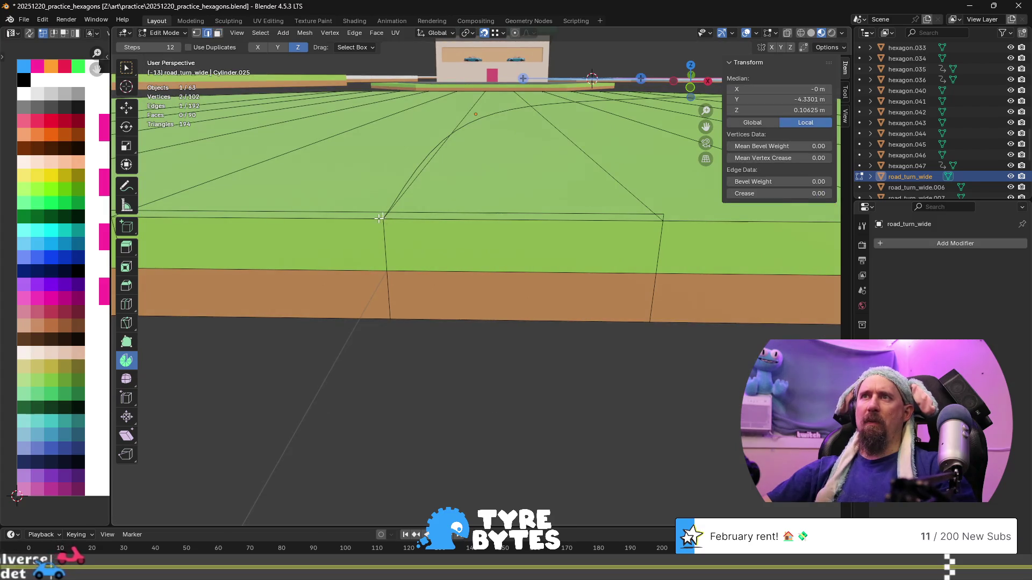
key("x")
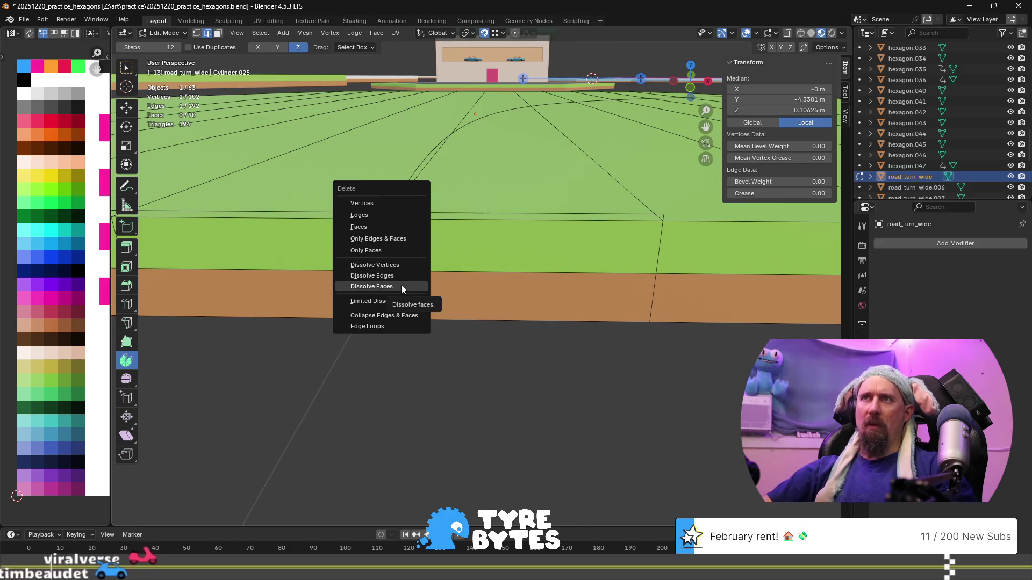
left_click(389, 215)
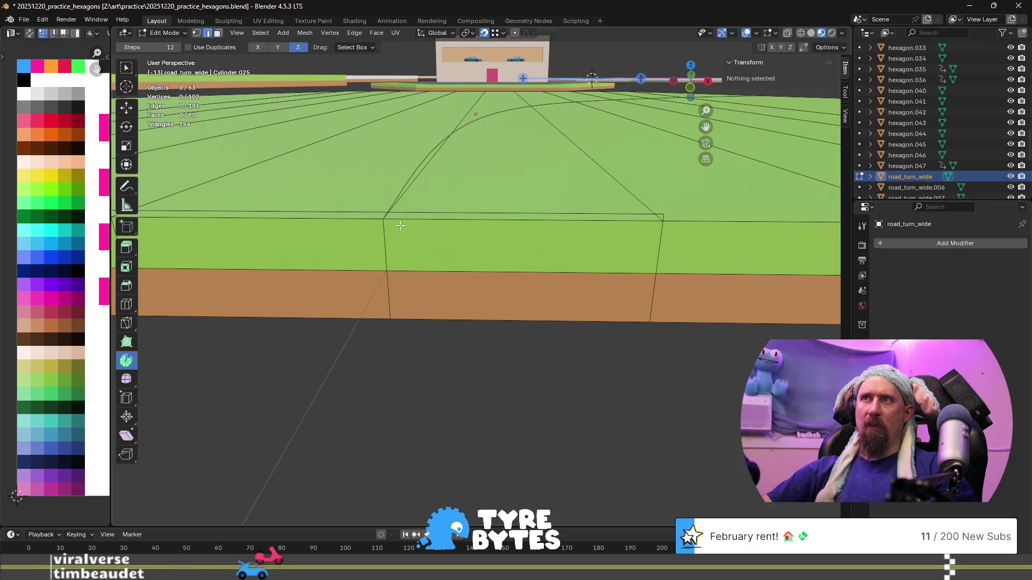
- Select the edges along one top rim side of the hexagon
left_click(416, 214)
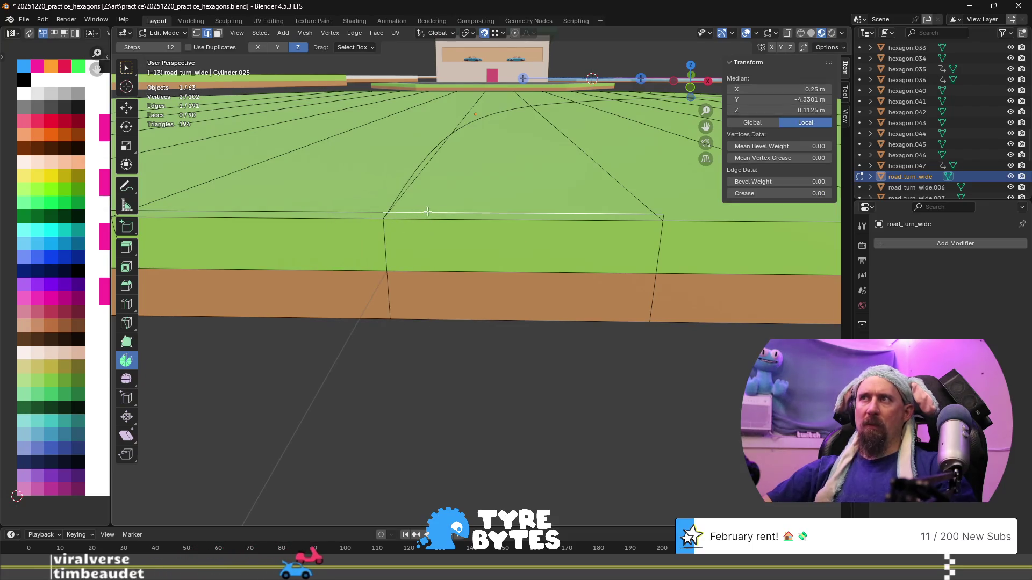
left_click(664, 216)
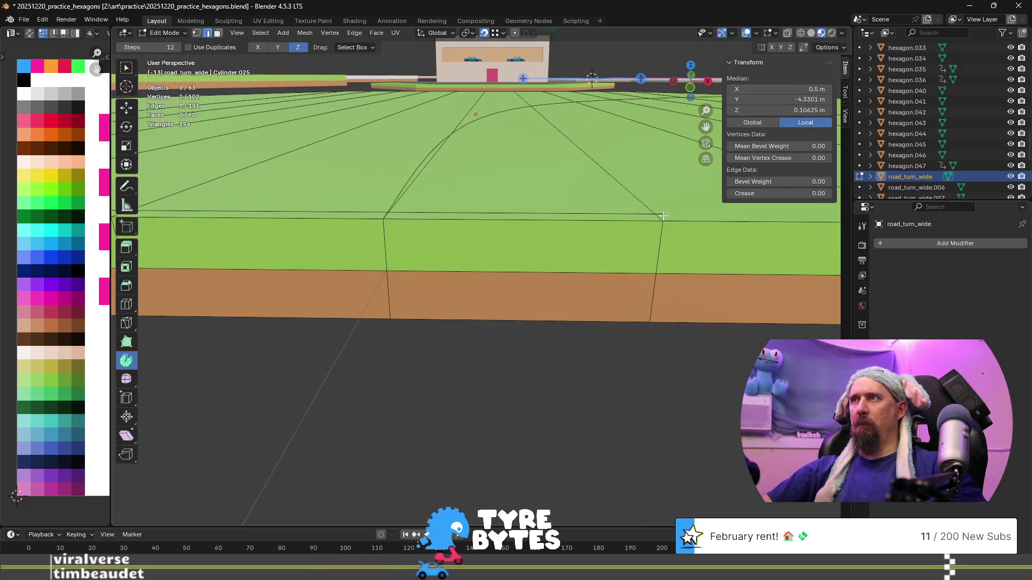
left_click(537, 214, "shift")
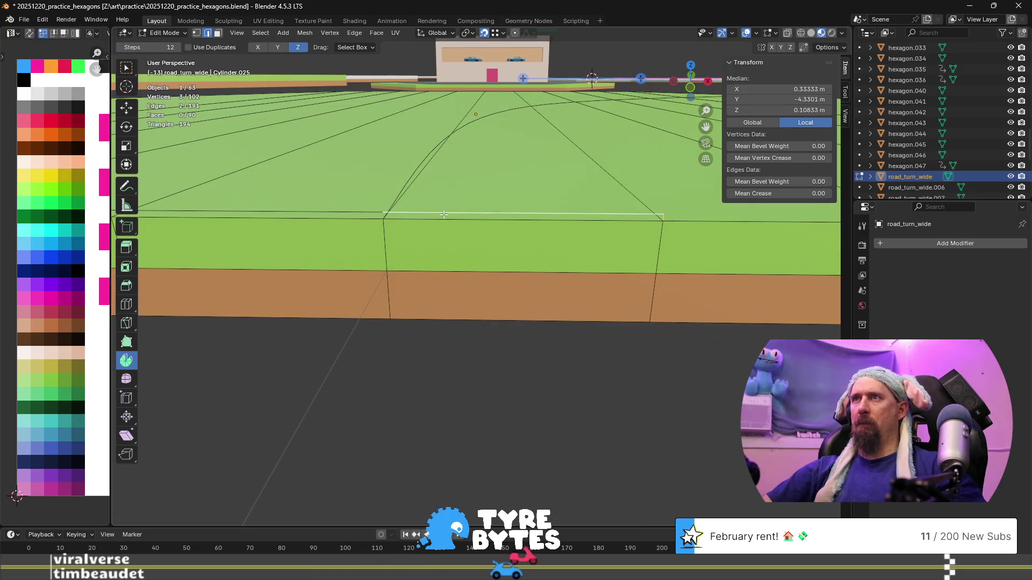
left_click(350, 211, "shift")
mouse_move(349, 210)
middle_mouse_down()
mouse_move(307, 262)
mouse_move(568, 293)
middle_mouse_up()
left_click(321, 260, "shift")
- Separate the rim edges by selection, rename the tile 'road', and return to Object Mode
key("p")
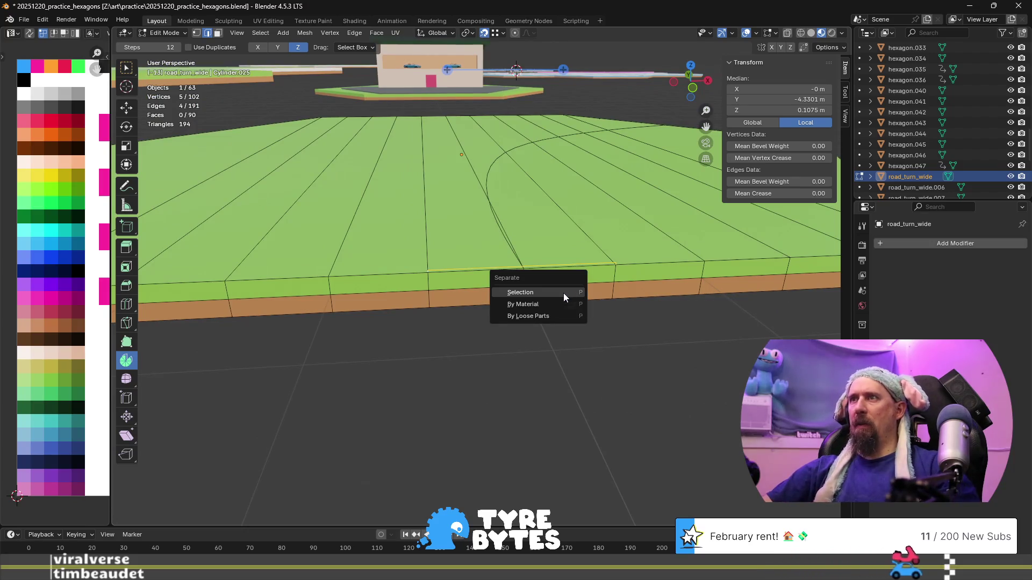
left_click(563, 292)
key("F2")
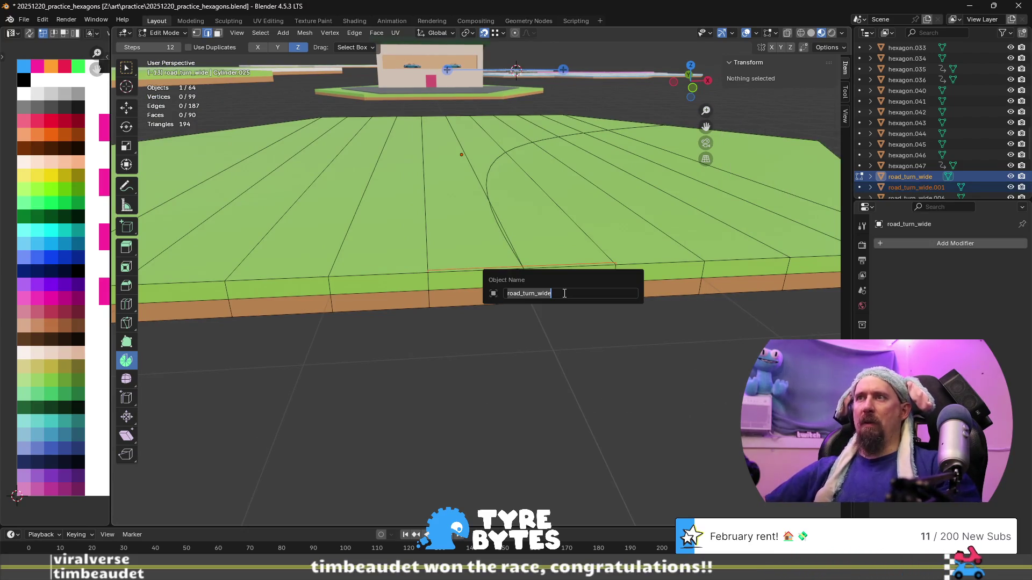
type("road")
key("Return")
scroll(567, 300, "down", 3)
mouse_move(568, 301)
middle_mouse_down()
mouse_move(612, 291)
mouse_move(442, 305)
middle_mouse_up()
scroll(443, 304, "down", 4)
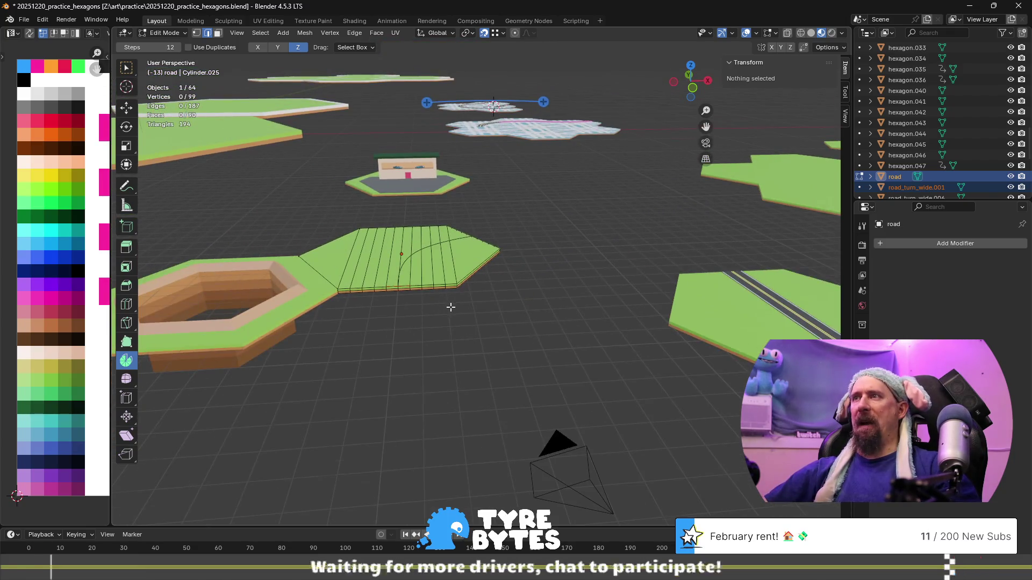
scroll(452, 307, "up", 4)
key("Tab")
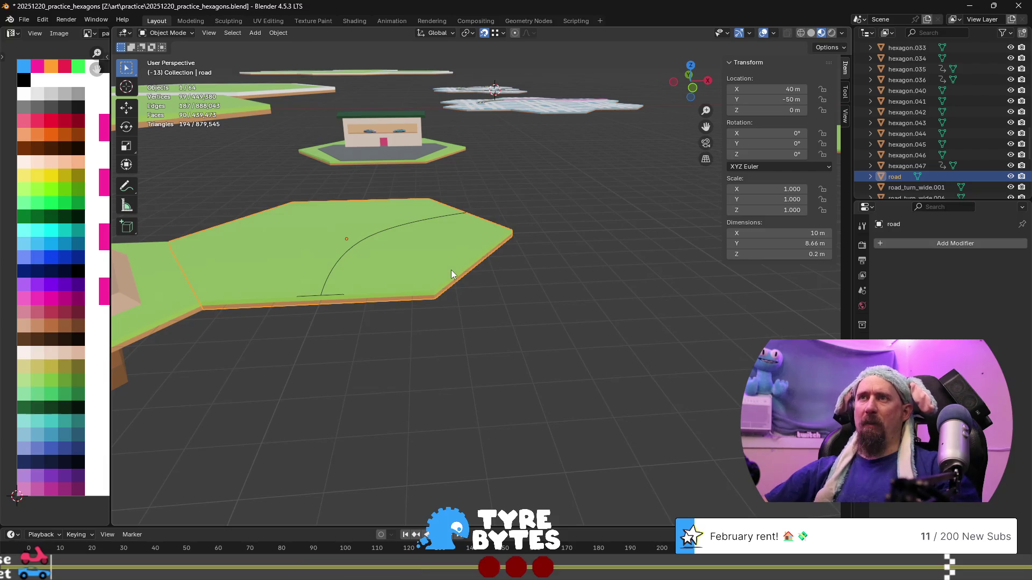
- Duplicate the road tile and move the copy 7.5 m along X and -4.33 m along Y
key("shift+d")
right_click(465, 269)
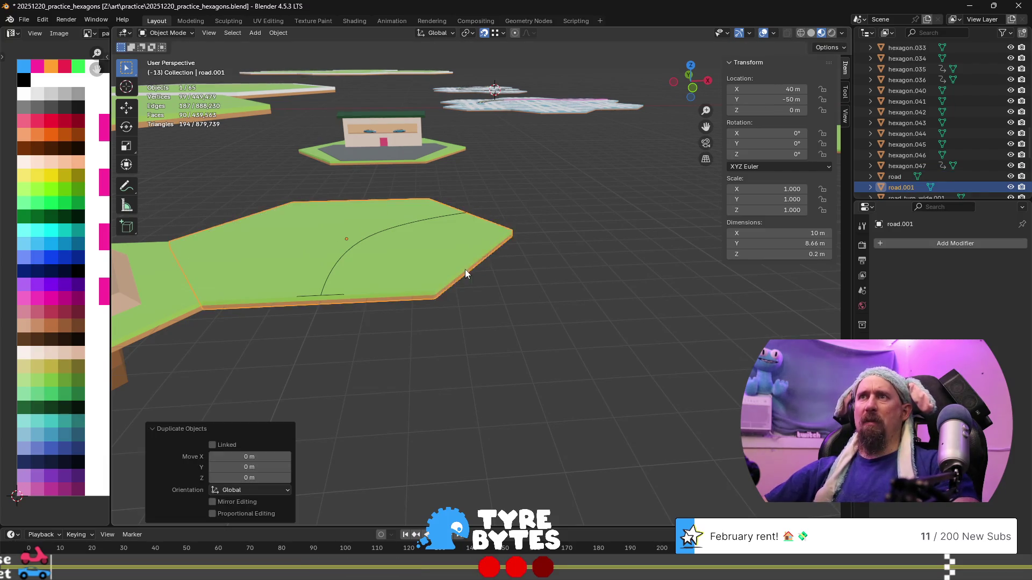
key("g")
key("z")
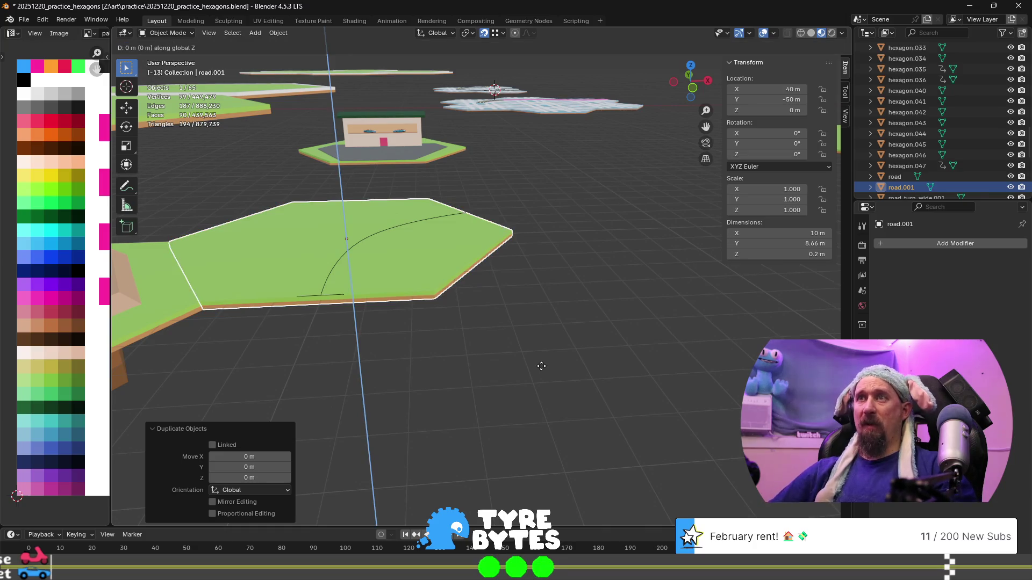
key("z")
key("z")
type("x")
type("7.5")
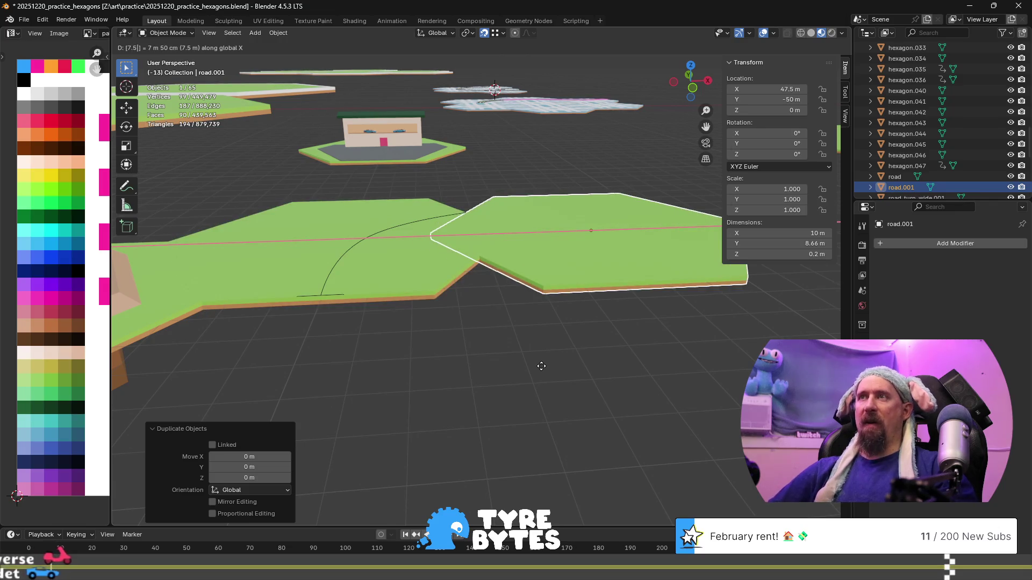
key("Return")
type("gy")
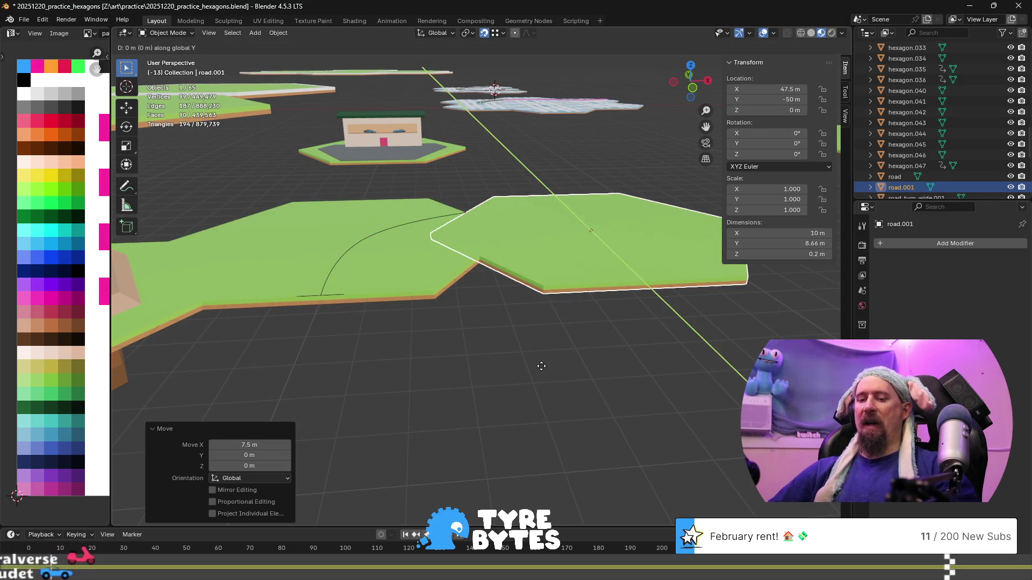
type("4.33-")
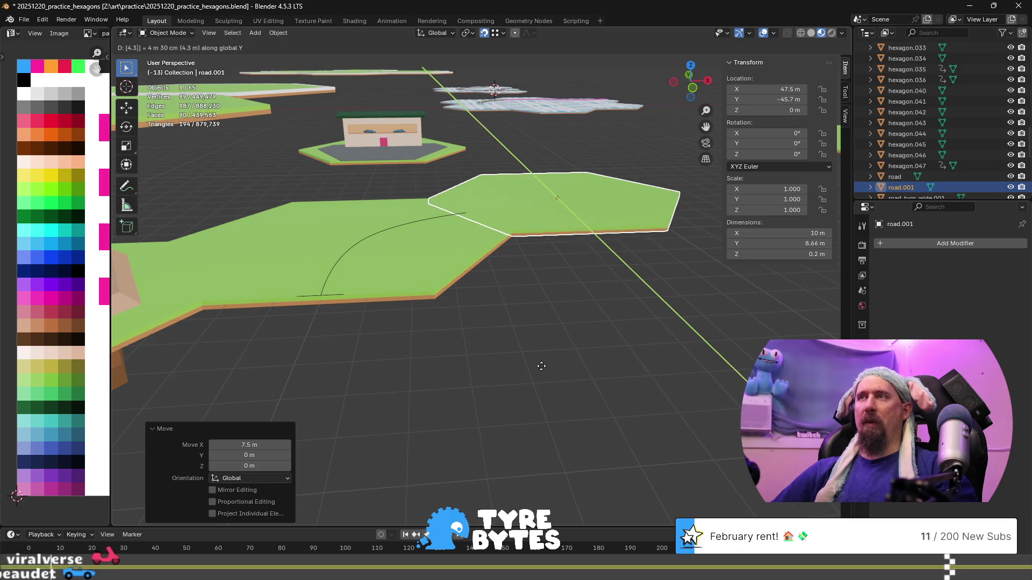
key("Return")
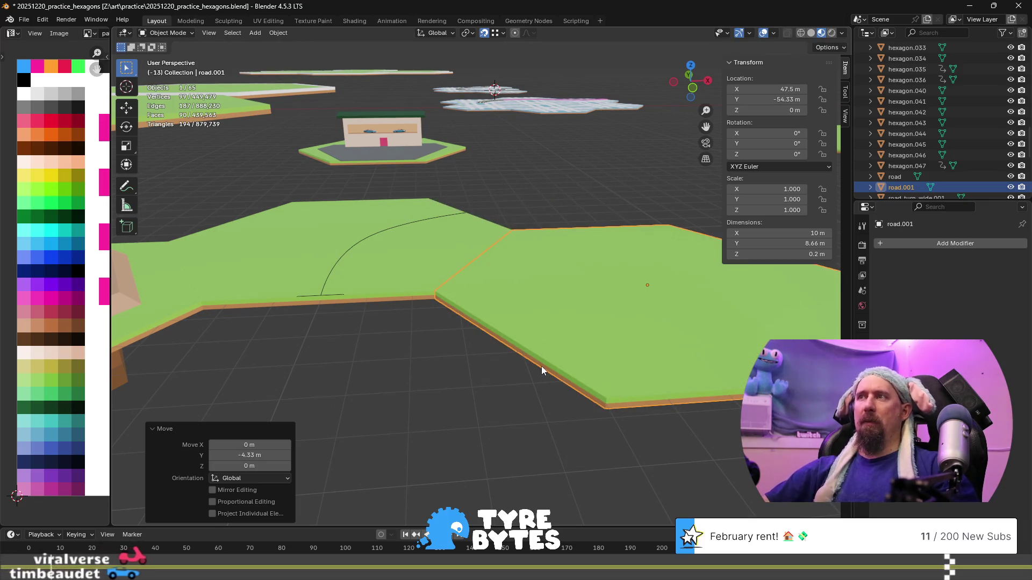
- Snap the 3D cursor to the copy's centre and select the road_turn_wide.001 edge strip
key("shift+s")
left_click(555, 398)
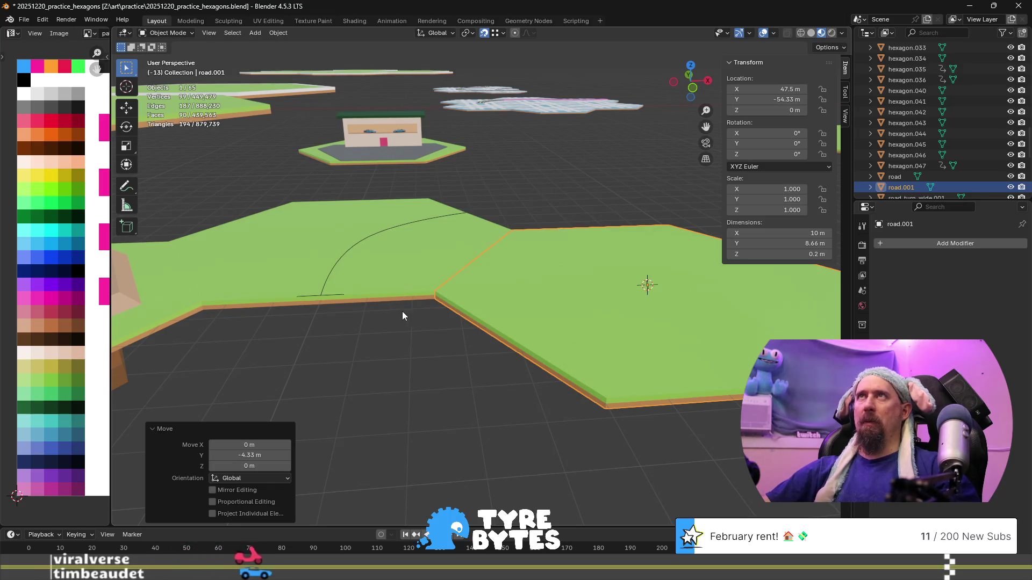
scroll(398, 311, "up", 1)
mouse_move(405, 318)
middle_mouse_down()
mouse_move(415, 314)
mouse_move(305, 301)
mouse_move(572, 322)
mouse_move(486, 324)
middle_mouse_up()
left_click(459, 311)
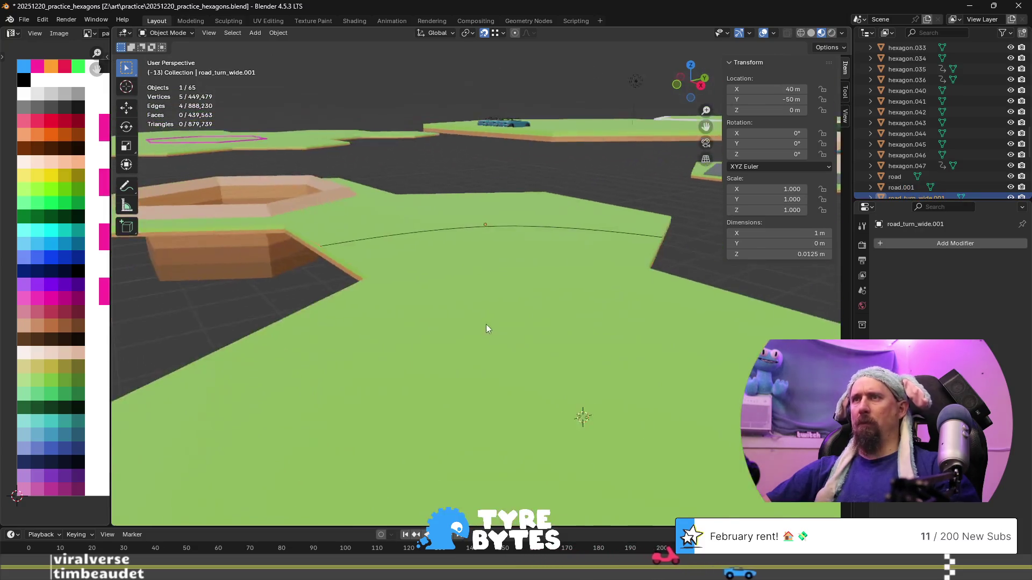
- Orbit and zoom down near the ground to inspect the two joined tiles
scroll(479, 325, "down", 2)
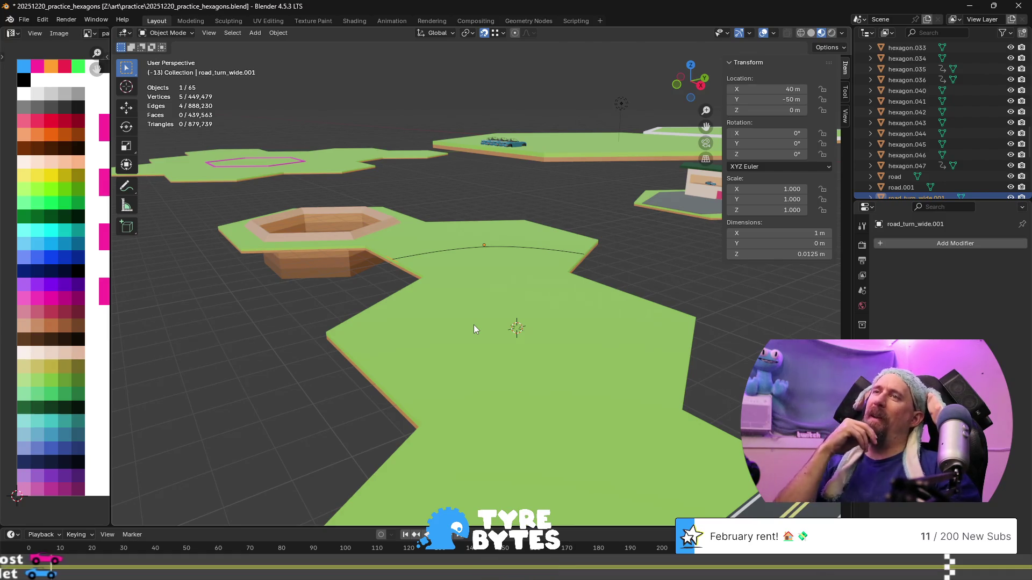
middle_click_drag(473, 324, 408, 301)
scroll(432, 316, "down", 6)
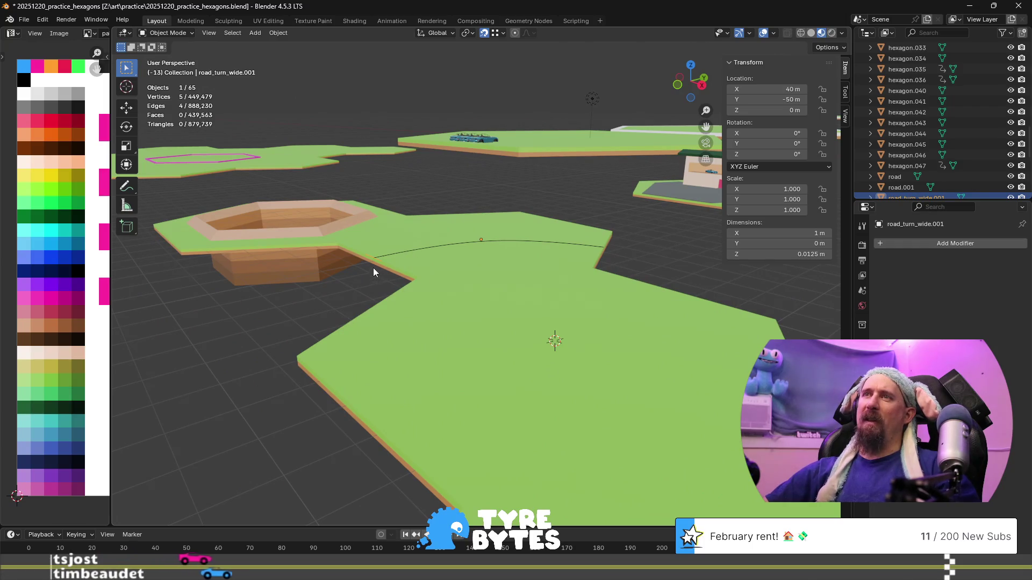
- Spin all edge-strip vertices 60° around the 3D cursor into a curved road surface
key("Tab")
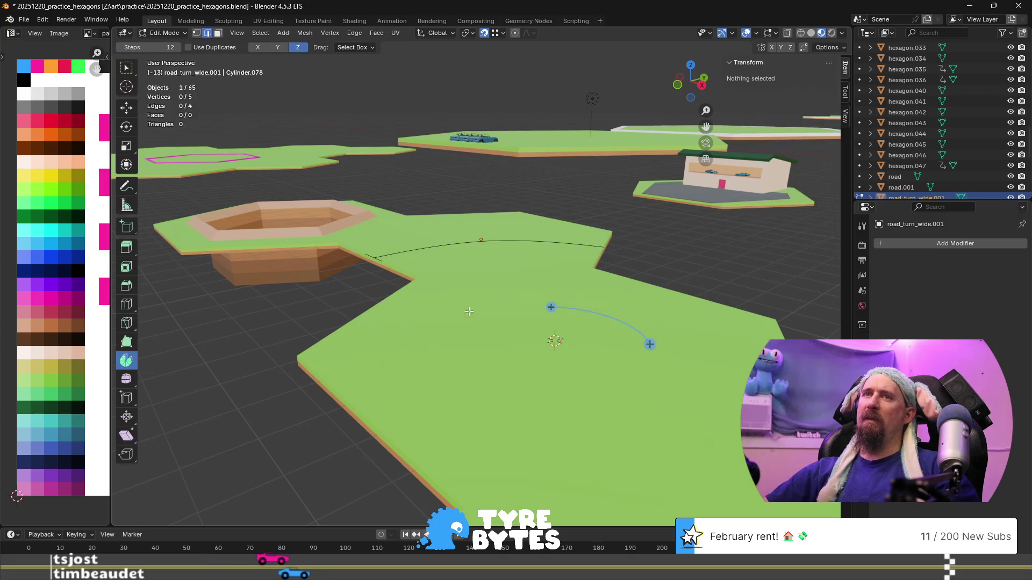
key("a")
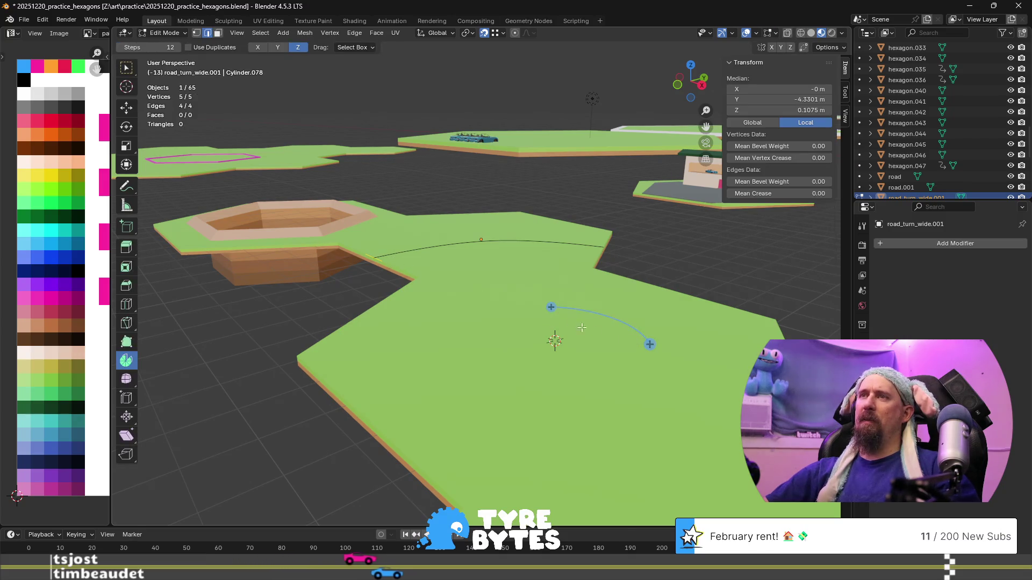
left_click_drag(651, 345, 618, 376)
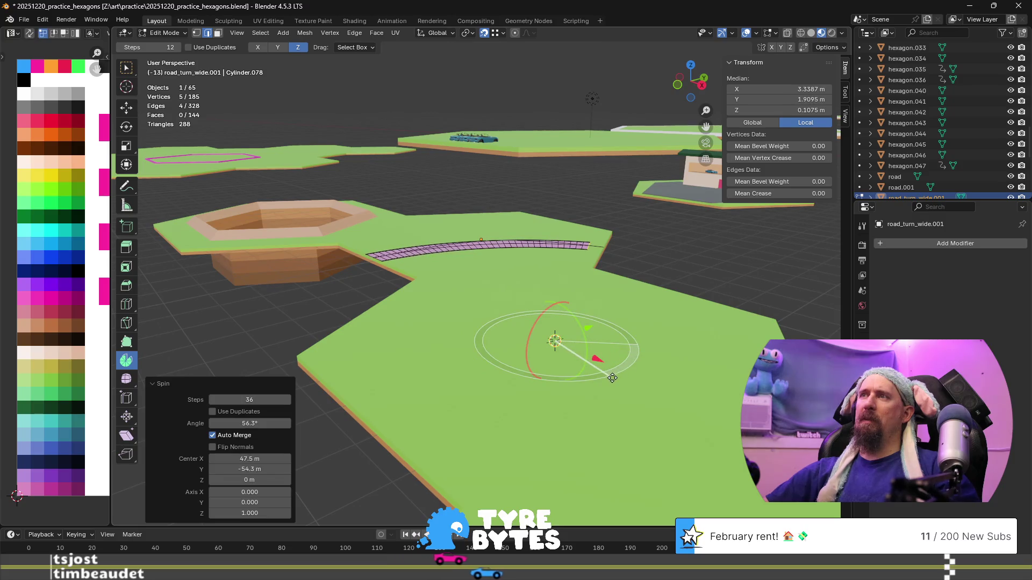
left_click(275, 424)
type("60")
key("Return")
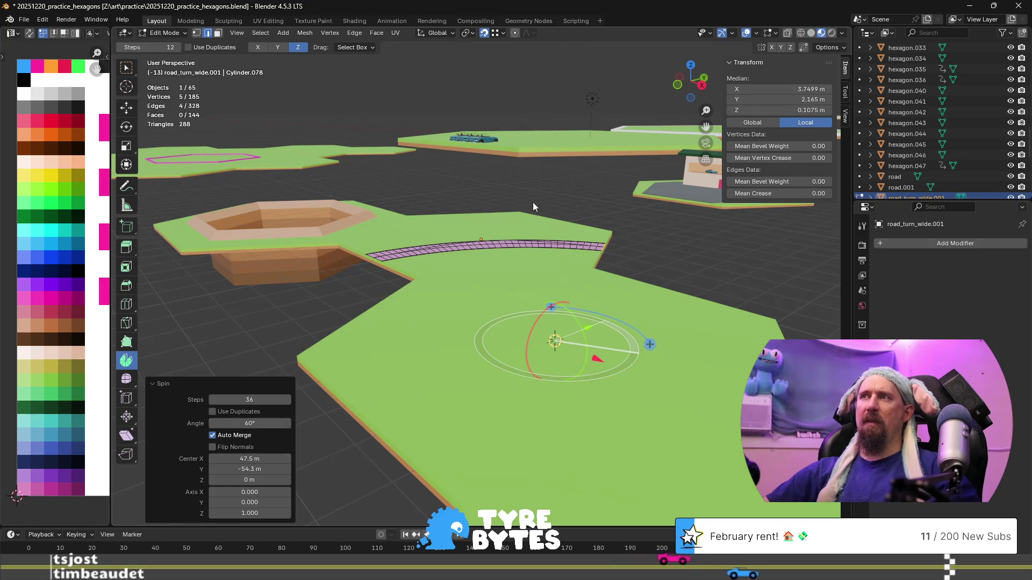
scroll(534, 202, "up", 2)
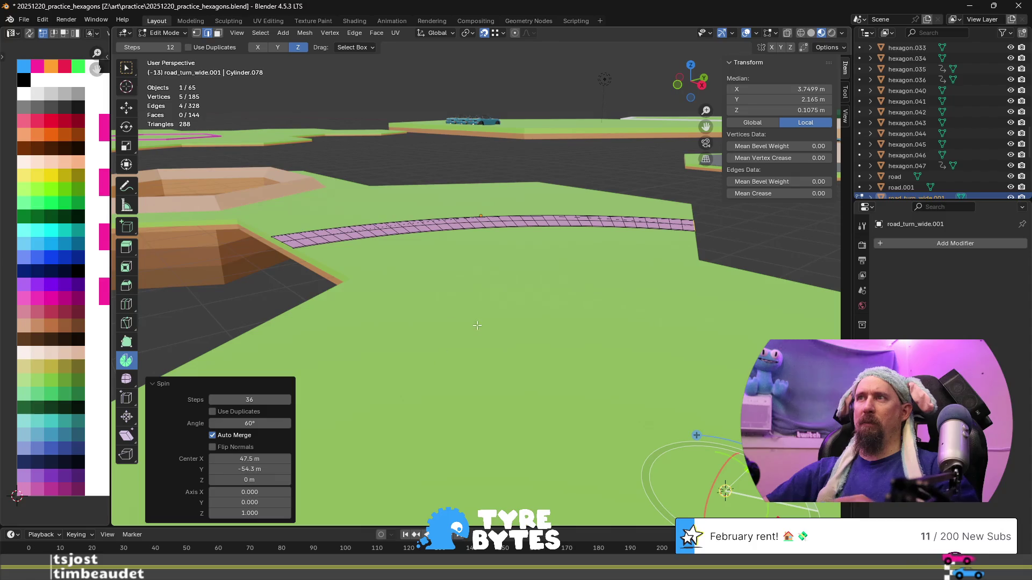
mouse_move(311, 241)
middle_mouse_down()
mouse_move(403, 336)
mouse_move(429, 284)
middle_mouse_up()
left_click(429, 283)
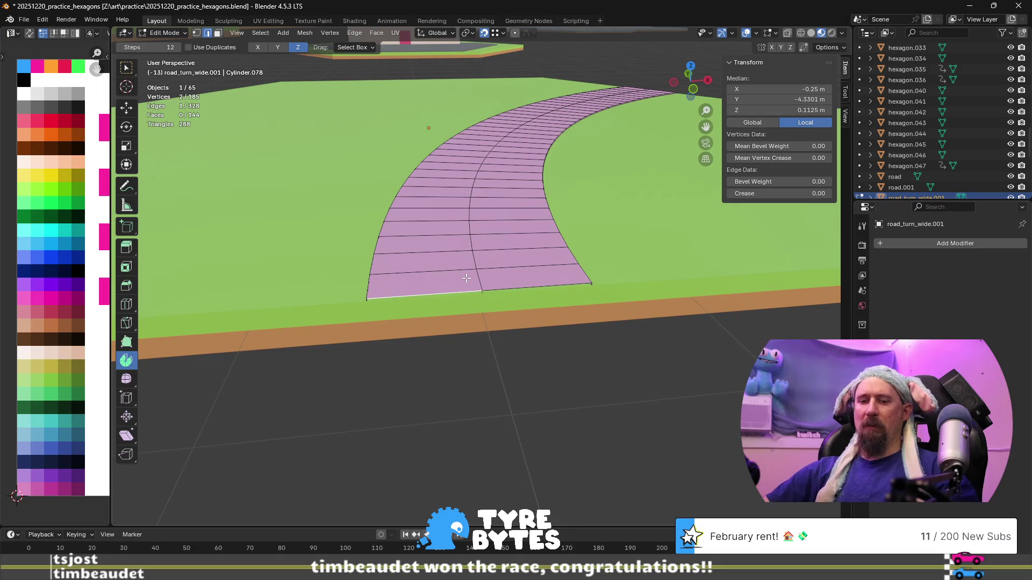
- Dissolve the centre edge loop running along the curved road strip
scroll(466, 278, "up", 3)
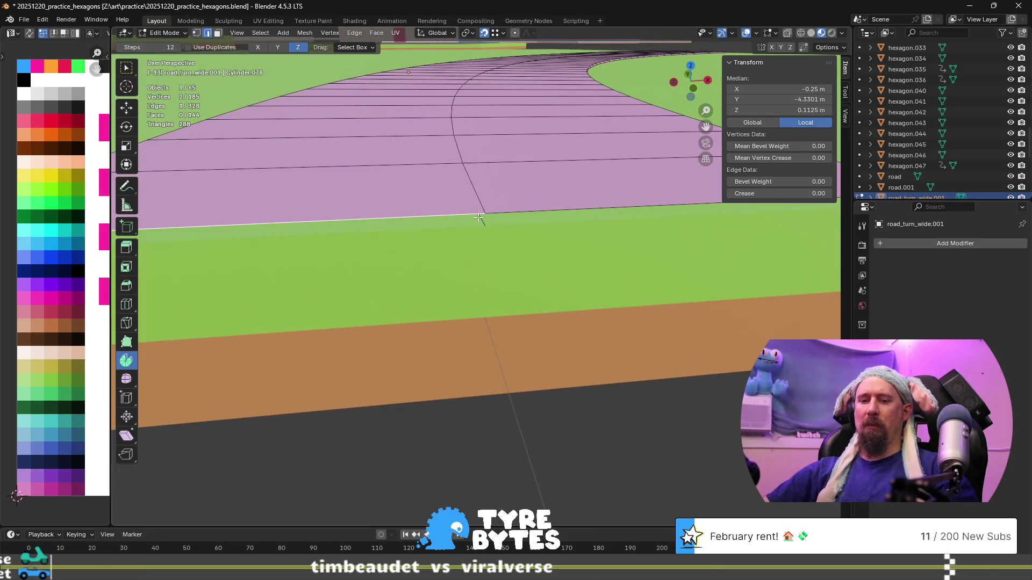
key("alt+a")
key("2")
left_click(478, 192)
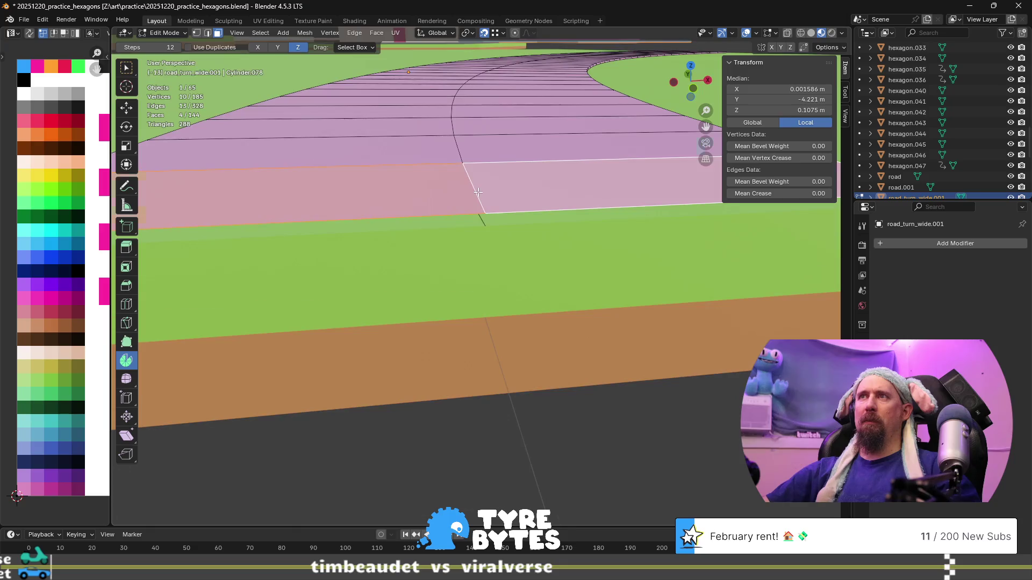
scroll(475, 203, "down", 3)
left_click(480, 251)
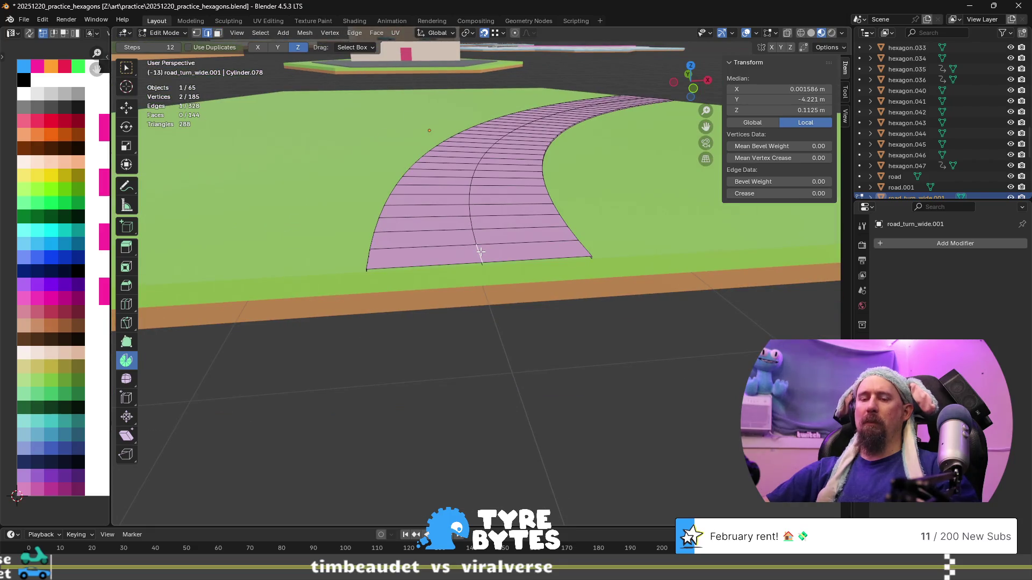
left_click(480, 251, "alt")
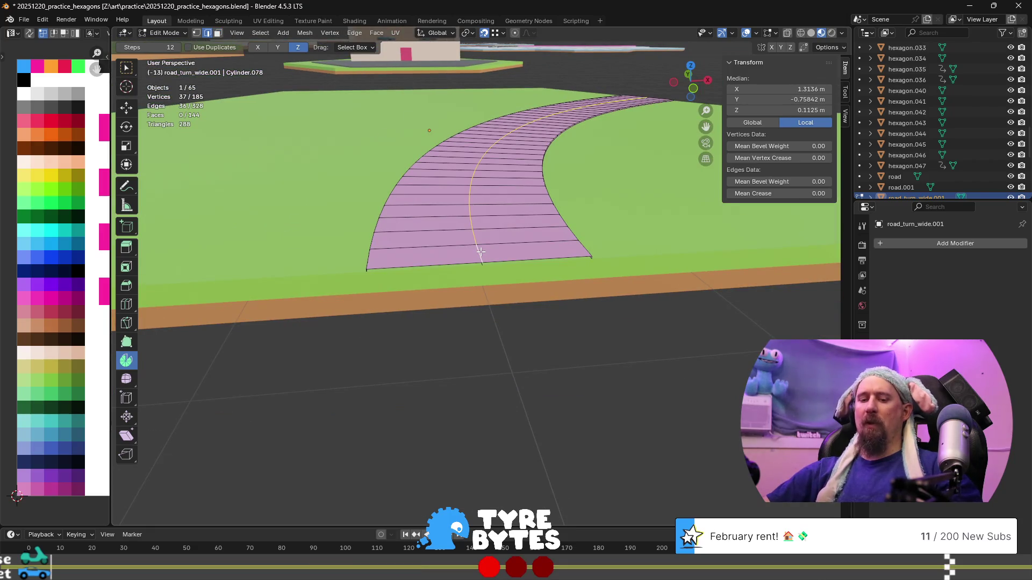
key("ctrl+x")
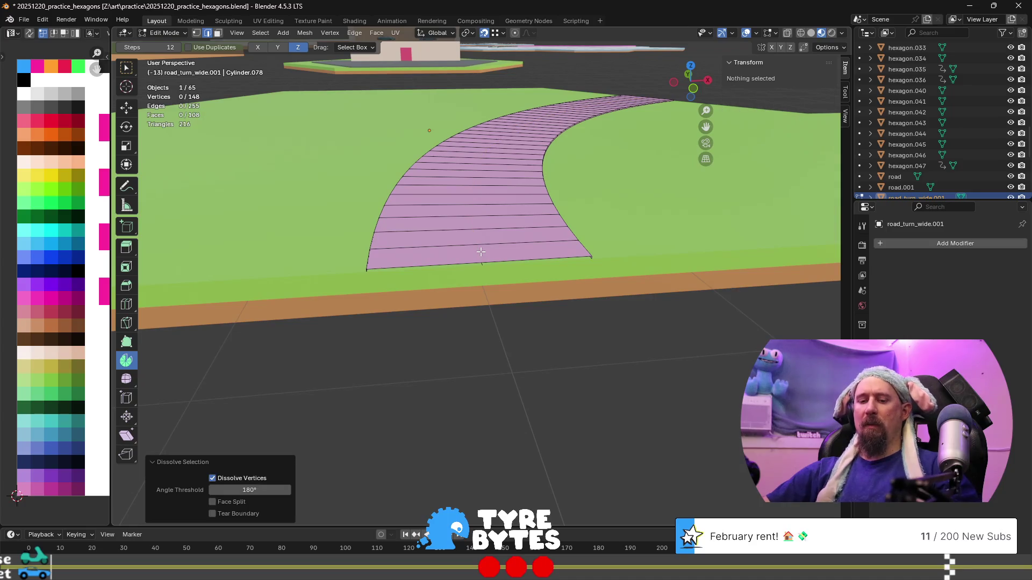
- Add 26 evenly spaced loop cuts across the curved road strip
key("ctrl+r")
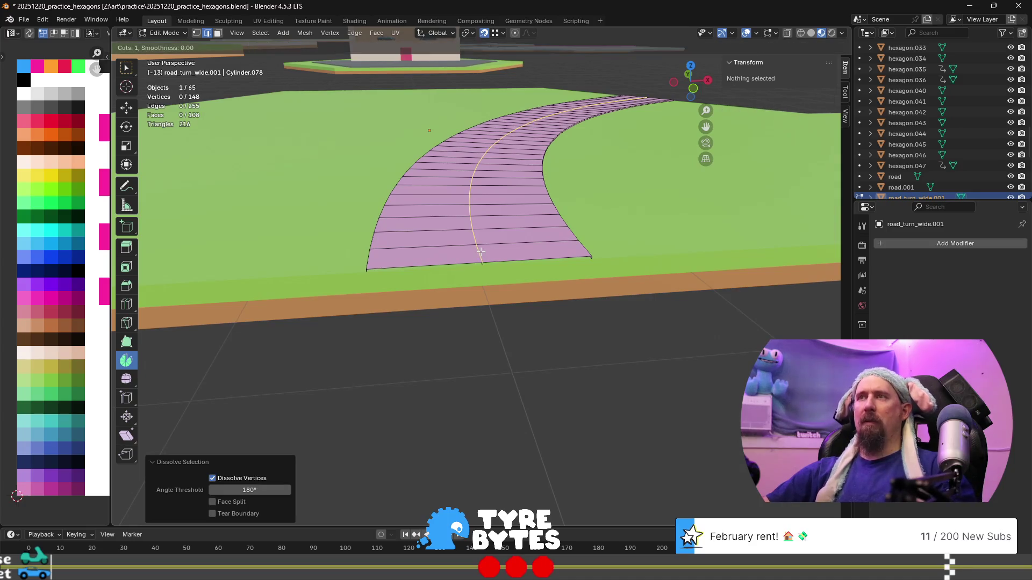
scroll(481, 252, "up", 16)
scroll(480, 252, "up", 5)
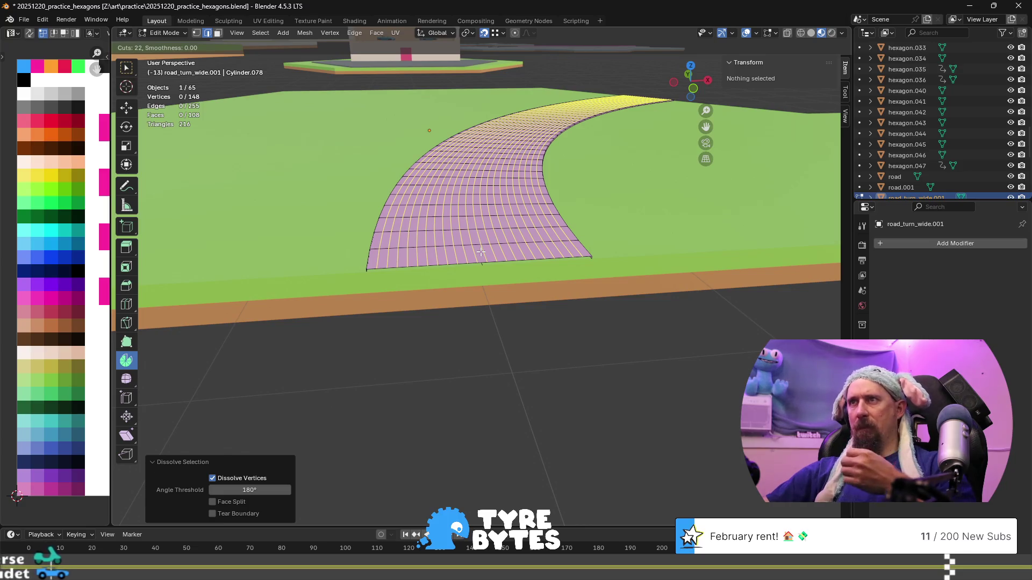
scroll(481, 251, "up", 2)
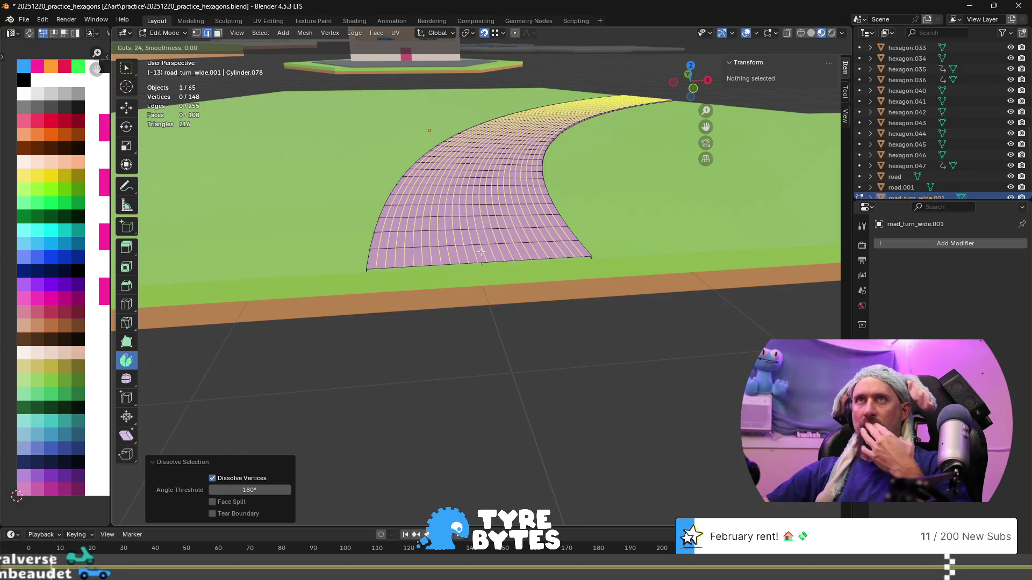
scroll(480, 251, "up", 1)
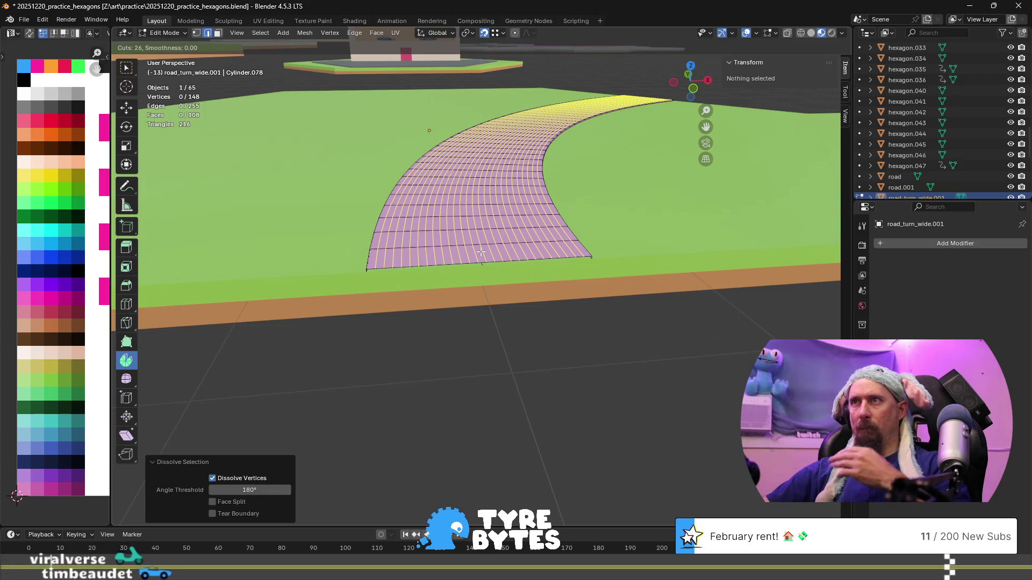
left_click(480, 252)
right_click(480, 252)
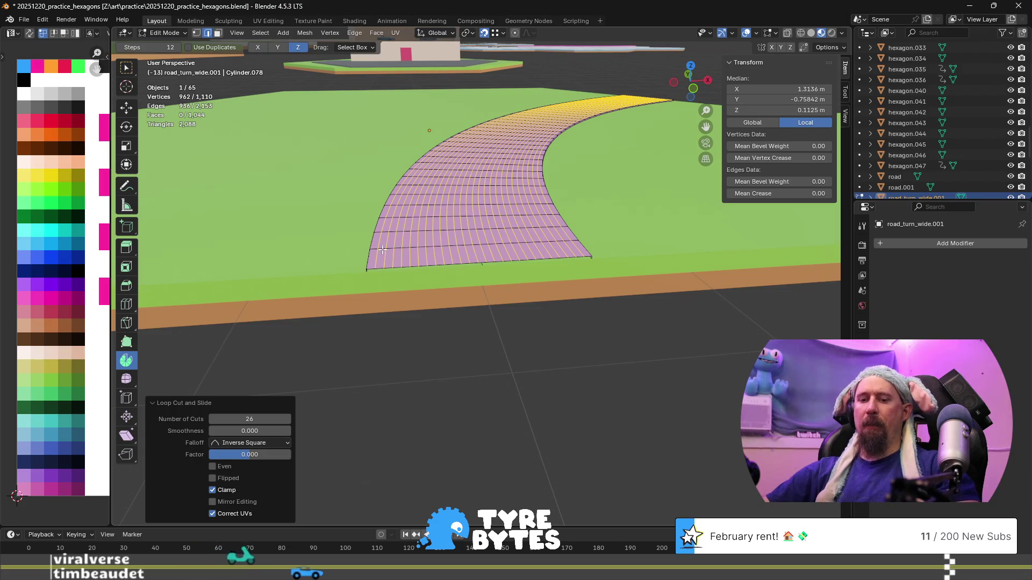
- Select all the road faces and move their UVs onto the dark grey asphalt swatch
key("3")
left_click(380, 250, "alt")
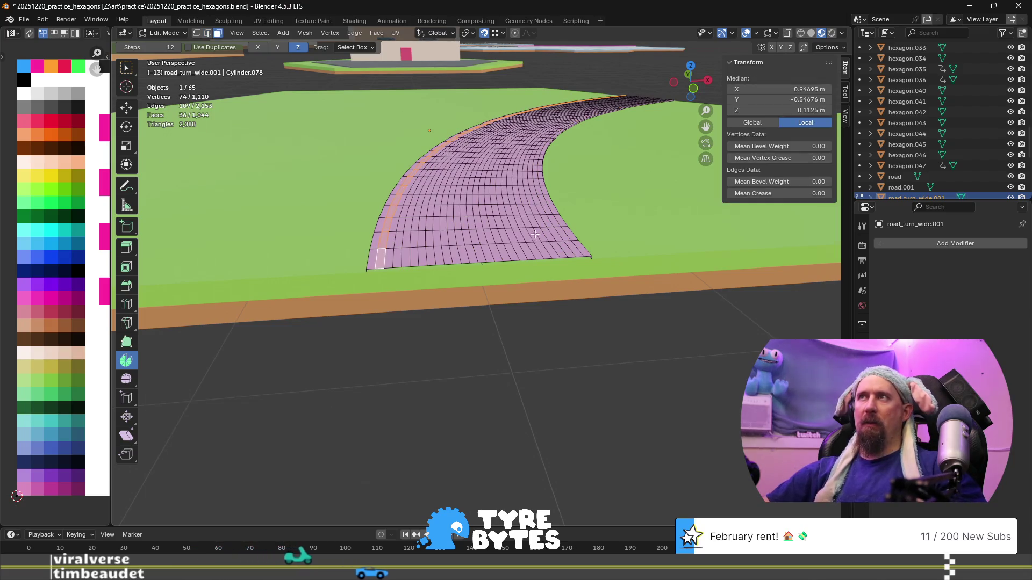
left_click(570, 241, "alt+shift")
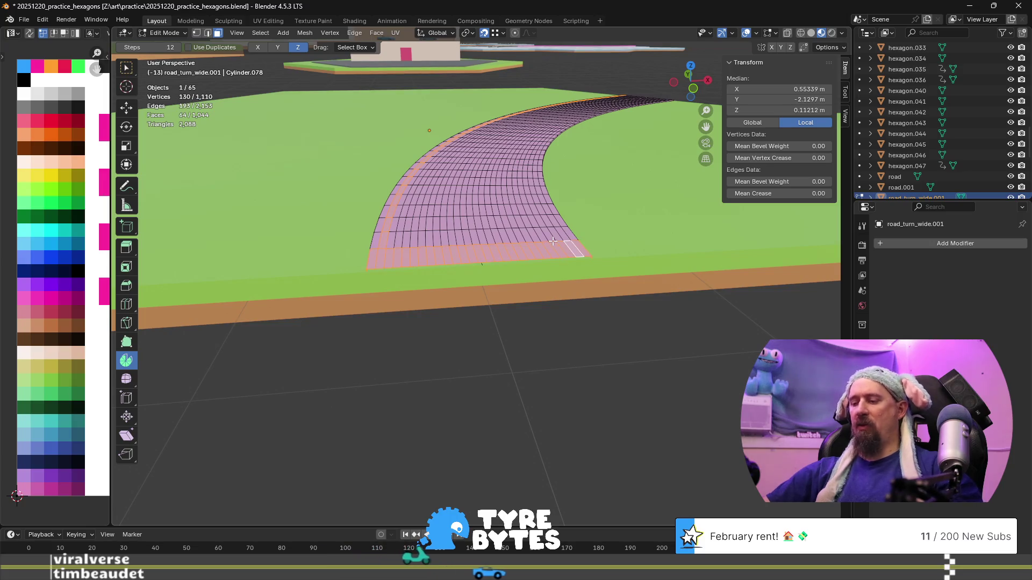
key("ctrl+l")
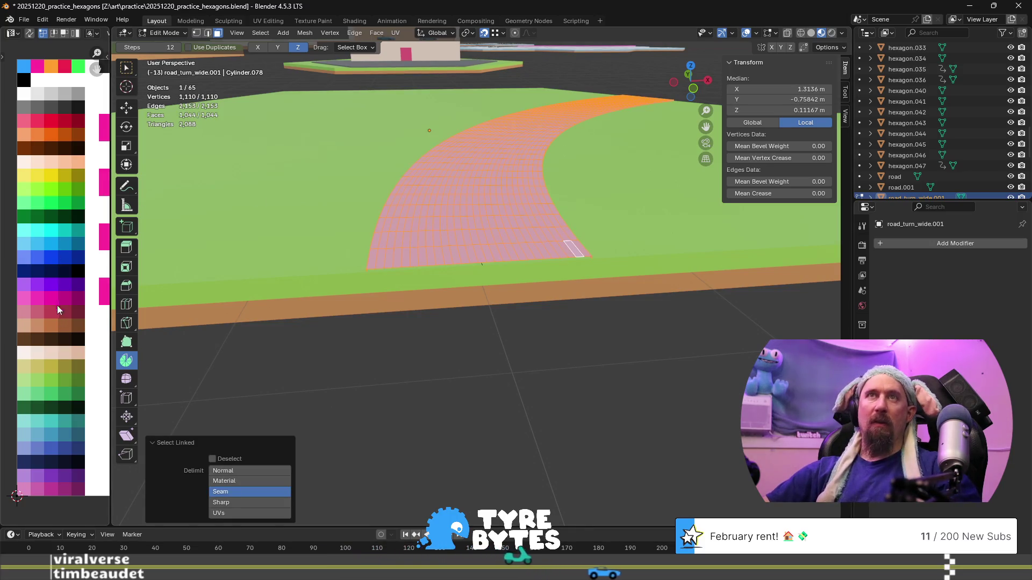
key("g")
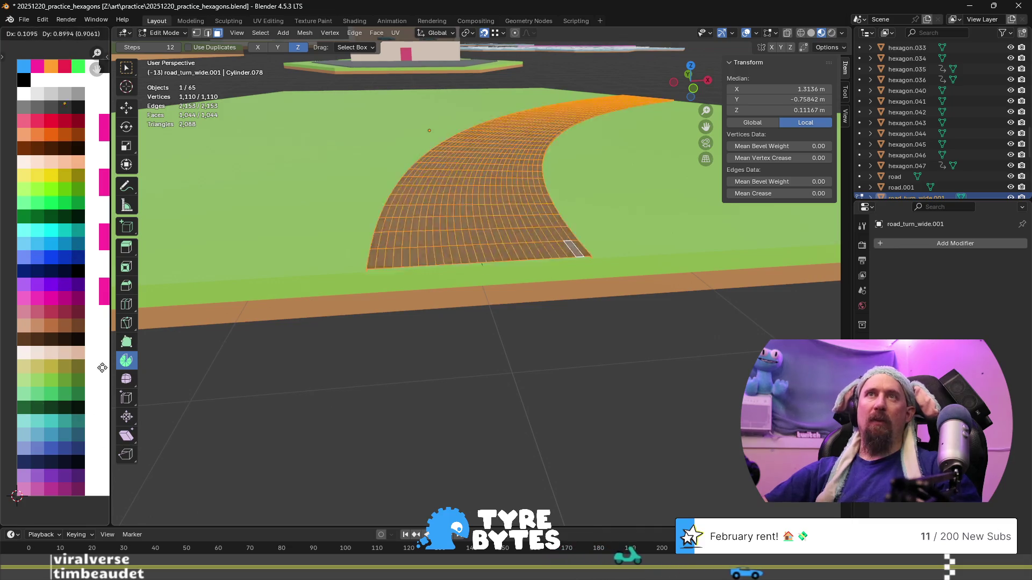
left_click(102, 368)
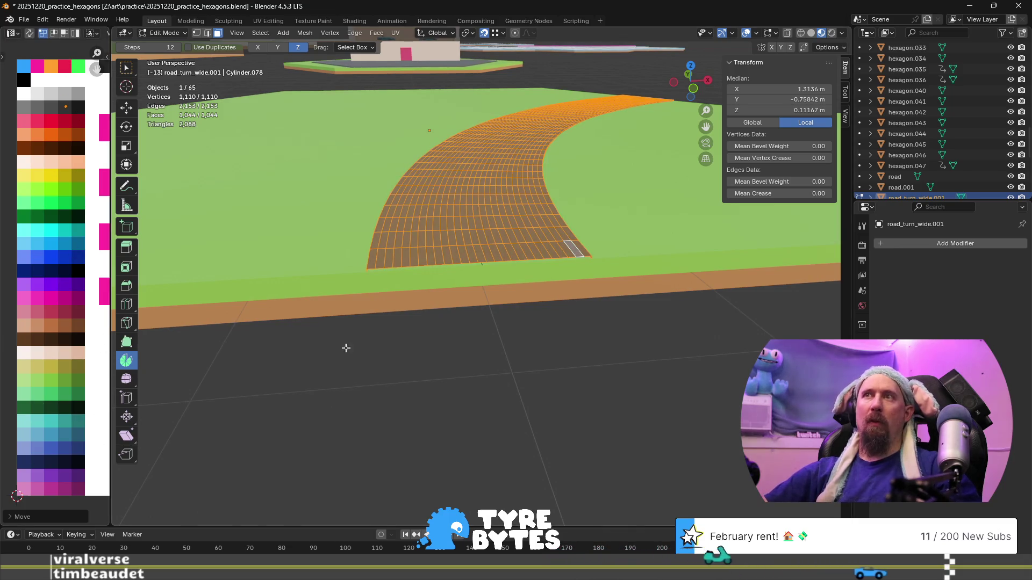
- Colour the left and right road edge strips light cream
left_click(387, 257, "alt")
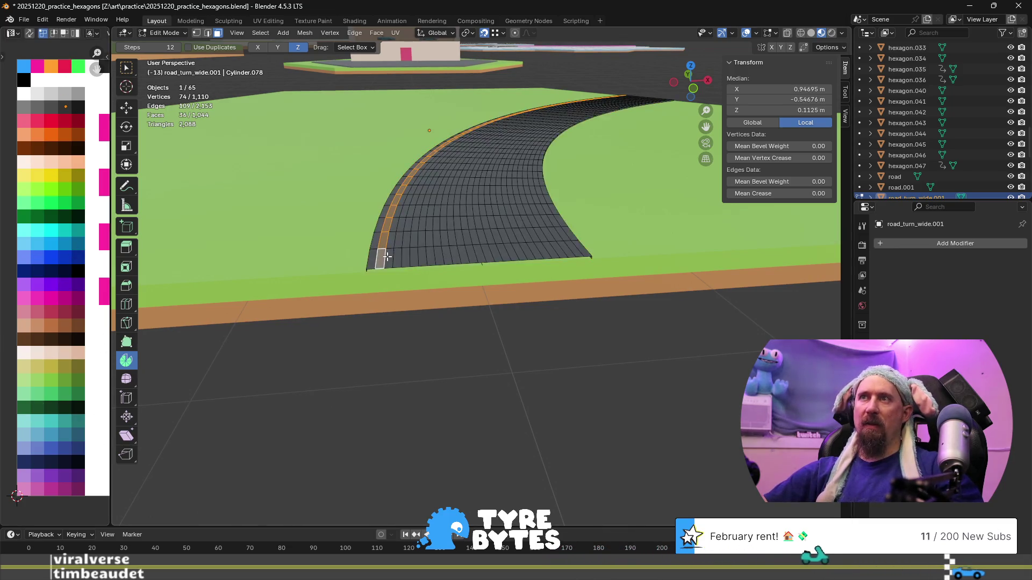
left_click(568, 238, "alt+shift")
left_click(569, 242, "alt+shift")
left_click(569, 241, "alt+shift")
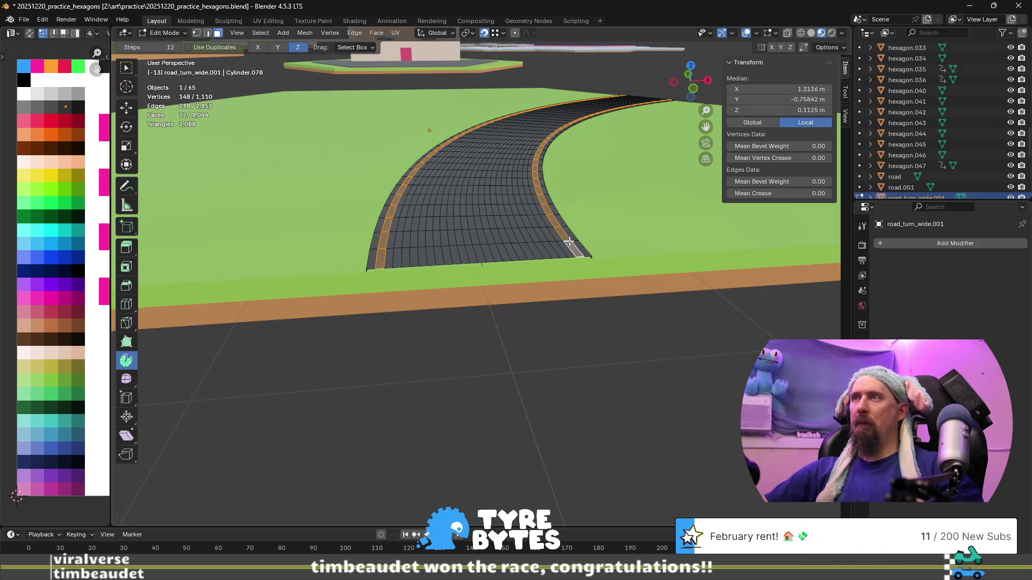
left_click(69, 156)
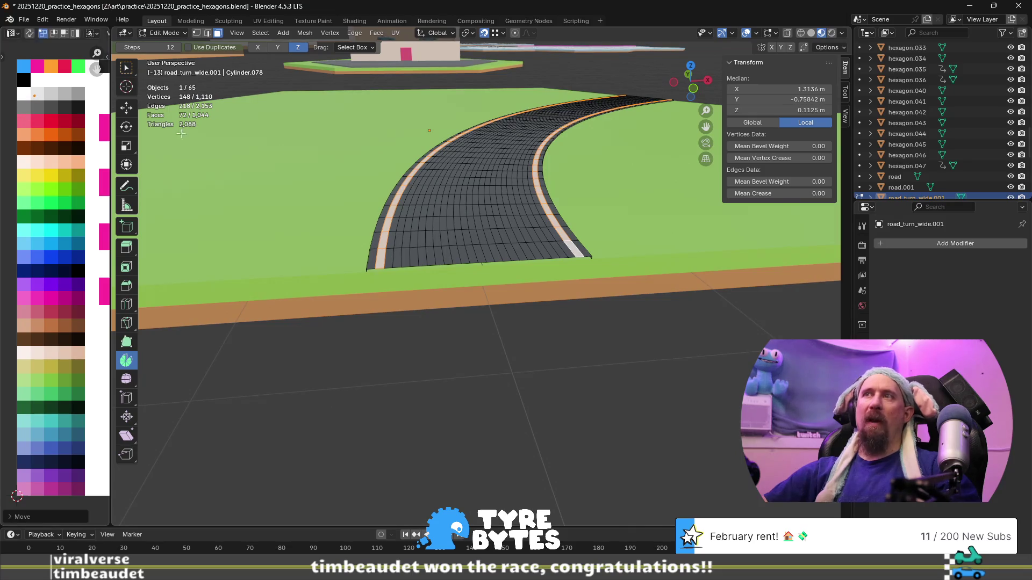
scroll(476, 247, "up", 5)
scroll(477, 269, "down", 3)
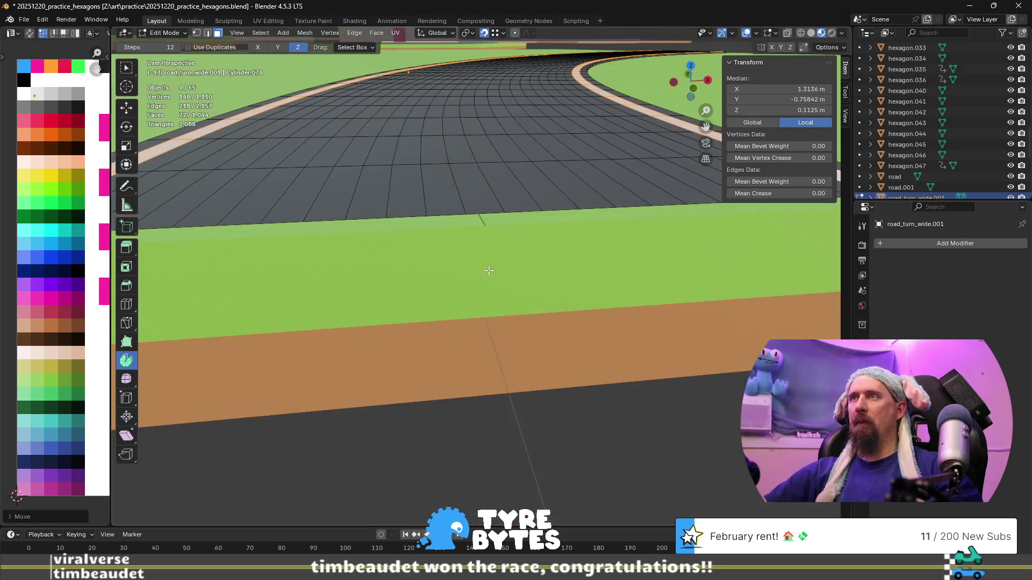
scroll(476, 269, "down", 3)
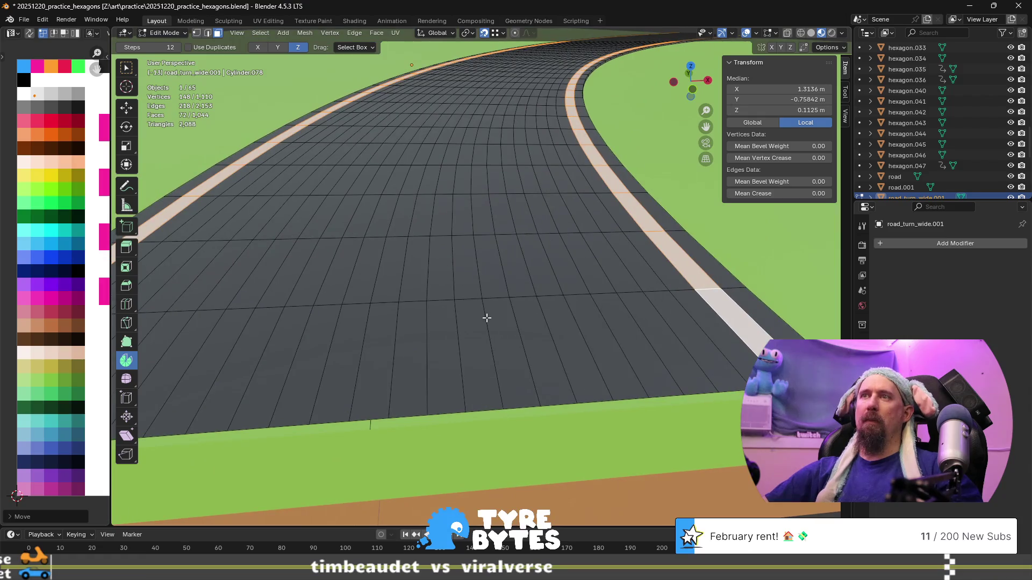
scroll(502, 307, "up", 2)
scroll(502, 307, "down", 2)
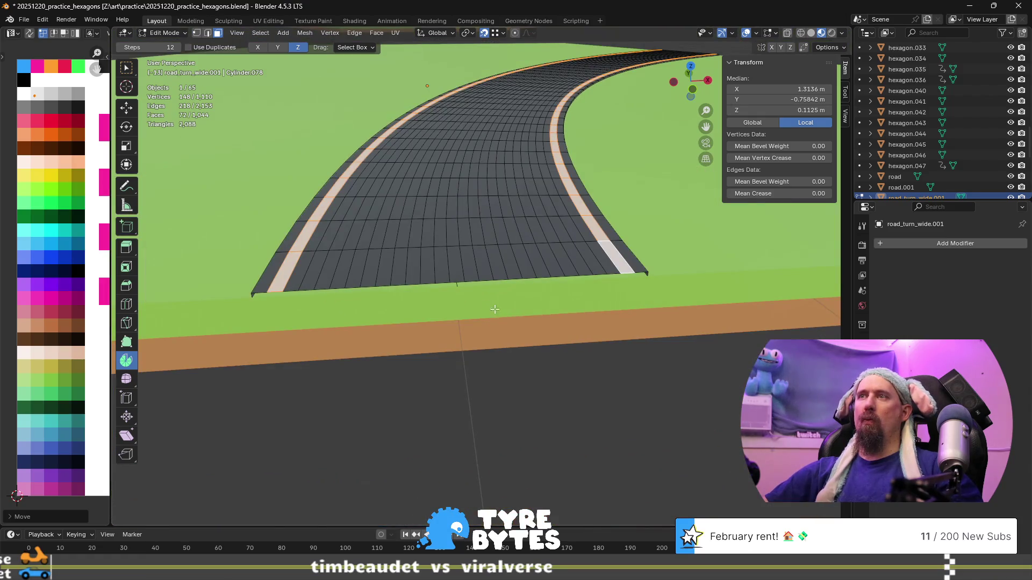
- Colour the two centre strips yellow for a double centre line, then exit Edit Mode
left_click(442, 248, "alt")
left_click(464, 248, "alt+shift")
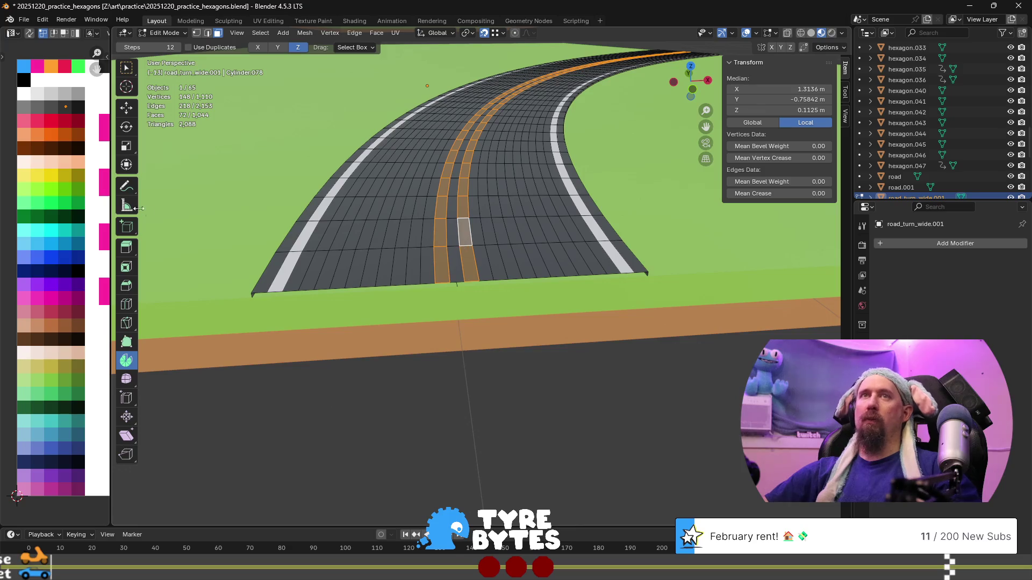
mouse_move(59, 133)
left_mouse_down()
mouse_move(29, 203)
mouse_move(18, 203)
left_mouse_up()
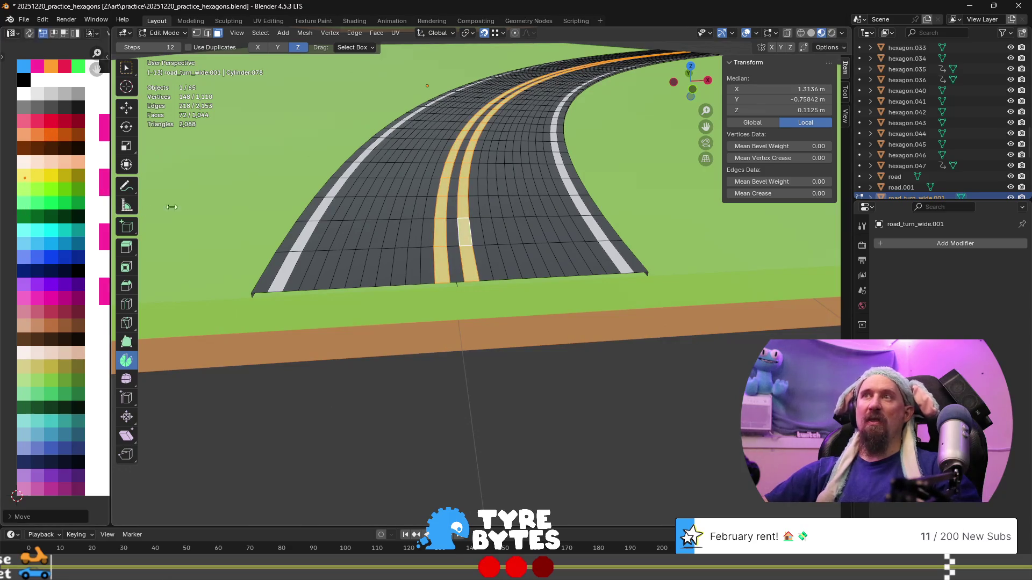
scroll(520, 269, "down", 4)
key("Tab")
scroll(495, 338, "up", 4)
mouse_move(521, 269)
middle_mouse_down()
mouse_move(495, 338)
mouse_move(394, 356)
mouse_move(539, 315)
mouse_move(545, 340)
mouse_move(527, 340)
middle_mouse_up()
scroll(495, 338, "down", 3)
- In edge mode, select the redundant lengthwise edge loops across the left half of the road
scroll(546, 341, "up", 4)
key("Tab")
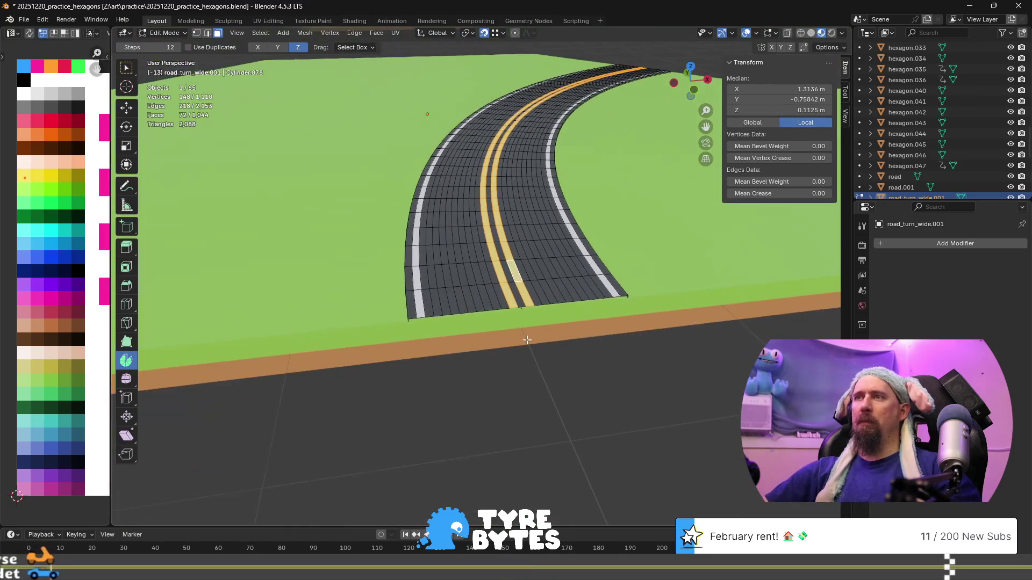
key("2")
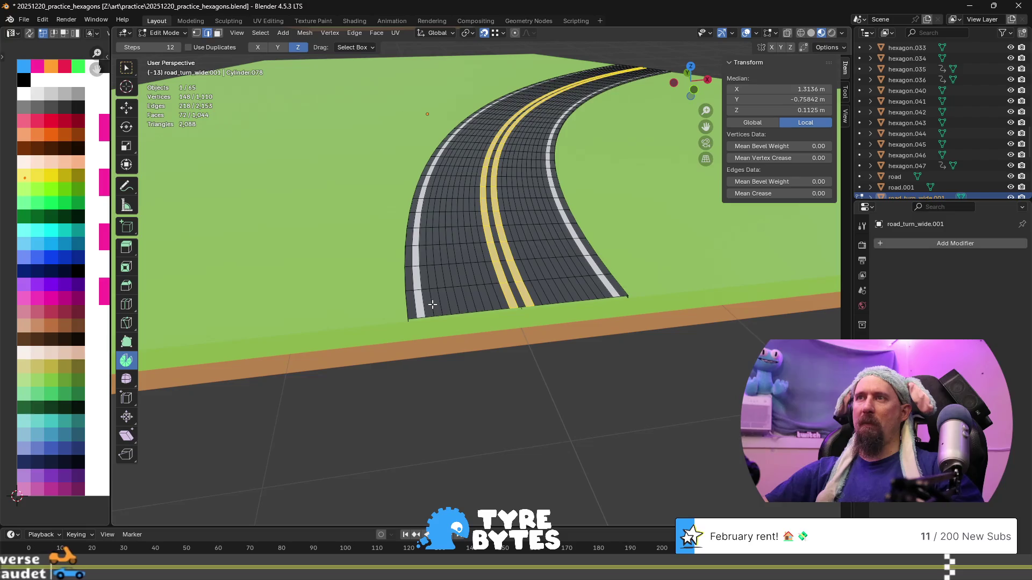
left_click(436, 305, "alt")
left_click(446, 303, "alt+shift")
left_click(455, 302, "alt+shift")
left_click(463, 303, "alt+shift")
left_click(473, 303, "alt+shift")
left_click(481, 303, "alt+shift")
left_click(488, 303, "alt+shift")
left_click(494, 302, "alt+shift")
left_click(499, 301, "alt+shift")
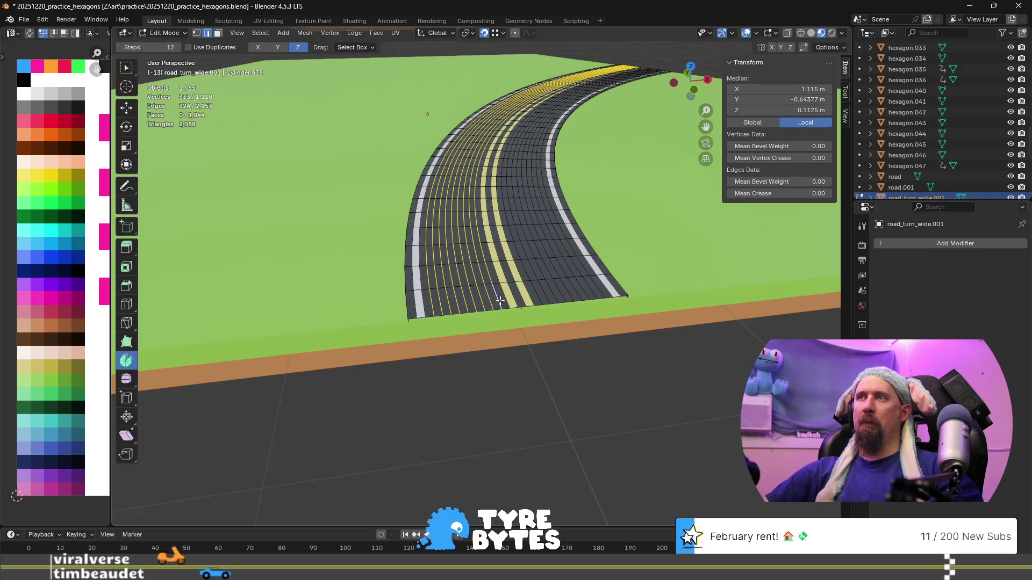
- Add the remaining lengthwise loops on the right half and dissolve them all, leaving 444 vertices
left_click(542, 296, "alt+shift")
left_click(550, 294, "alt+shift")
left_click(559, 294, "alt+shift")
left_click(568, 293, "alt+shift")
left_click(576, 291, "alt+shift")
left_click(583, 290, "alt+shift")
left_click(590, 290, "alt+shift")
left_click(598, 287, "alt+shift")
left_click(597, 287, "alt+shift")
mouse_move(594, 287)
middle_mouse_down()
mouse_move(549, 347)
mouse_move(498, 295)
mouse_move(389, 297)
middle_mouse_up()
key("ctrl+x")
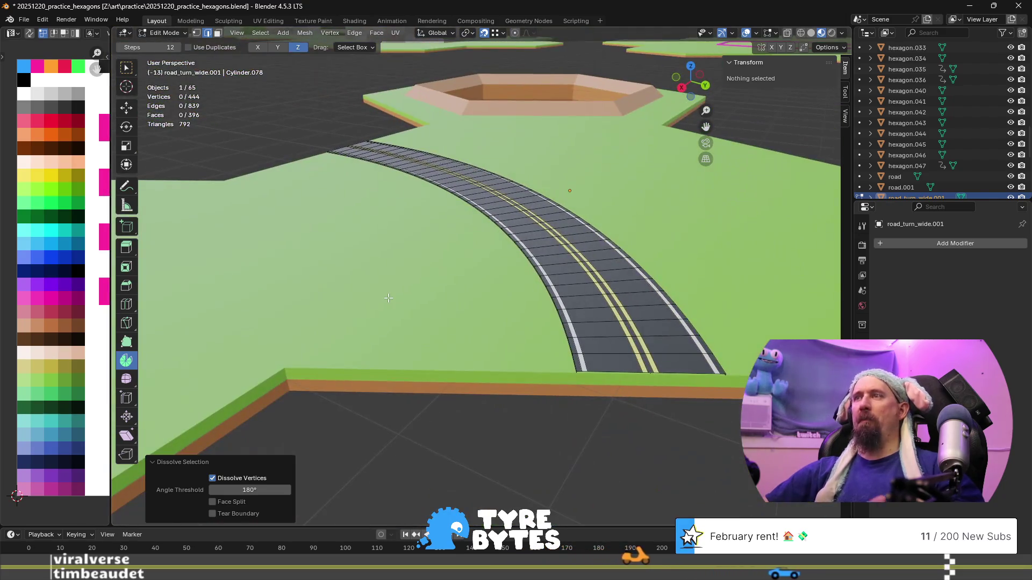
scroll(454, 271, "down", 8)
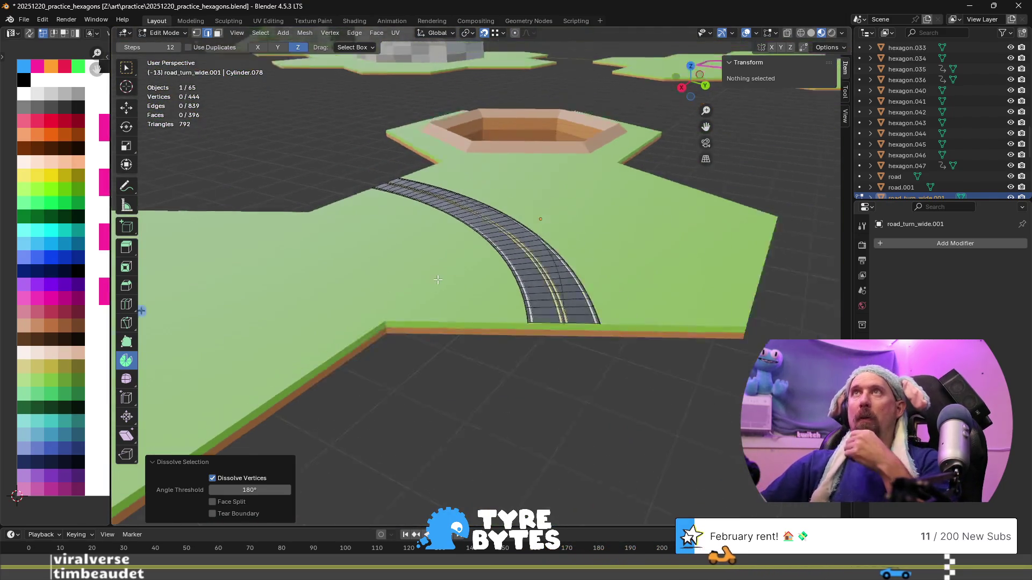
middle_click_drag(454, 271, 521, 251)
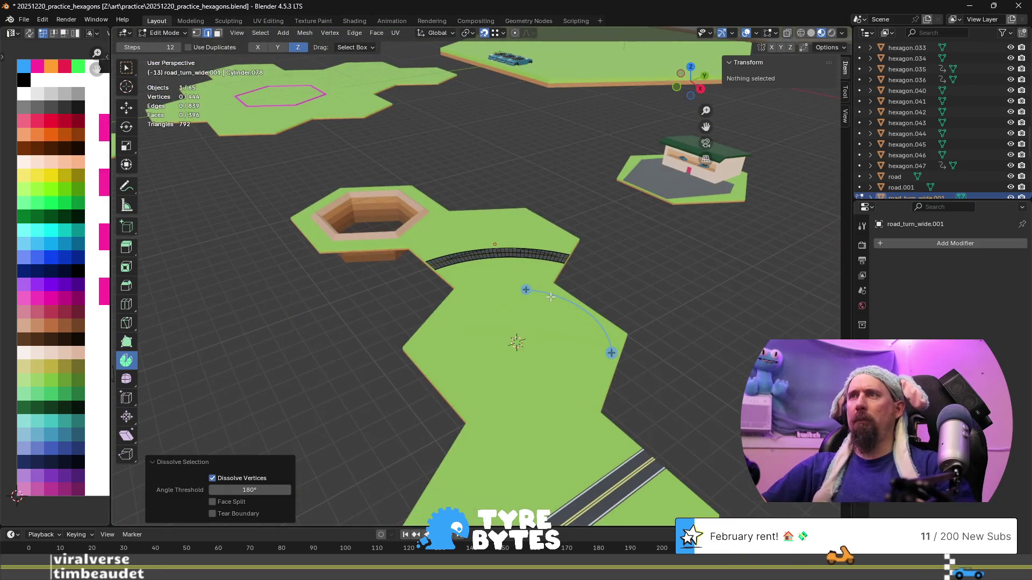
- Join the curved road with its hexagon tile and name the result road_turn_wide
key("Tab")
middle_click_drag(459, 263, 501, 267)
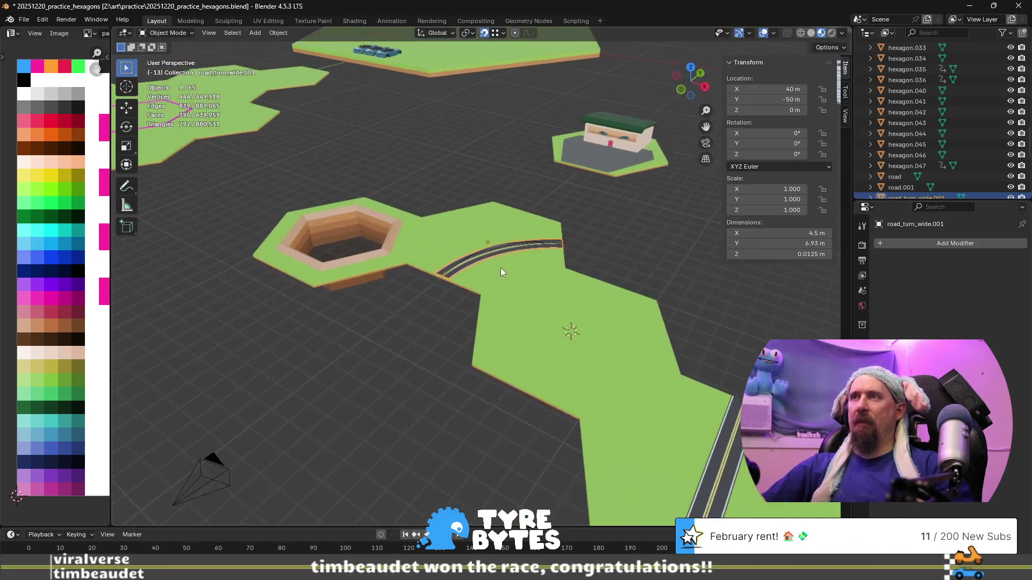
scroll(415, 269, "up", 4)
left_click(473, 278, "shift")
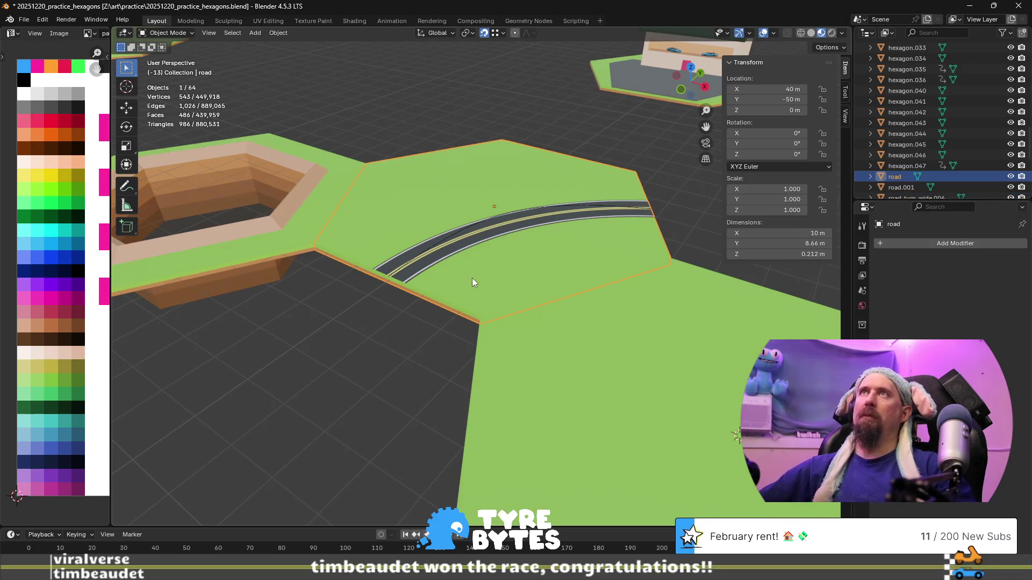
mouse_move(359, 308)
middle_mouse_down()
mouse_move(408, 314)
mouse_move(460, 266)
mouse_move(480, 299)
middle_mouse_up()
key("F2")
type("road_turn")
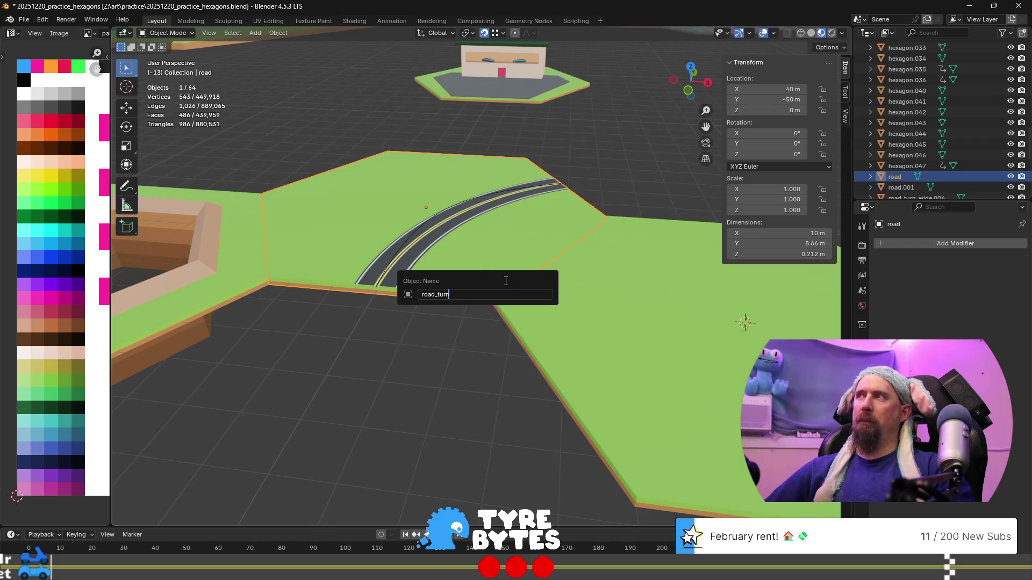
type("_wide")
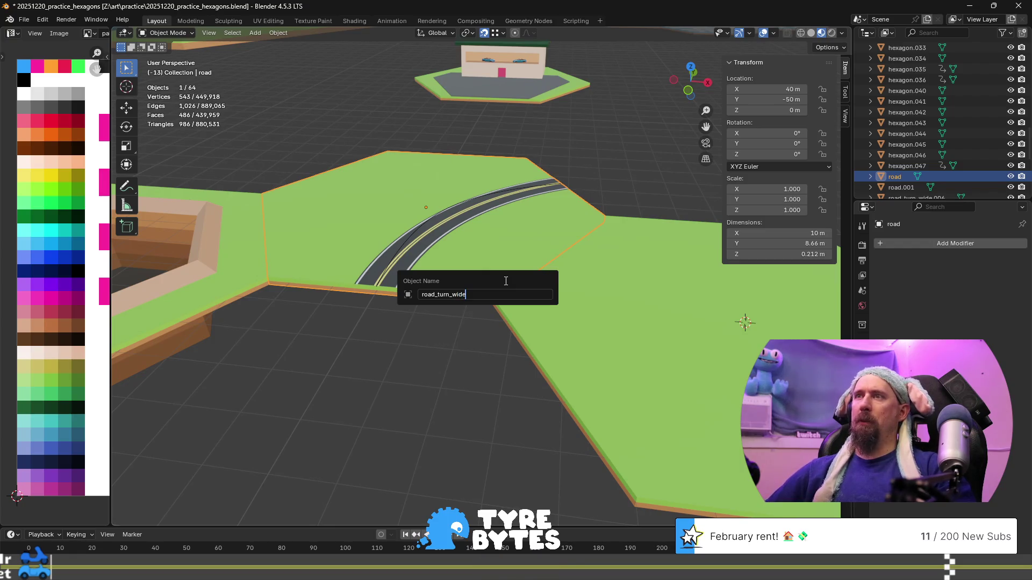
key("Return")
- Set the pivot point to 3D Cursor and duplicate the road_turn_wide tile
scroll(505, 281, "down", 5)
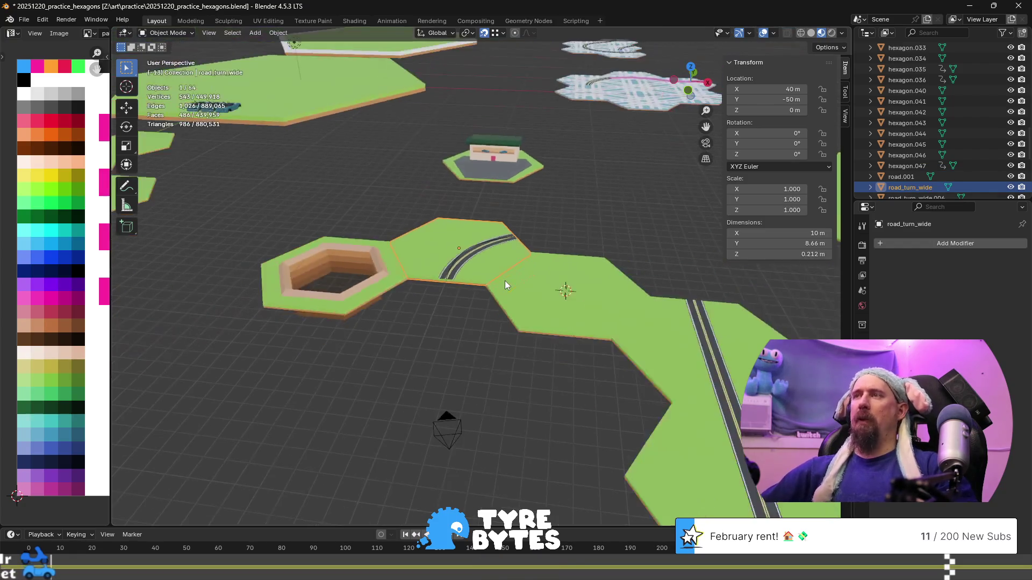
scroll(469, 277, "up", 3)
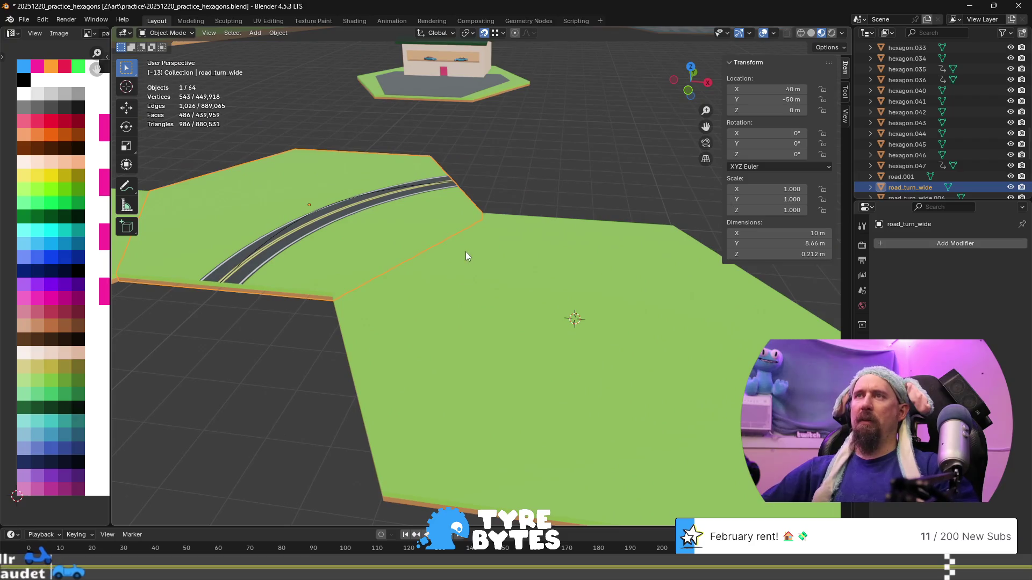
scroll(466, 252, "down", 1)
left_click(468, 33)
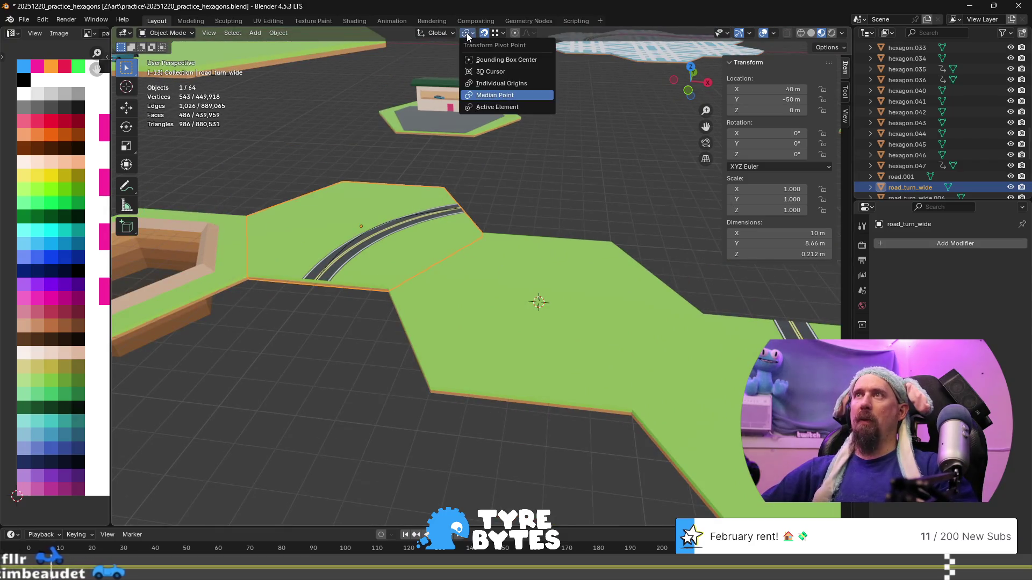
left_click(506, 70)
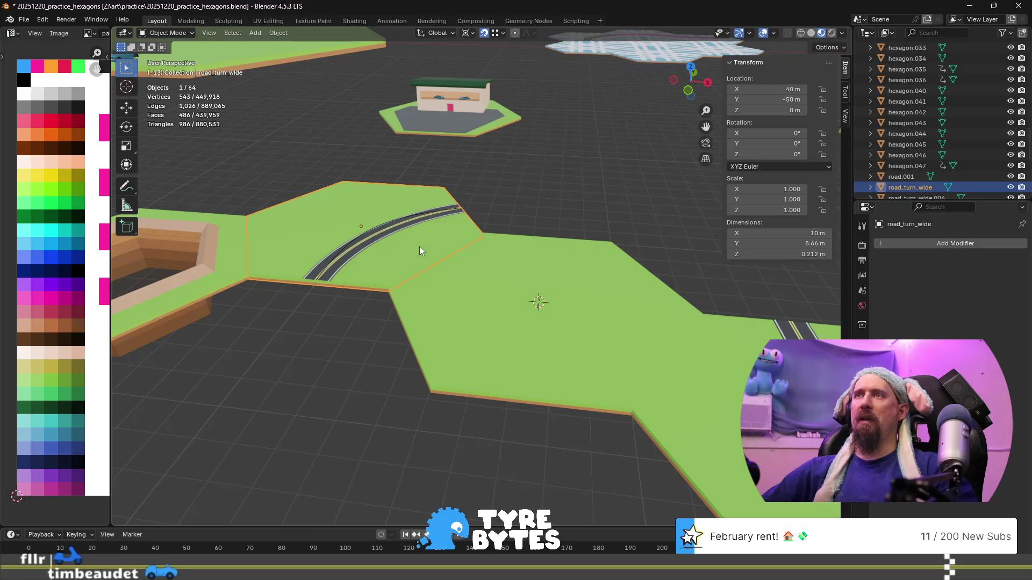
middle_click_drag(517, 268, 463, 257, "shift")
key("shift+d")
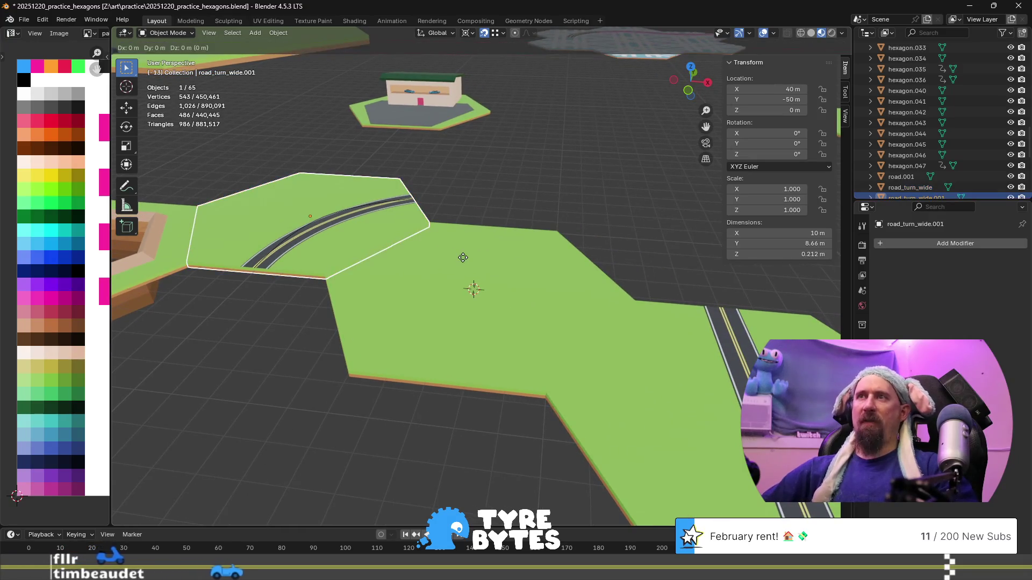
- Rotate the duplicate 60° about Z, then copy it again and rotate that copy -120°
key("Escape")
type("rz")
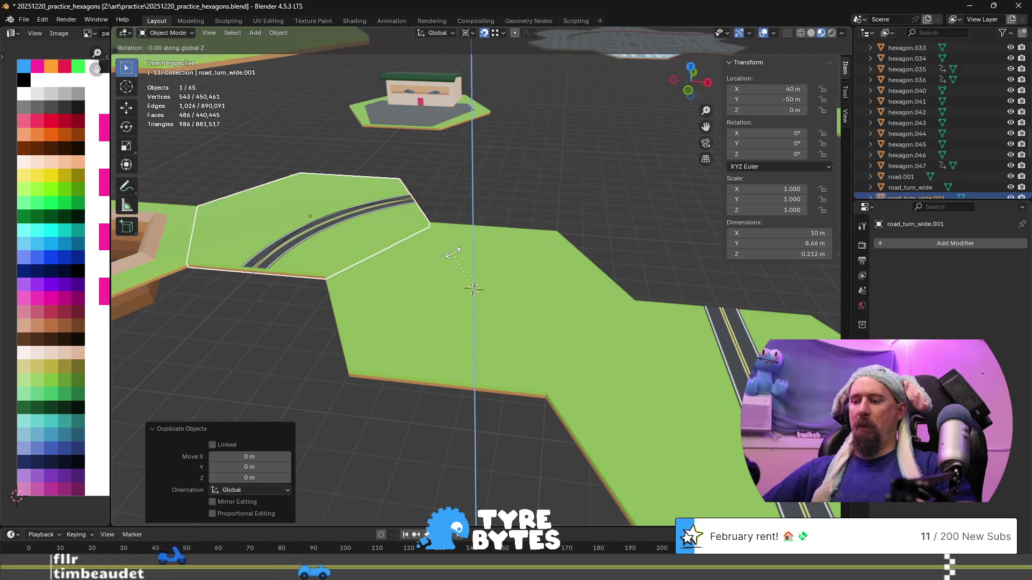
type("60")
key("Return")
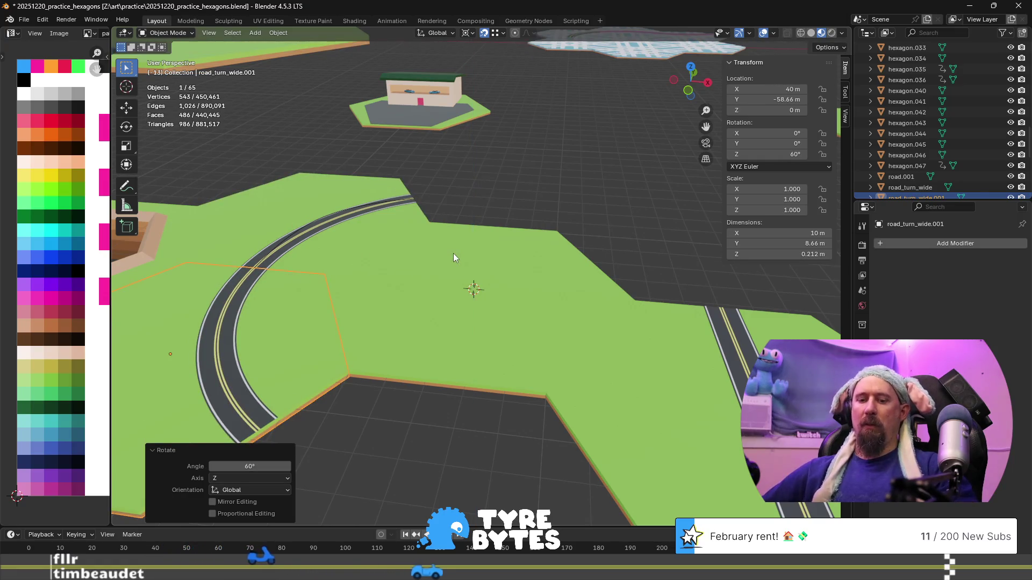
key("shift+d")
key("Escape")
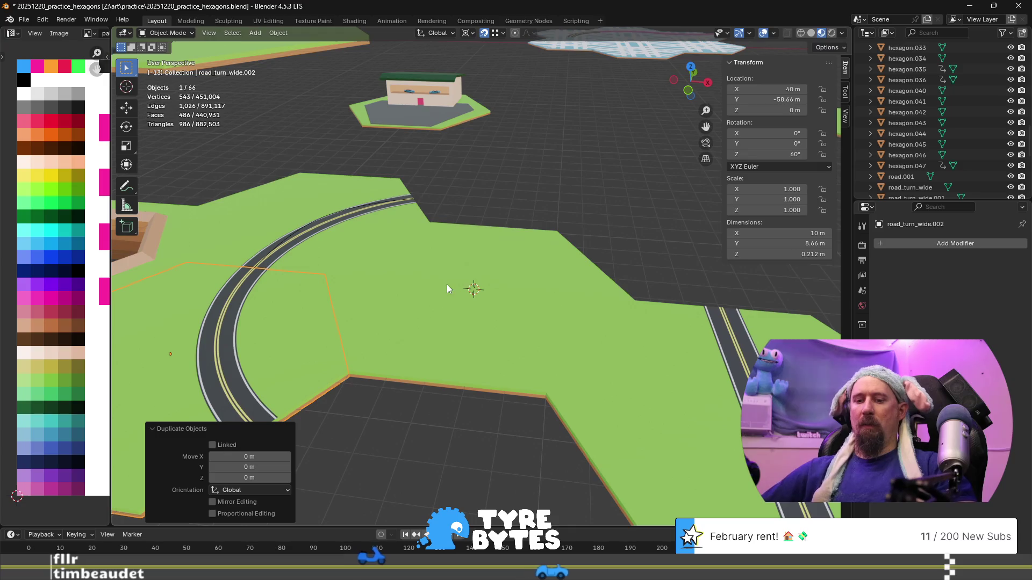
key("r")
key("z")
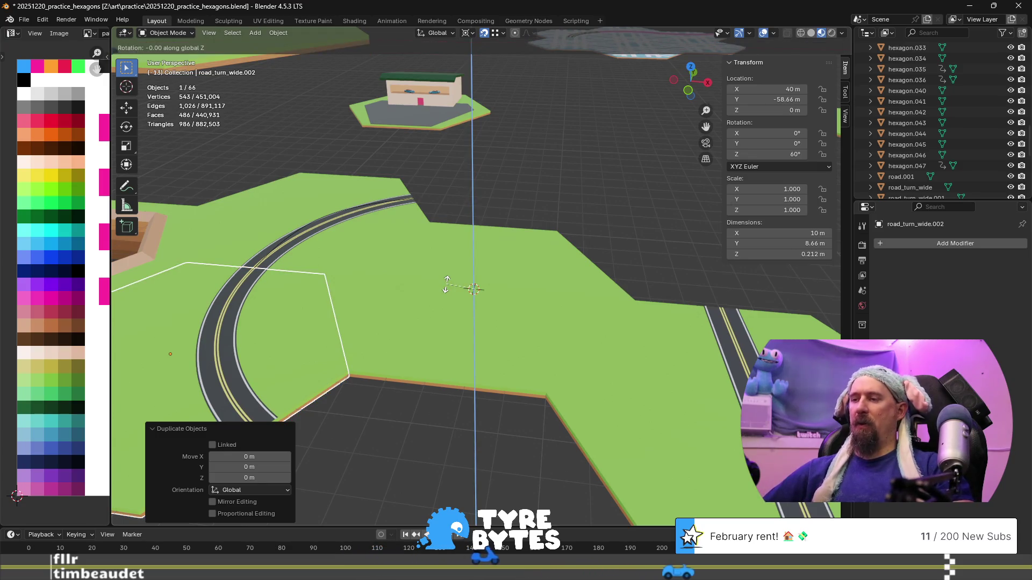
type("-120")
key("Return")
- Add another road tile copy rotated -60° about Z
key("shift+d")
key("Escape")
type("rz")
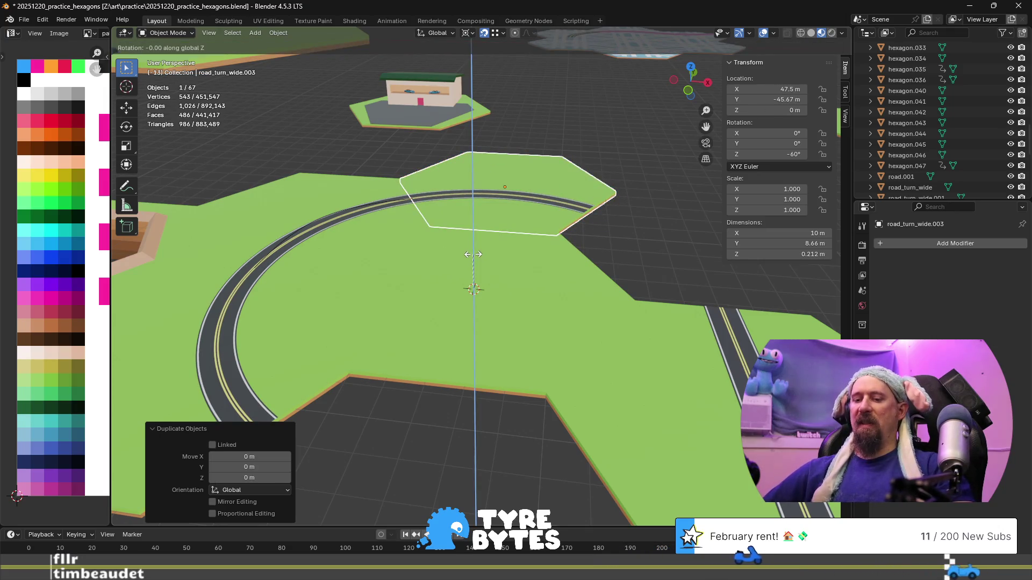
type("-60")
key("Return")
scroll(481, 259, "down", 5)
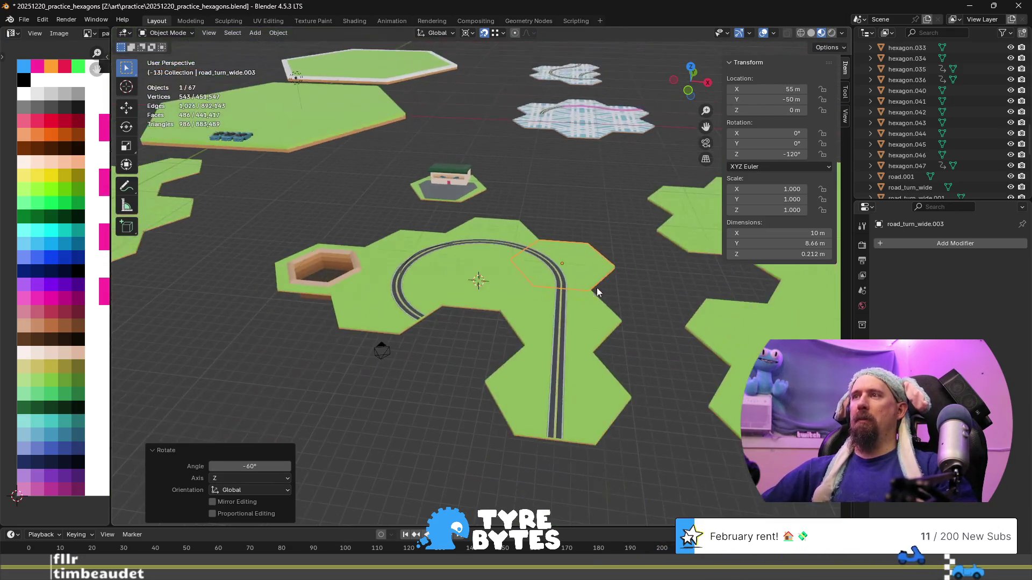
scroll(517, 317, "up", 3)
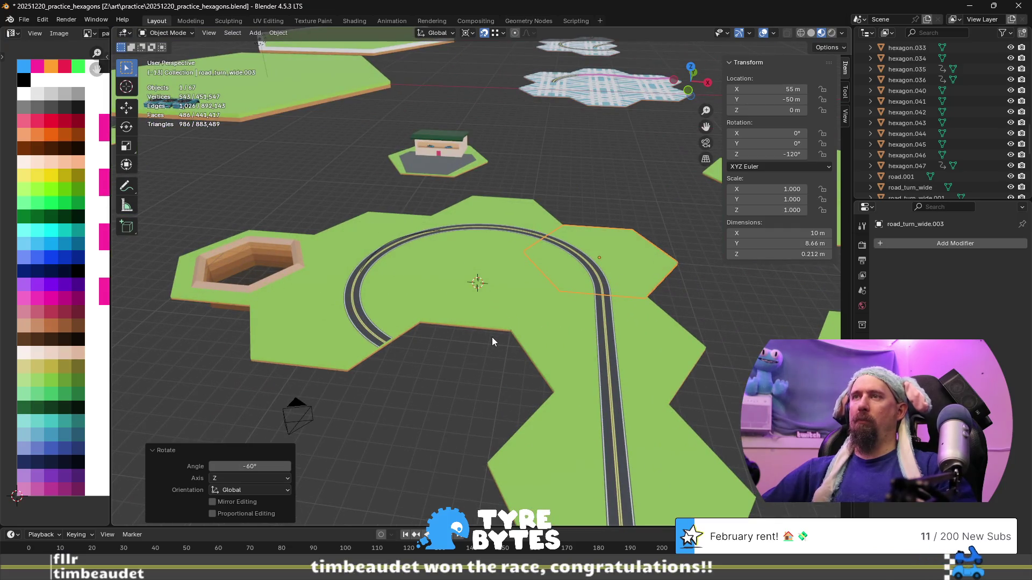
- Duplicate the left road tile and rotate the copy 60°
left_click(353, 322)
key("shift+d")
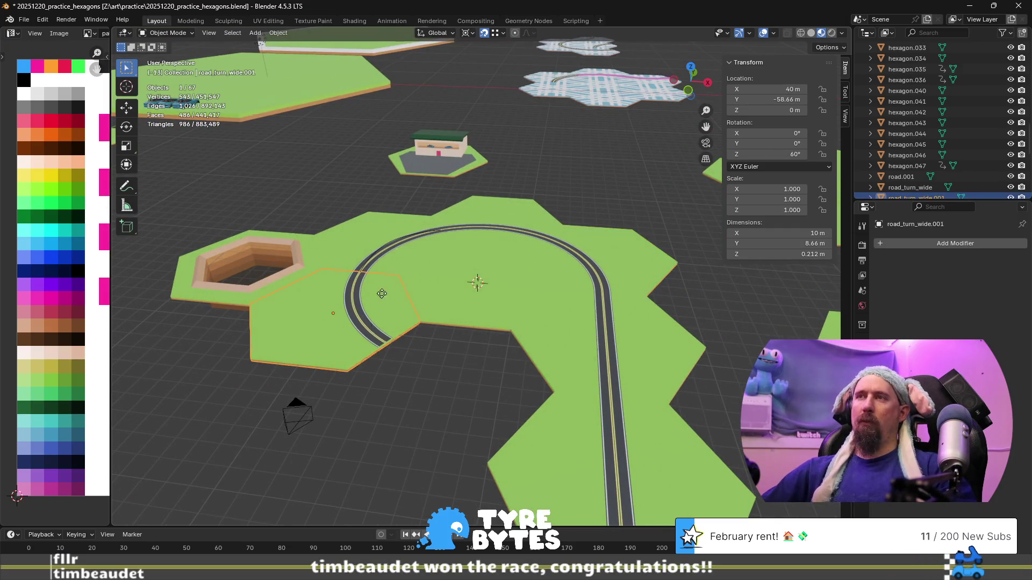
key("Escape")
key("r")
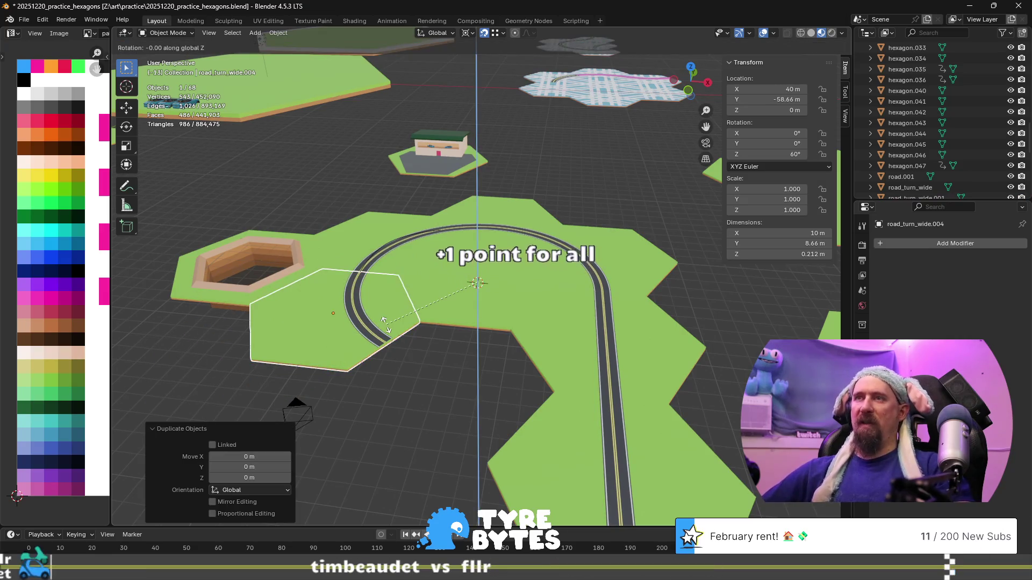
type("60")
key("Return")
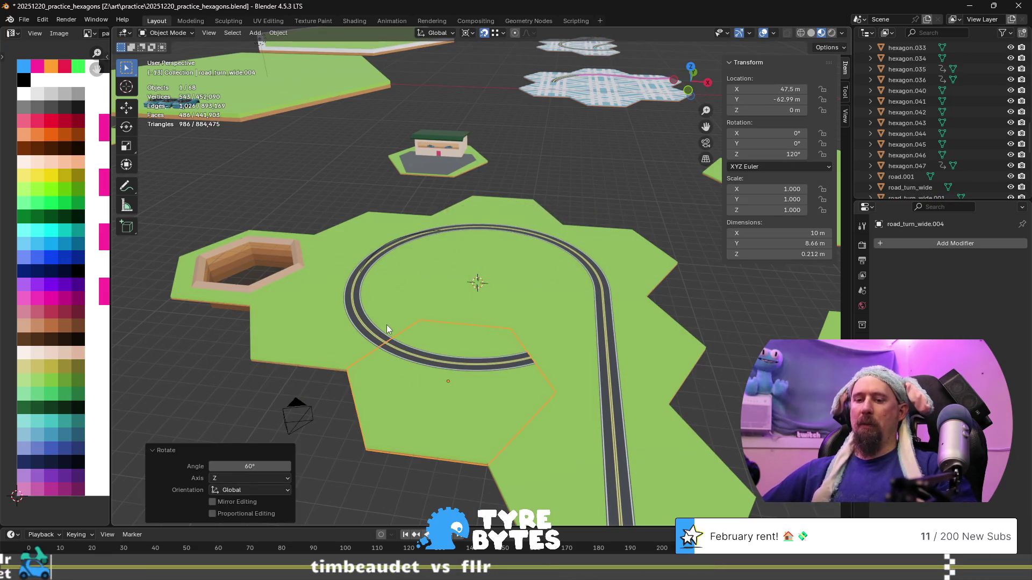
- Switch the pivot to Median Point and turn that tile a further 120° about Z
left_click(464, 34)
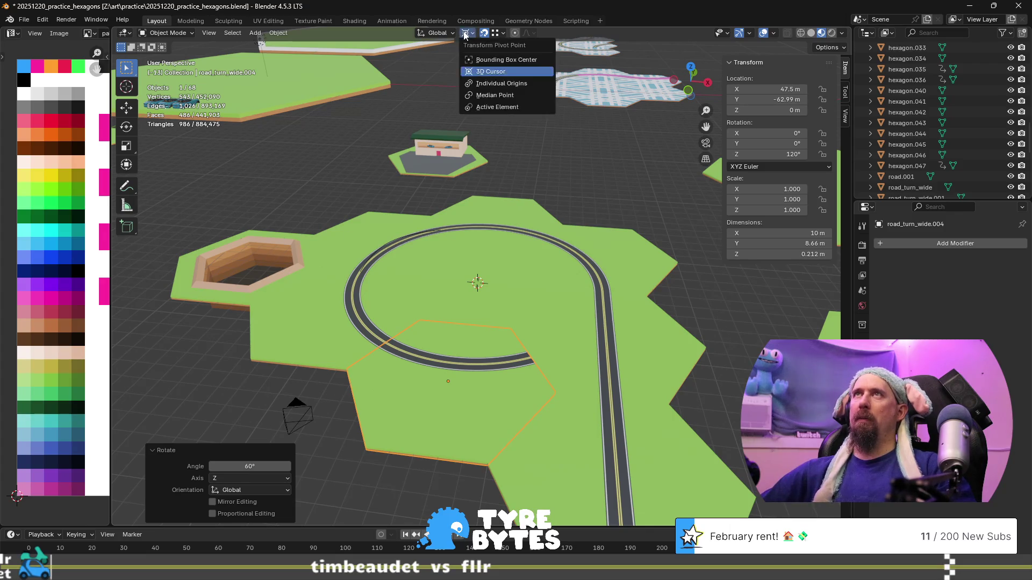
left_click(507, 95)
type("rz")
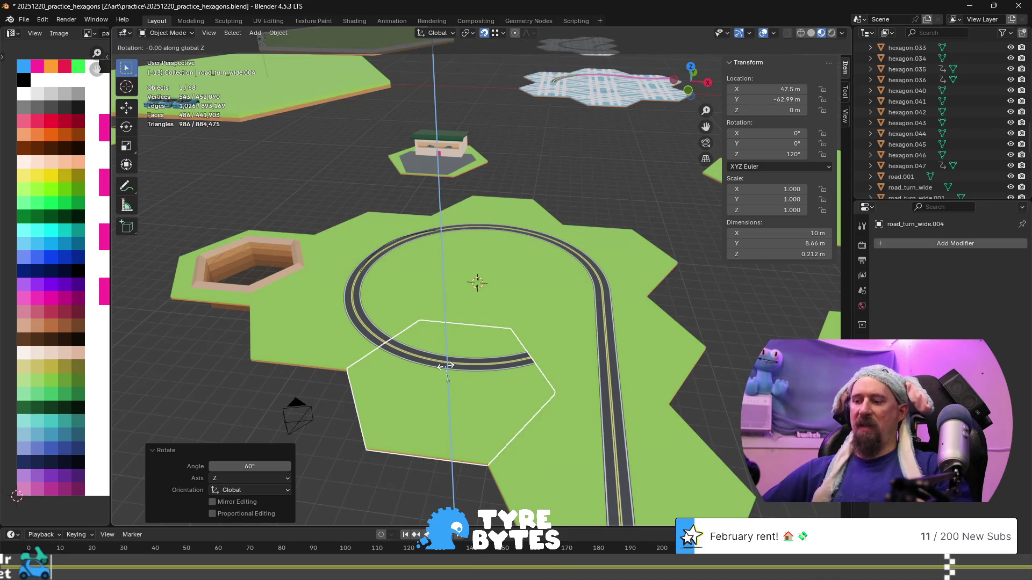
type("120")
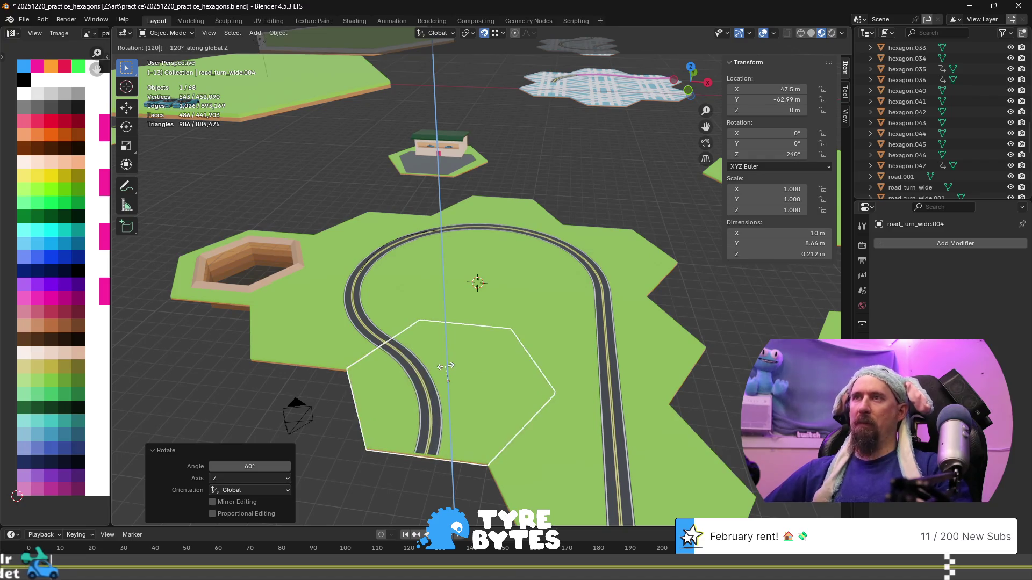
key("Return")
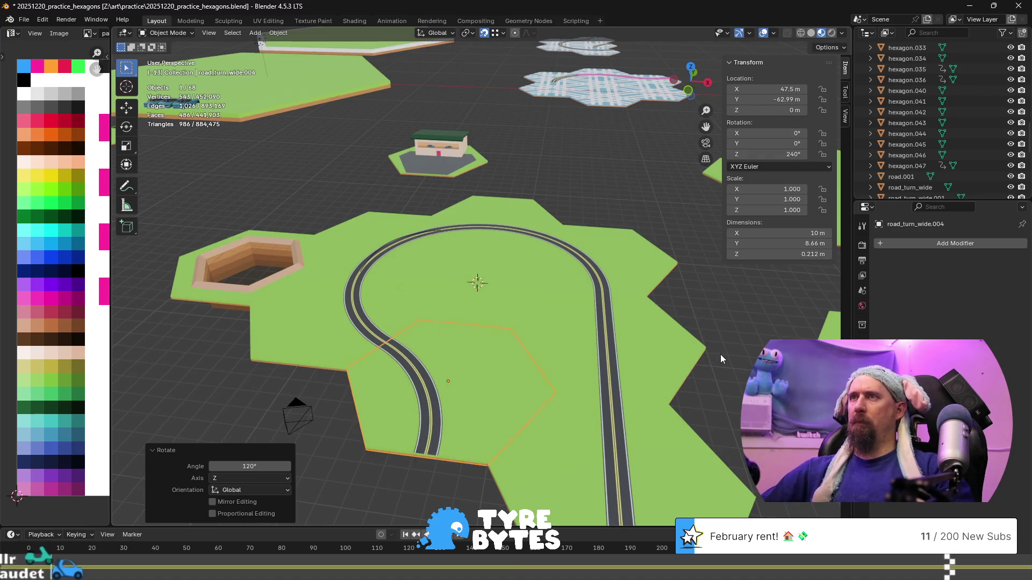
left_click(720, 353)
scroll(375, 443, "up", 8)
mouse_move(460, 269)
middle_mouse_down()
mouse_move(510, 339)
mouse_move(539, 340)
mouse_move(540, 205)
mouse_move(372, 390)
mouse_move(631, 374)
mouse_move(328, 340)
mouse_move(737, 365)
mouse_move(386, 202)
mouse_move(397, 292)
mouse_move(168, 191)
mouse_move(467, 190)
mouse_move(531, 257)
mouse_move(512, 289)
mouse_move(396, 302)
mouse_move(530, 263)
mouse_move(432, 238)
mouse_move(479, 304)
mouse_move(395, 253)
mouse_move(443, 297)
mouse_move(295, 366)
mouse_move(363, 295)
mouse_move(359, 278)
mouse_move(546, 387)
mouse_move(529, 386)
mouse_move(571, 414)
mouse_move(316, 316)
mouse_move(465, 332)
mouse_move(436, 323)
mouse_move(272, 208)
mouse_move(340, 256)
mouse_move(352, 335)
mouse_move(410, 152)
middle_mouse_up()
- Save 20251220_practice_hexagons.blend with the finished road loop, then select the top road tile
scroll(394, 253, "down", 5)
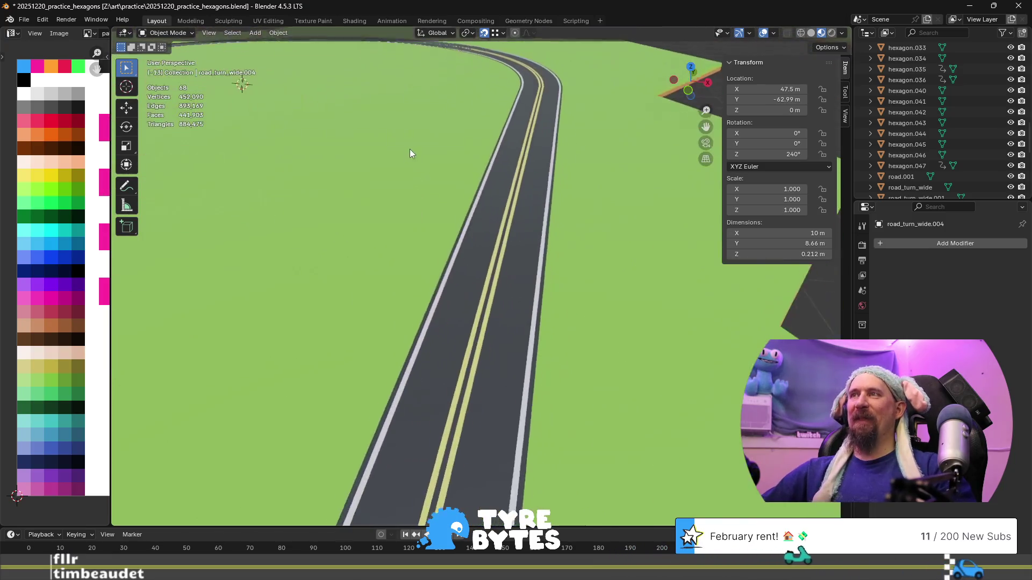
scroll(410, 153, "down", 5)
mouse_move(403, 210)
middle_mouse_down()
mouse_move(396, 241)
mouse_move(334, 201)
mouse_move(471, 300)
middle_mouse_up()
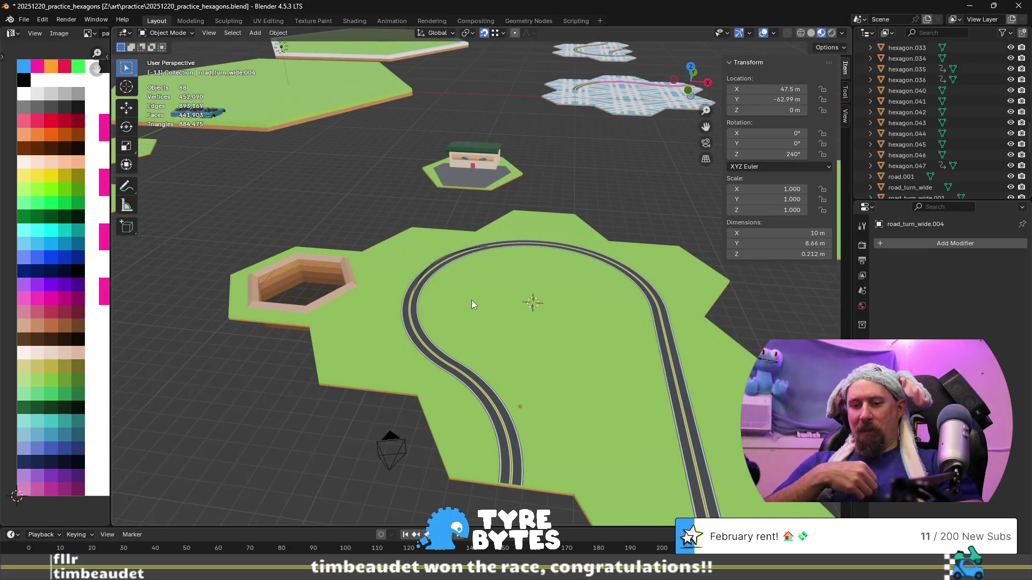
key("ctrl+s")
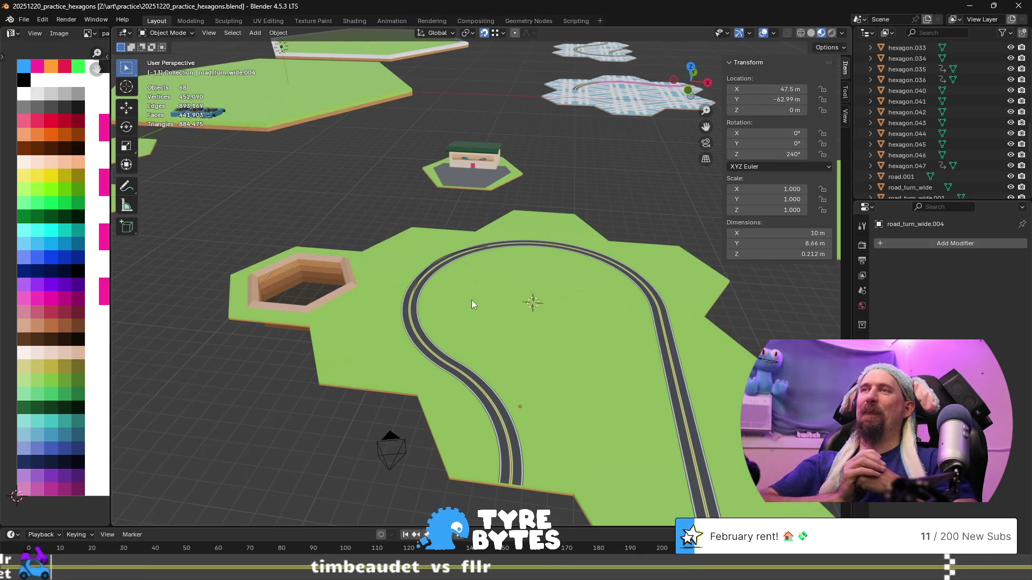
left_click(541, 245)
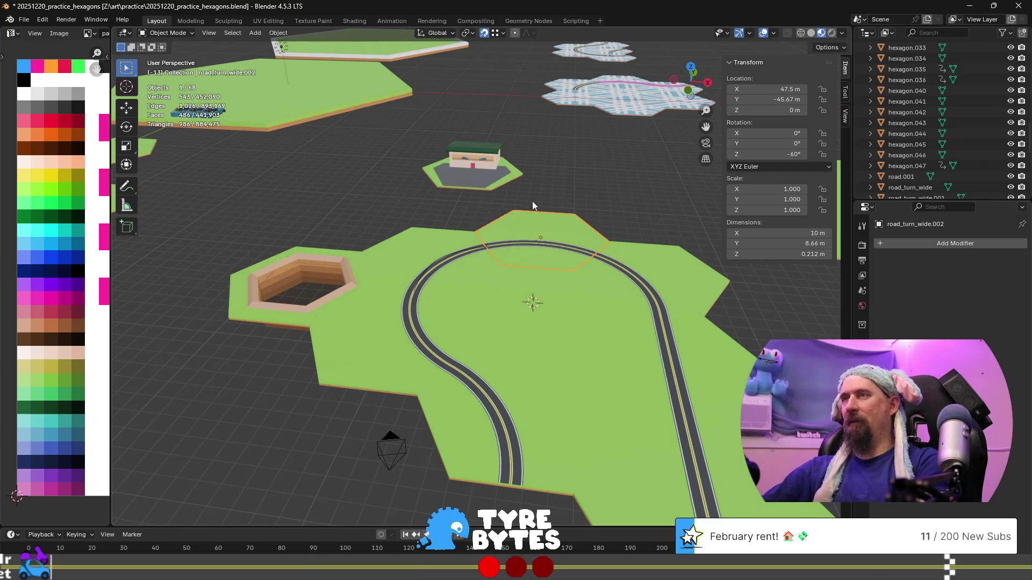
scroll(550, 180, "up", 3)
- In Edit Mode, select the tile's road strip and duplicate it in place
mouse_move(549, 179)
middle_mouse_down()
mouse_move(504, 205)
mouse_move(511, 256)
mouse_move(589, 335)
mouse_move(493, 225)
mouse_move(452, 293)
mouse_move(480, 292)
middle_mouse_up()
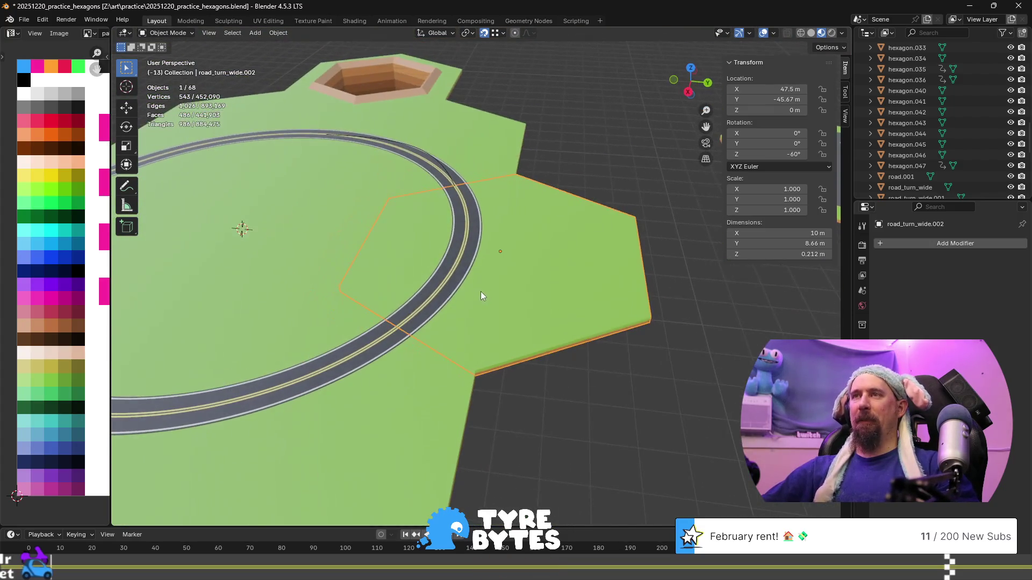
key("Tab")
key("l")
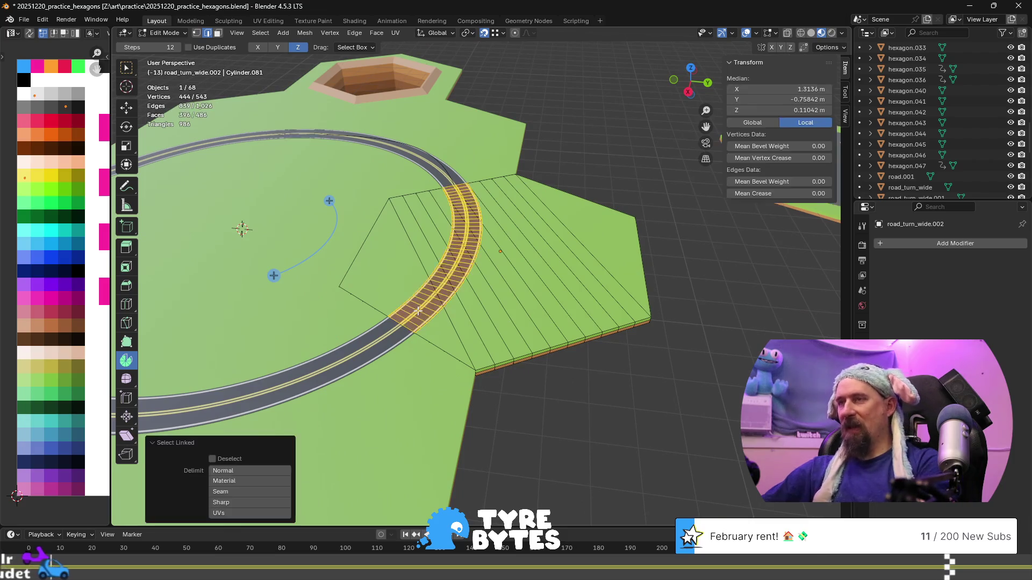
scroll(425, 307, "up", 2)
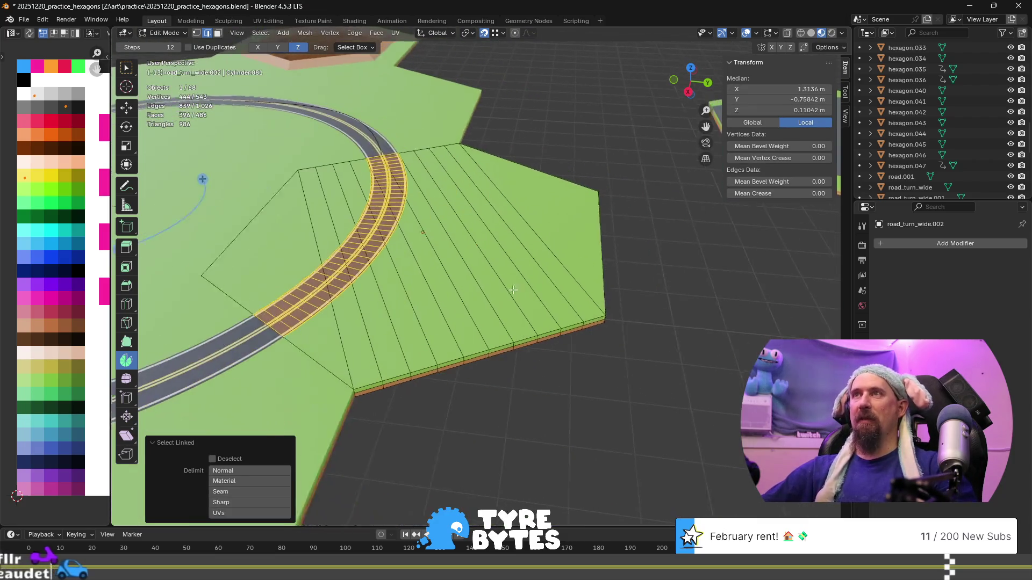
scroll(511, 290, "up", 2)
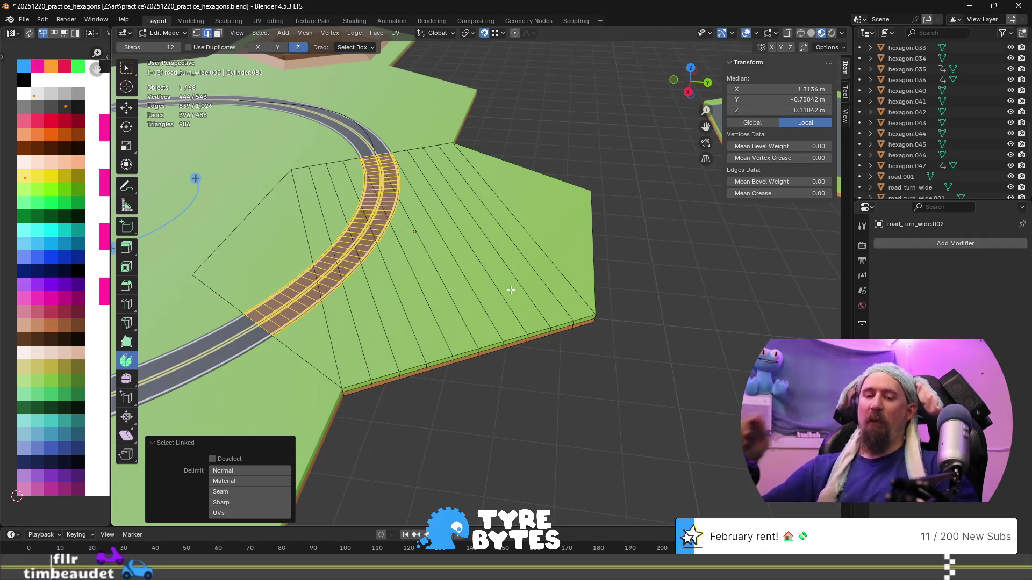
middle_click_drag(510, 290, 468, 291)
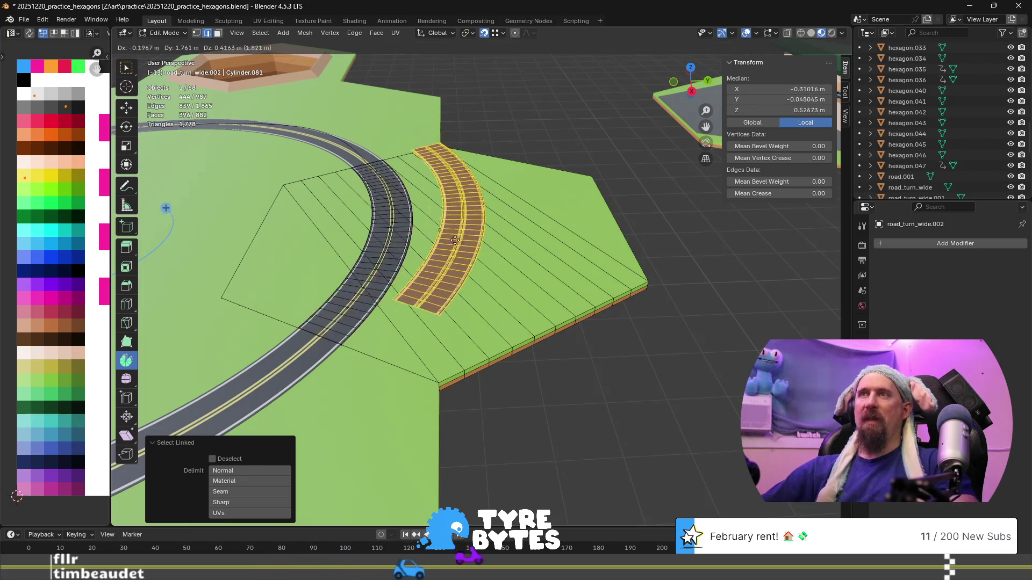
key("shift+d")
right_click(439, 245)
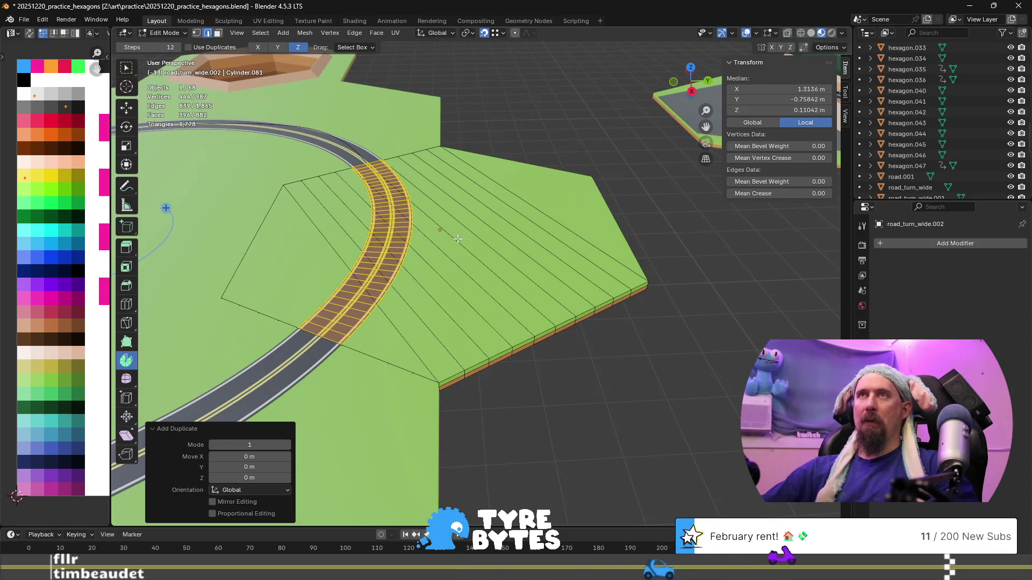
- With the pivot on the 3D Cursor, scale the road copy by Y -1 to mirror it across the tile
key("Tab")
key("ctrl+Tab")
left_click(460, 284)
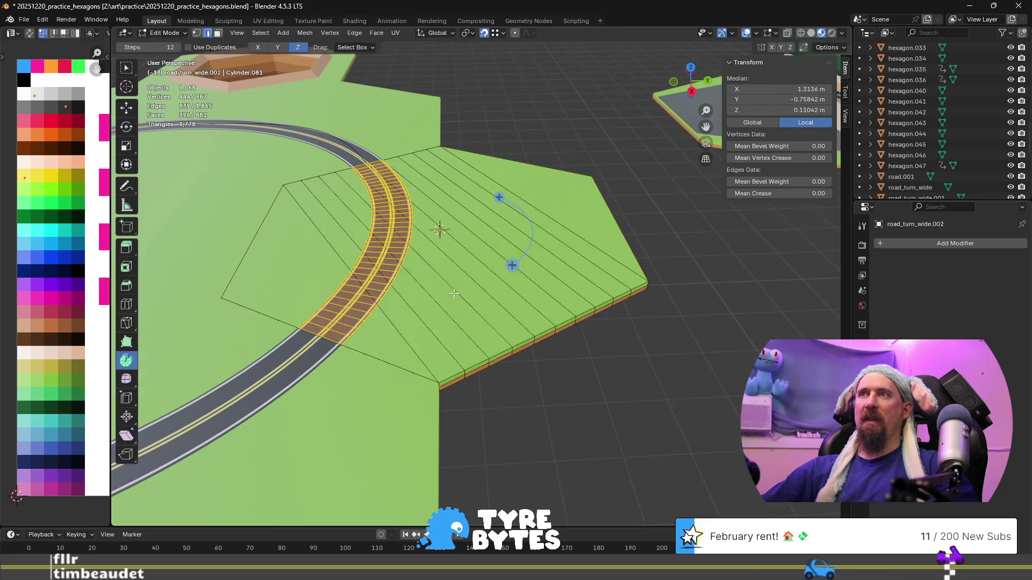
left_click(469, 33)
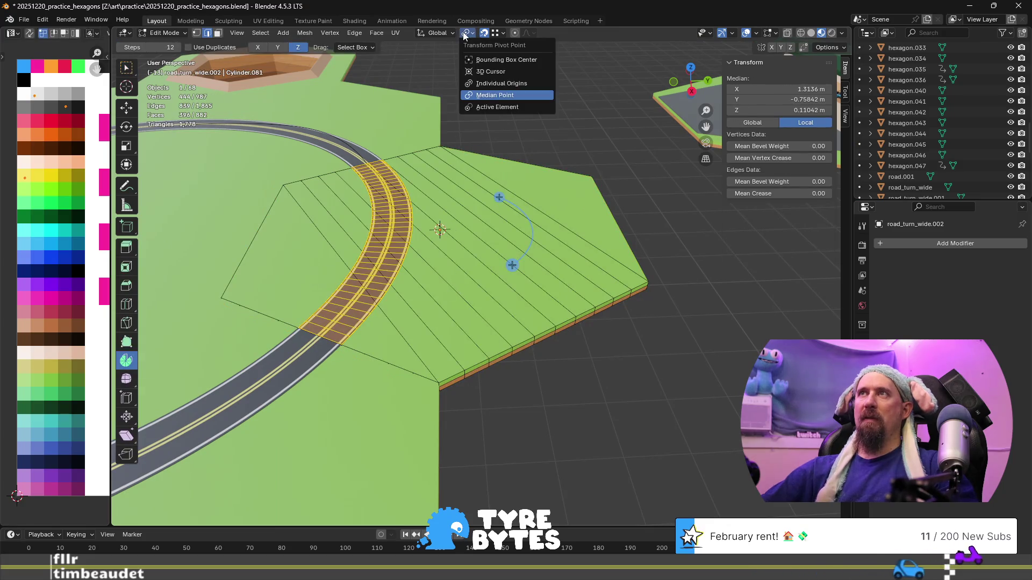
left_click(500, 72)
key("Tab")
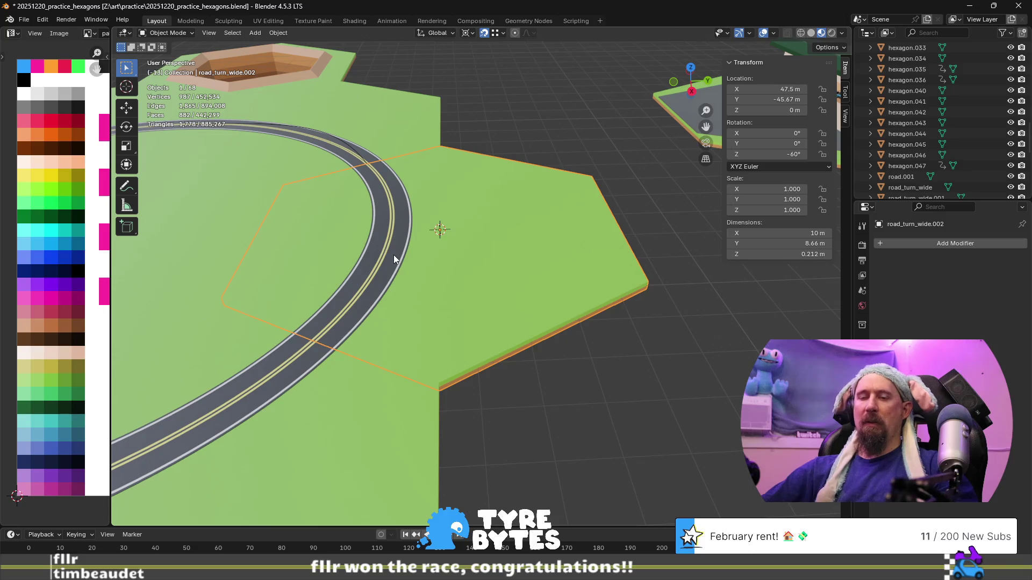
key("Tab")
key("s")
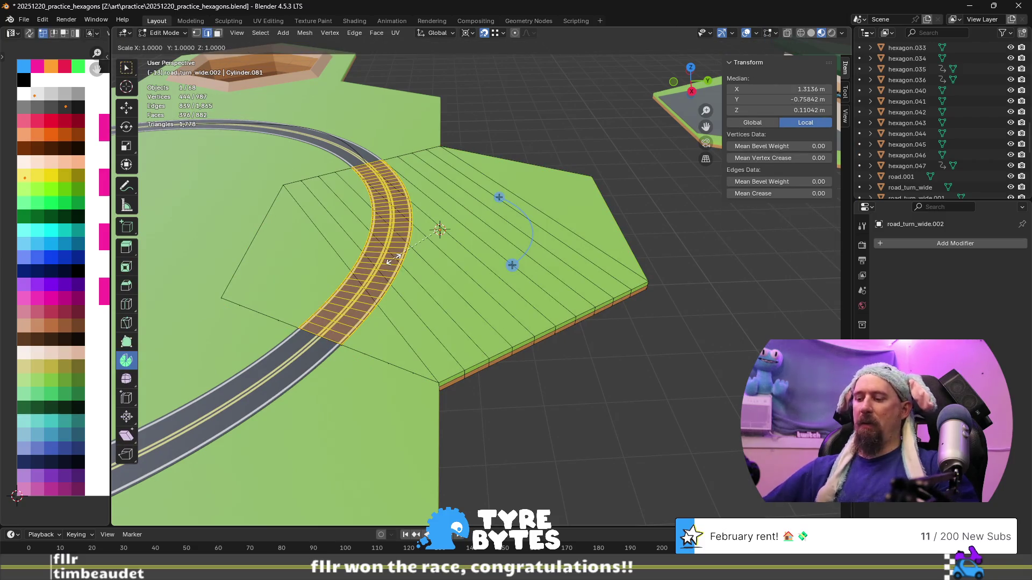
type("y")
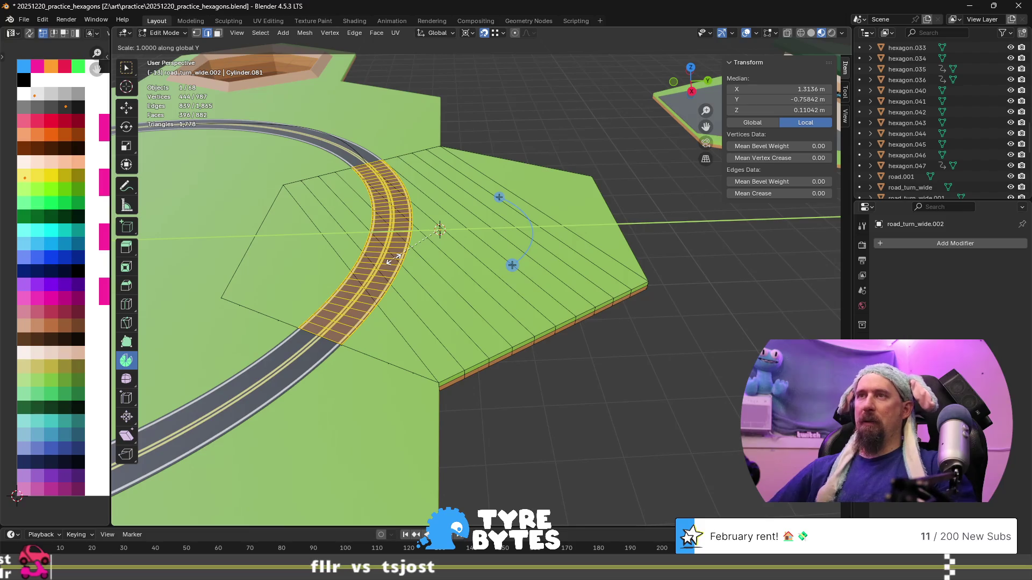
type("-1")
key("Return")
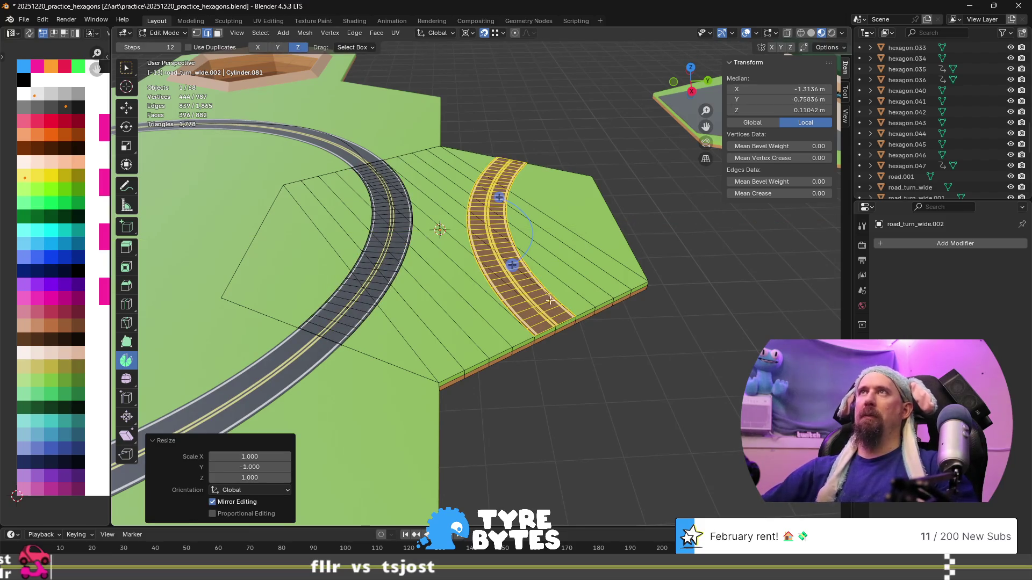
- Exit Edit Mode and deselect everything to inspect the mirrored double-curve road
key("Tab")
scroll(584, 323, "down", 5)
middle_click_drag(469, 347, 569, 348)
left_click(729, 369)
scroll(720, 365, "down", 4)
middle_click_drag(714, 362, 487, 337)
scroll(620, 356, "up", 2)
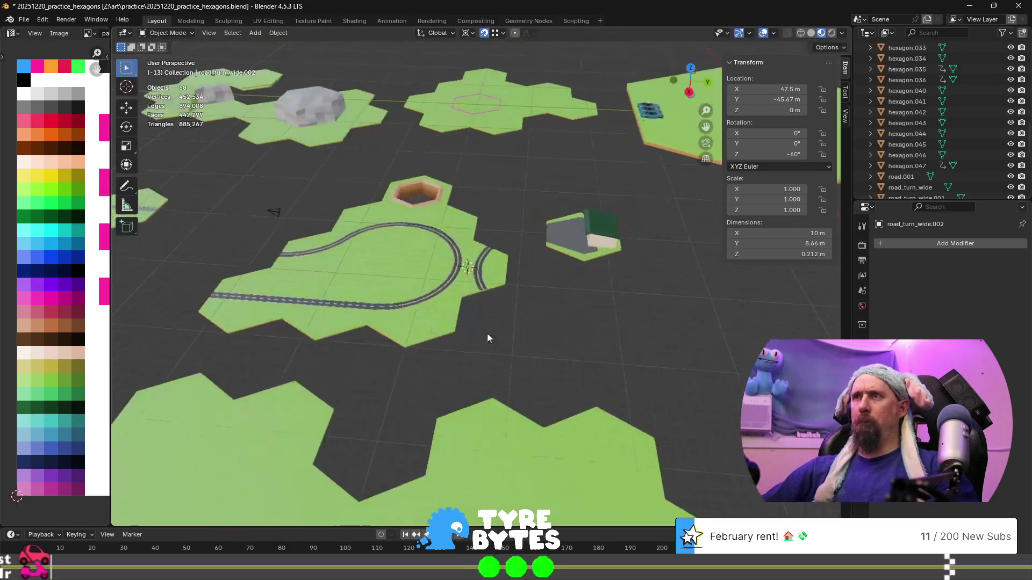
- Select and frame the double-curve tile, and trim its name to road_turn_ for renaming
left_click(465, 283)
key("KP_Decimal")
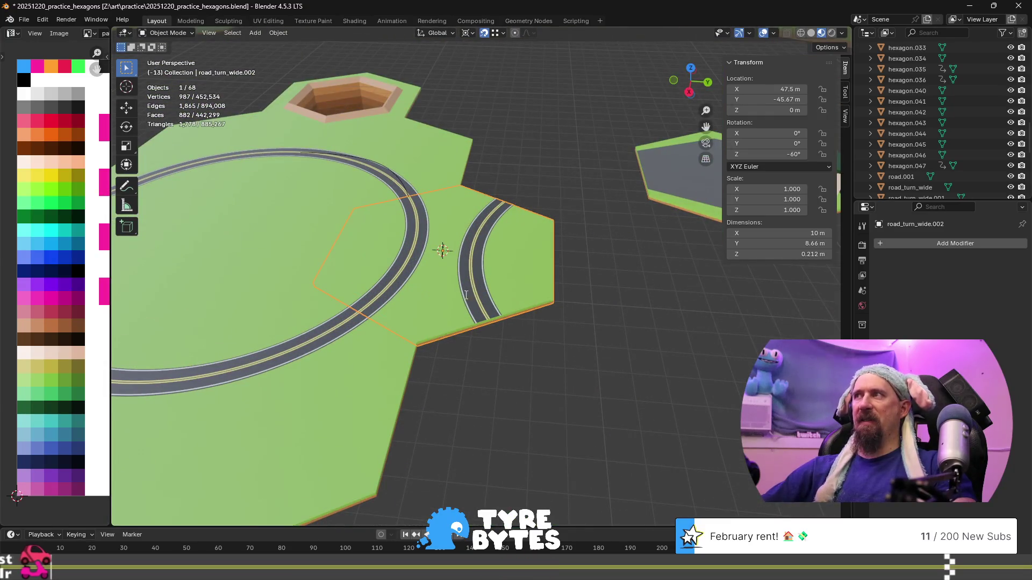
key("F2")
key("End")
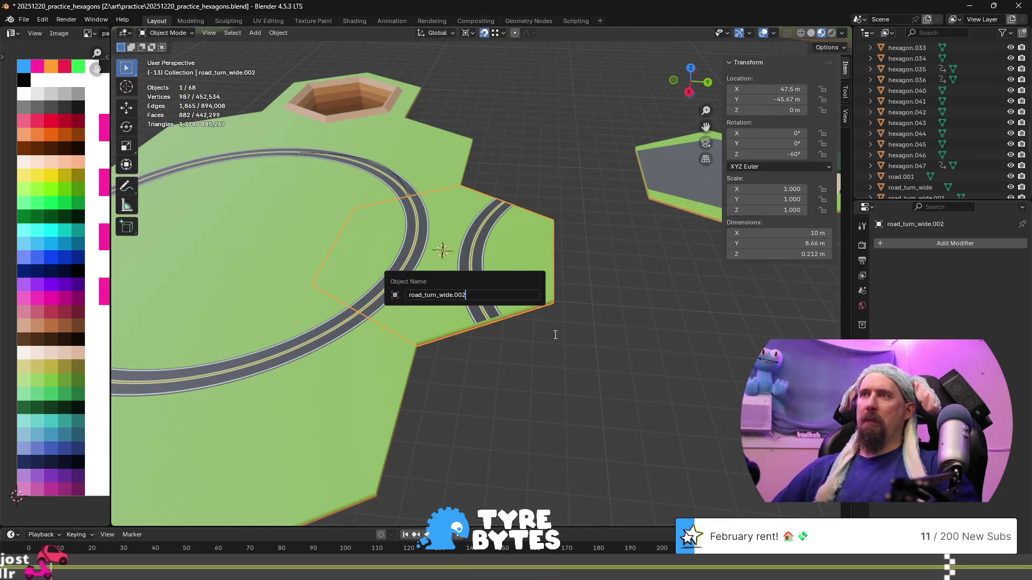
key("BackSpace")
key("BackSpace")
key("BackSpace")
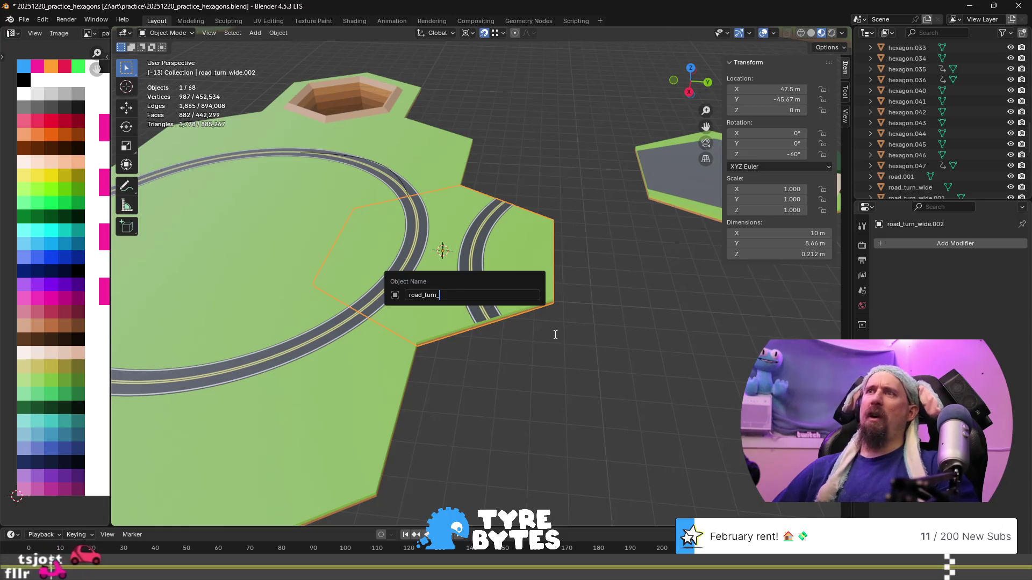
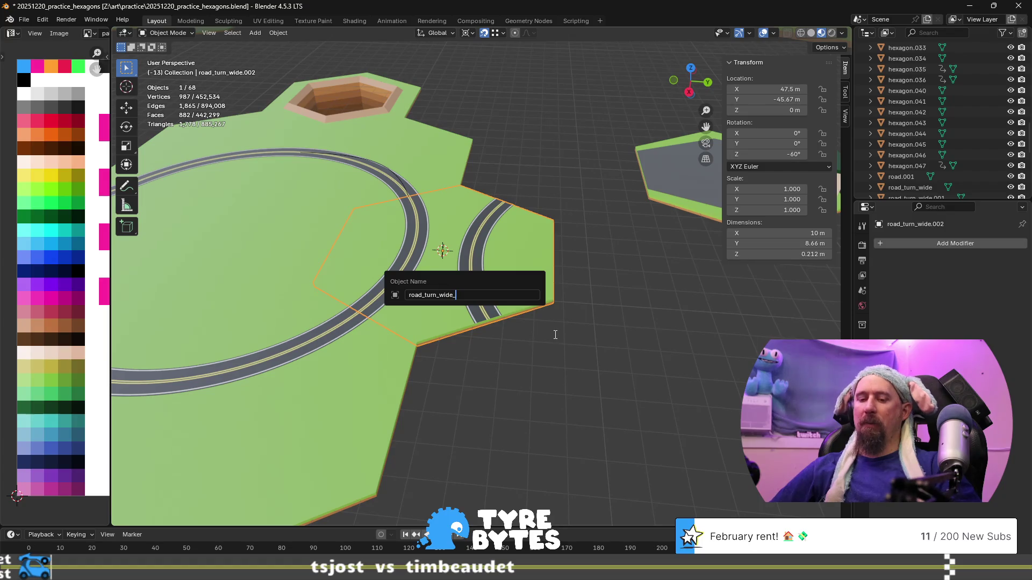
type("x2")
- Confirm the tile's new name road_turn_wide_x2
key("Return")
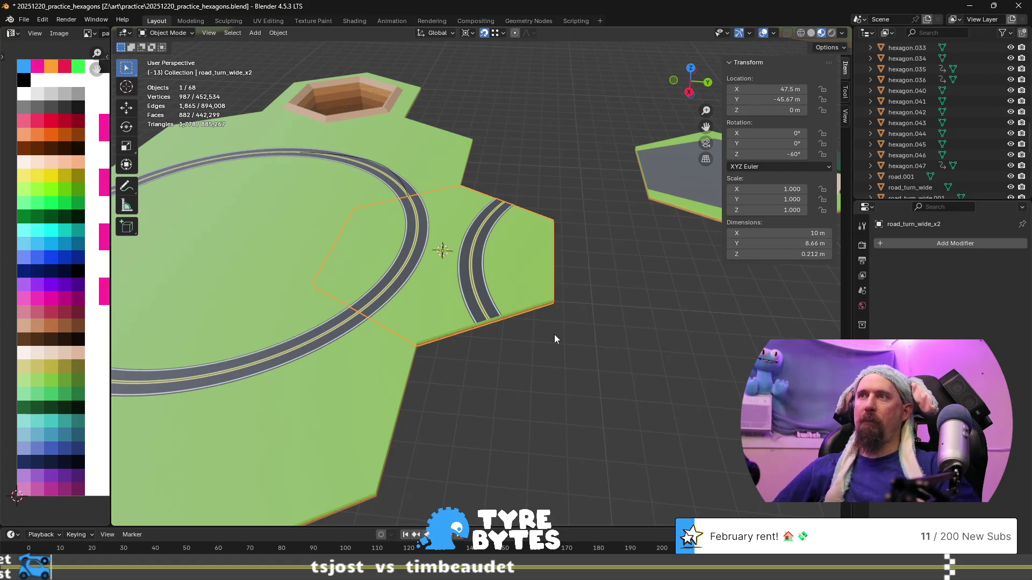
scroll(555, 339, "down", 5)
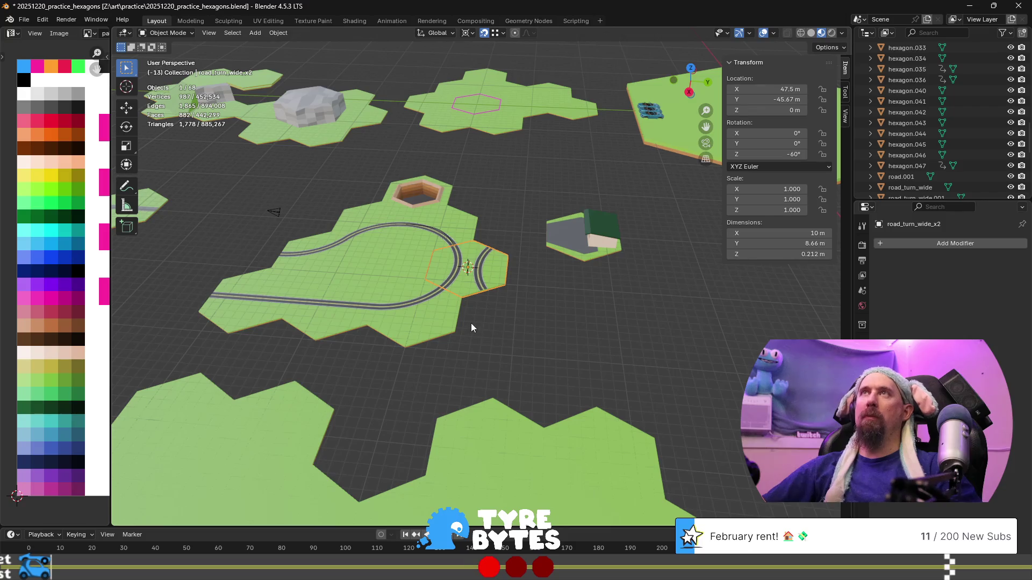
scroll(471, 324, "up", 5)
mouse_move(470, 324)
middle_mouse_down()
mouse_move(398, 334)
mouse_move(492, 321)
mouse_move(483, 328)
middle_mouse_up()
scroll(493, 321, "down", 5)
scroll(467, 354, "up", 3)
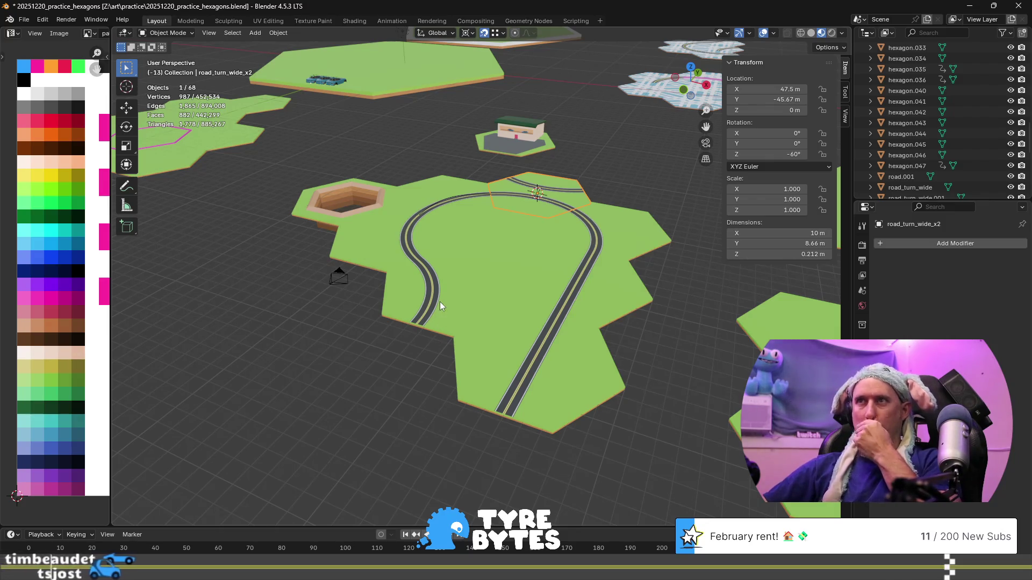
- Select the neighbouring S-curve tile road_turn_wide.004
left_click(422, 296)
scroll(422, 296, "up", 5)
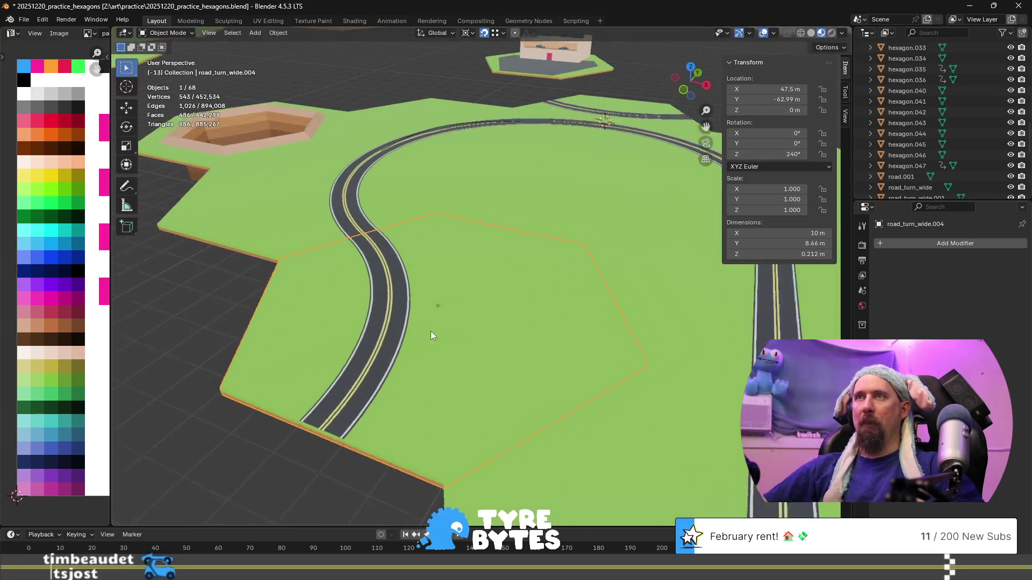
scroll(470, 325, "down", 3)
mouse_move(434, 295)
middle_mouse_down()
mouse_move(450, 310)
mouse_move(495, 317)
mouse_move(533, 353)
middle_mouse_up()
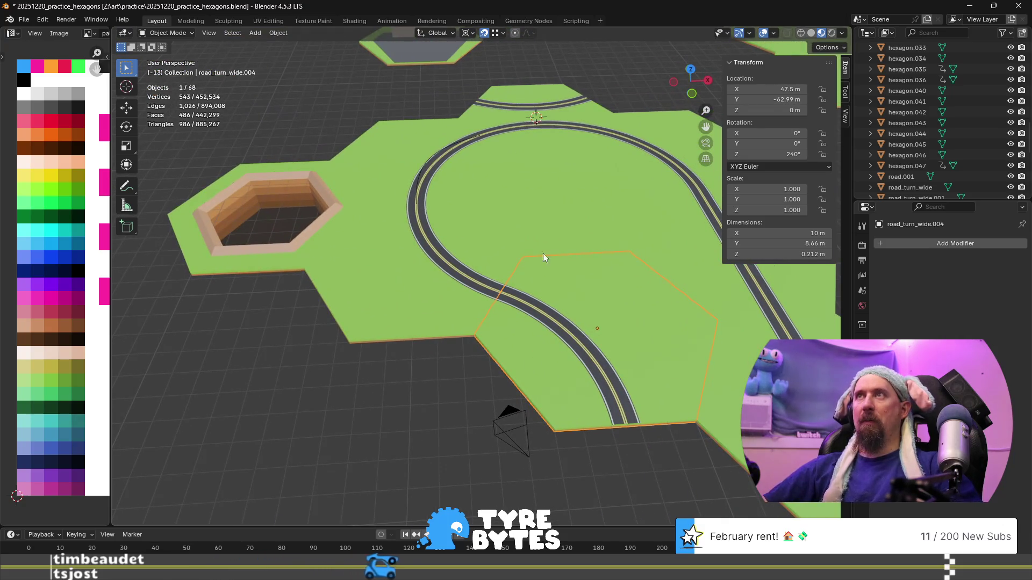
left_click(466, 33)
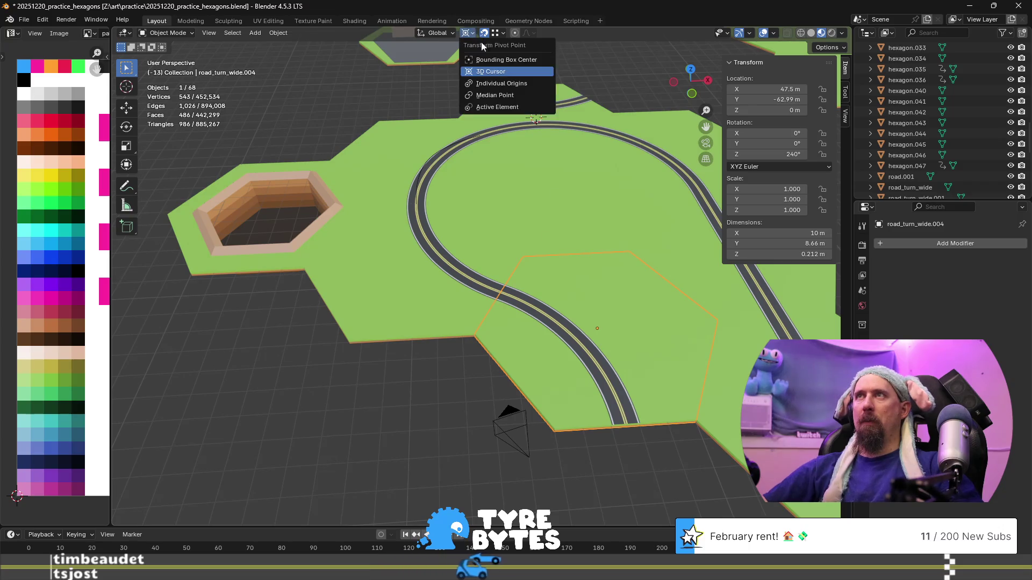
- Change the pivot point and rotate road_turn_wide.004 by -120° about Z
left_click(506, 98)
key("r")
key("z")
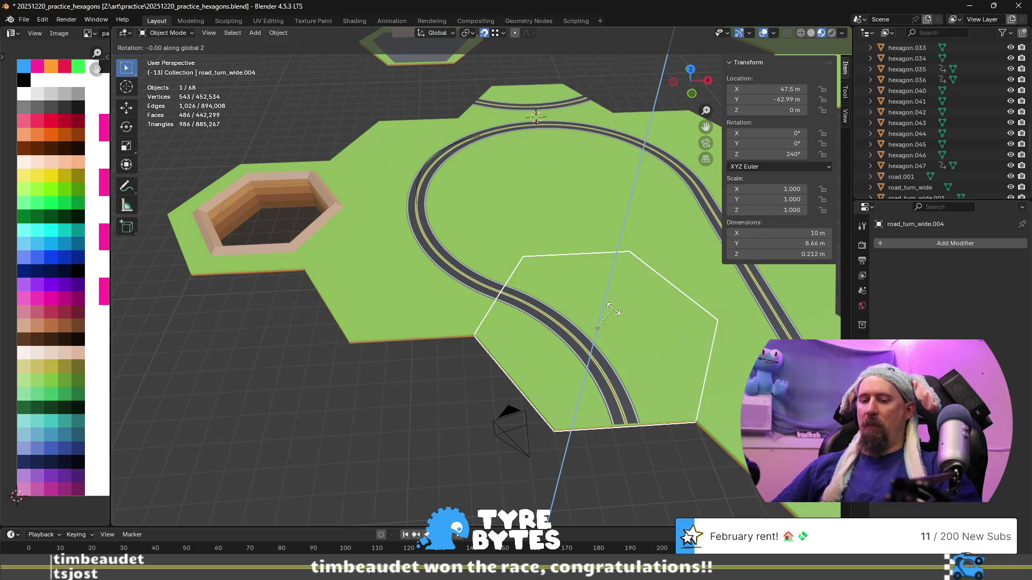
key("Escape")
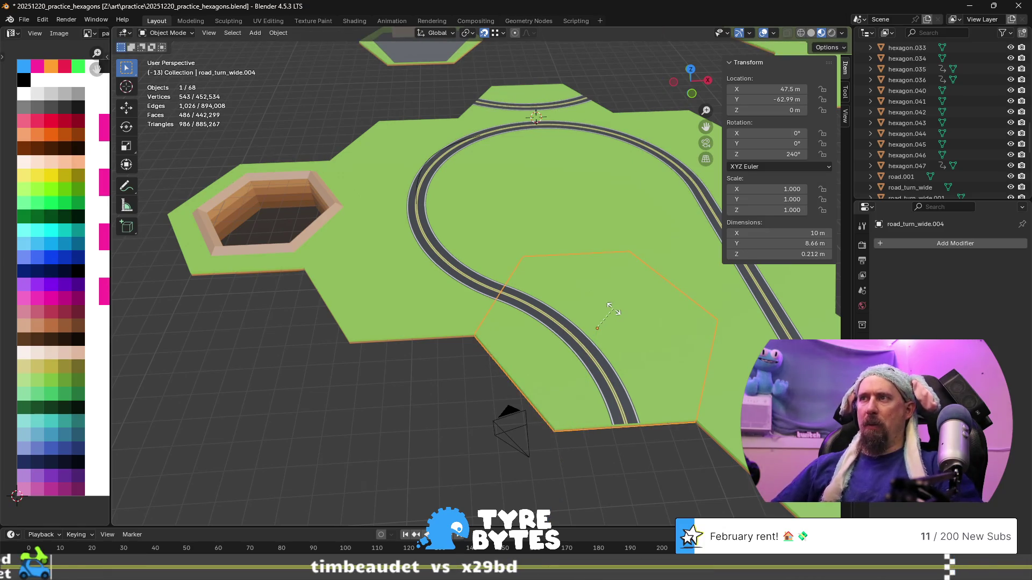
type("r-120")
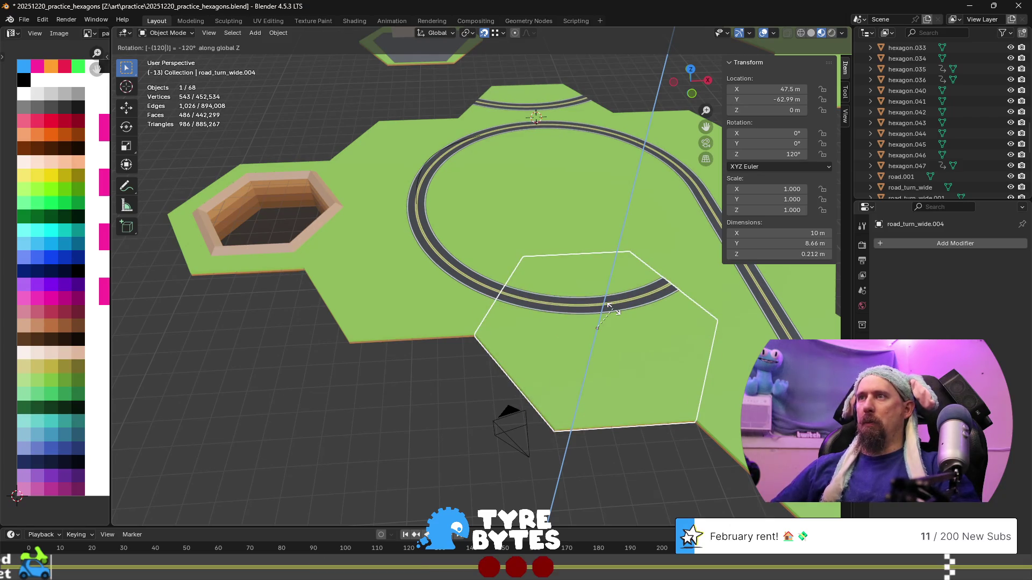
key("Return")
- Move the tile -7.5 m along X and -4.33 m along Y
key("g")
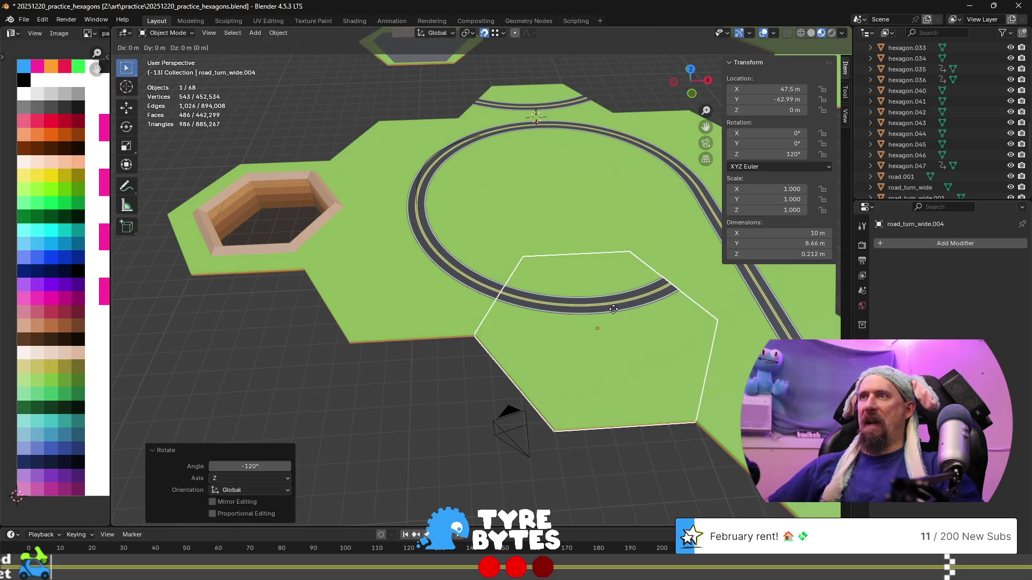
key("x")
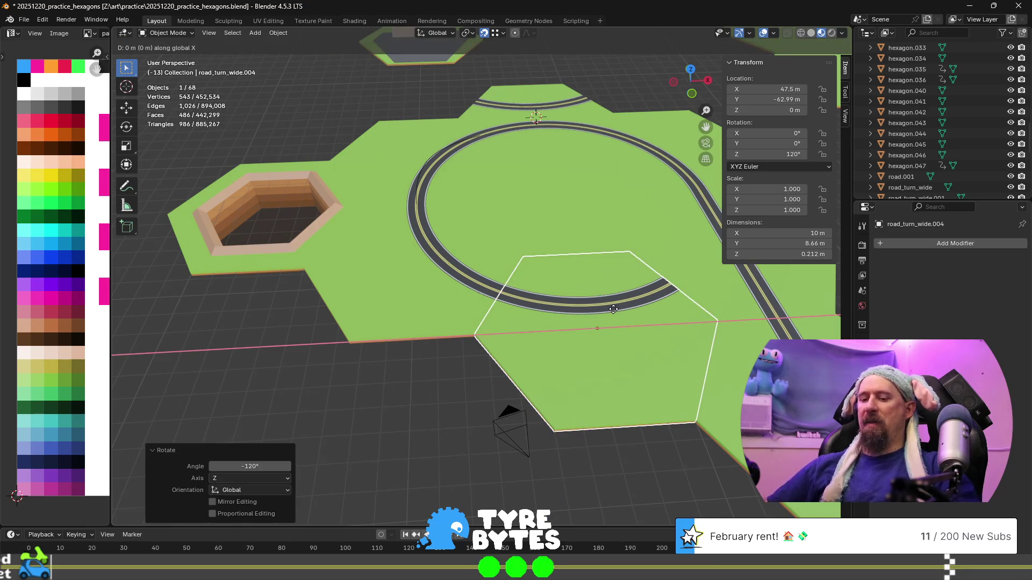
type("-7")
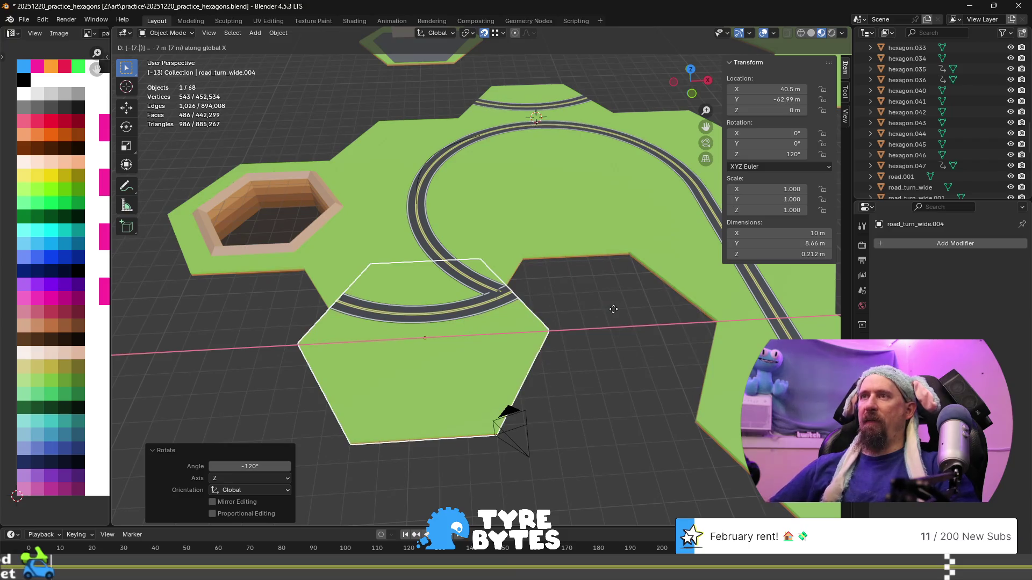
type(".5")
key("Return")
key("g")
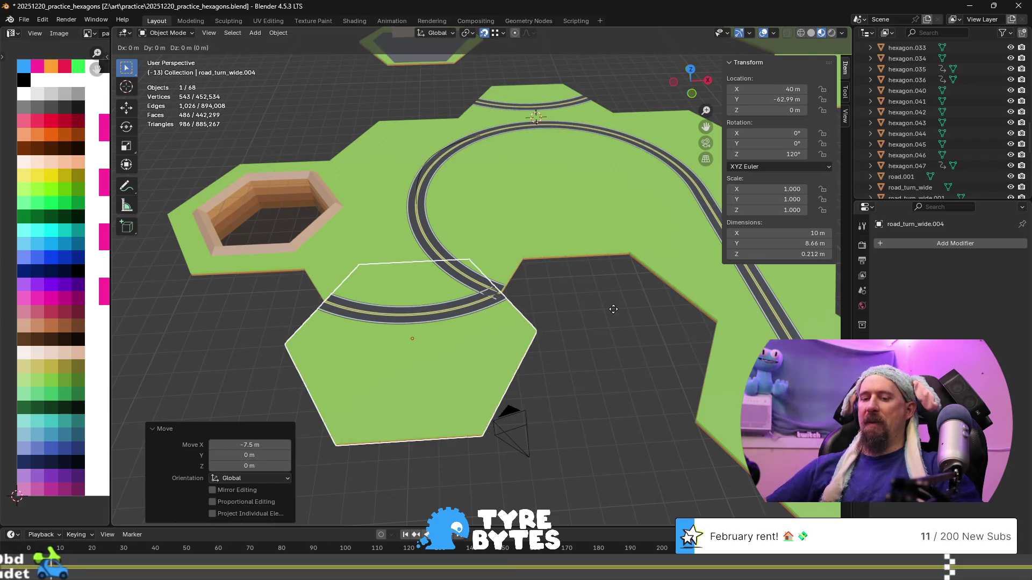
key("y")
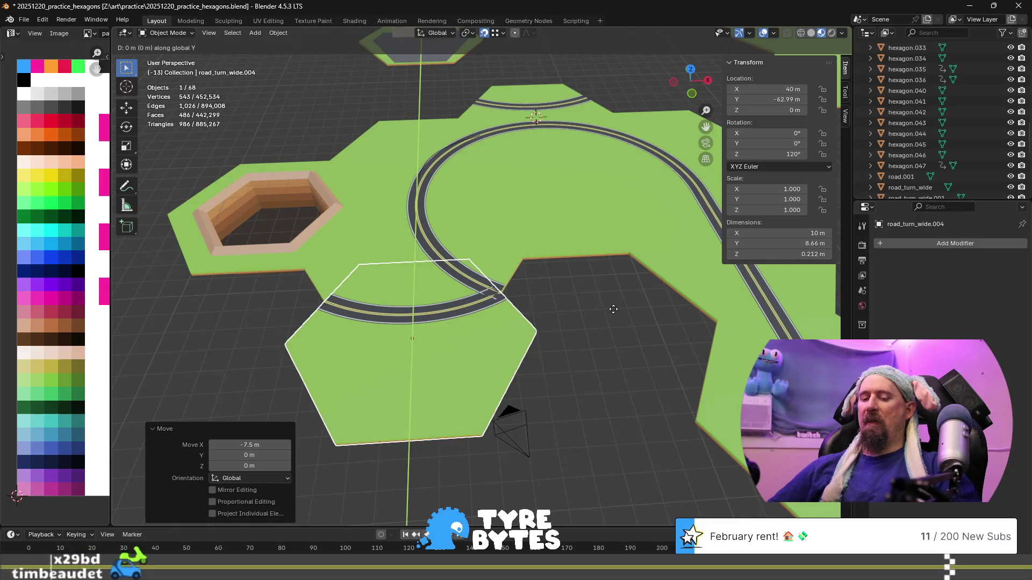
type("4.33")
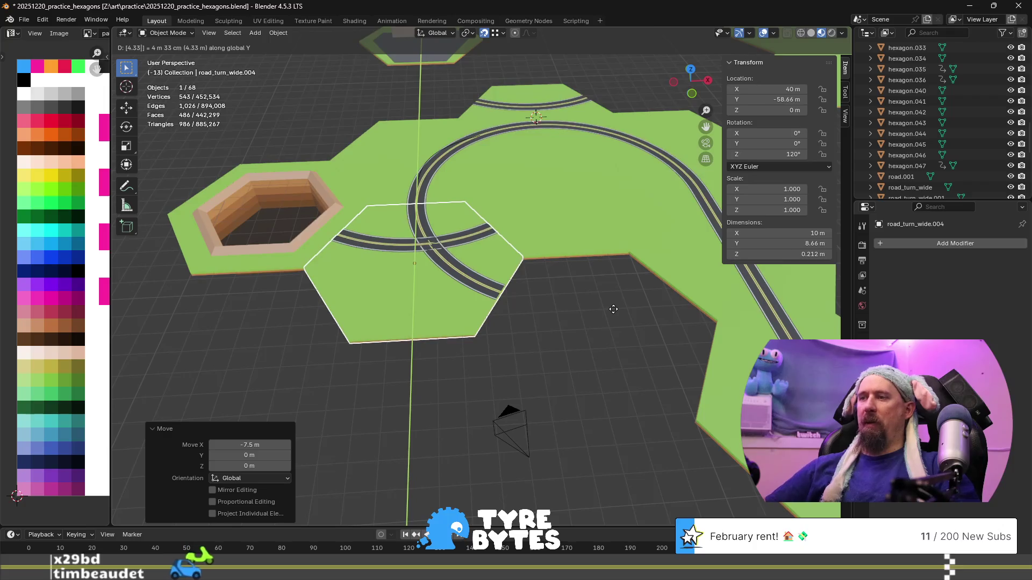
key("minus")
key("Return")
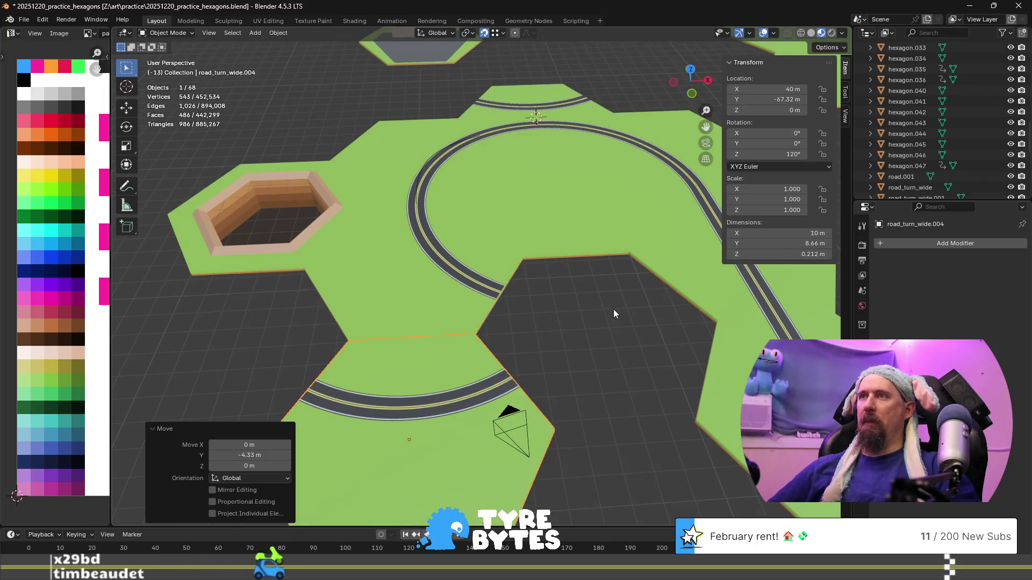
scroll(614, 308, "up", 2)
middle_click_drag(571, 352, 552, 290, "shift")
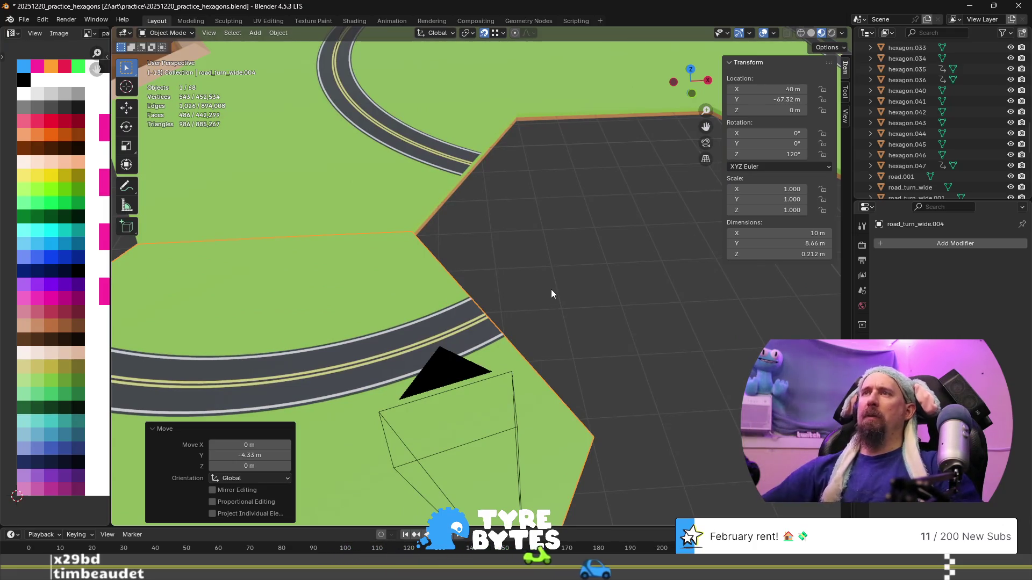
scroll(550, 289, "down", 5)
scroll(520, 286, "up", 3)
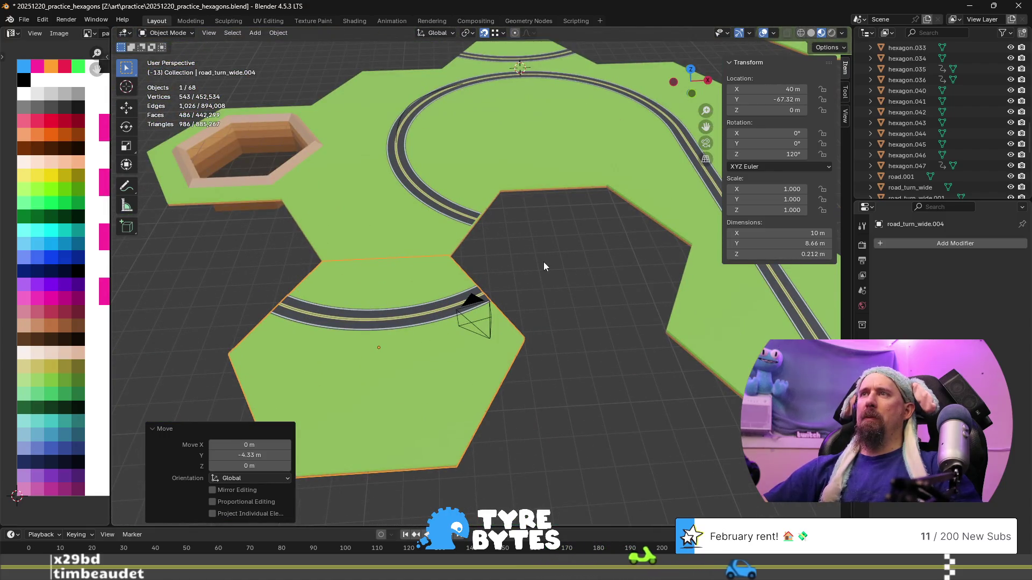
- Select the upper tile road_turn_wide.001 and duplicate it
middle_click_drag(544, 262, 463, 250, "shift")
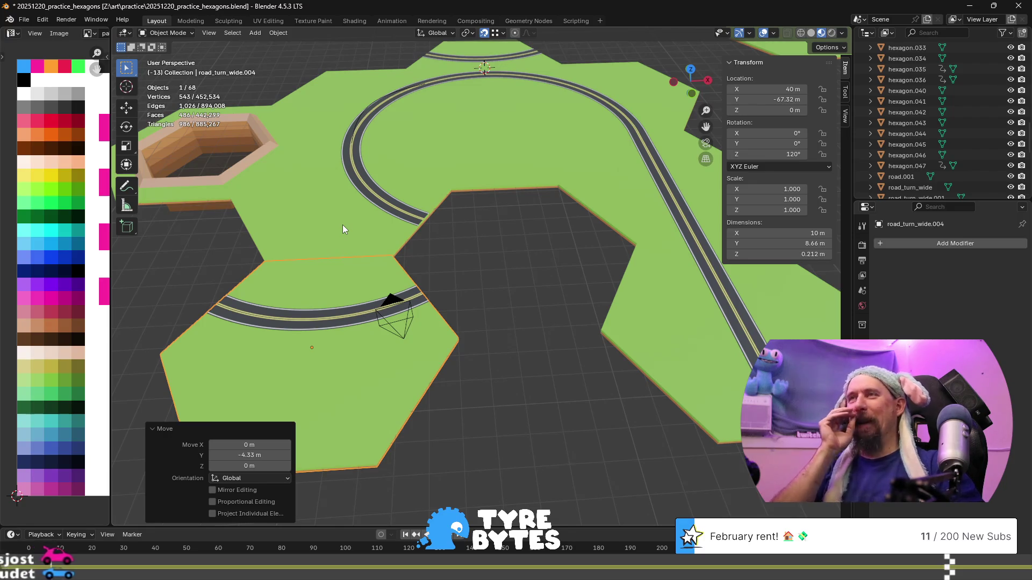
scroll(343, 224, "down", 5)
scroll(467, 262, "up", 5)
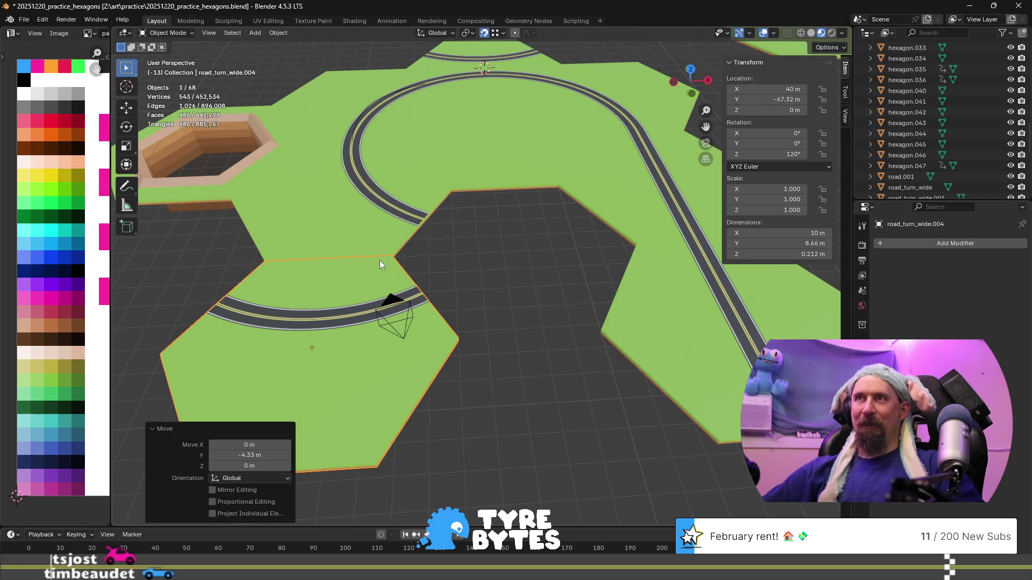
left_click(381, 238)
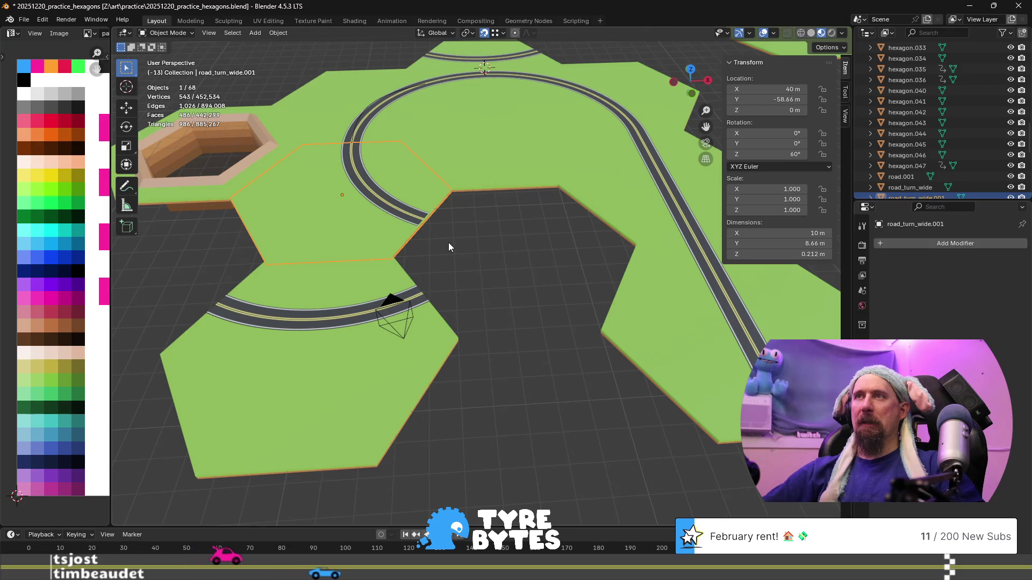
key("shift+d")
- Move the duplicate 7.5 m along X and -4.333 m along Y
right_click(545, 295)
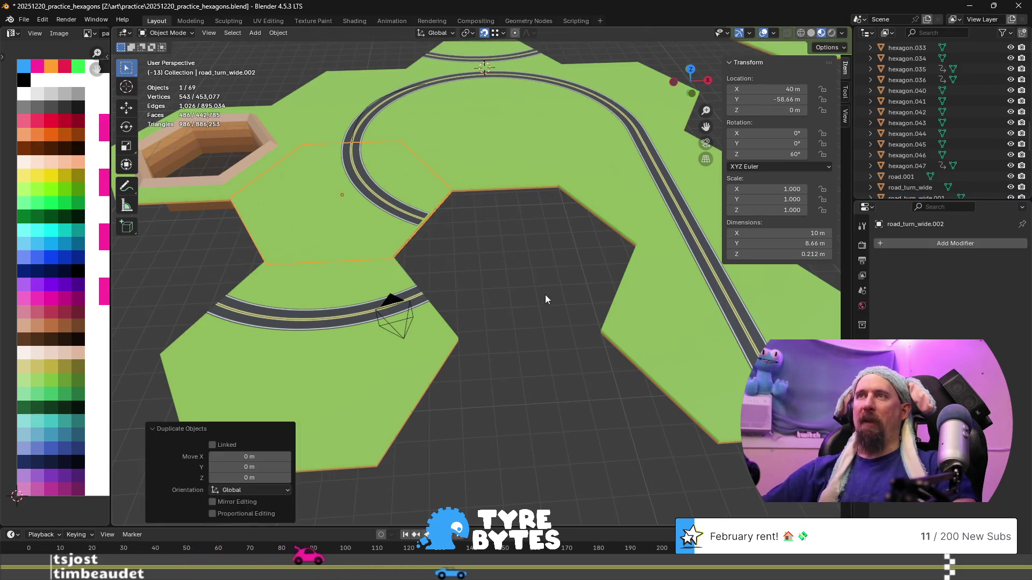
key("g")
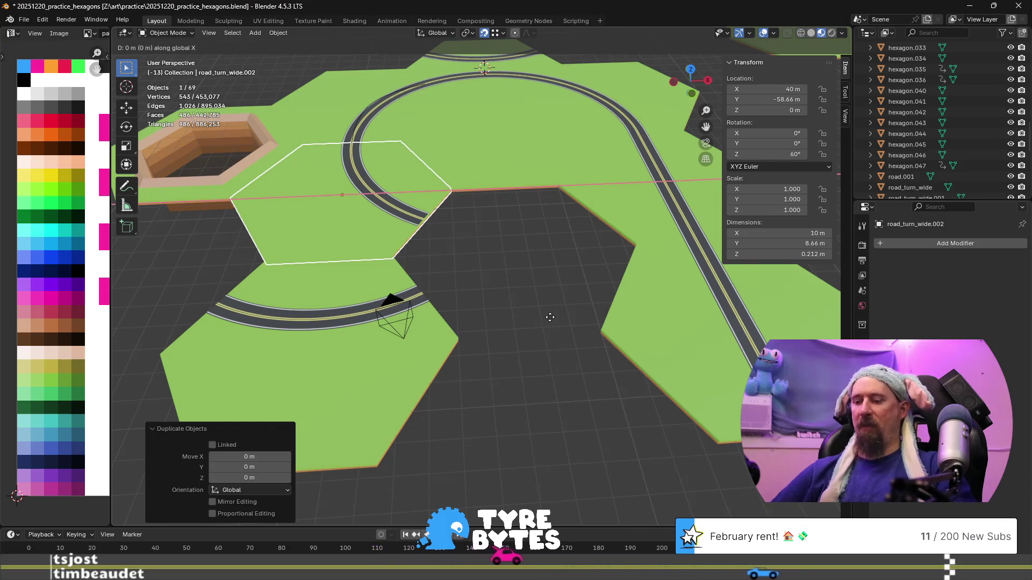
type("x7")
type(".5")
key("Return")
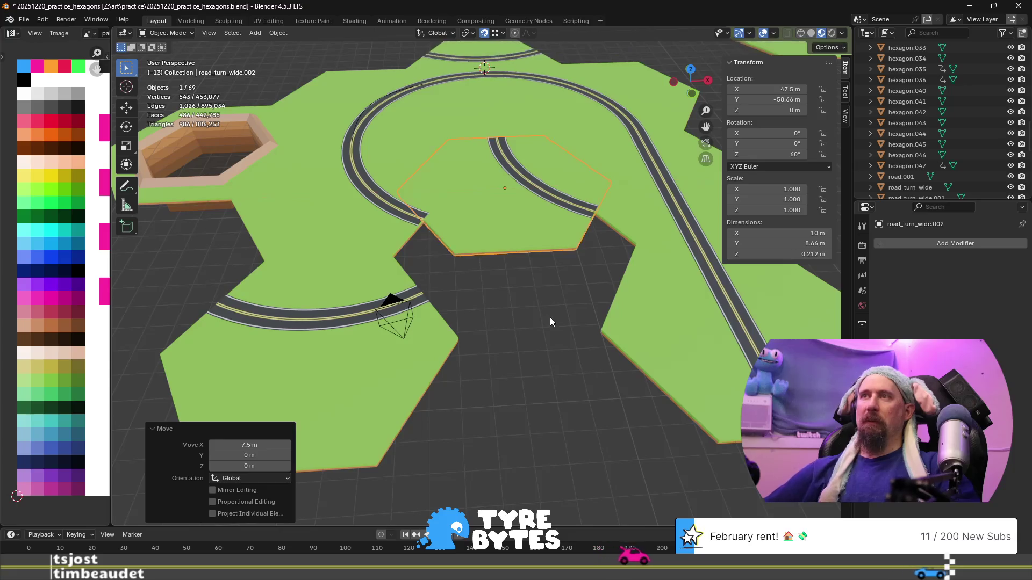
type("gy")
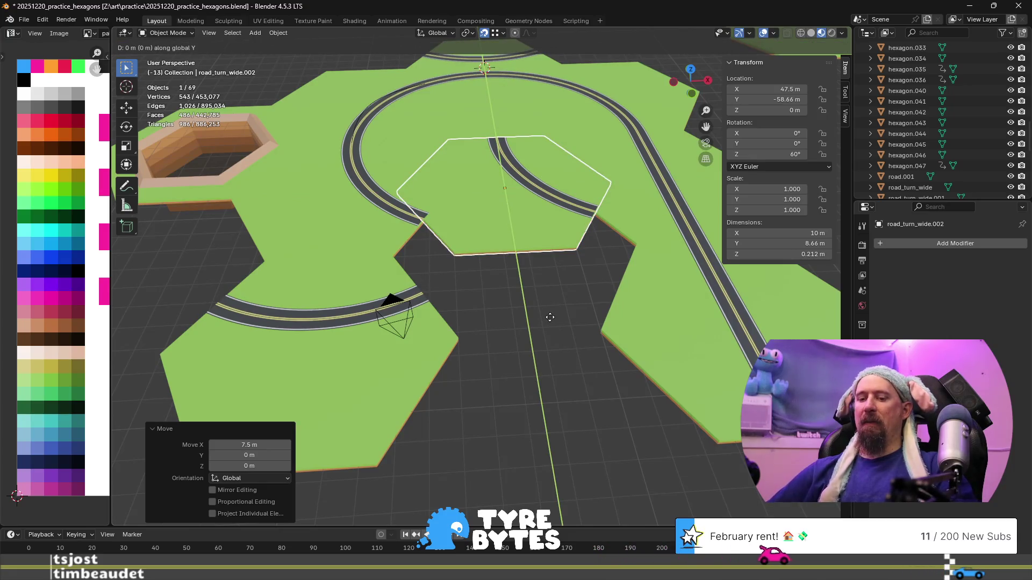
type("4.333")
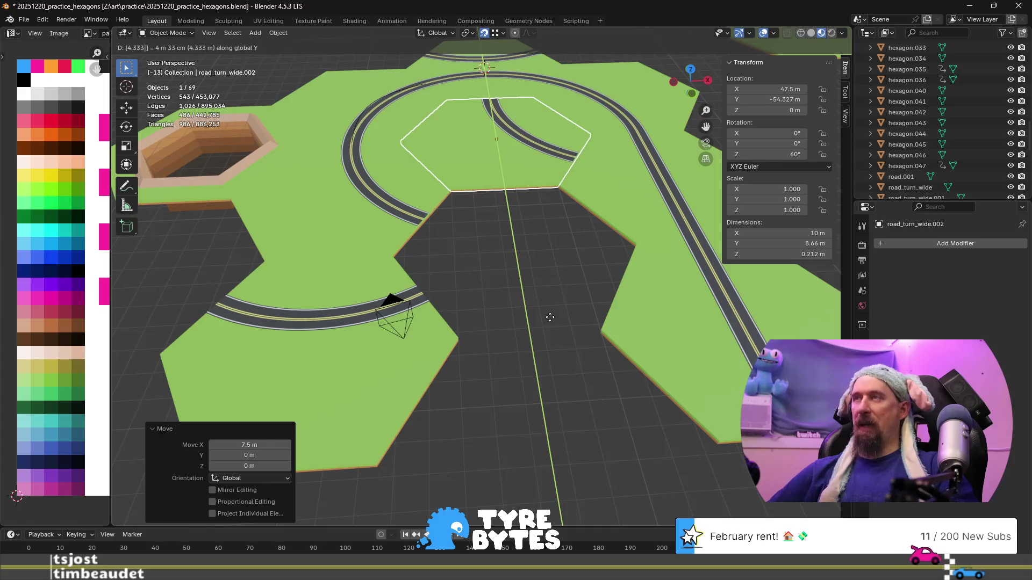
key("minus")
key("Return")
- Rotate the copy 120° about Z, then edit its mesh in local view
scroll(550, 317, "up", 8)
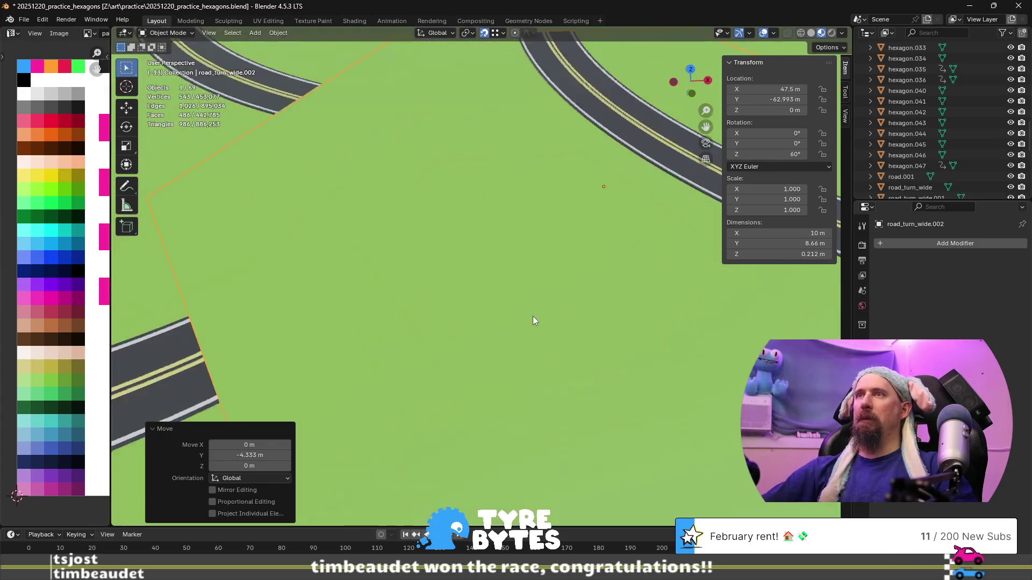
scroll(399, 286, "down", 5)
middle_click_drag(399, 286, 413, 286)
scroll(425, 289, "up", 3)
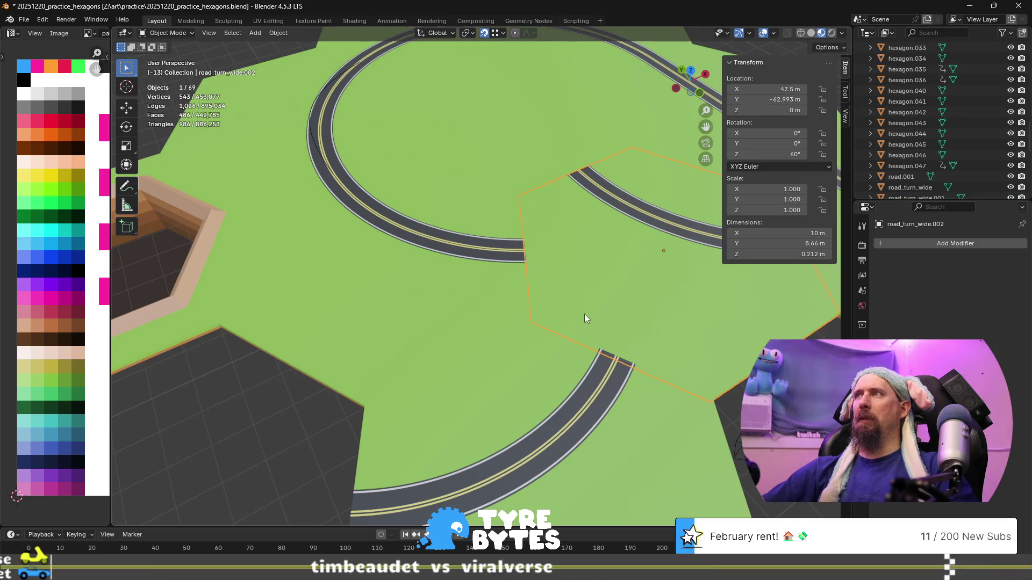
scroll(611, 182, "down", 3)
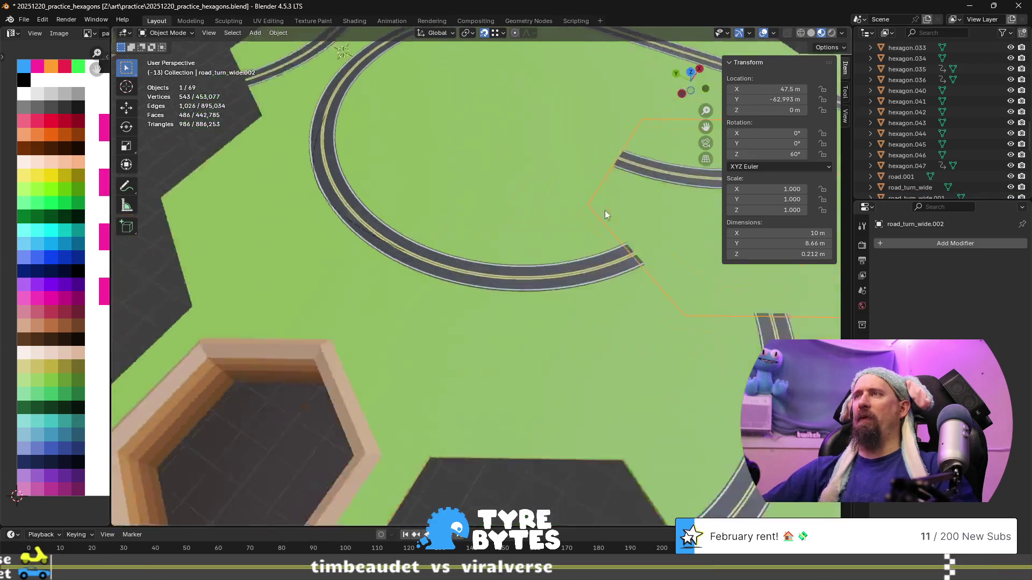
mouse_move(638, 205)
middle_mouse_down()
mouse_move(349, 291)
mouse_move(295, 269)
mouse_move(369, 284)
middle_mouse_up()
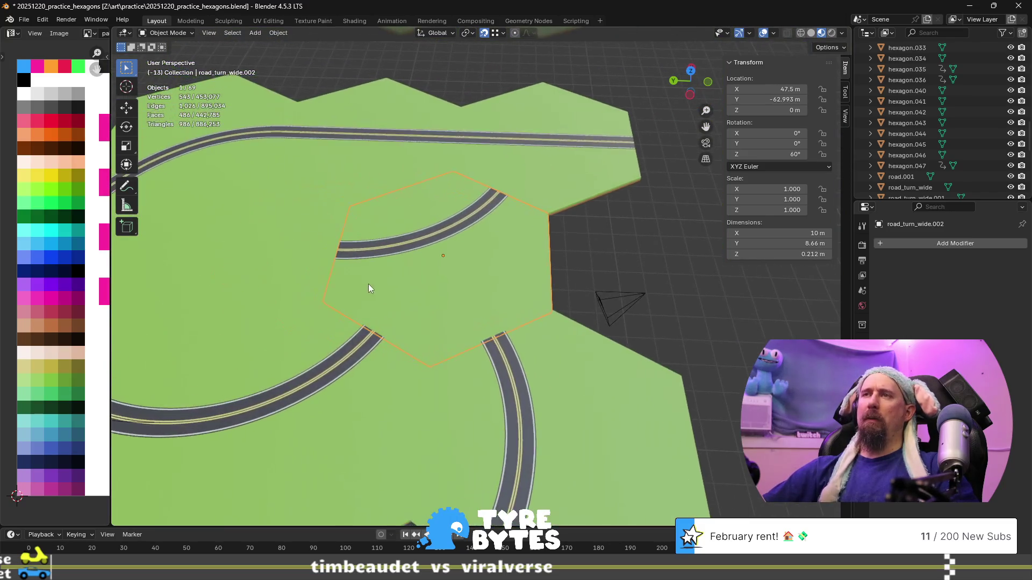
key("r")
key("z")
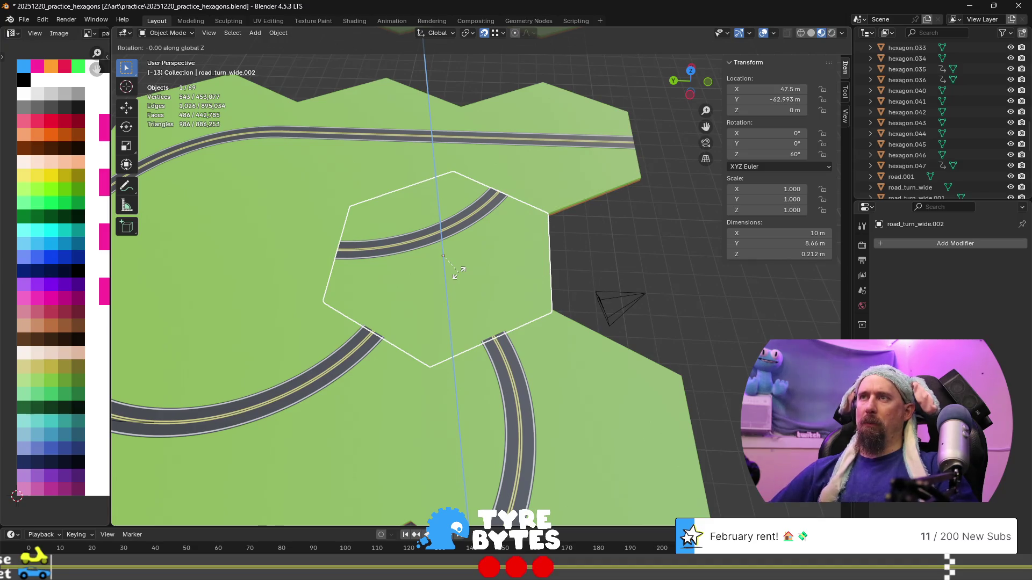
type("120")
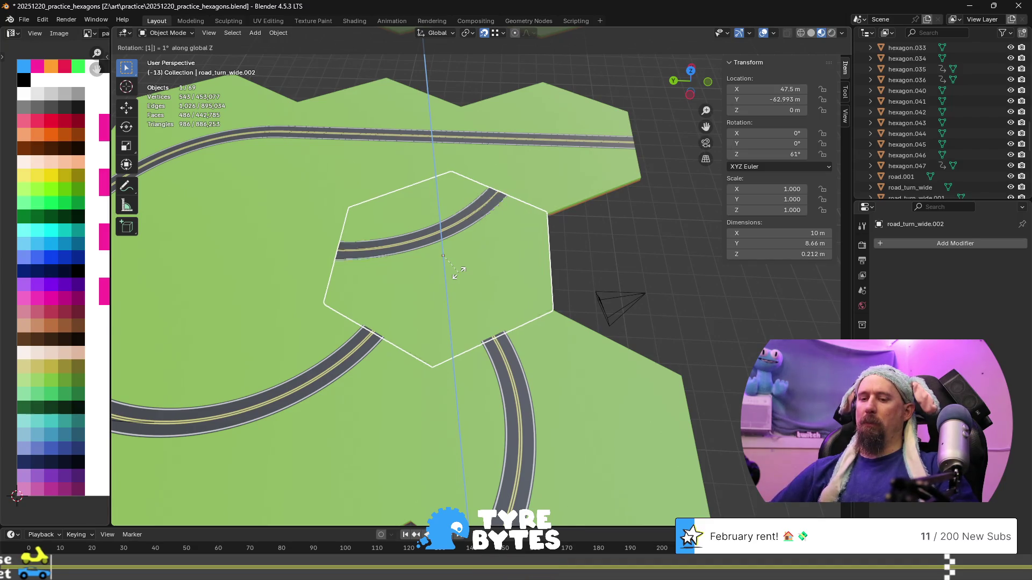
key("Return")
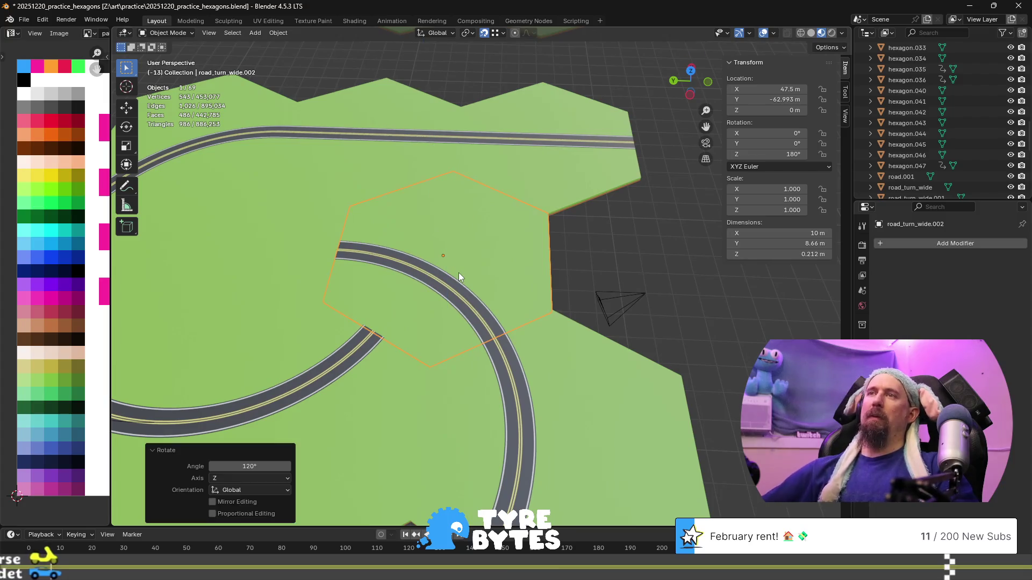
scroll(459, 273, "up", 5)
key("Tab")
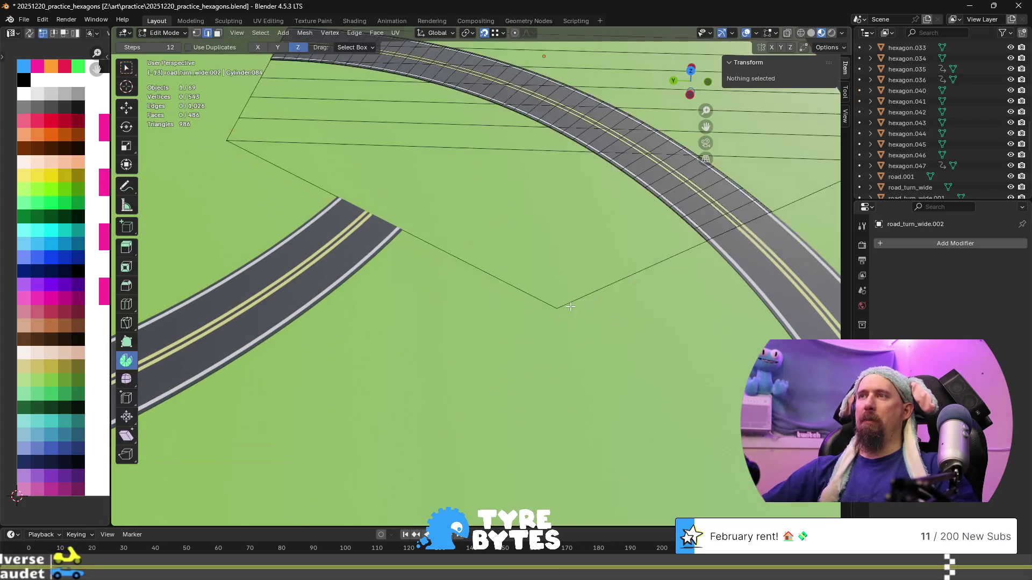
key("KP_Divide")
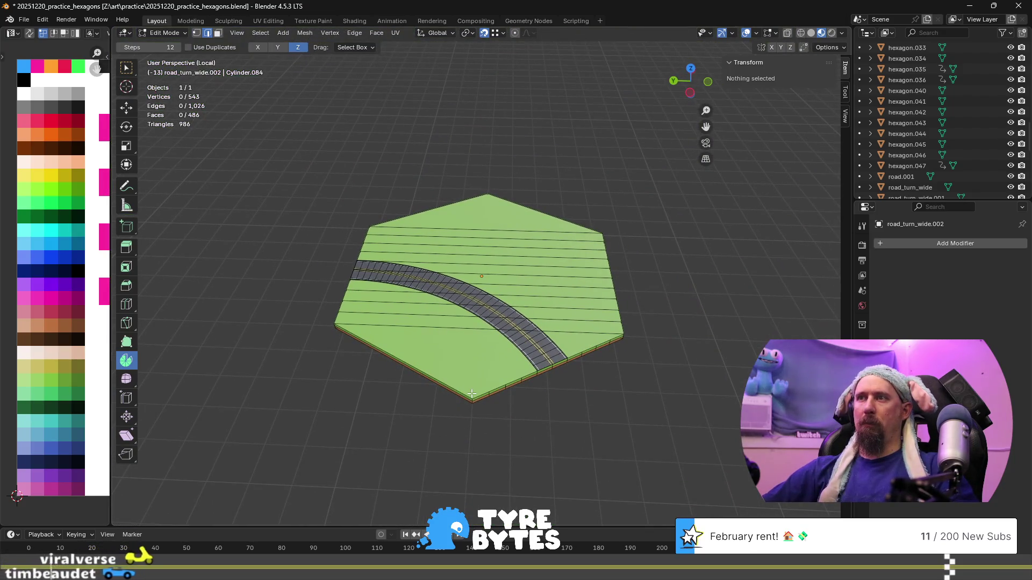
- Snap the 3D cursor to the hexagon's bottom corner vertex
left_click(477, 392)
key("1")
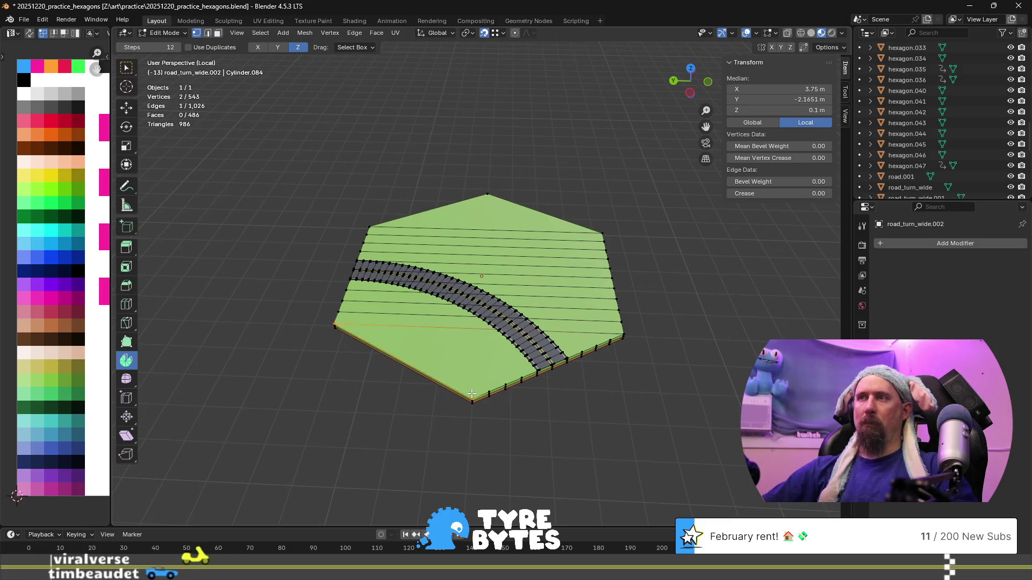
left_click(473, 400)
key("shift+s")
left_click(524, 463)
scroll(490, 344, "up", 3)
scroll(490, 344, "up", 2)
scroll(468, 314, "down", 1)
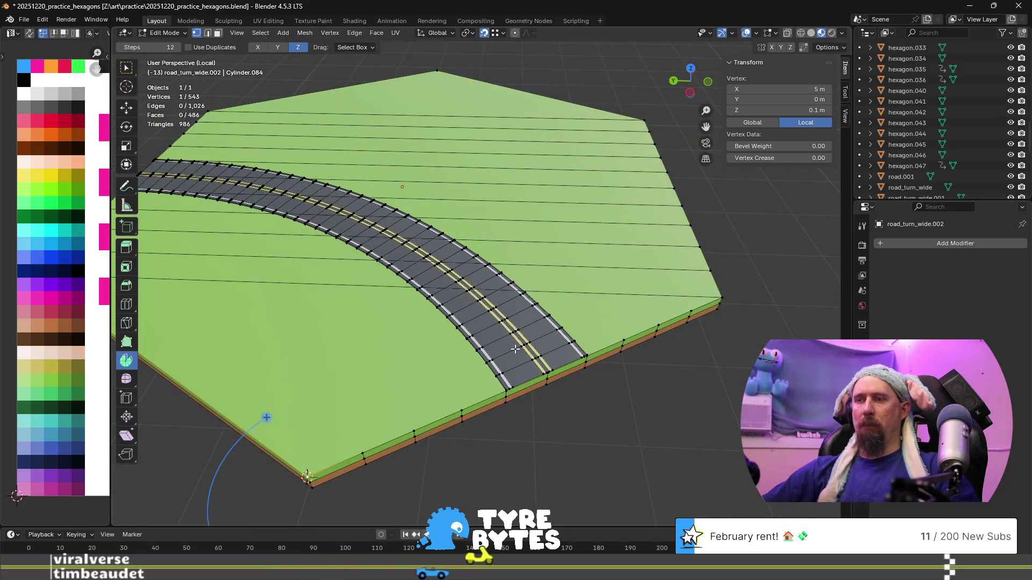
- Select the whole road surface except its end row for deletion
key("l")
scroll(548, 376, "up", 2)
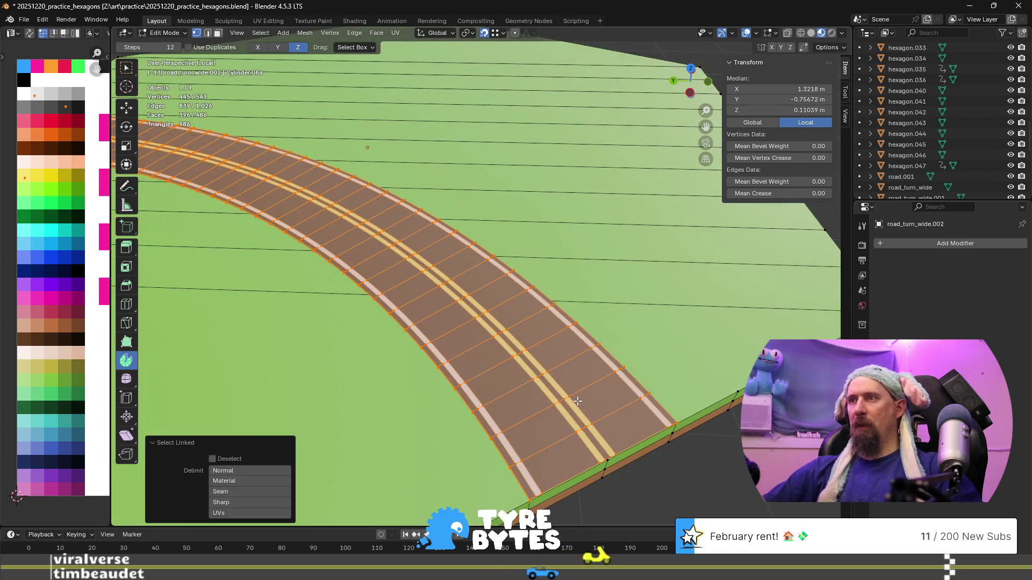
scroll(460, 363, "down", 2)
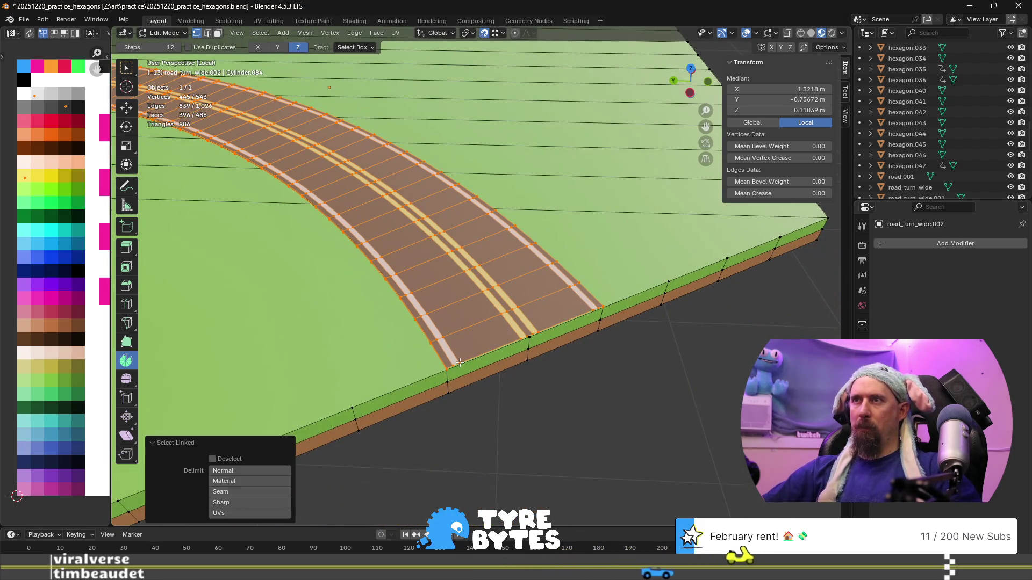
left_click(460, 362, "alt")
scroll(469, 379, "up", 3)
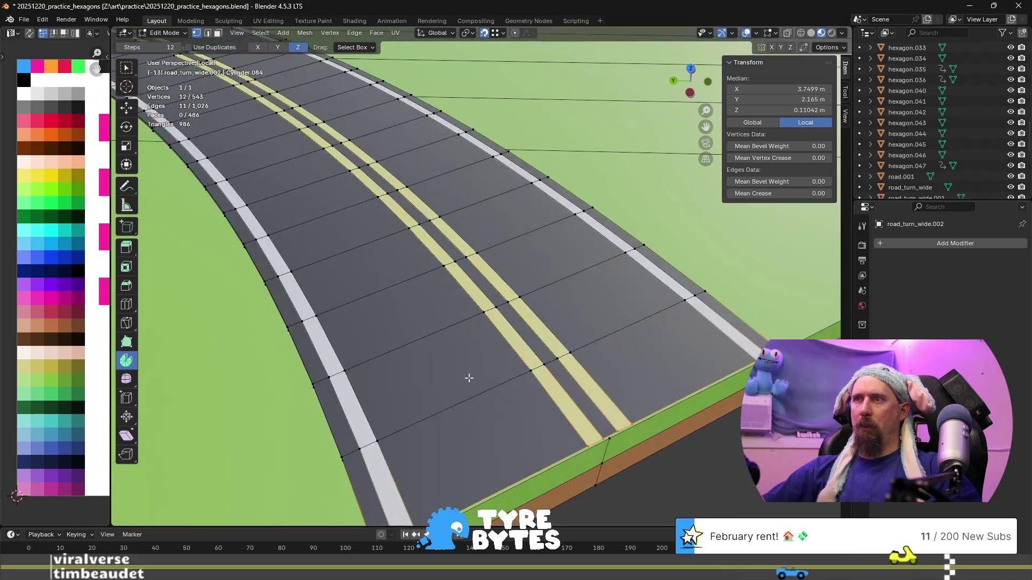
middle_click_drag(469, 378, 462, 362)
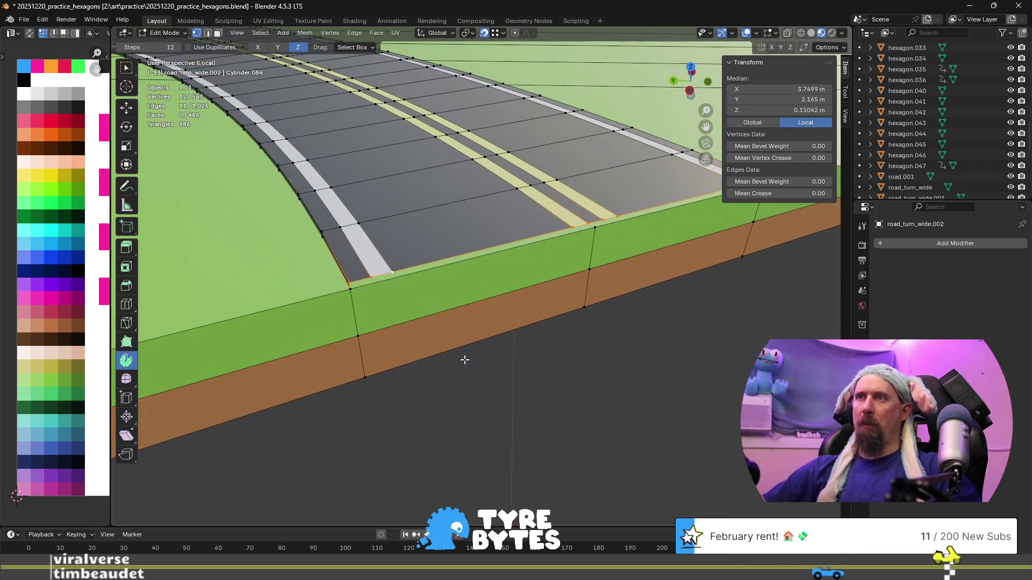
left_click(387, 269)
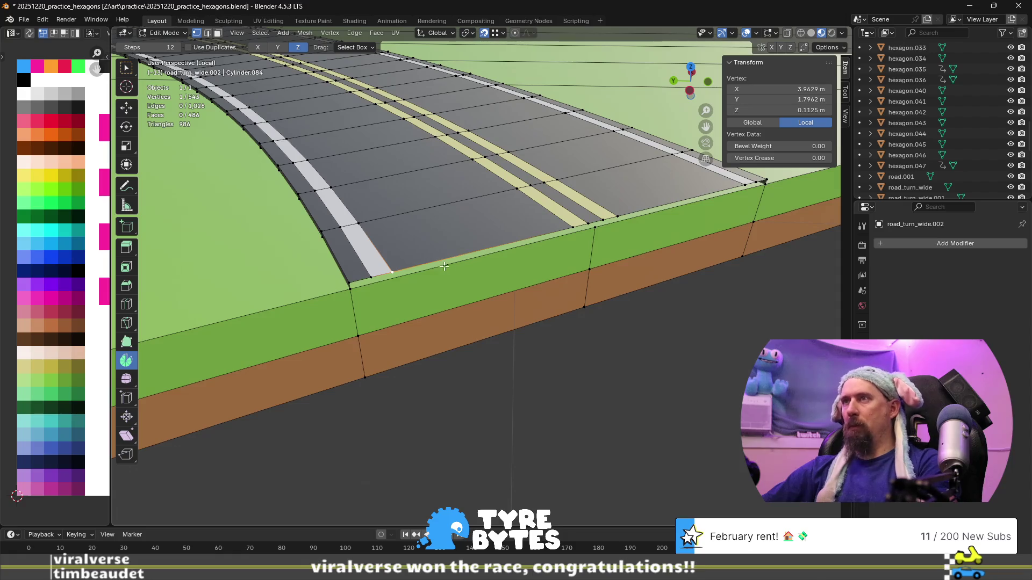
key("l")
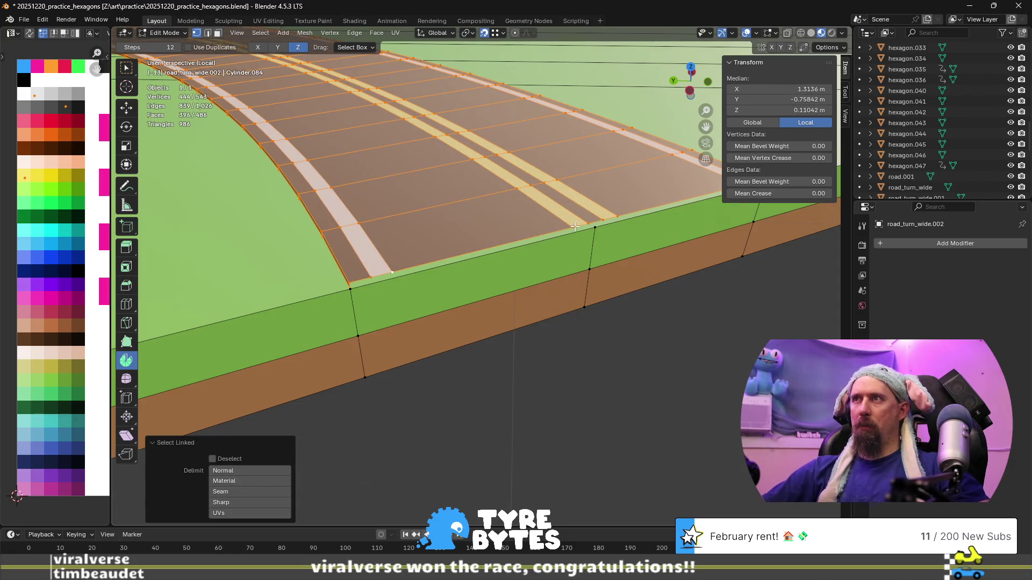
left_click(575, 227, "alt+shift")
middle_click_drag(461, 260, 481, 269)
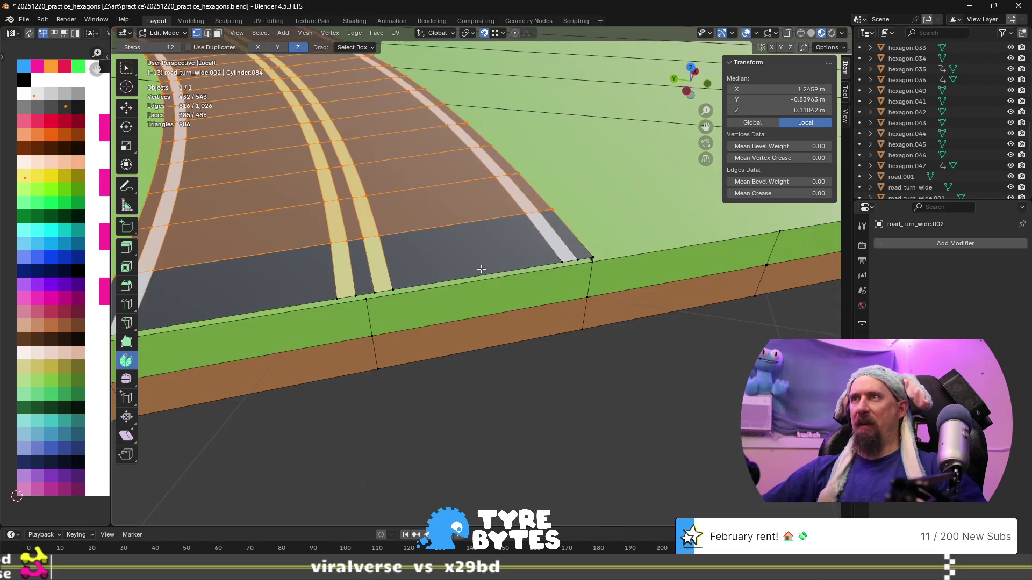
key("x")
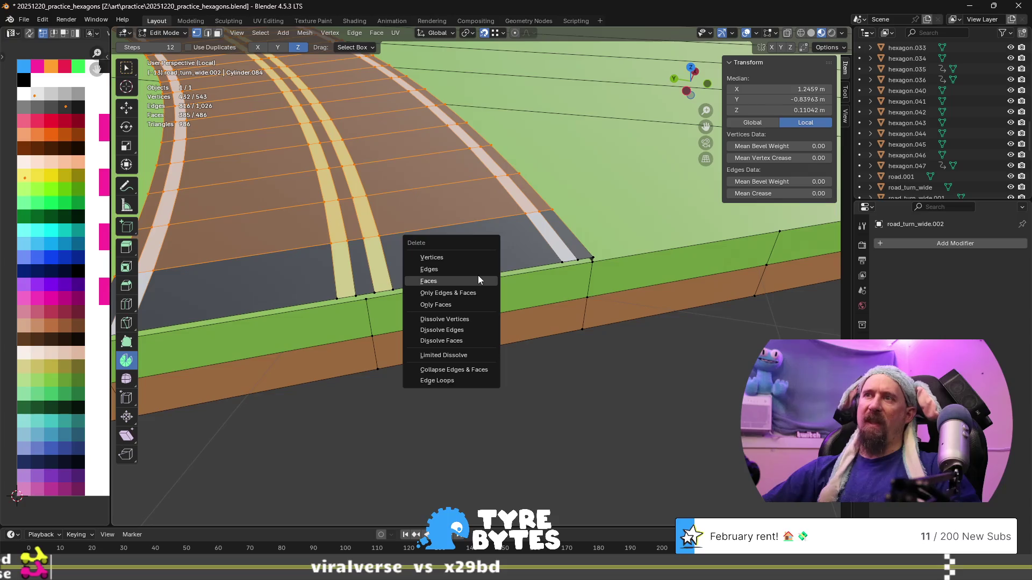
- Delete the selected road vertices and select the remaining end edge loop
left_click(477, 257)
middle_click_drag(476, 257, 379, 271)
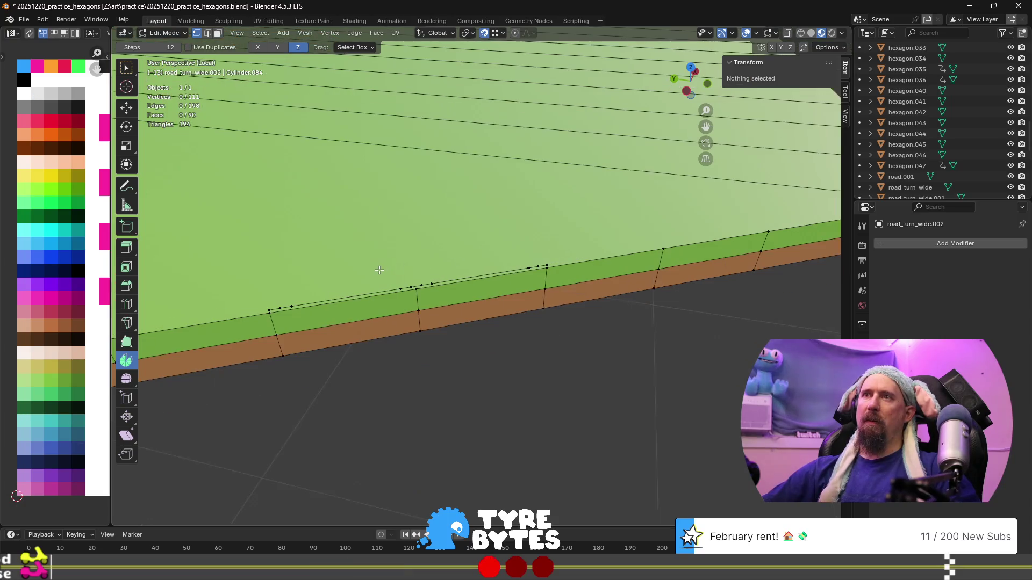
middle_click_drag(292, 307, 240, 307)
left_click(349, 292, "alt")
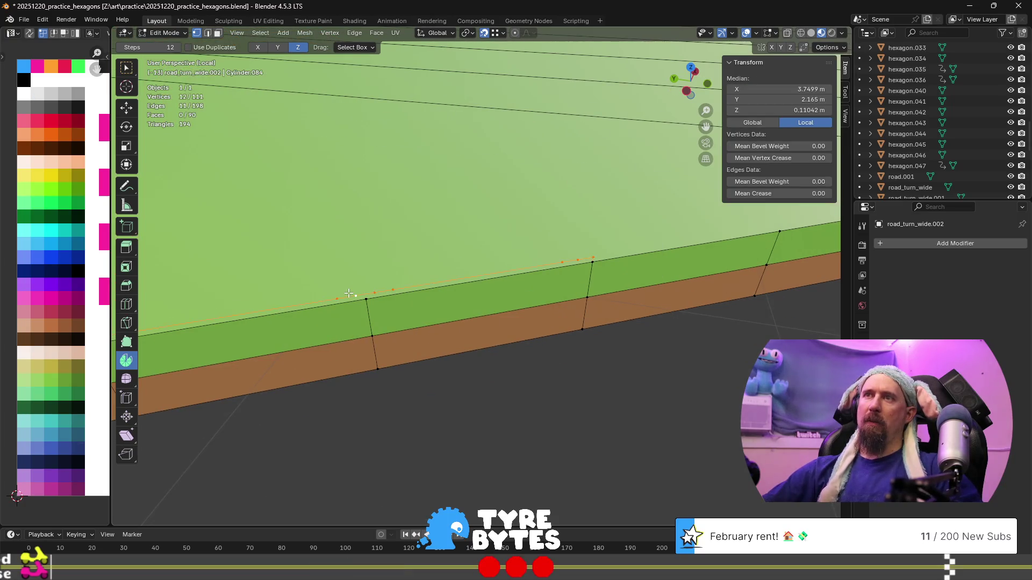
scroll(348, 289, "down", 3)
middle_click_drag(315, 285, 450, 277)
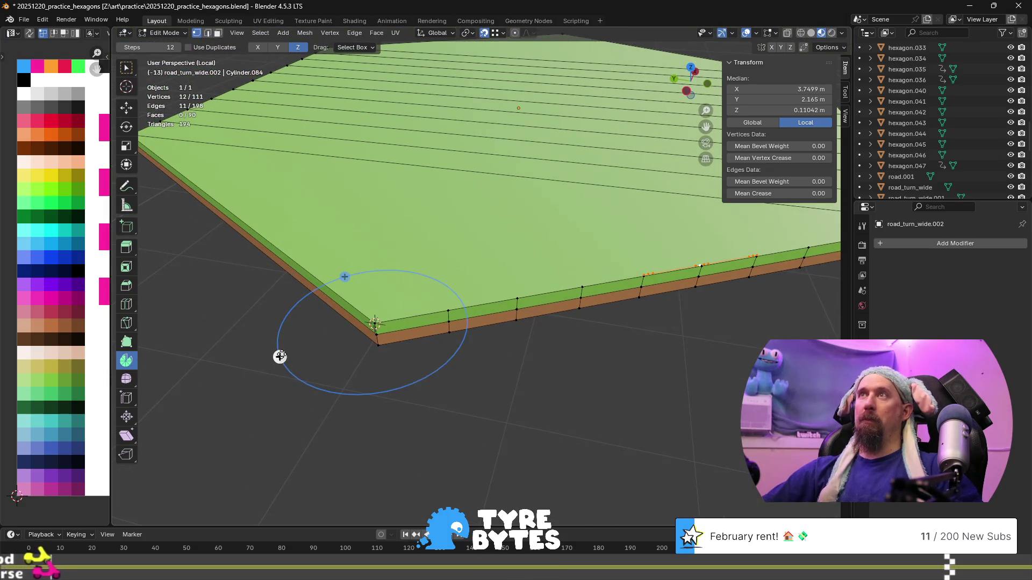
- Spin the end edges 120° around the 3D cursor with 24 steps
left_click(467, 33)
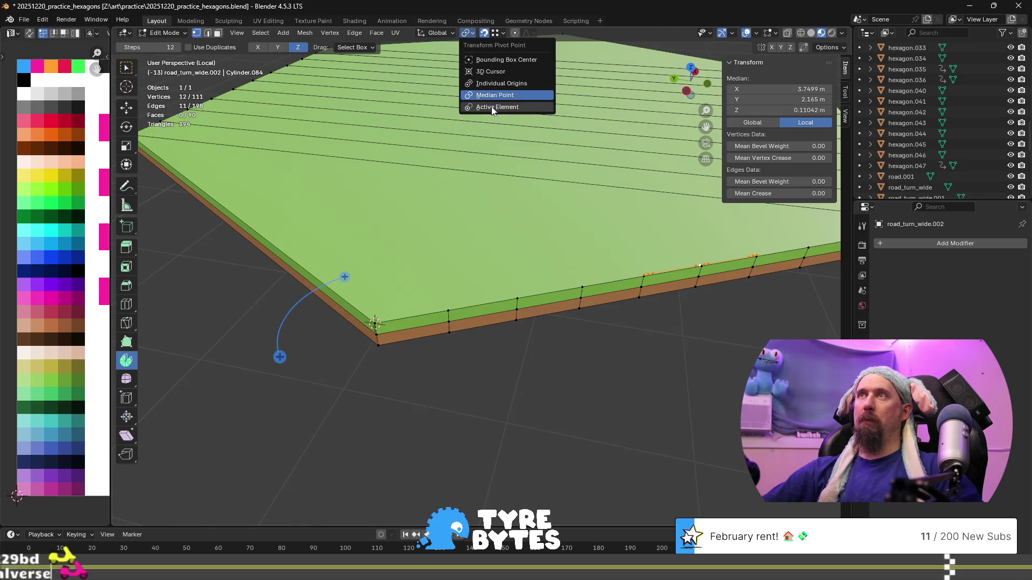
left_click(502, 75)
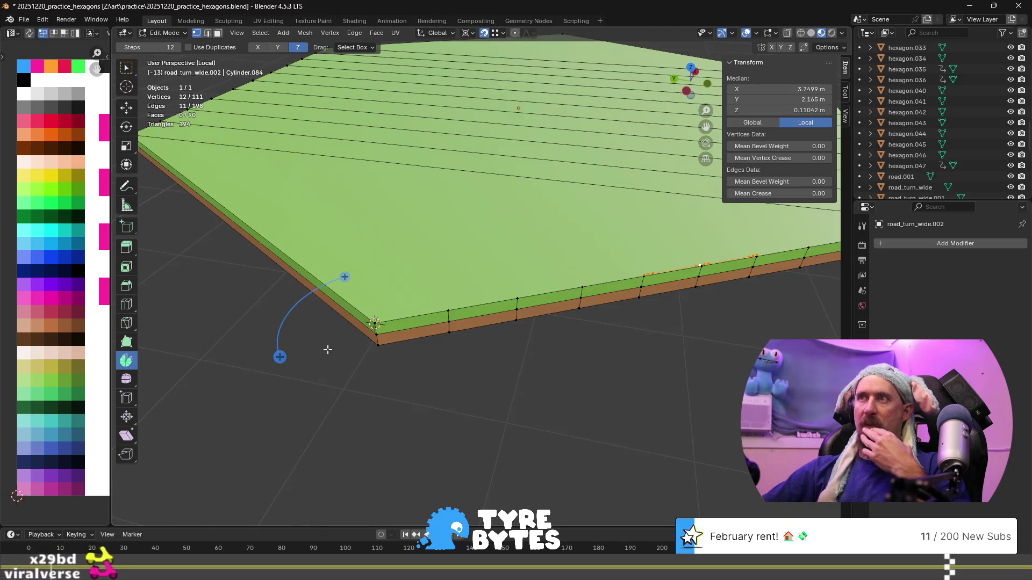
mouse_move(280, 356)
left_mouse_down()
mouse_move(295, 382)
mouse_move(387, 414)
mouse_move(473, 424)
mouse_move(546, 418)
mouse_move(557, 401)
left_mouse_up()
double_click(253, 424)
type("120")
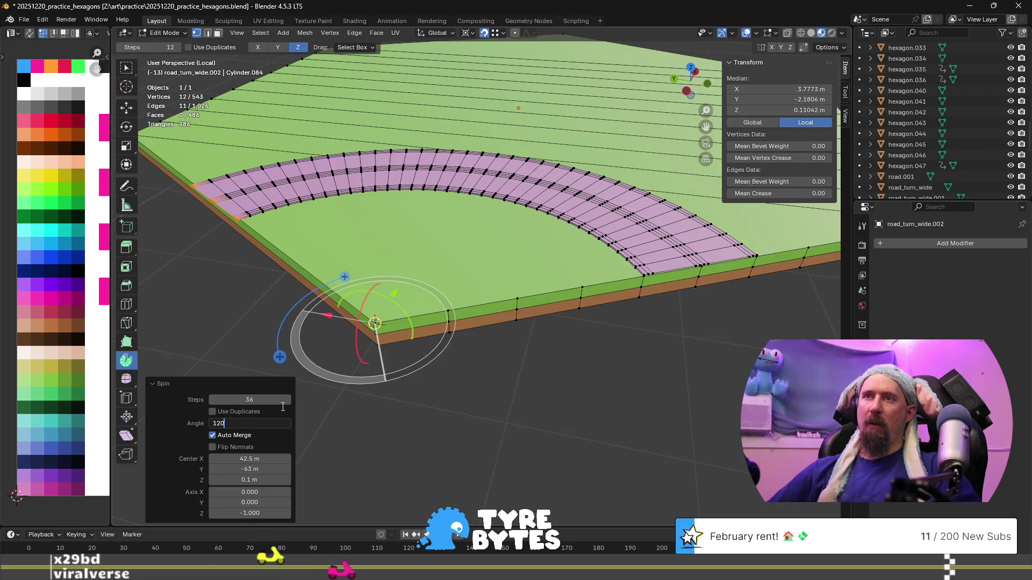
key("shift+Tab")
type("25")
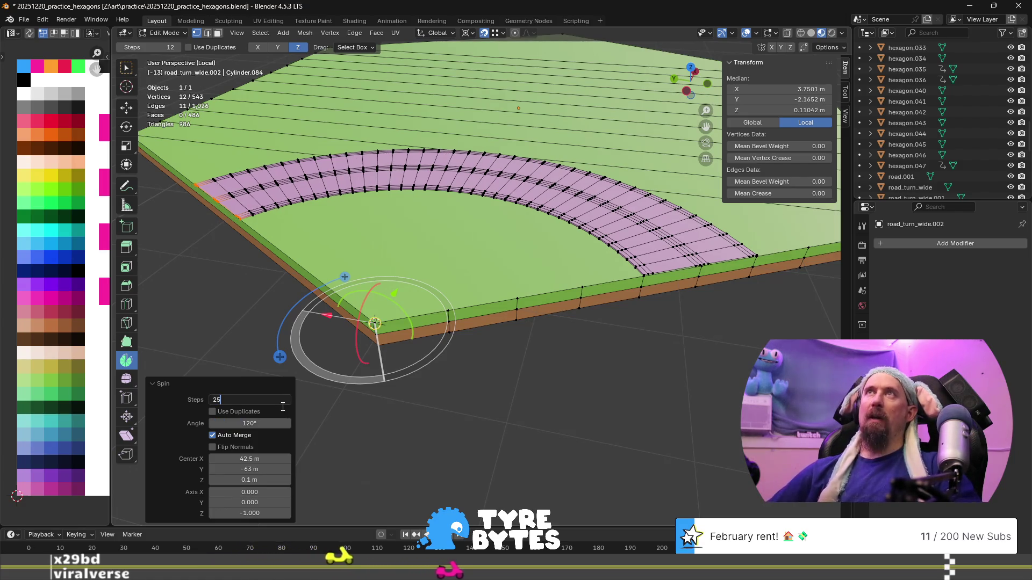
key("BackSpace")
type("4")
key("Return")
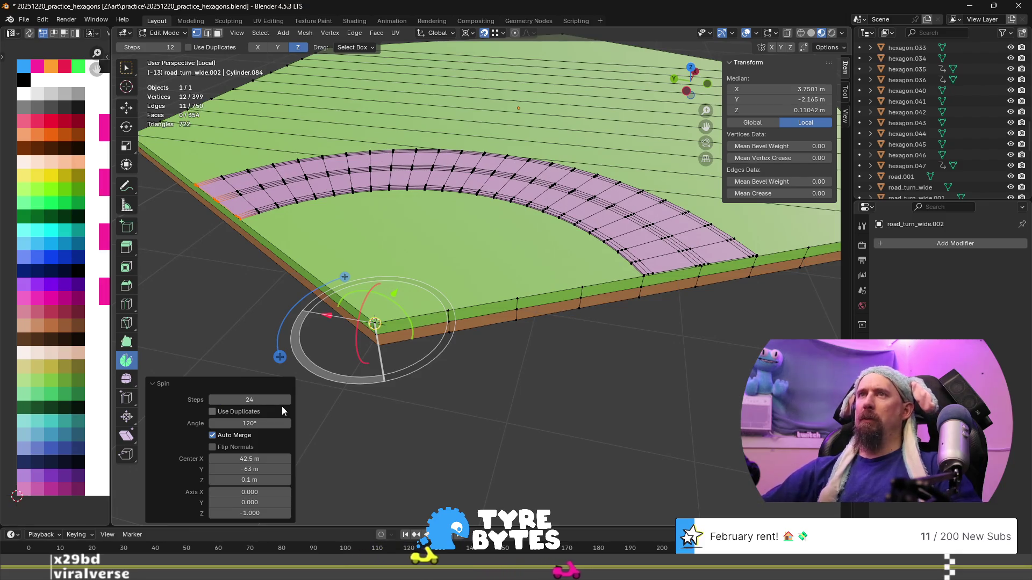
middle_click_drag(408, 252, 494, 249)
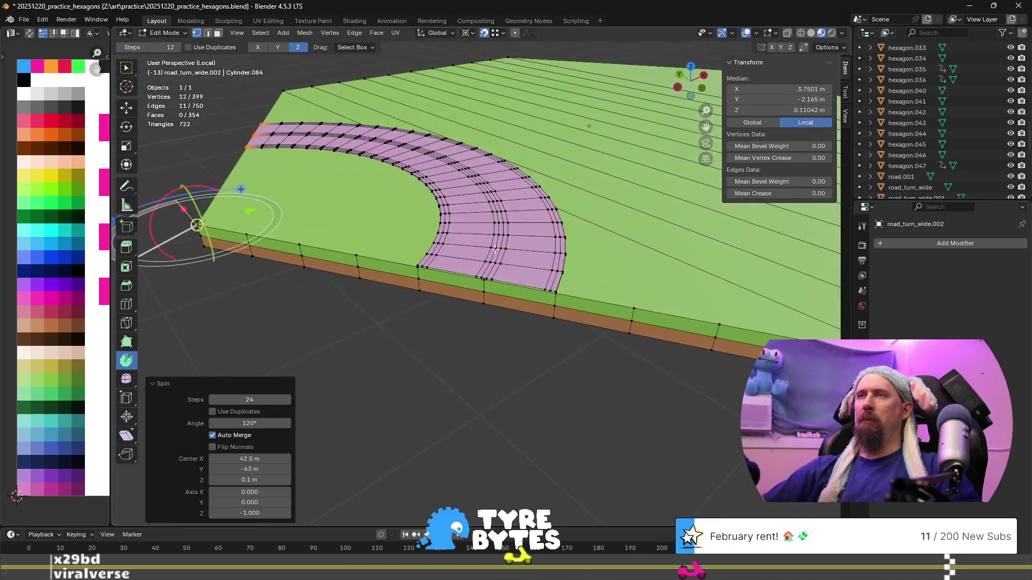
- Colour the road surface dark asphalt and its two edge strips yellow
key("ctrl+l")
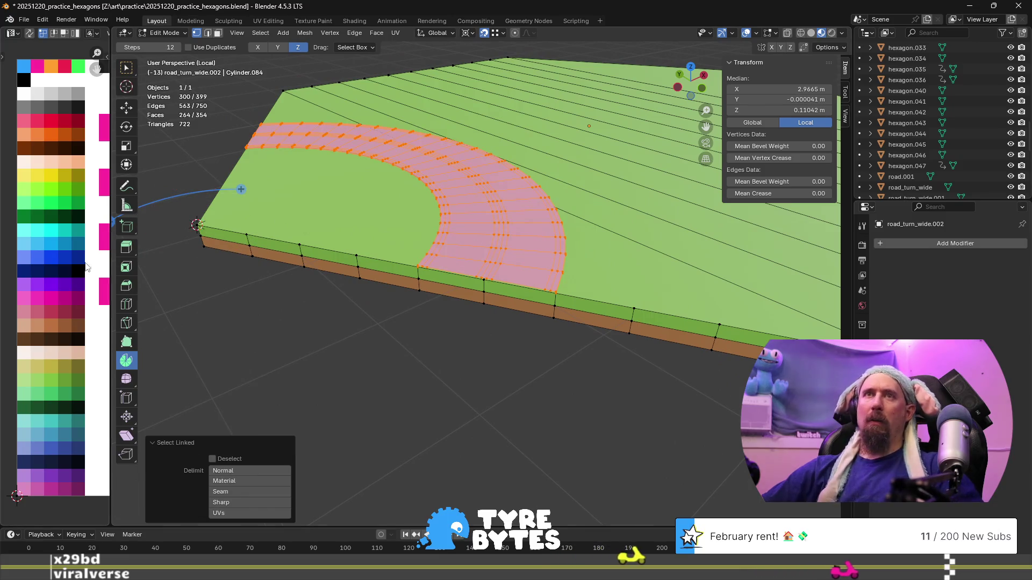
key("g")
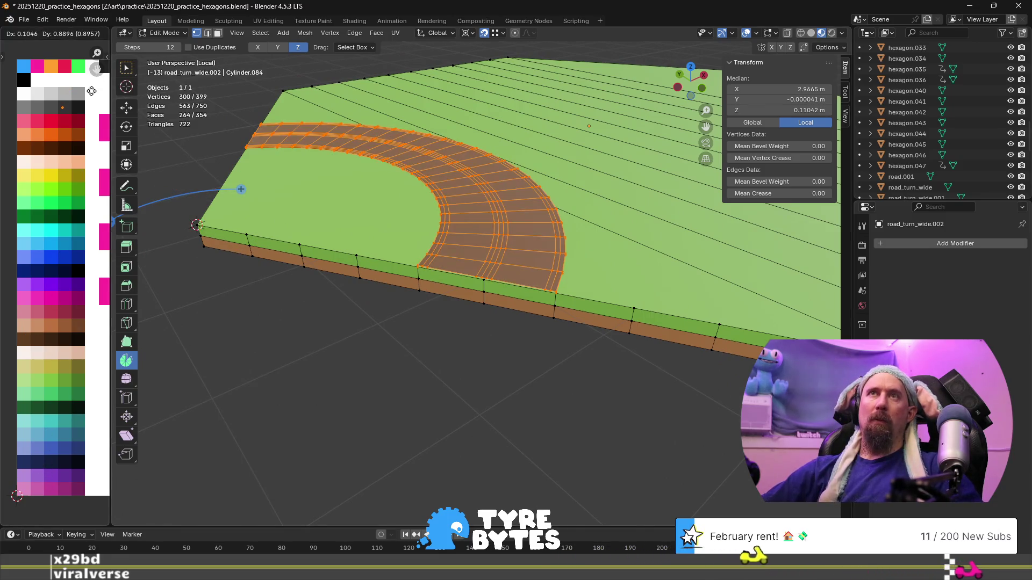
left_click(91, 91)
scroll(379, 220, "up", 3)
left_click(373, 229, "alt")
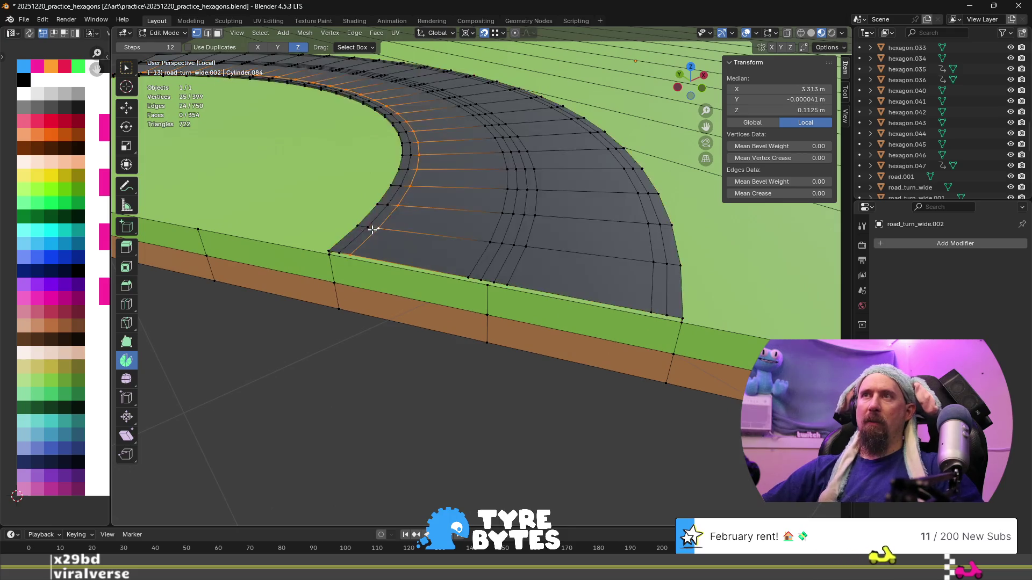
key("3")
left_click(380, 224, "alt")
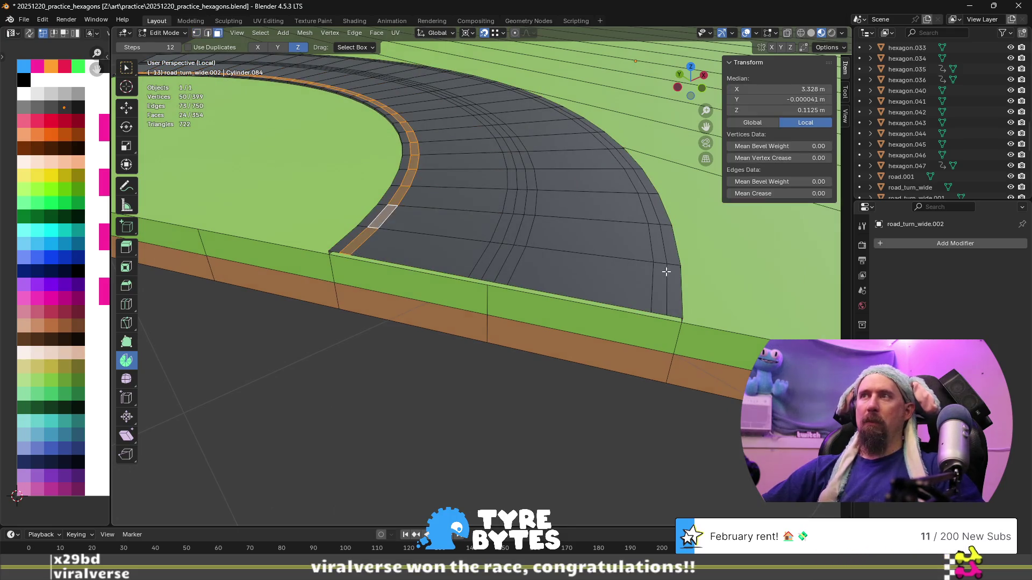
left_click(659, 262, "alt+shift")
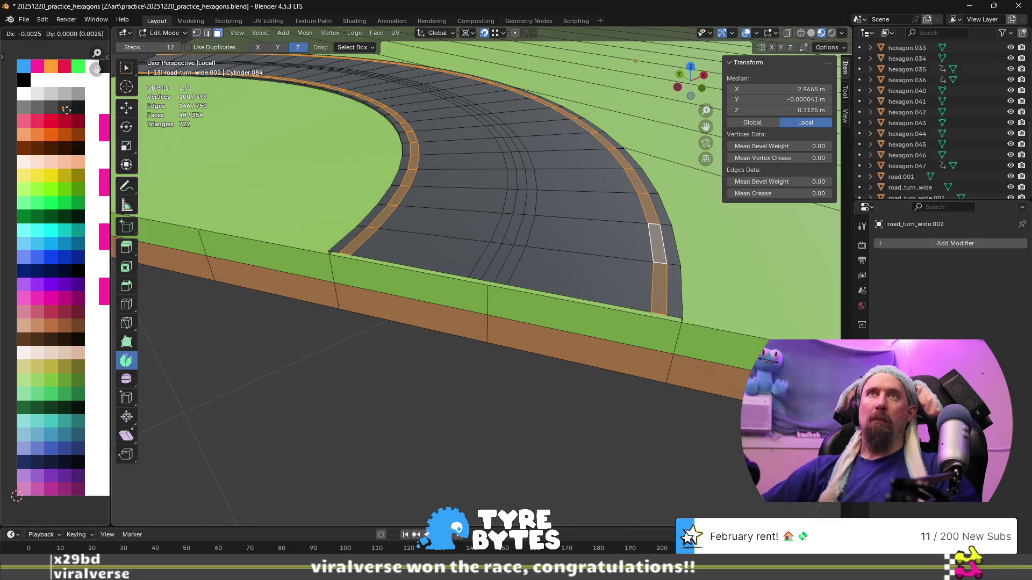
left_click(29, 178)
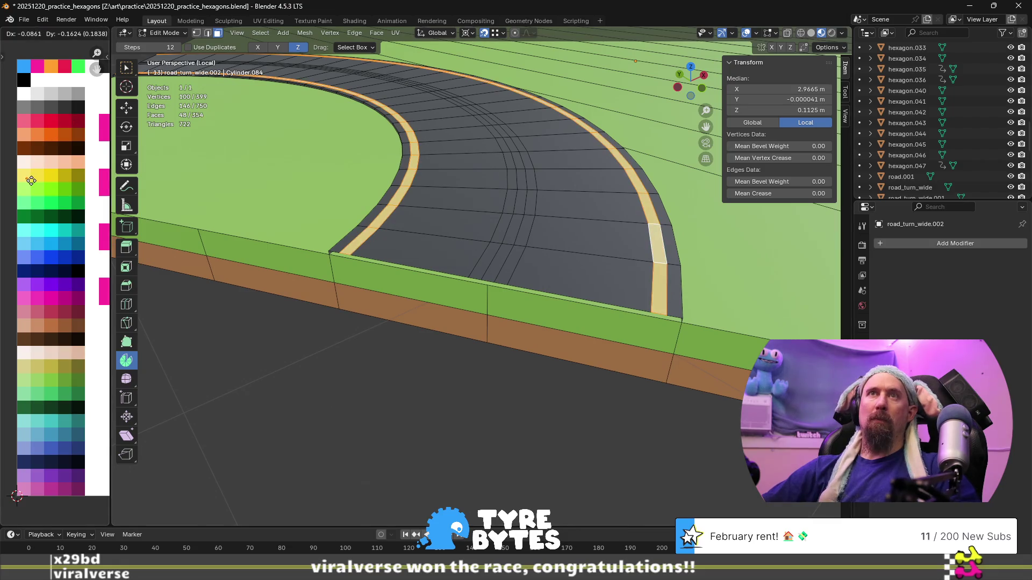
- Make the two centre-line strips white and return to object mode
left_click(495, 241, "alt")
left_click(524, 237, "alt+shift")
key("g")
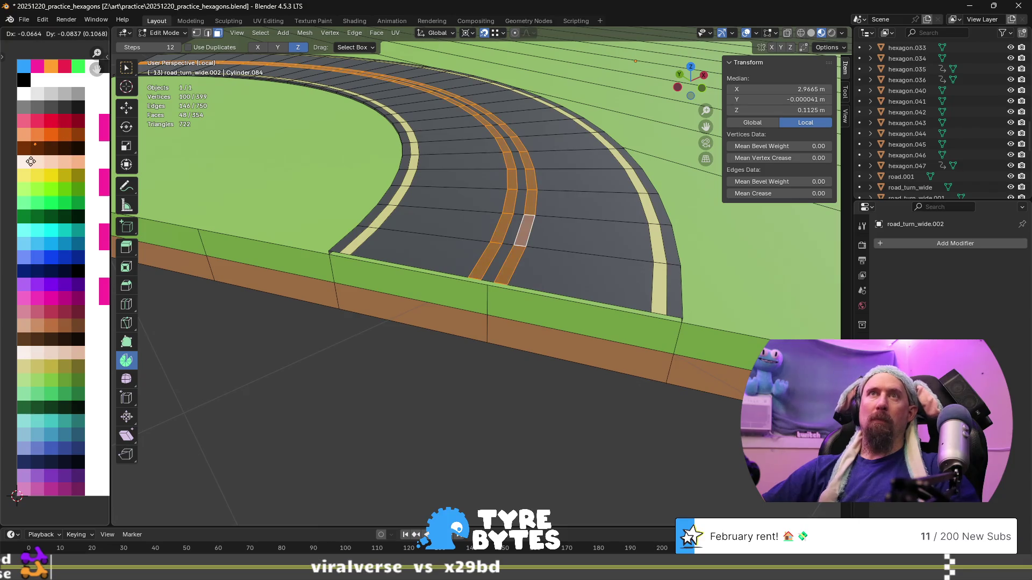
left_click(32, 109)
key("Tab")
scroll(462, 247, "down", 5)
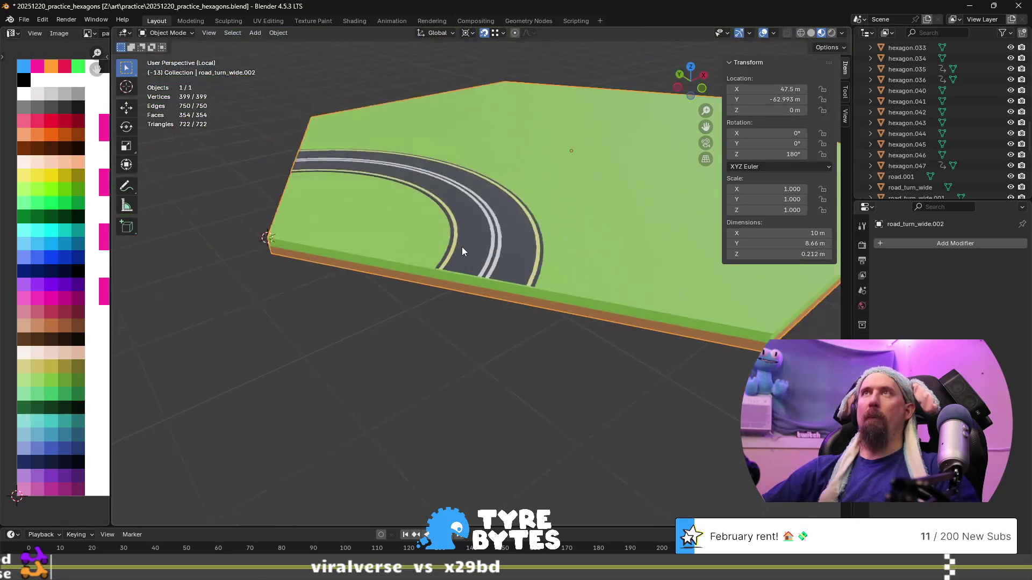
- Rename the tile to road_turn_sharp
scroll(396, 256, "up", 1)
middle_click_drag(397, 256, 401, 258)
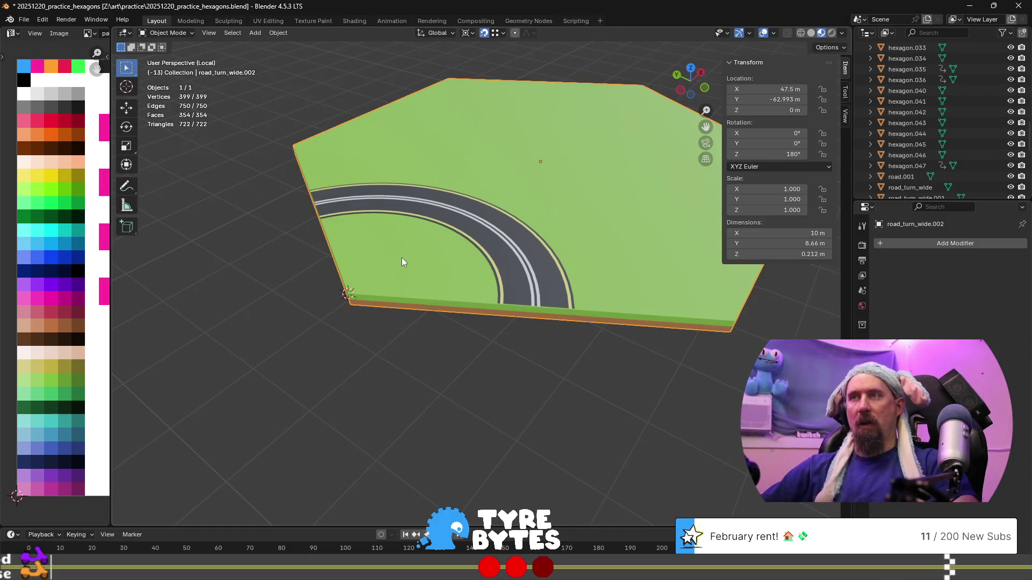
key("F2")
left_click(456, 251)
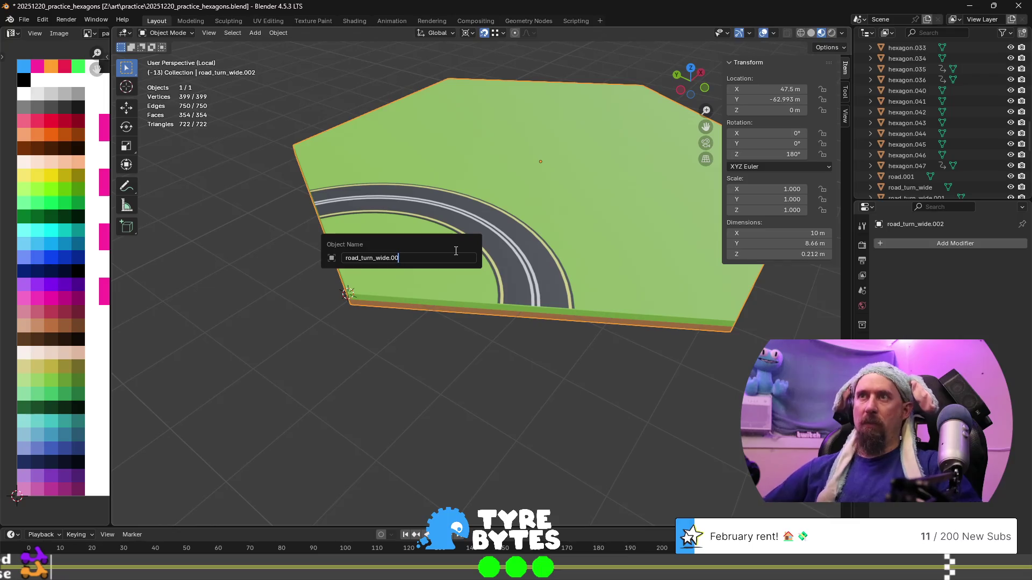
key("BackSpace")
key("BackSpace")
key("BackSpace")
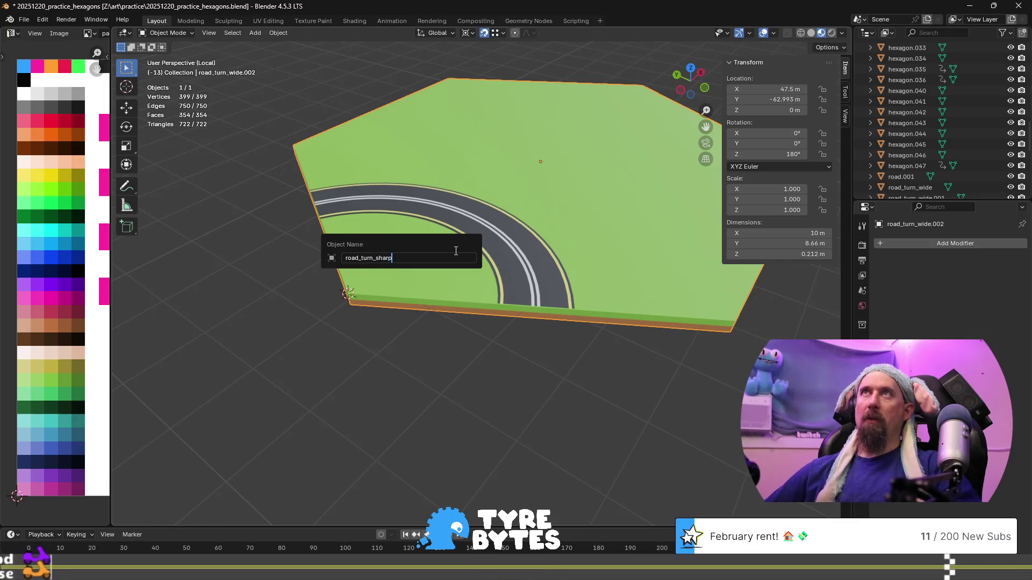
key("Return")
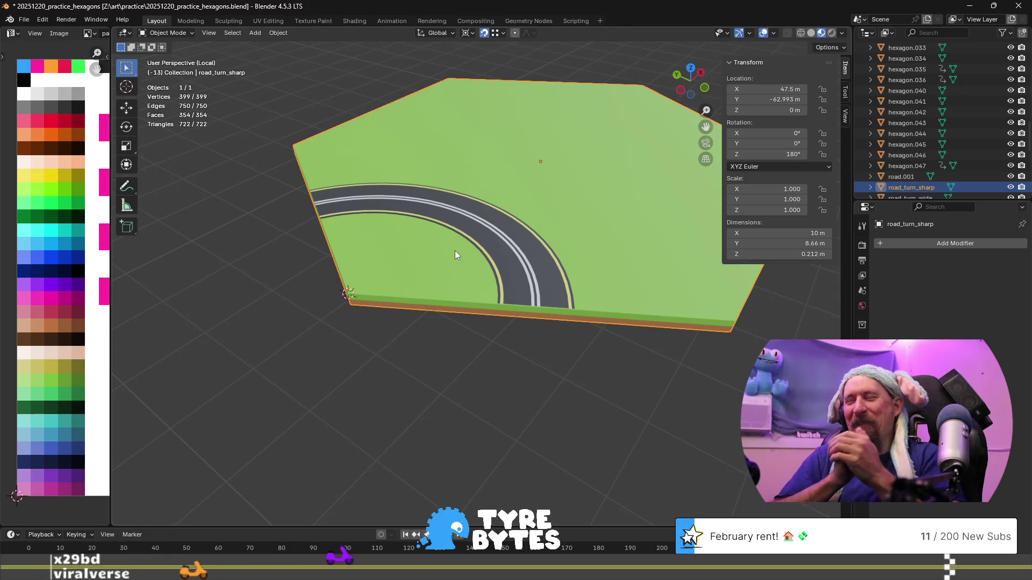
- Inspect the finished road up close and go back into Edit Mode
scroll(454, 250, "up", 6)
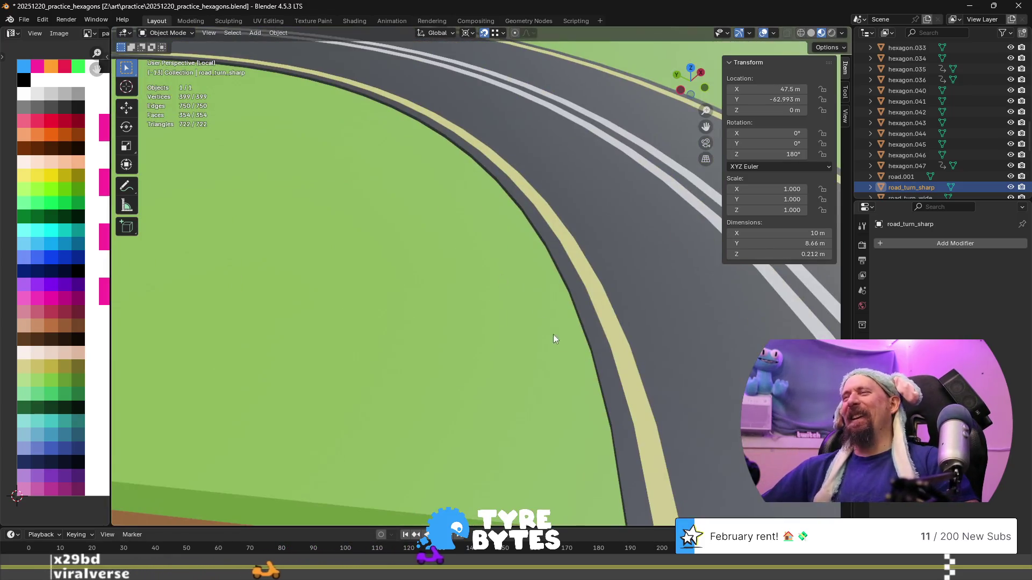
middle_click_drag(555, 339, 459, 276, "shift")
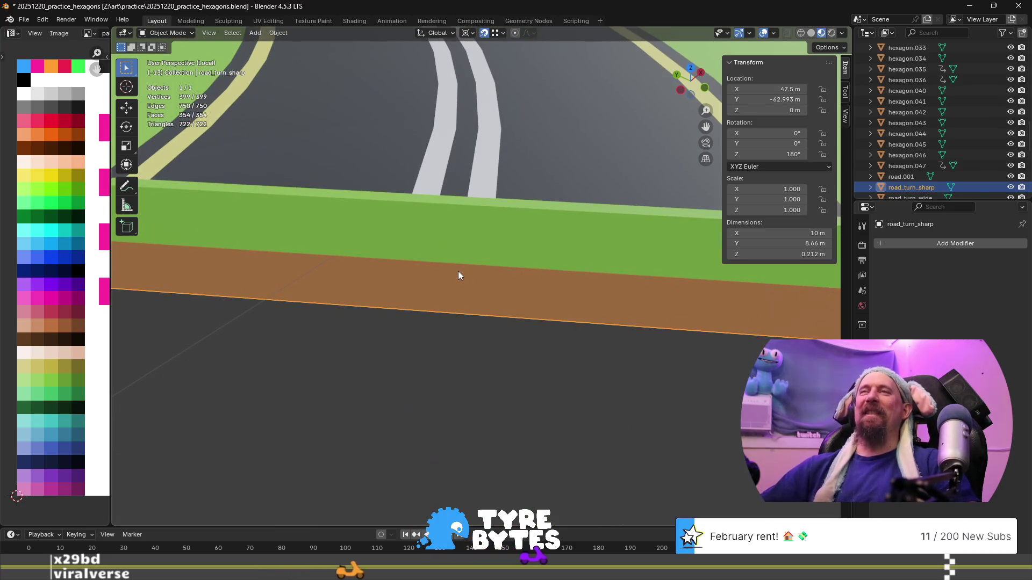
scroll(433, 224, "up", 5, "shift")
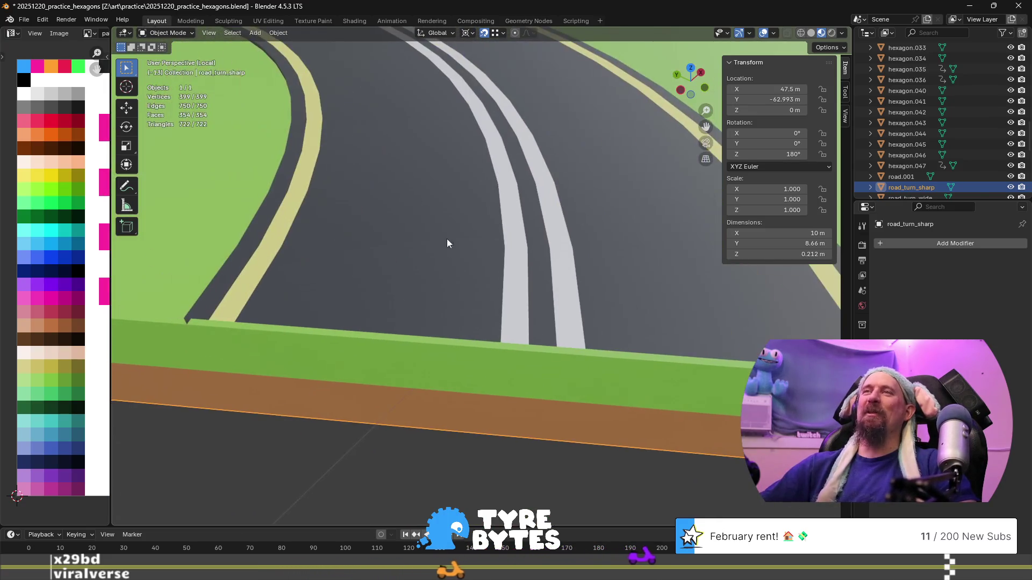
key("Tab")
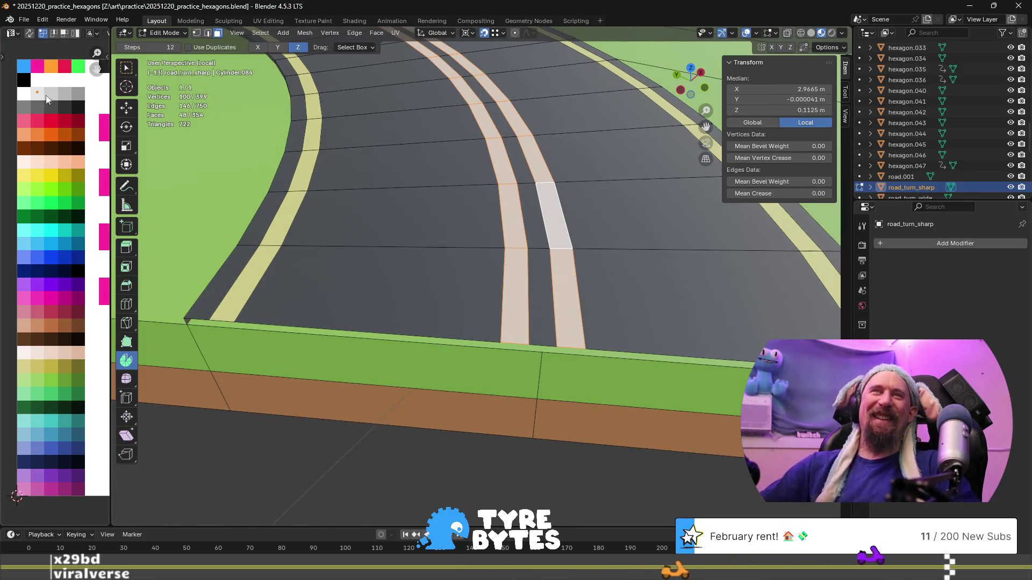
- Recolour the centre lines yellow and both edge stripes white, then exit Edit Mode
key("g")
left_click(30, 186)
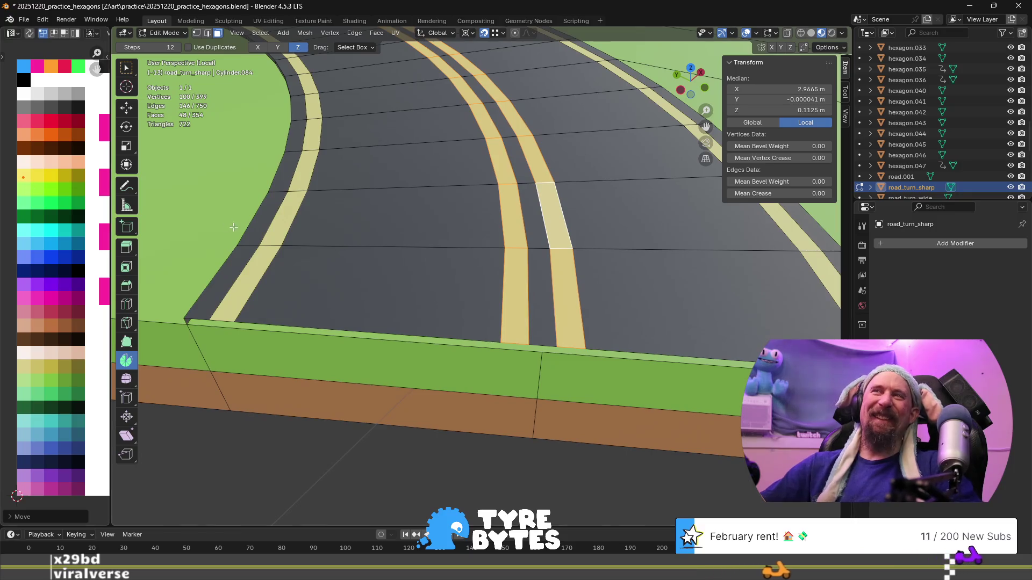
left_click(274, 243, "alt")
left_click(812, 253, "alt+shift")
key("g")
left_click(61, 94)
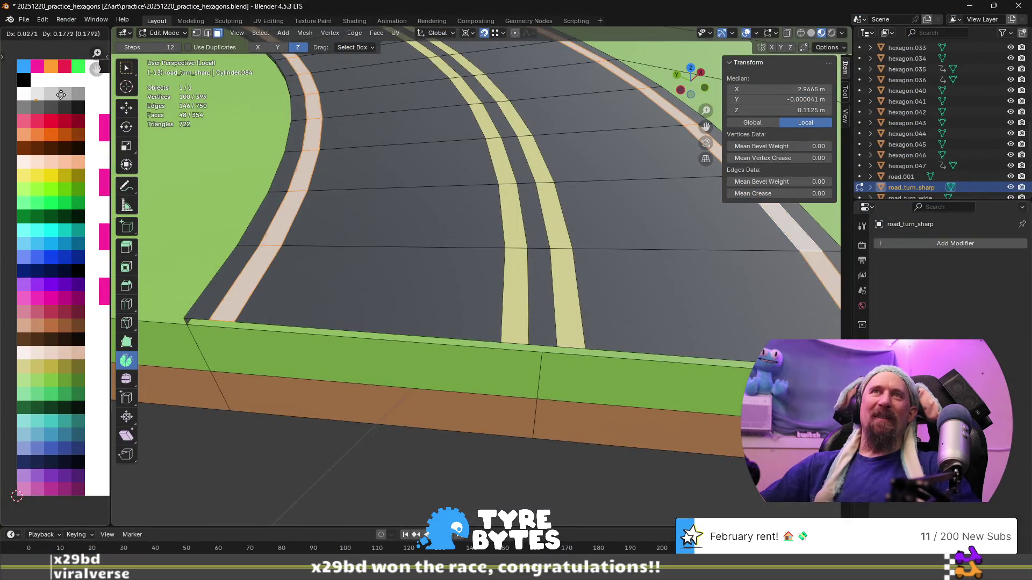
key("Tab")
scroll(471, 172, "down", 5)
scroll(466, 178, "up", 2)
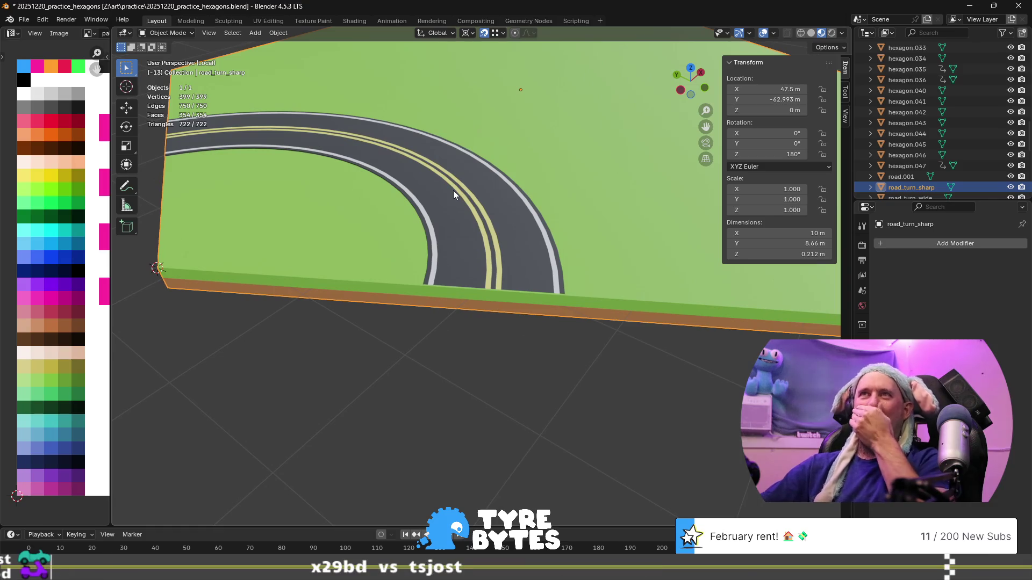
- Leave isolation to show the neighbouring tiles and pan to where road_turn_sharp meets them
key("KP_Divide")
scroll(454, 191, "down", 4)
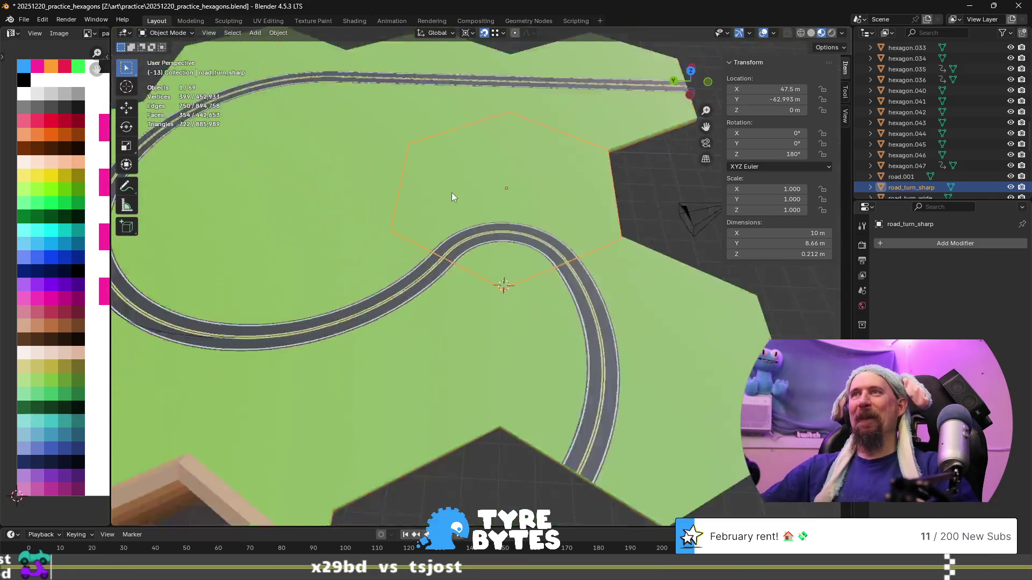
scroll(408, 290, "up", 4)
mouse_move(407, 289)
middle_mouse_down("shift")
mouse_move(316, 263)
mouse_move(348, 316)
middle_mouse_up("shift")
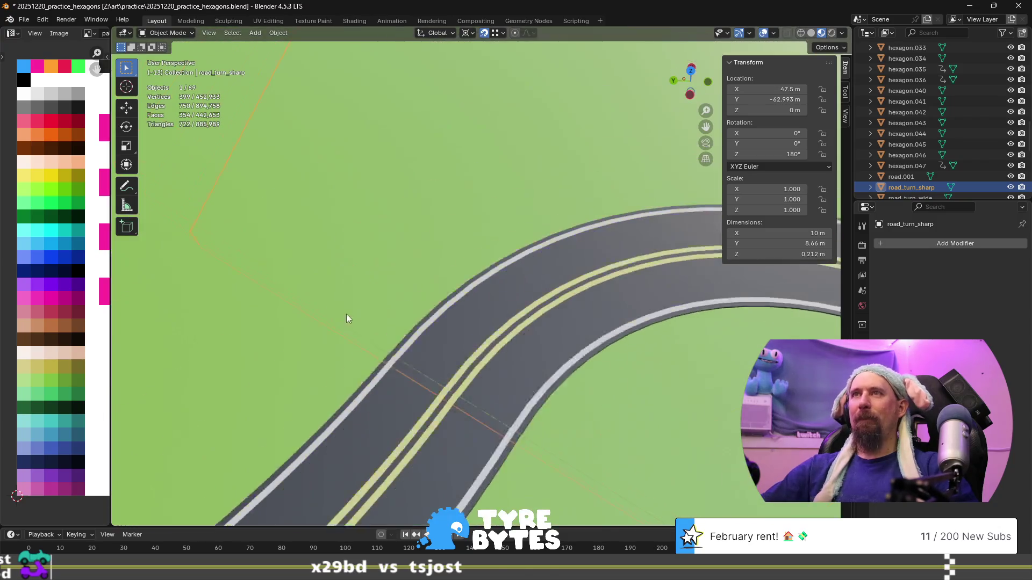
scroll(374, 316, "up", 5)
scroll(379, 326, "down", 7)
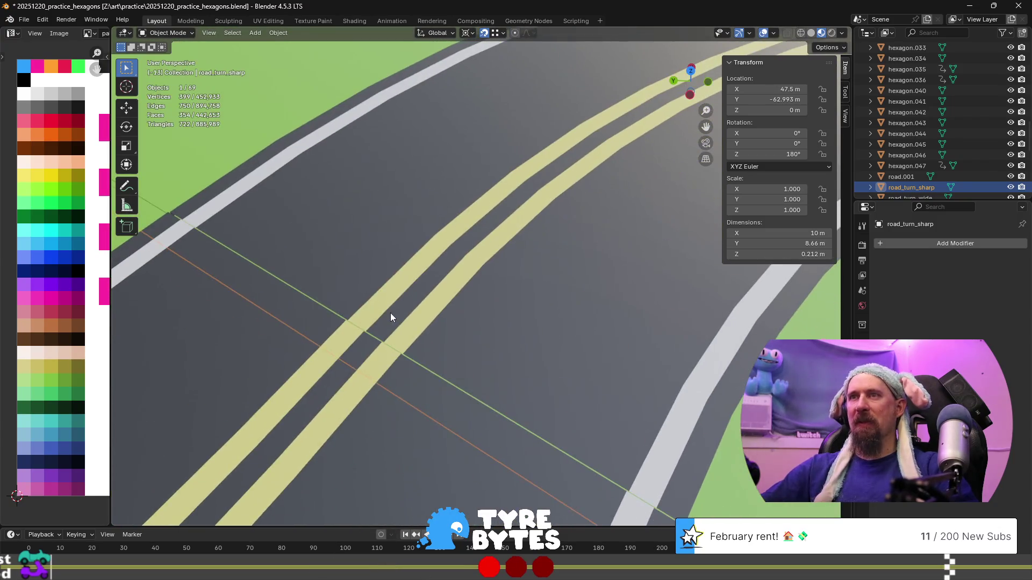
scroll(391, 315, "up", 3)
scroll(391, 315, "down", 3)
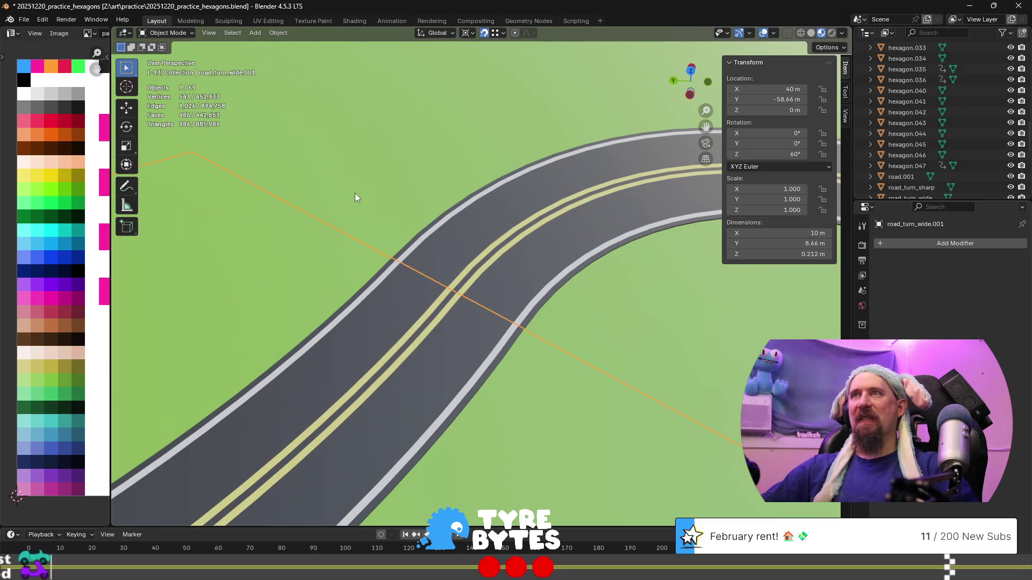
scroll(354, 192, "down", 2)
- Set road_turn_sharp's Location Y to -62.99 m in the Transform panel
left_click(769, 98)
key("Right")
key("Left")
key("Left")
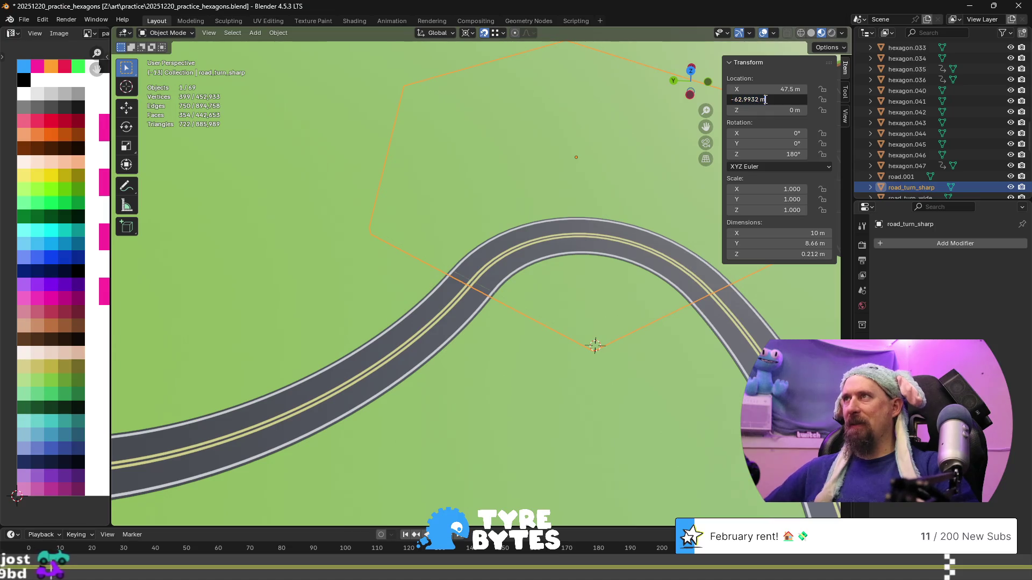
key("Return")
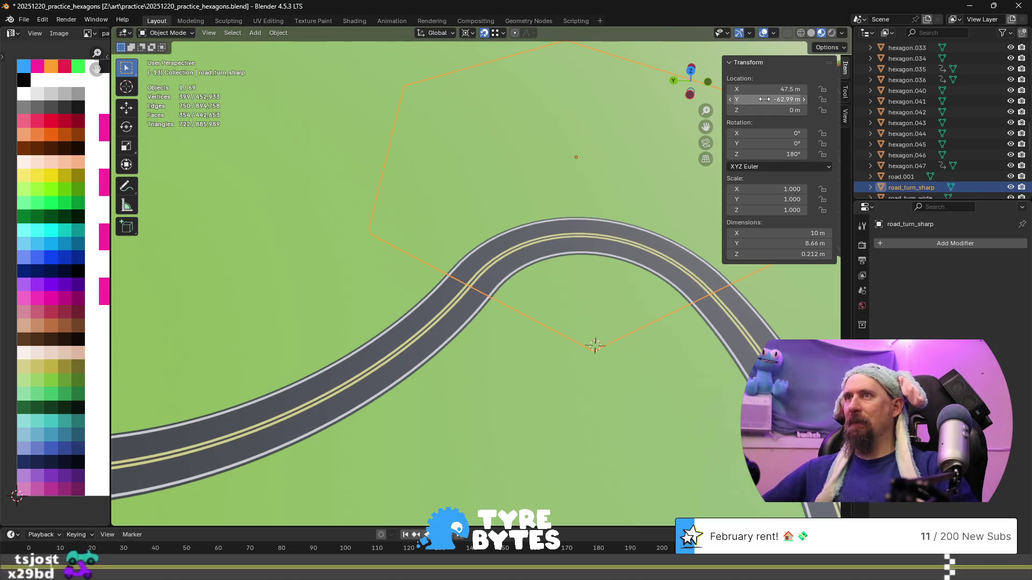
- Frame the neighbouring wide-turn tile and road.001 to check the fit, then reselect road_turn_sharp
scroll(589, 285, "down", 5)
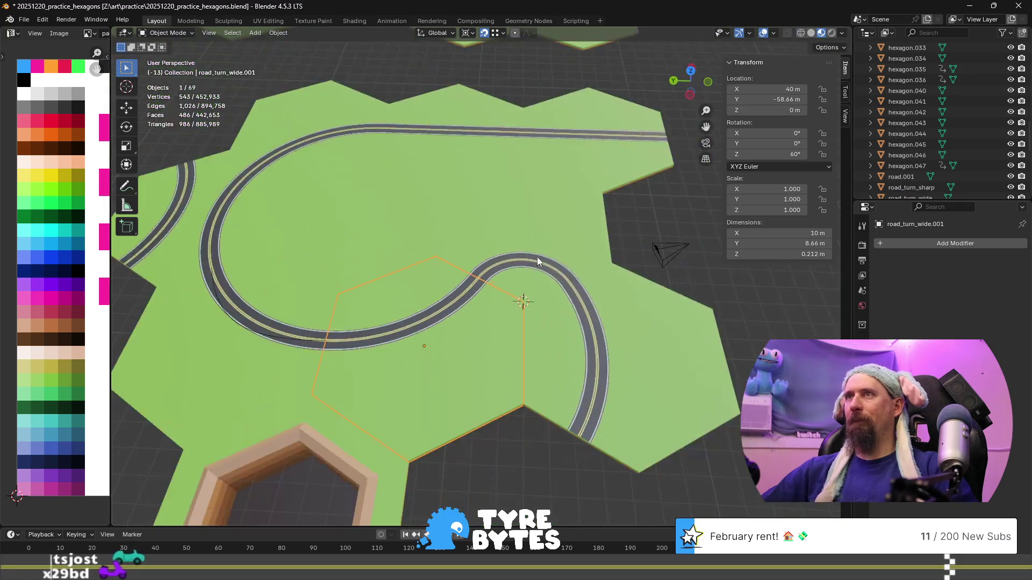
left_click(535, 280)
key("KP_Decimal")
scroll(363, 204, "down", 3)
left_click(519, 218)
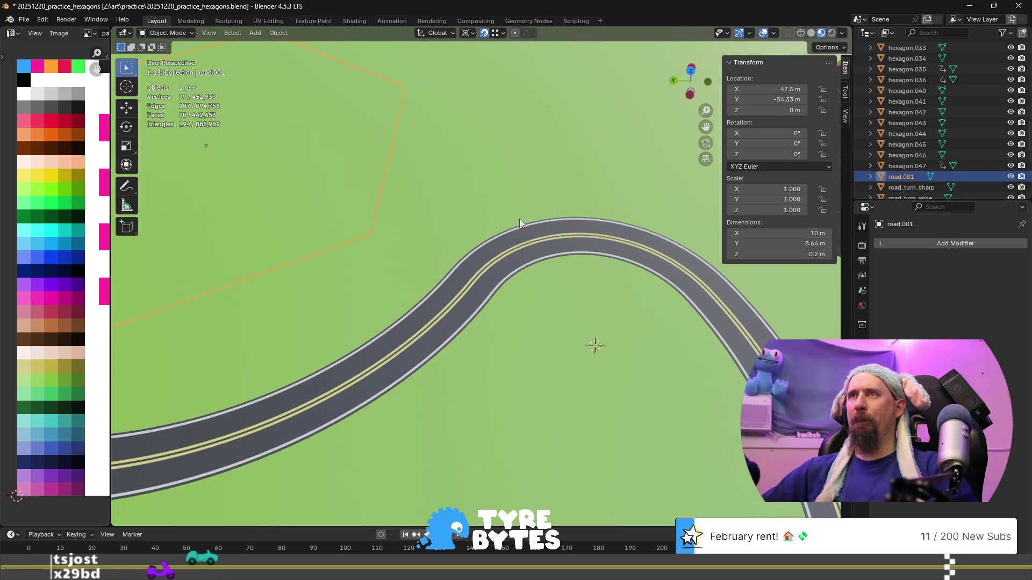
key("KP_Decimal")
key("alt+a")
scroll(559, 315, "up", 5)
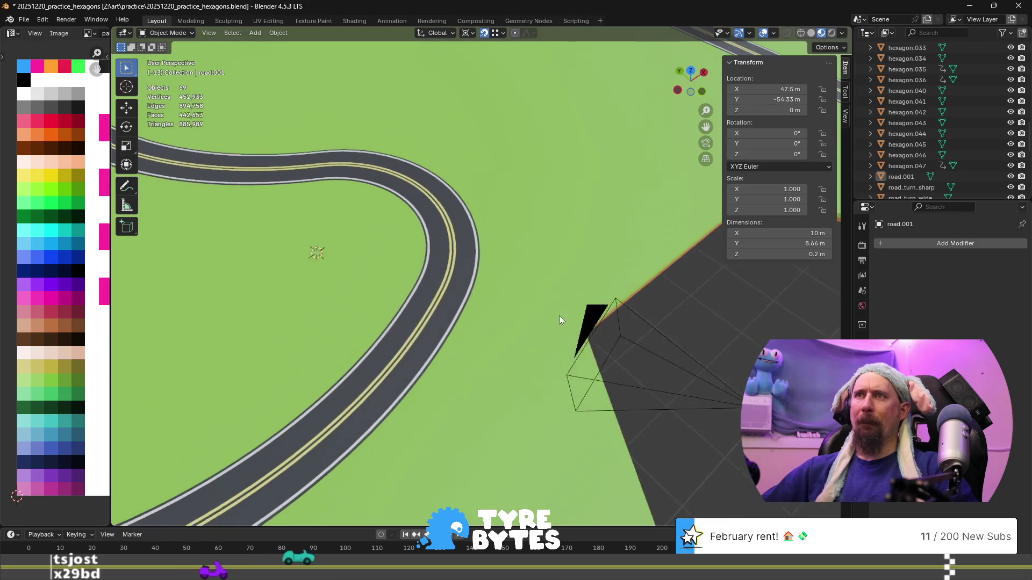
left_click(611, 333)
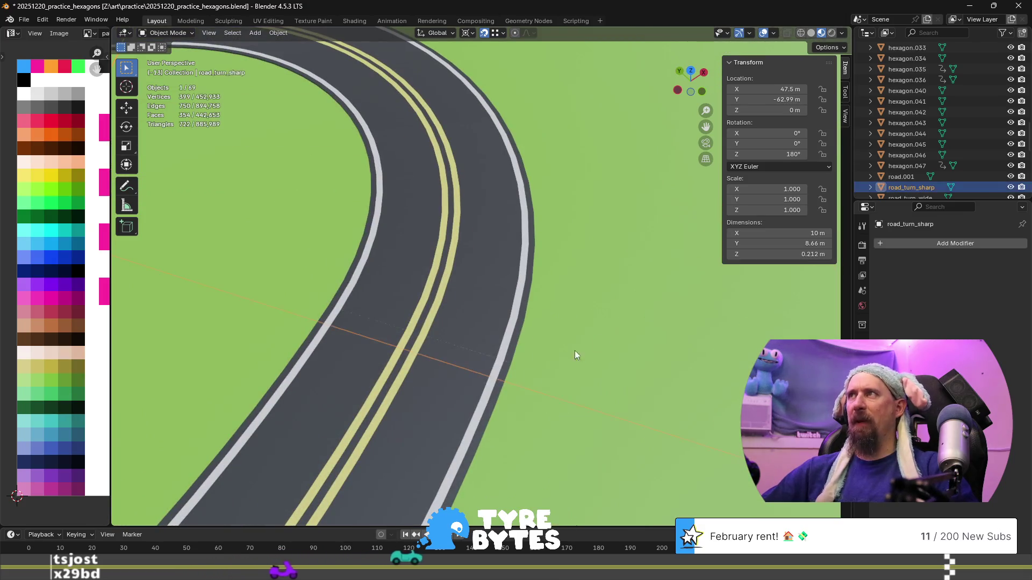
- Select road_turn_wide.004 and refine its Location Y to about -67.32 m
left_click(503, 482)
left_click(762, 101)
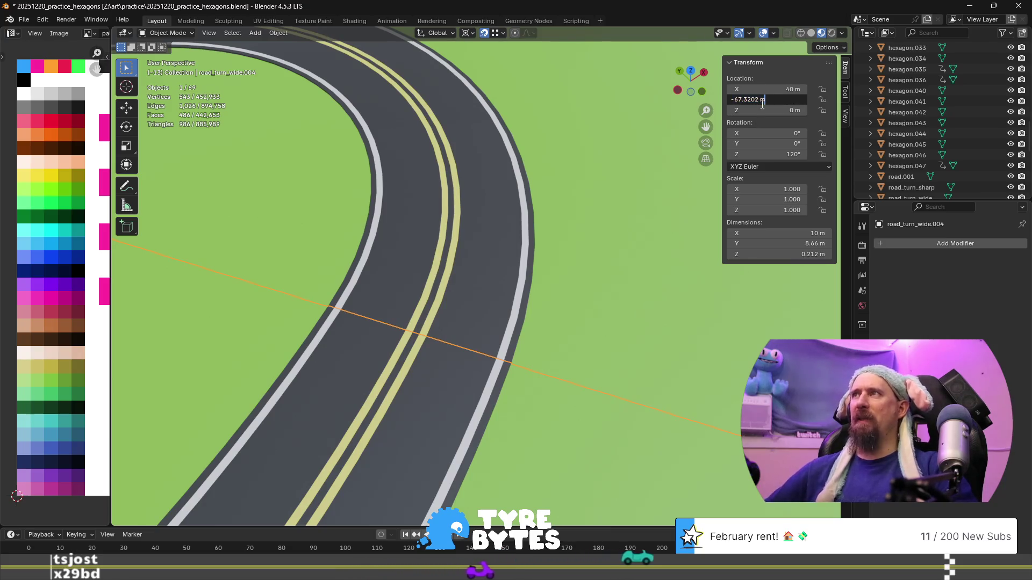
key("Return")
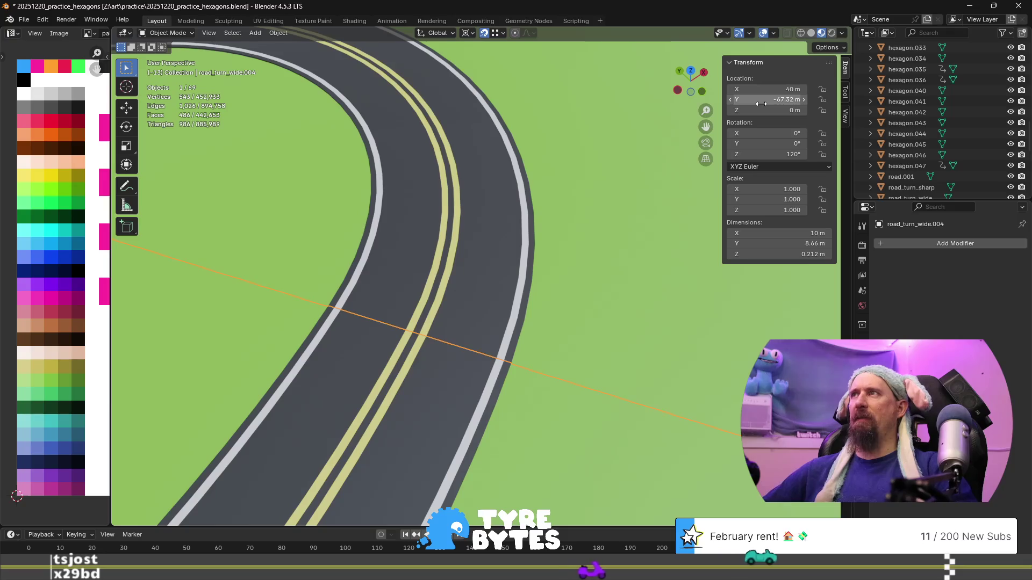
left_click(761, 102)
key("BackSpace")
key("BackSpace")
key("BackSpace")
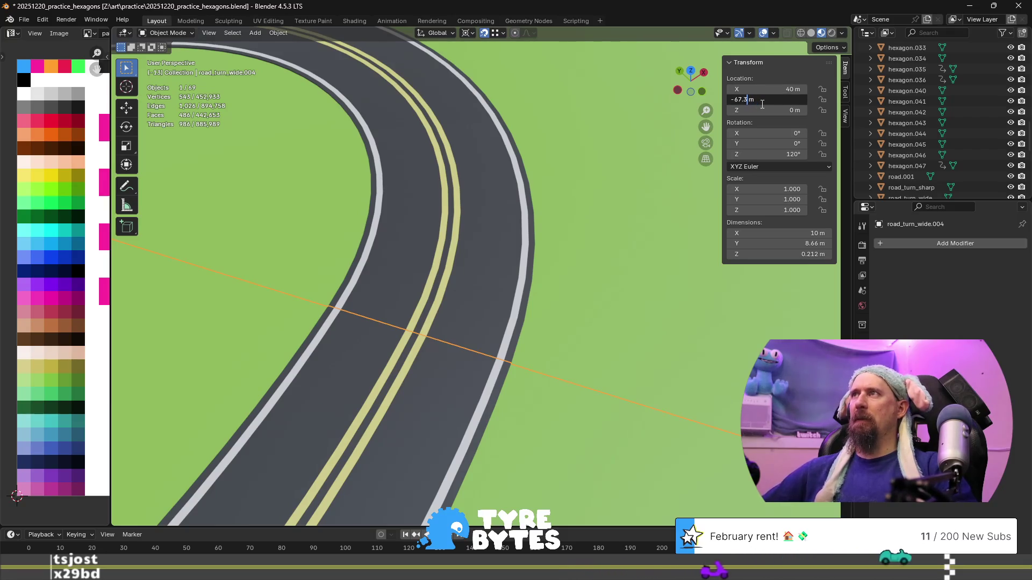
type("3")
key("Return")
- Orbit the view to inspect where road_turn_wide.004's road joins the sharp turn
scroll(521, 268, "down", 3)
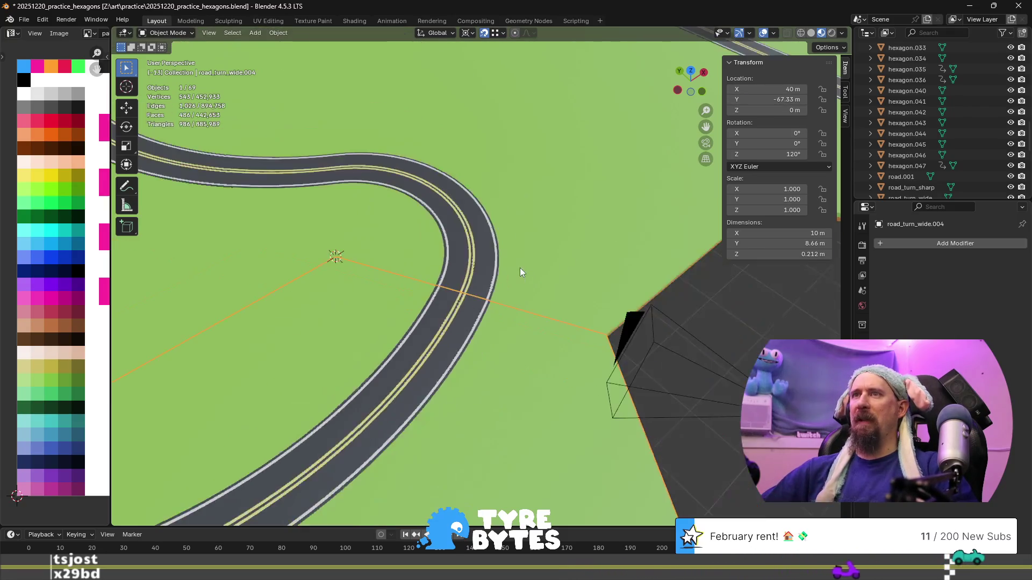
left_click(744, 300)
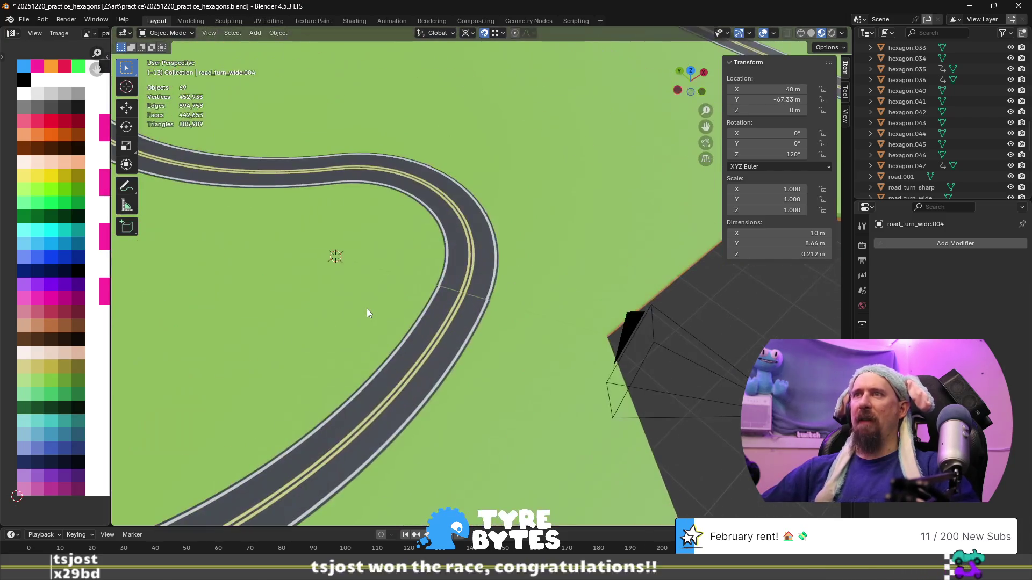
mouse_move(361, 310)
middle_mouse_down()
mouse_move(450, 300)
mouse_move(420, 304)
middle_mouse_up()
left_click(419, 304)
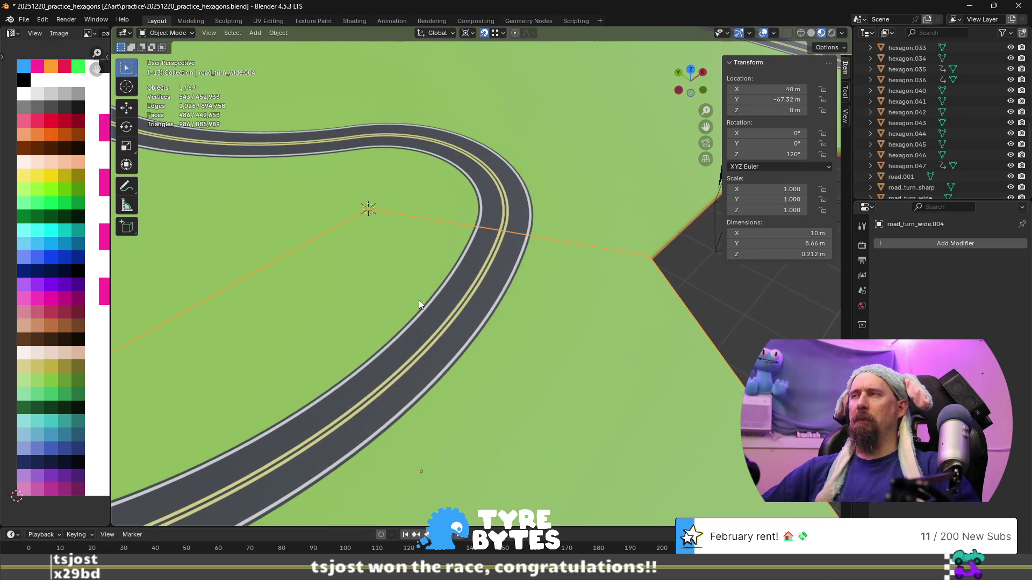
key("alt+a")
- Zoom in on the join and select road tiles around it, ending on the tile at the seam
scroll(528, 301, "up", 10)
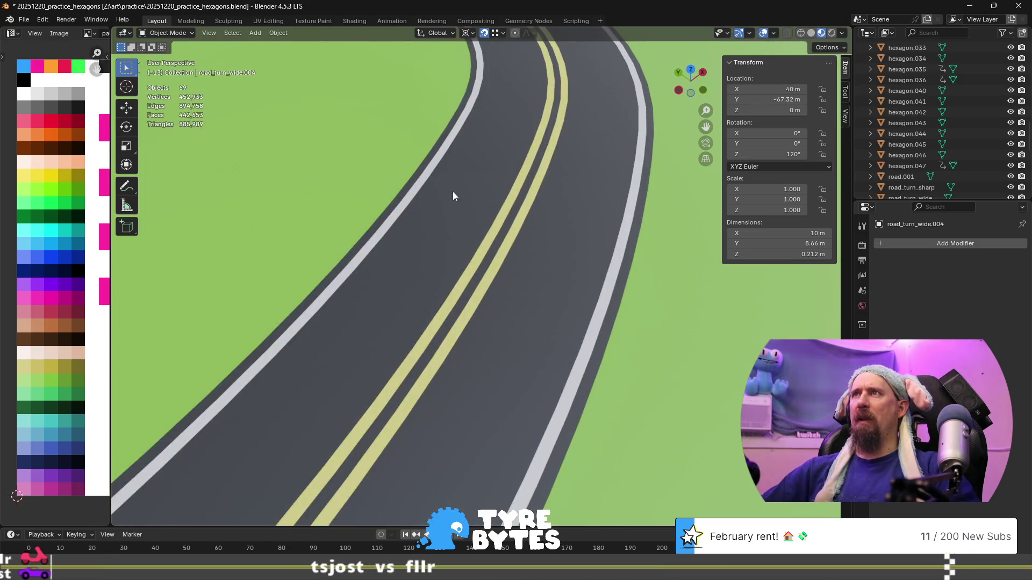
scroll(446, 265, "down", 5)
scroll(445, 266, "up", 2)
scroll(445, 266, "down", 4)
left_click(447, 280)
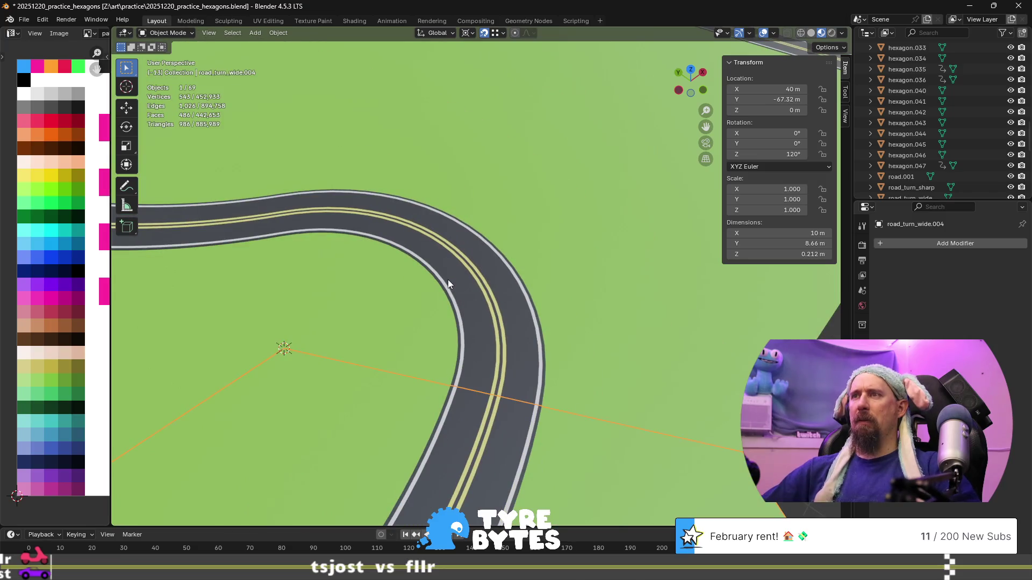
key("alt+a")
scroll(637, 401, "up", 4)
scroll(556, 372, "up", 1)
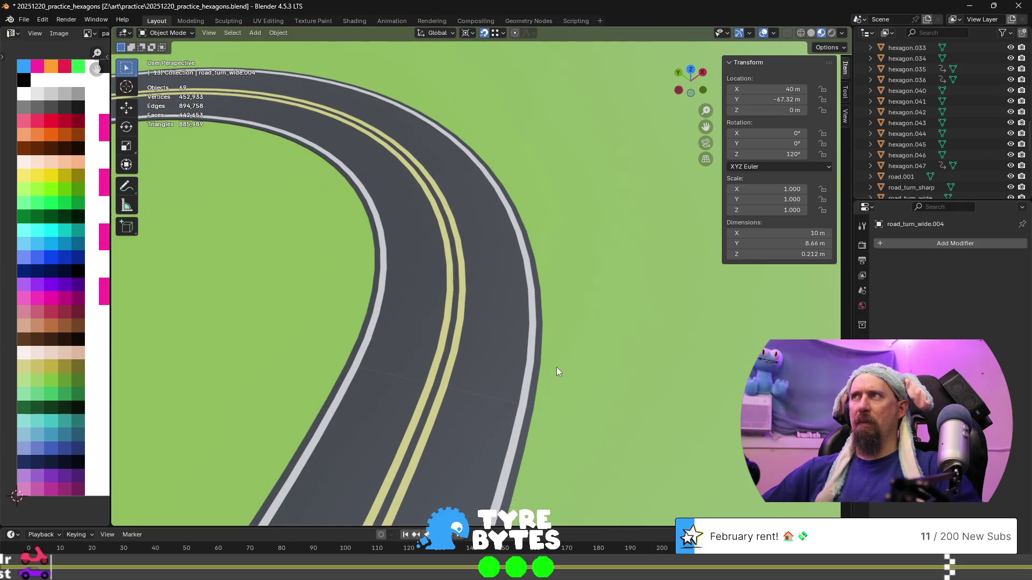
left_click(464, 392)
key("KP_Decimal")
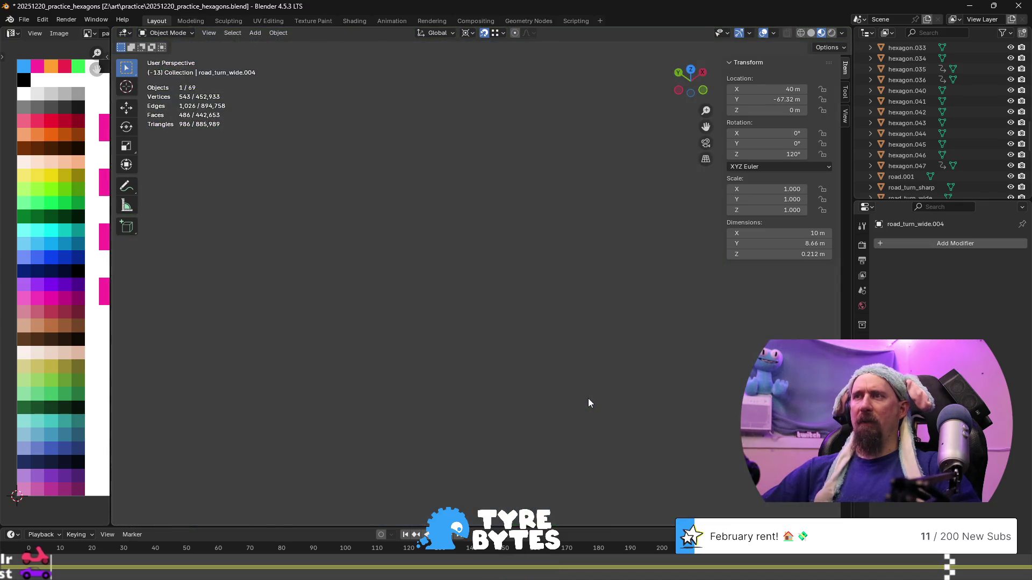
scroll(588, 398, "down", 5)
left_click(638, 367)
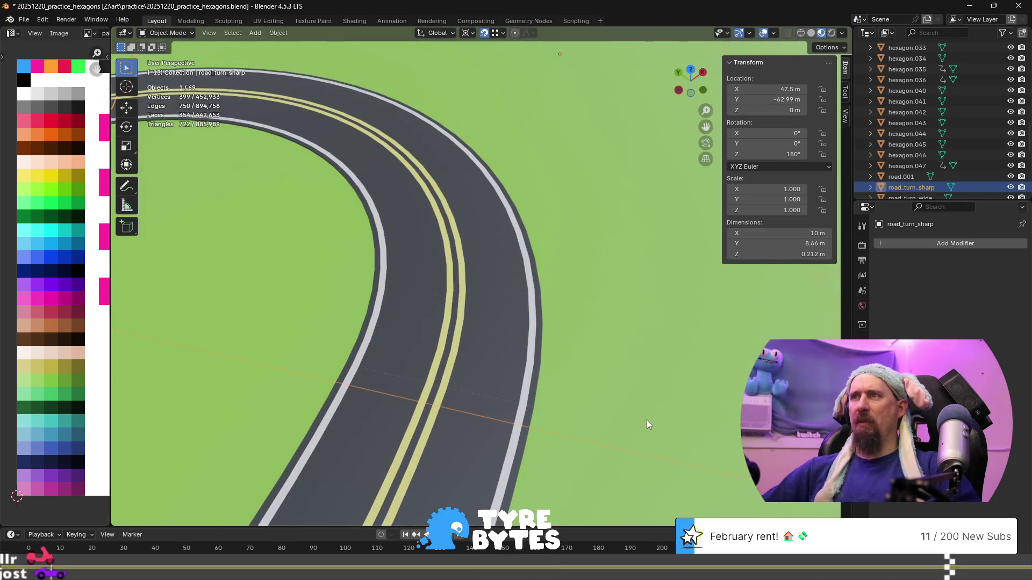
key("KP_Decimal")
scroll(454, 281, "down", 5)
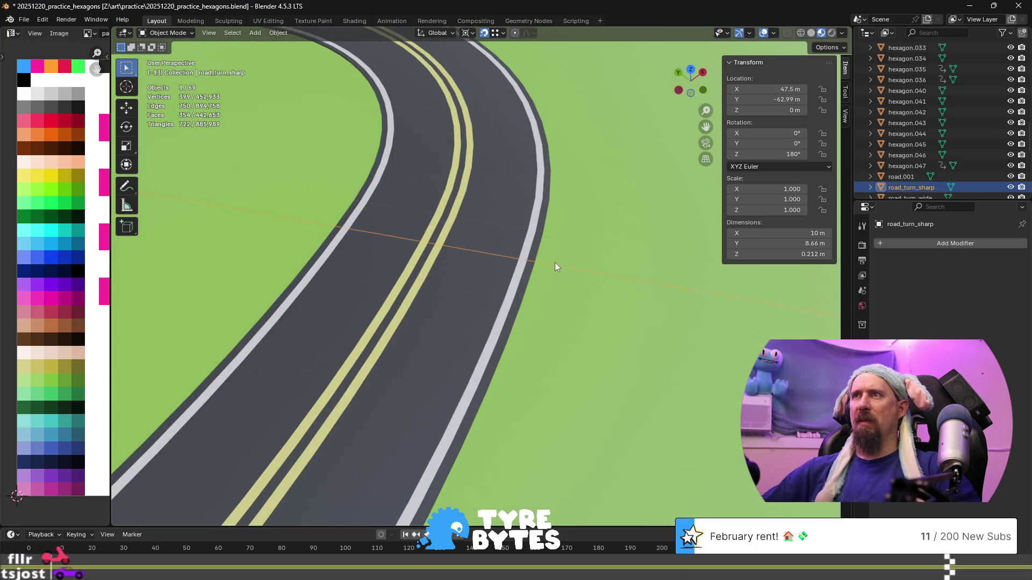
scroll(396, 226, "down", 5)
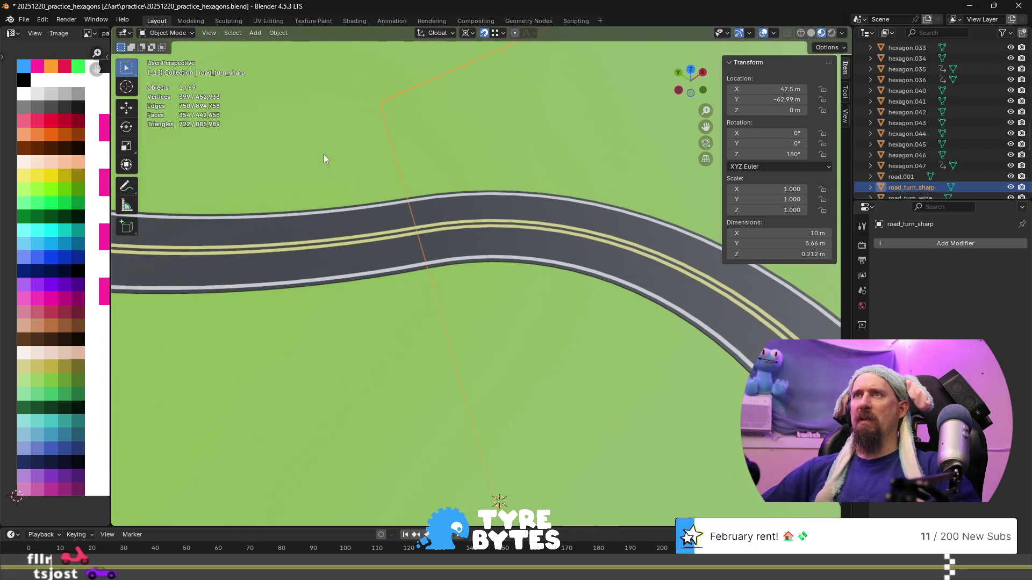
key("ctrl+z")
scroll(480, 263, "up", 5)
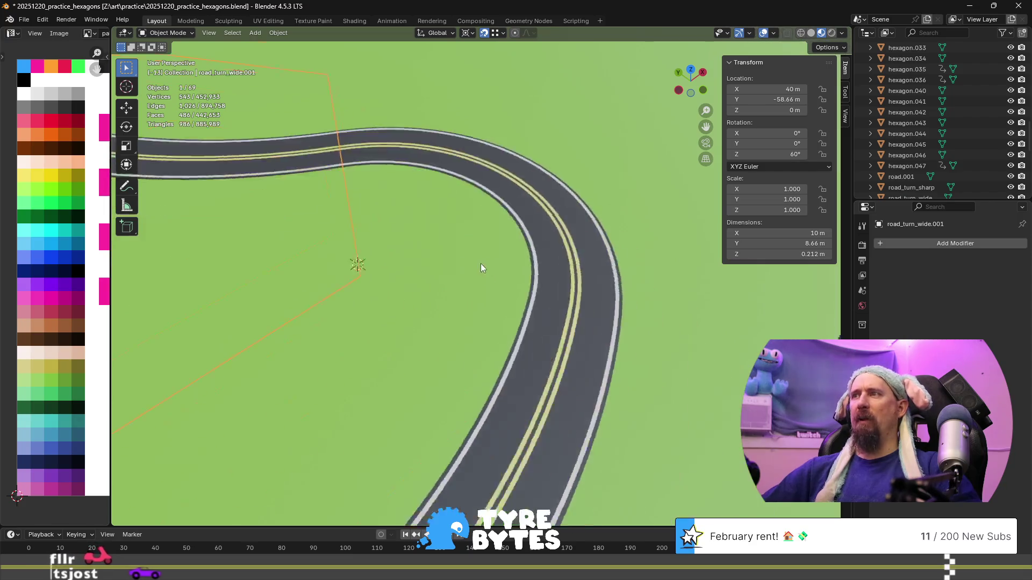
left_click(486, 142, "shift")
- Enter Edit Mode on both selected tiles with vertex selection
key("Tab")
scroll(492, 144, "up", 3)
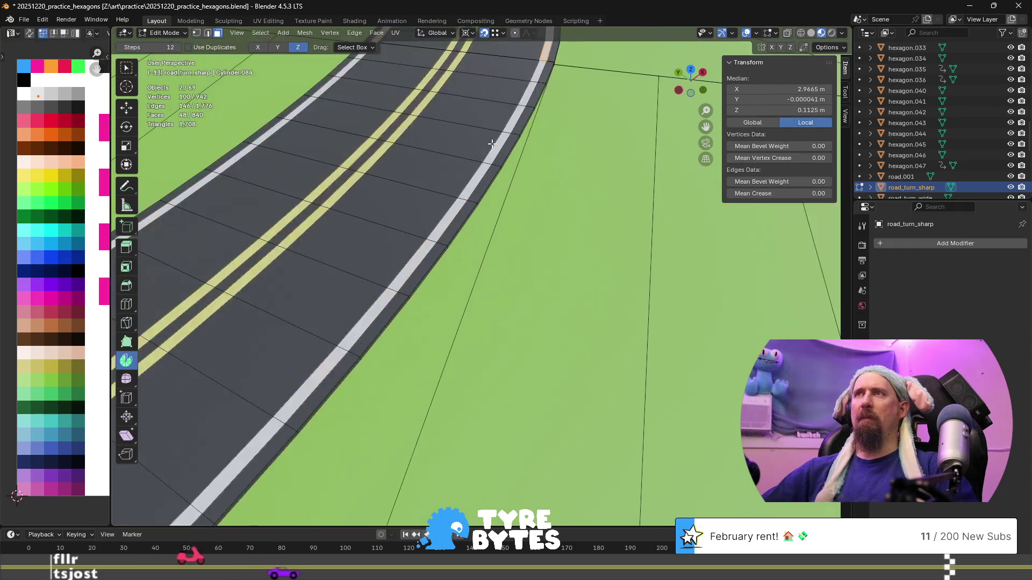
scroll(491, 140, "down", 5)
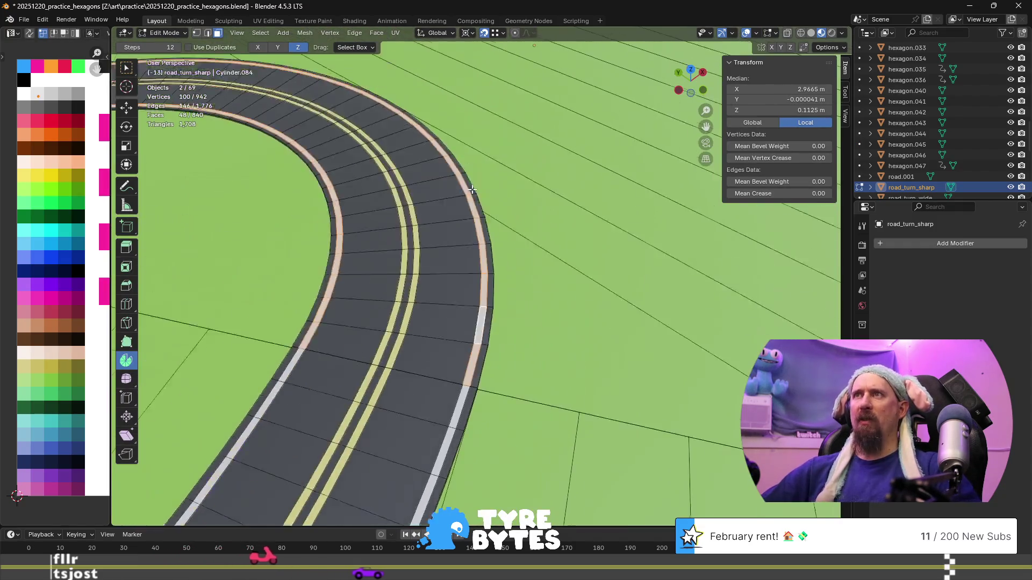
key("1")
- Zoom to a seam vertex and compare the overlapping road_turn_sharp and road_turn_wide.004 vertices
left_click(382, 414)
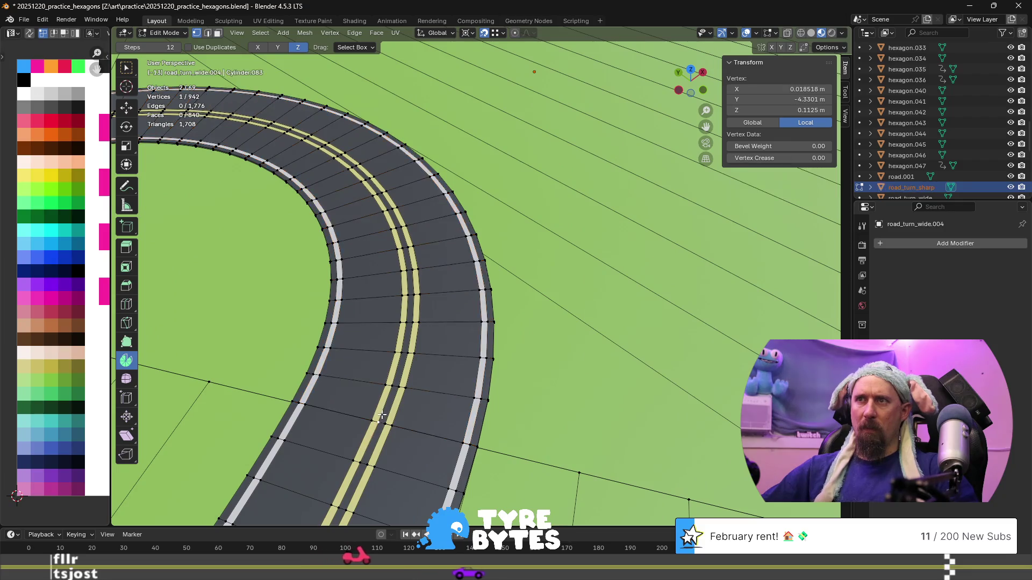
key("KP_Decimal")
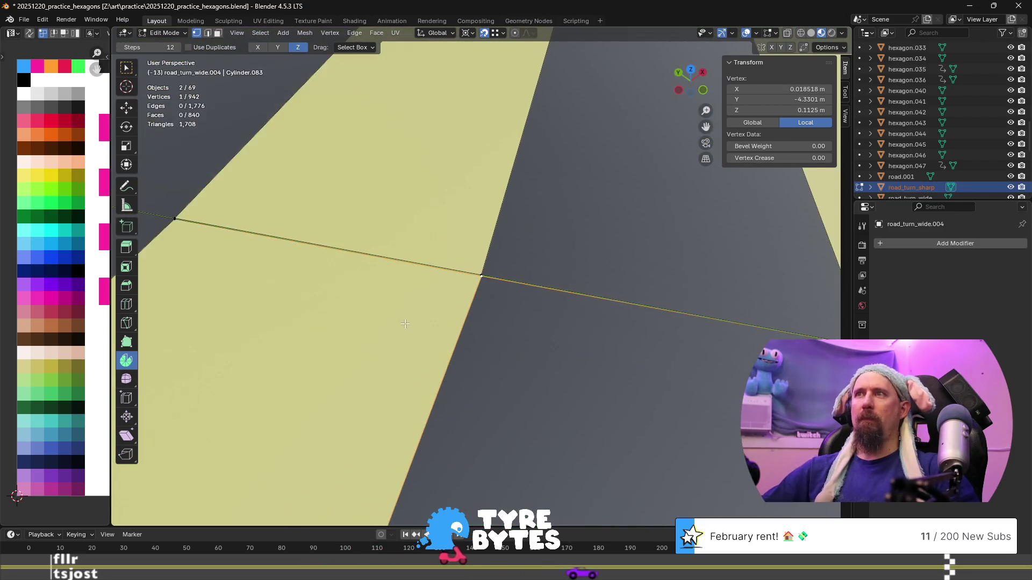
left_click(484, 267)
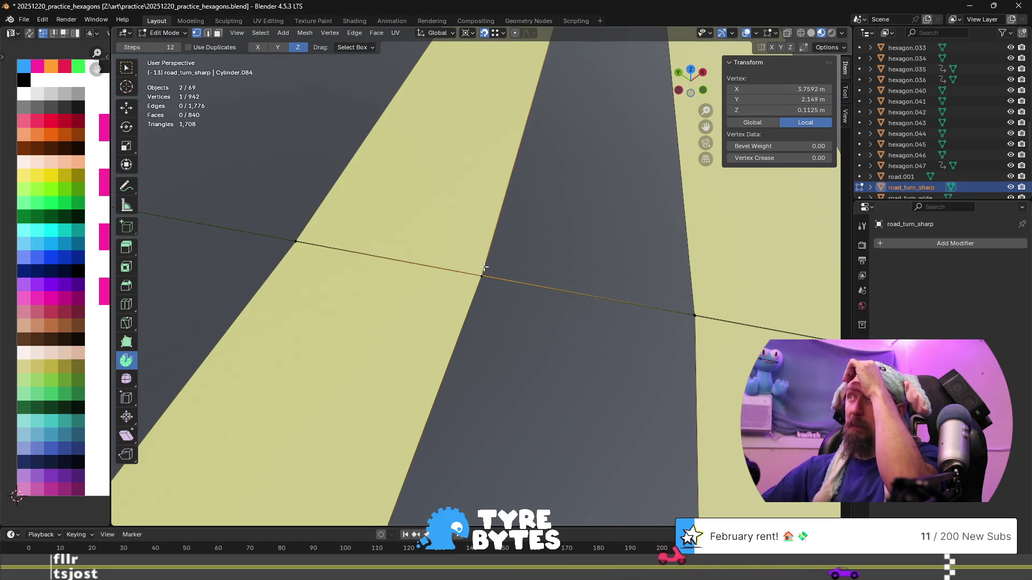
left_click(482, 291)
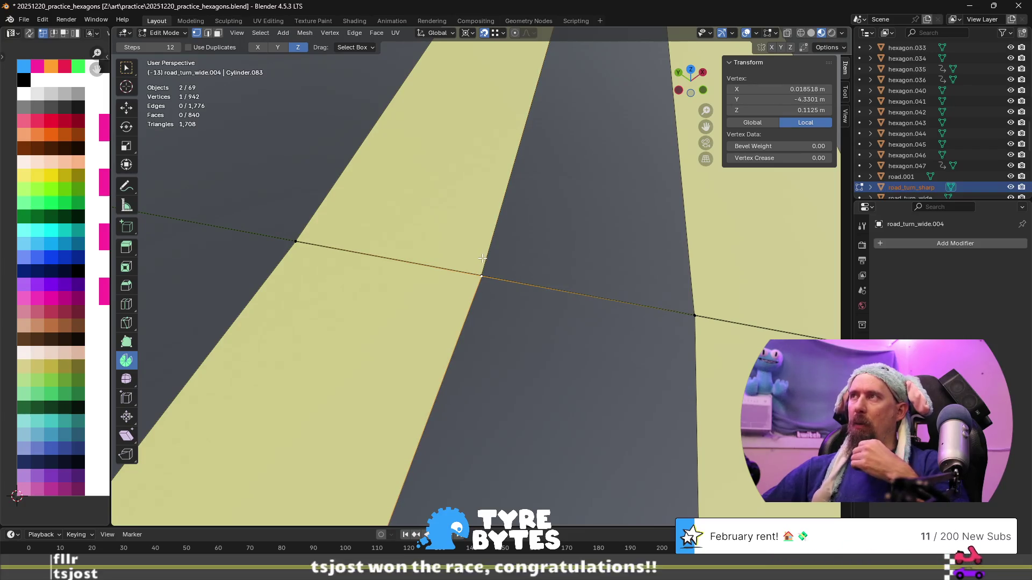